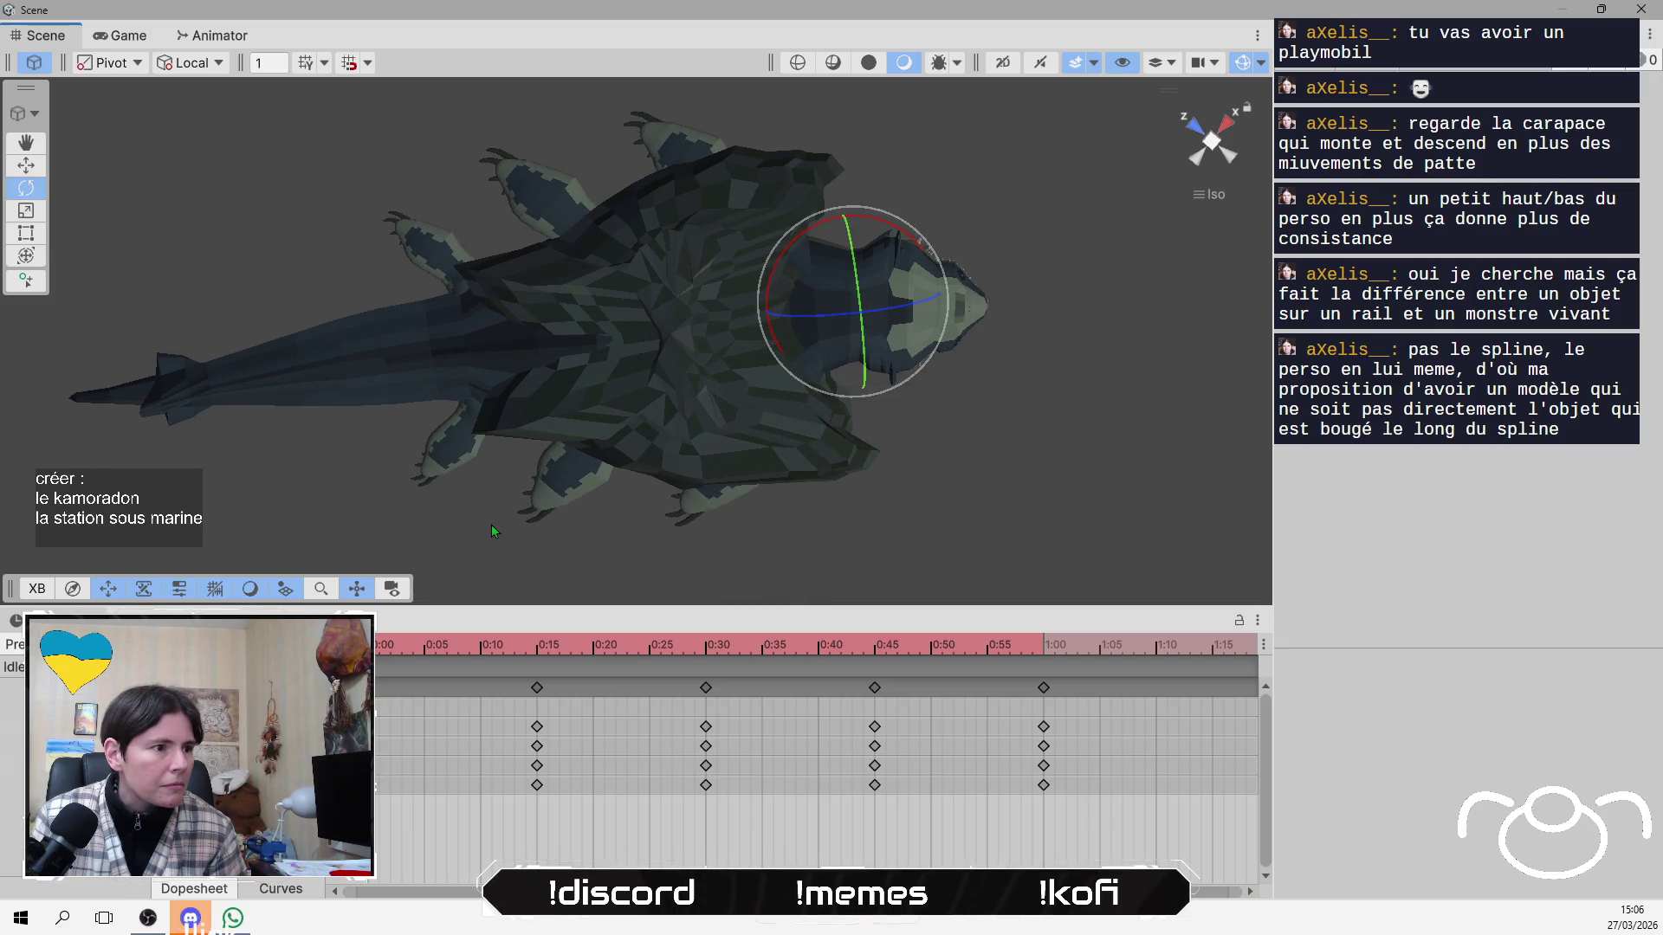
# Scrub to about 0:13 and rotate the Kamoradon's head bone to key a new pose, ending at 0:14.
pyautogui.moveTo(386, 641); pyautogui.dragTo(532, 633)
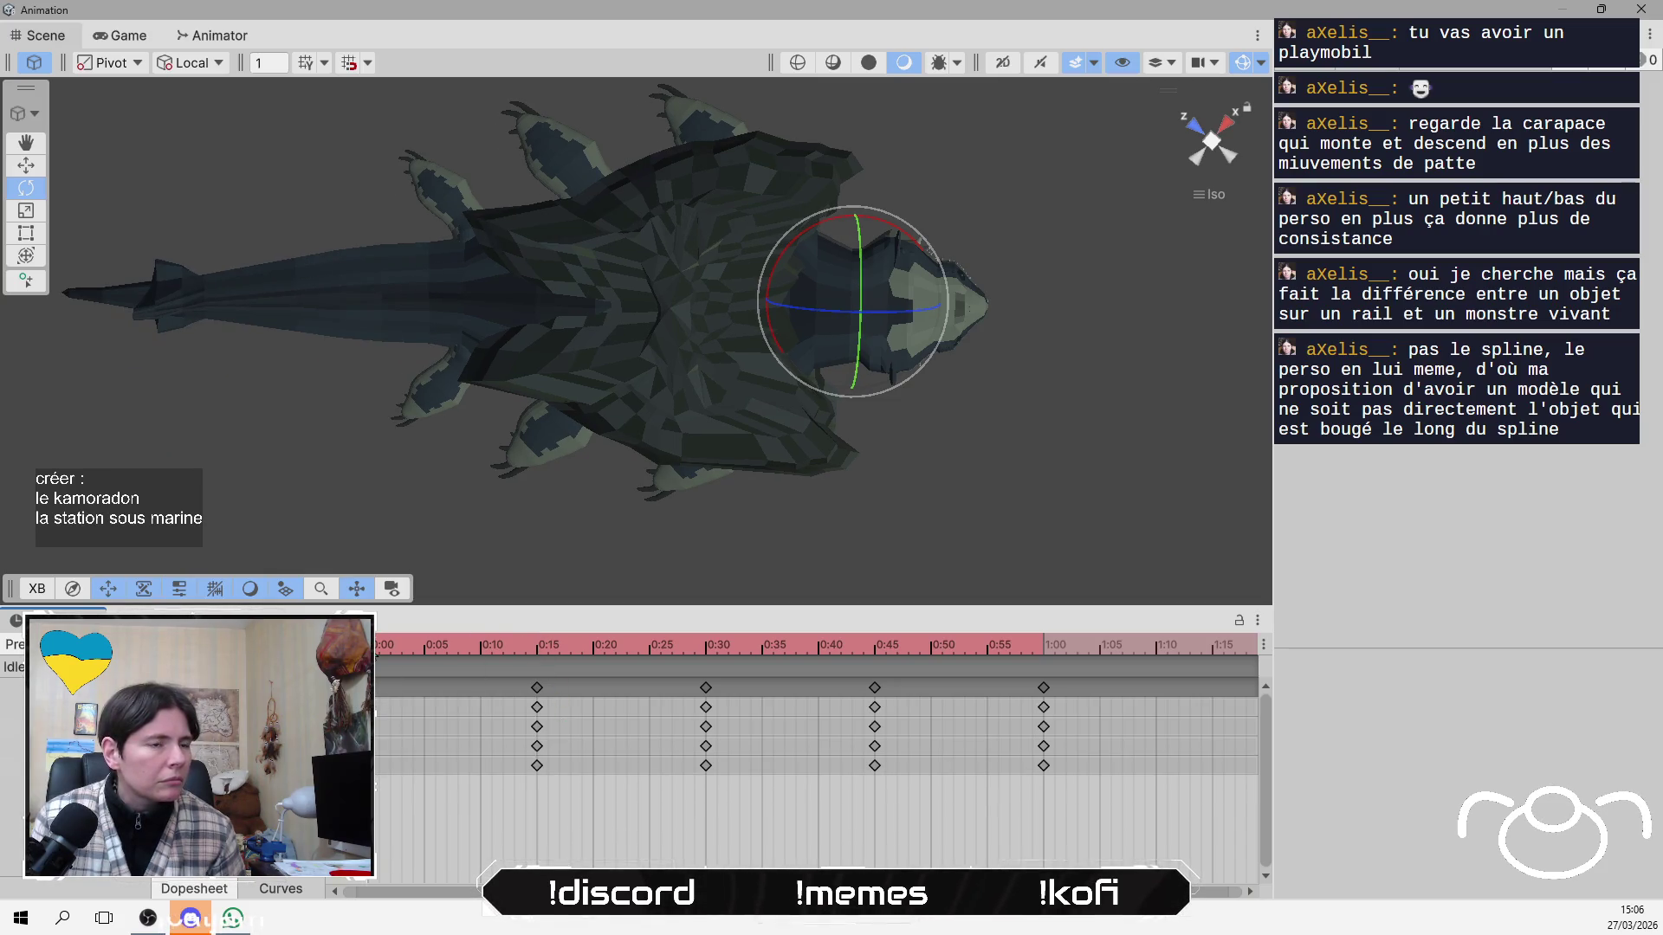
pyautogui.click(779, 347)
pyautogui.click(779, 346)
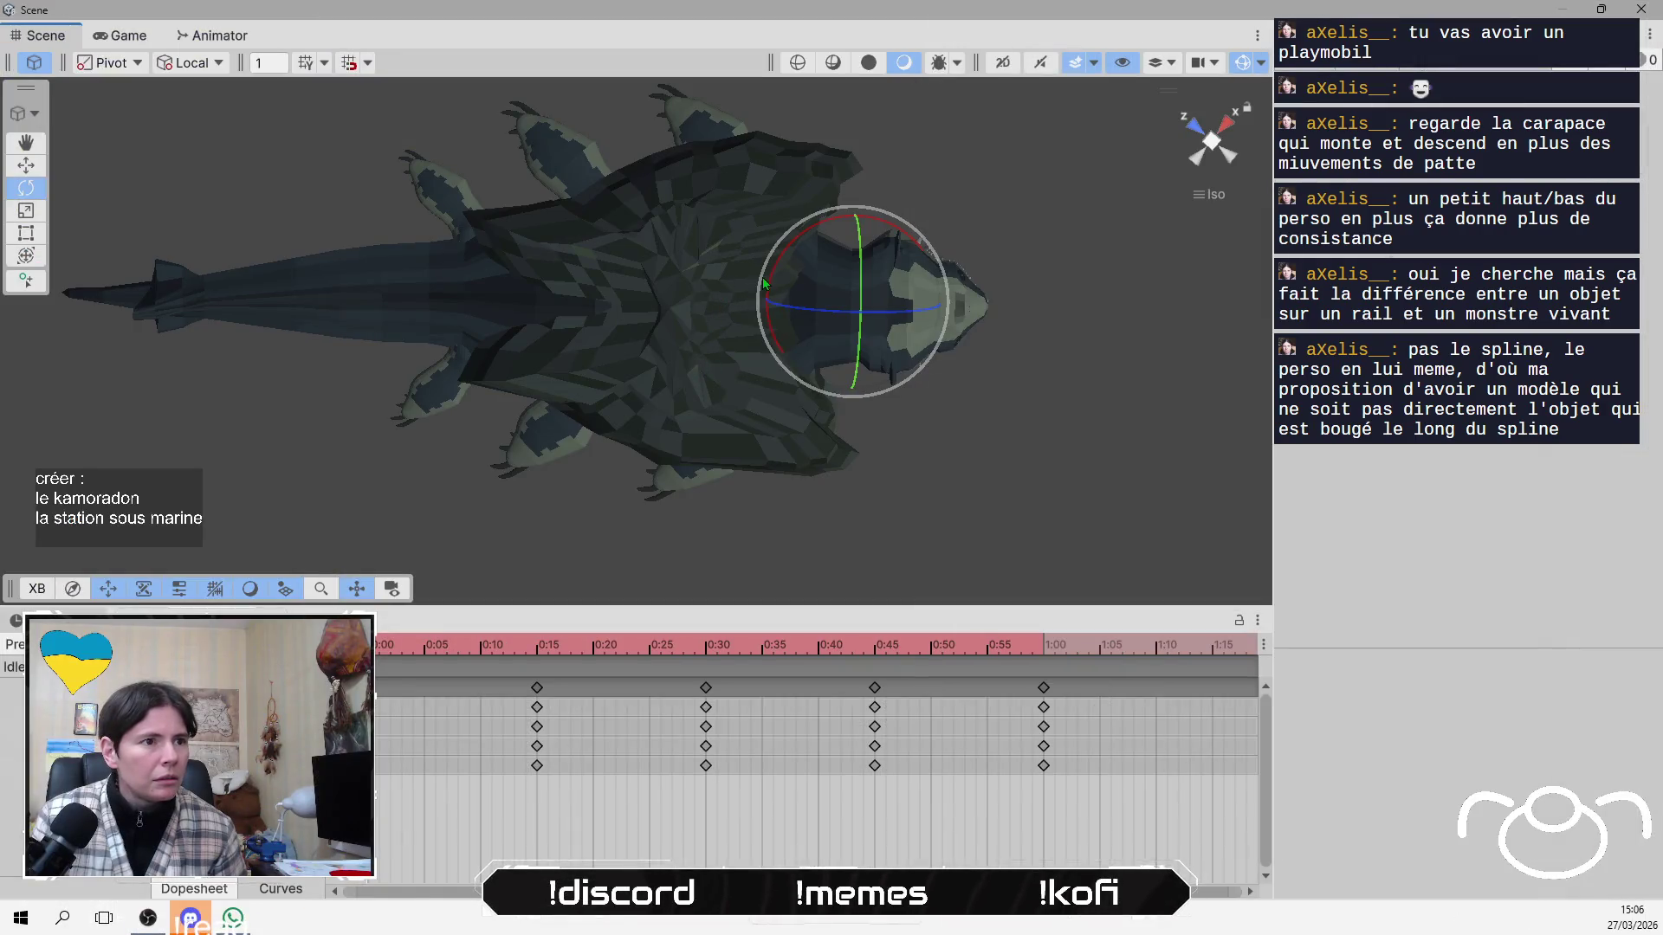
pyautogui.moveTo(771, 278); pyautogui.dragTo(776, 282)
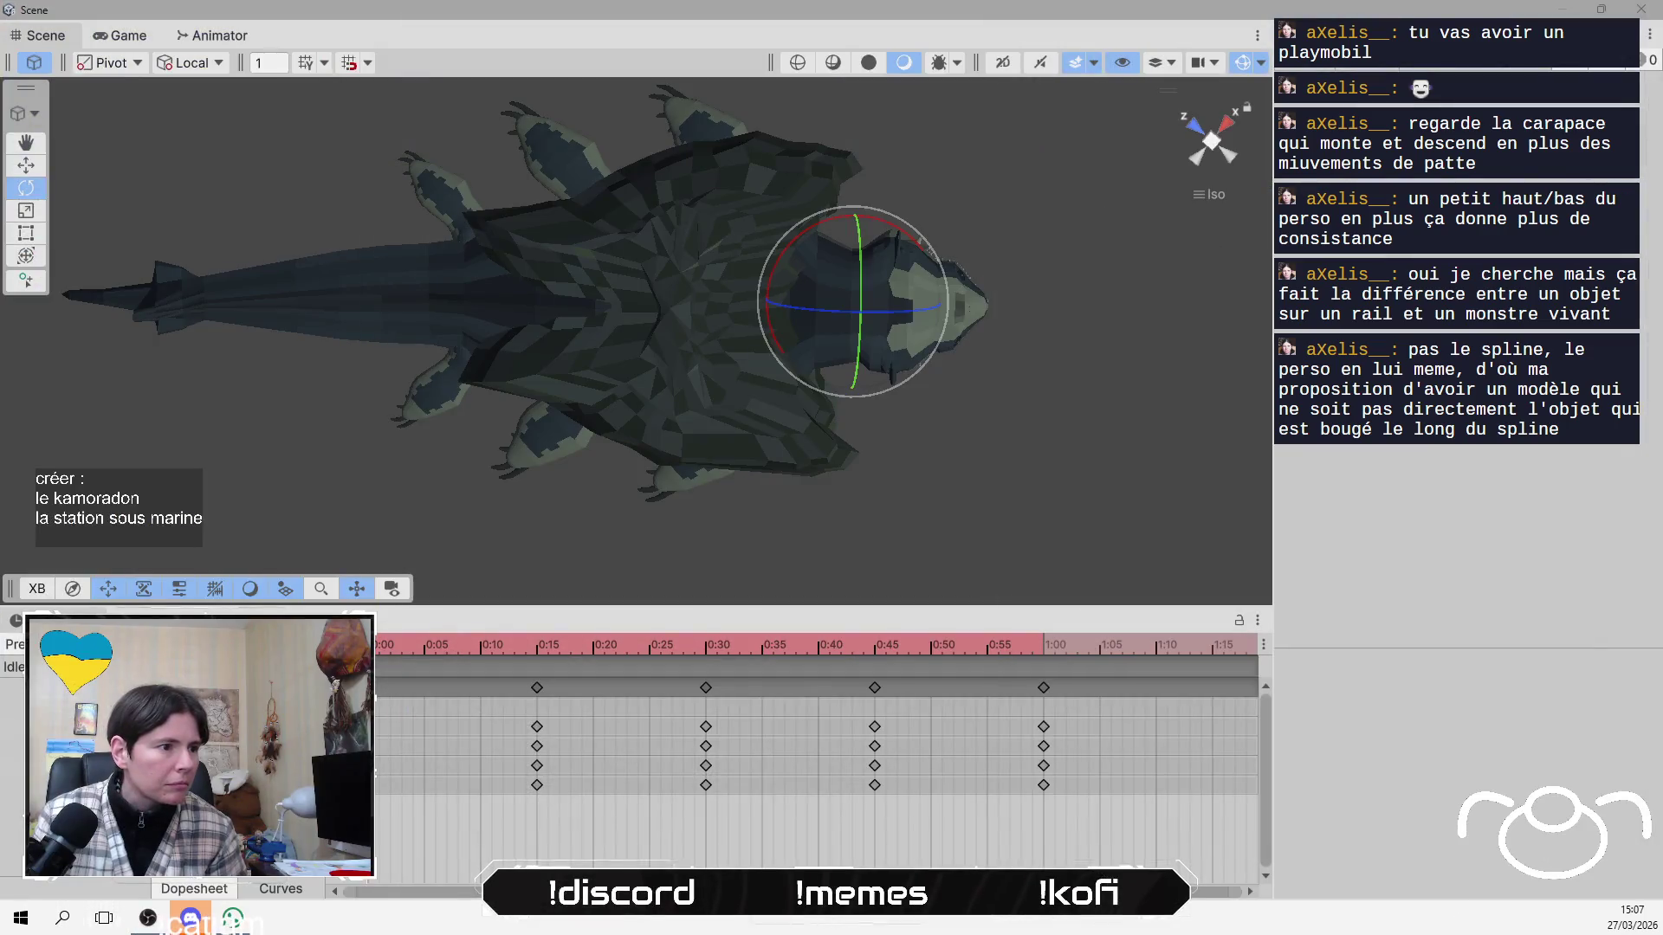
pyautogui.click(537, 646)
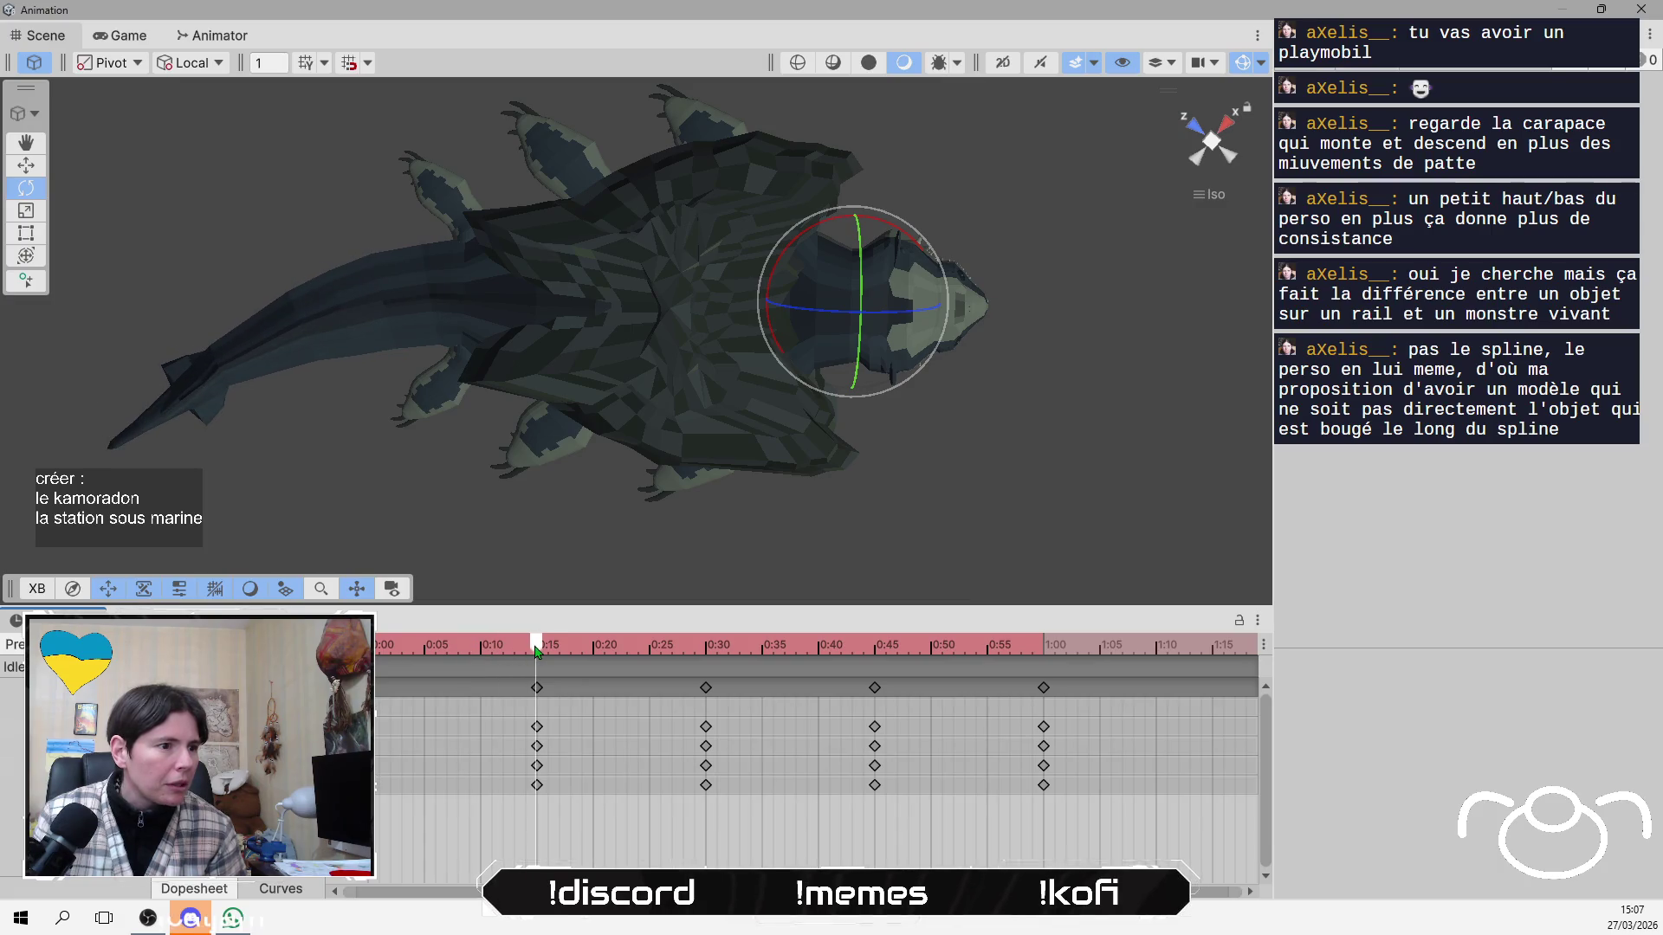
# Rotate the head bone further in three small passes to key a stronger pose at 0:14.
pyautogui.moveTo(774, 345); pyautogui.dragTo(788, 351)
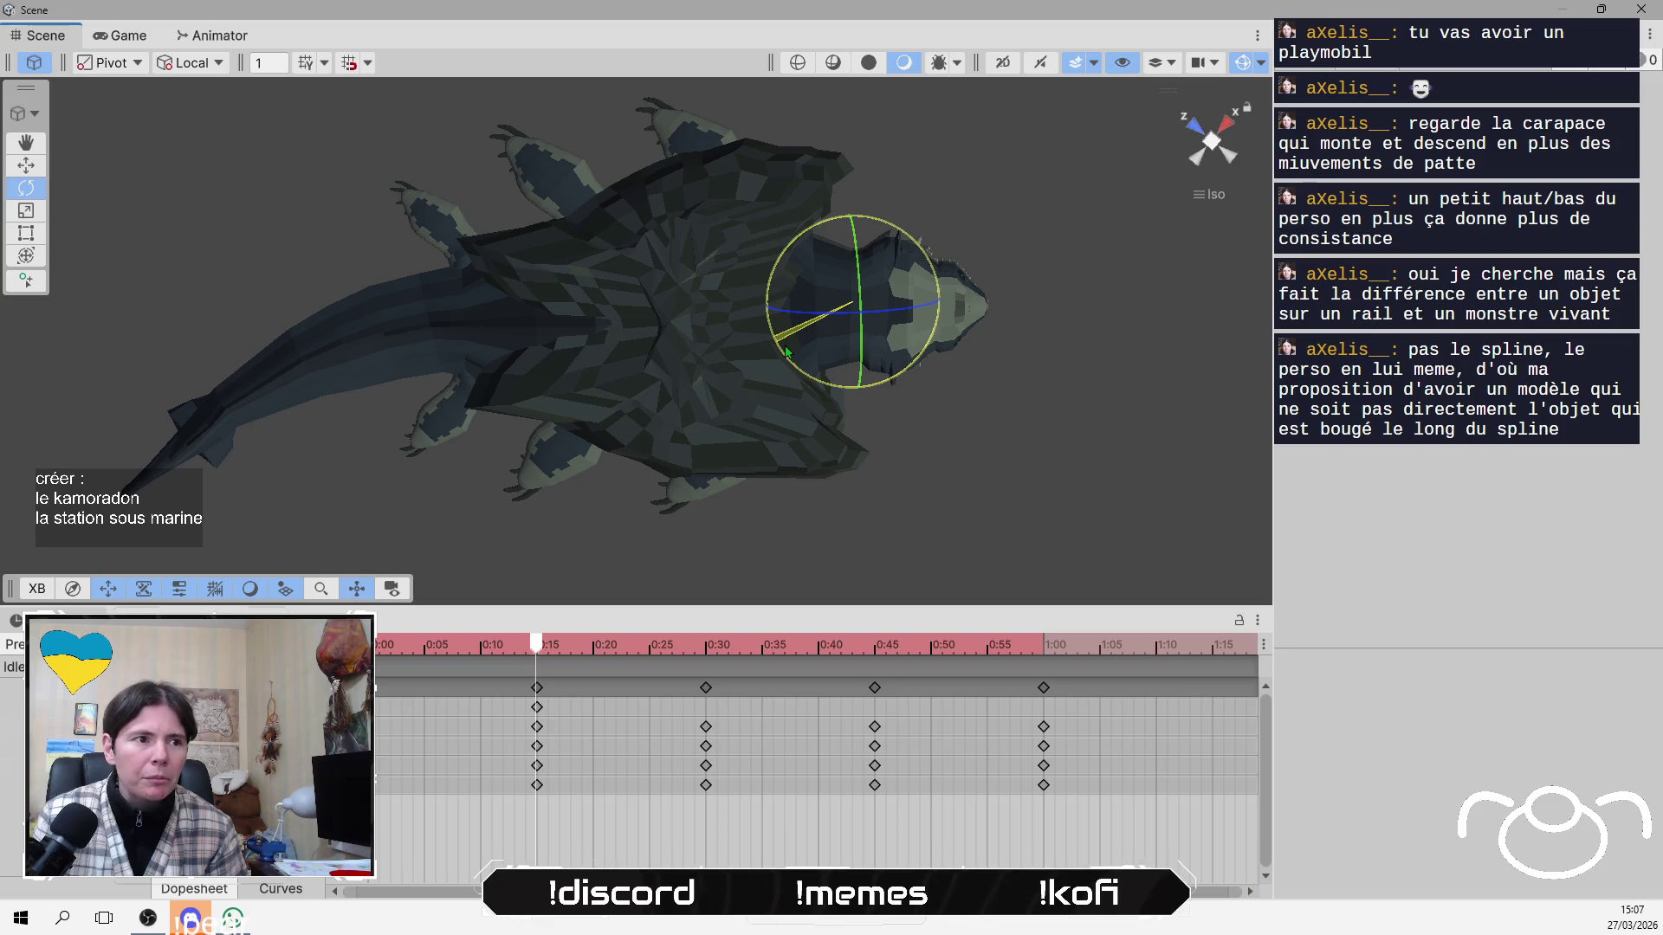
pyautogui.moveTo(787, 351); pyautogui.dragTo(788, 347)
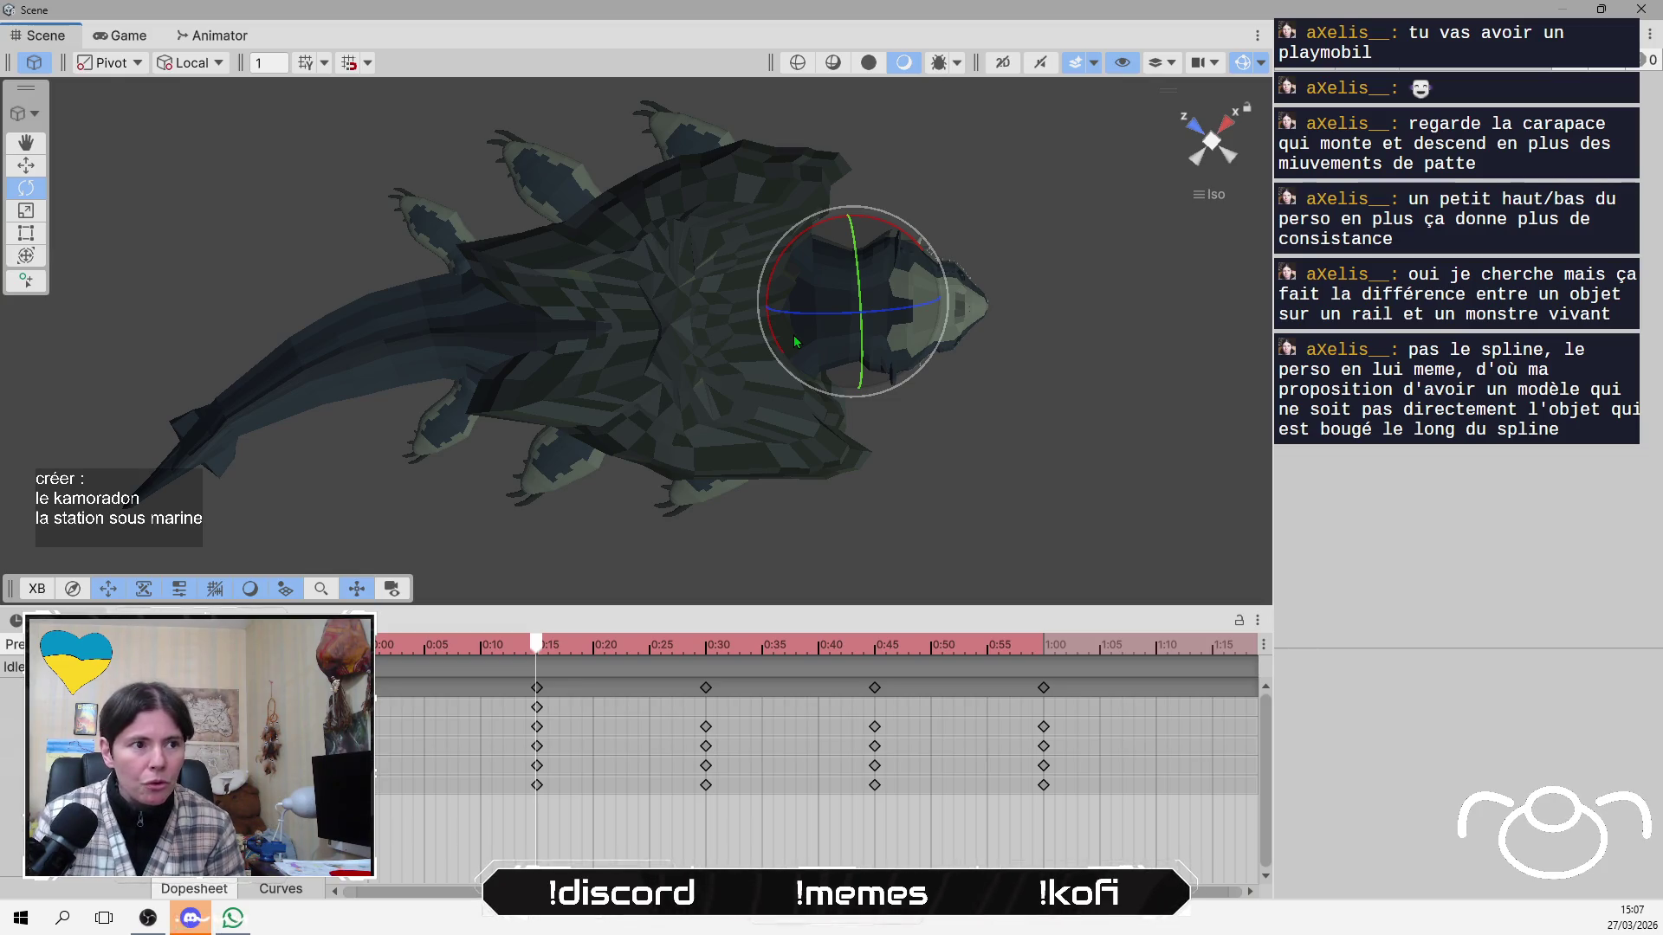
pyautogui.moveTo(794, 341); pyautogui.dragTo(789, 337)
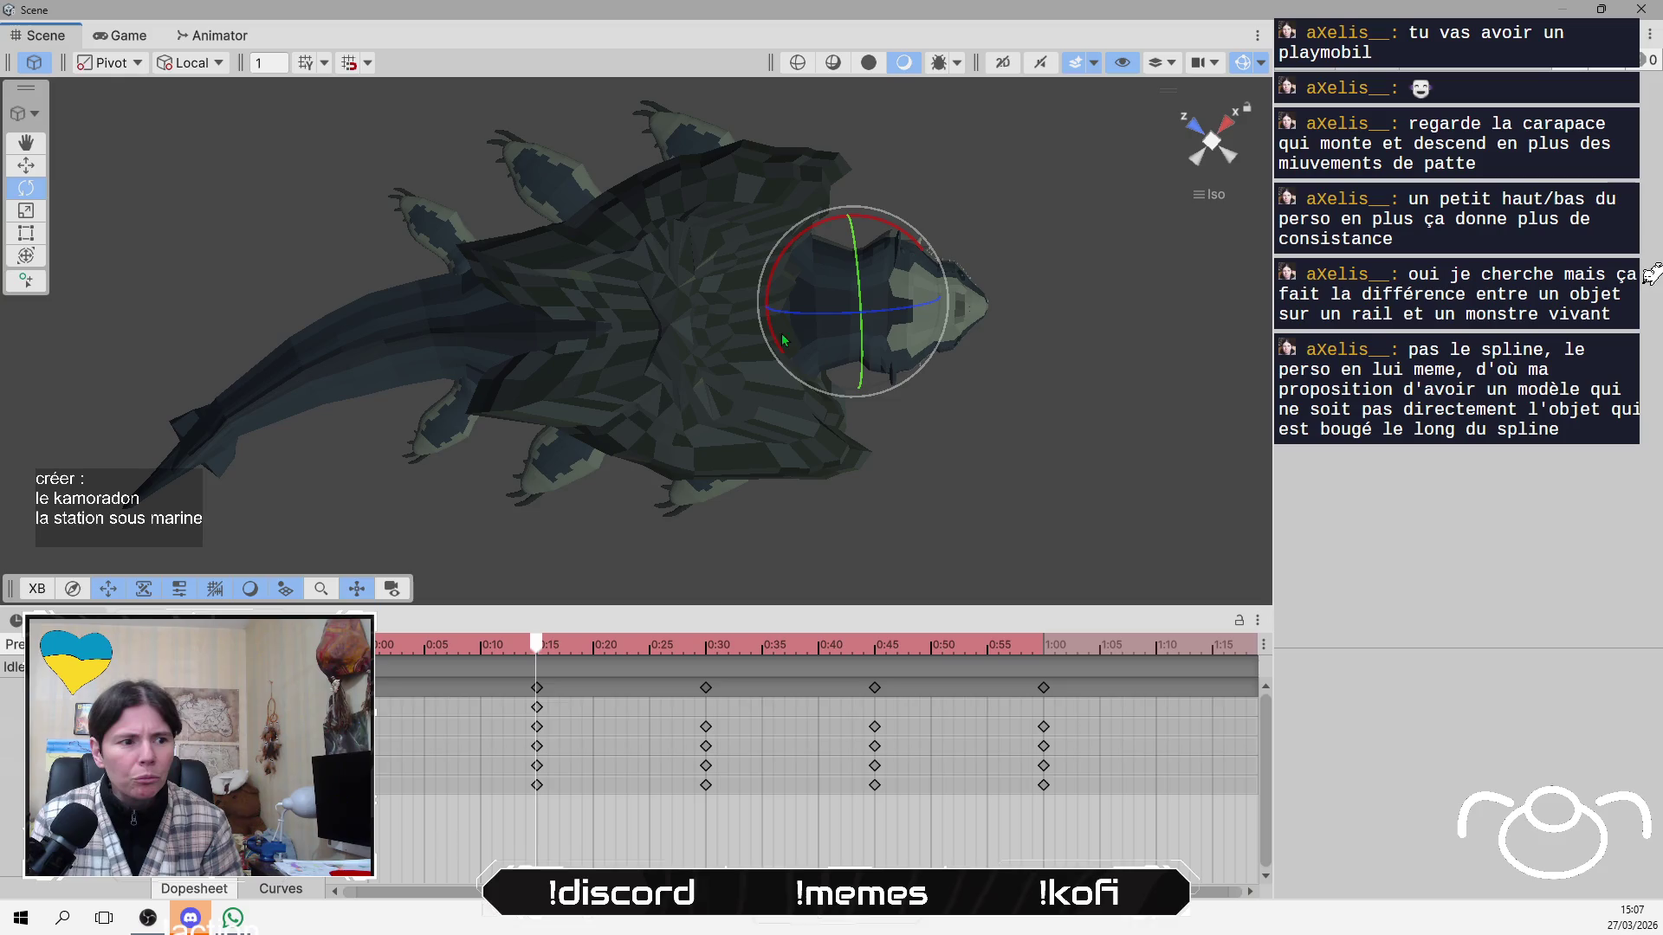
# Scrub the clip to preview the new pose, and orbit the view toward the creature's front and head.
pyautogui.moveTo(530, 652)
pyautogui.mouseDown()
pyautogui.moveTo(424, 661)
pyautogui.moveTo(537, 665)
pyautogui.moveTo(379, 667)
pyautogui.moveTo(537, 673)
pyautogui.mouseUp()
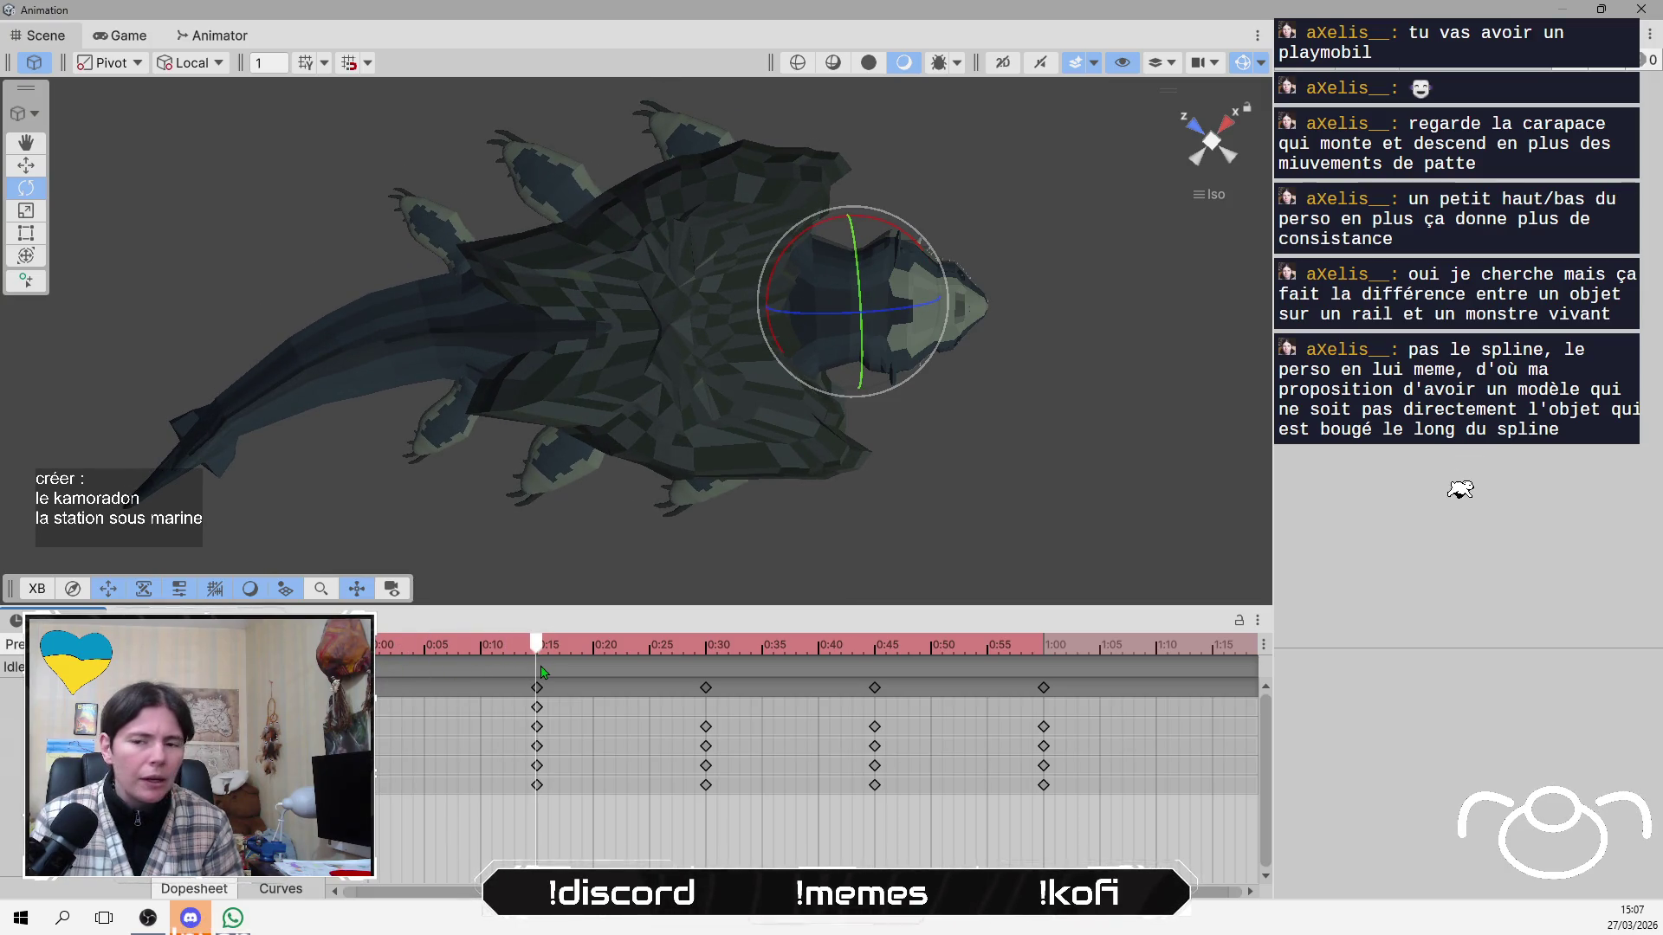
pyautogui.moveTo(542, 672)
pyautogui.mouseDown()
pyautogui.moveTo(383, 675)
pyautogui.moveTo(706, 660)
pyautogui.moveTo(415, 672)
pyautogui.moveTo(616, 685)
pyautogui.moveTo(431, 687)
pyautogui.moveTo(543, 693)
pyautogui.mouseUp()
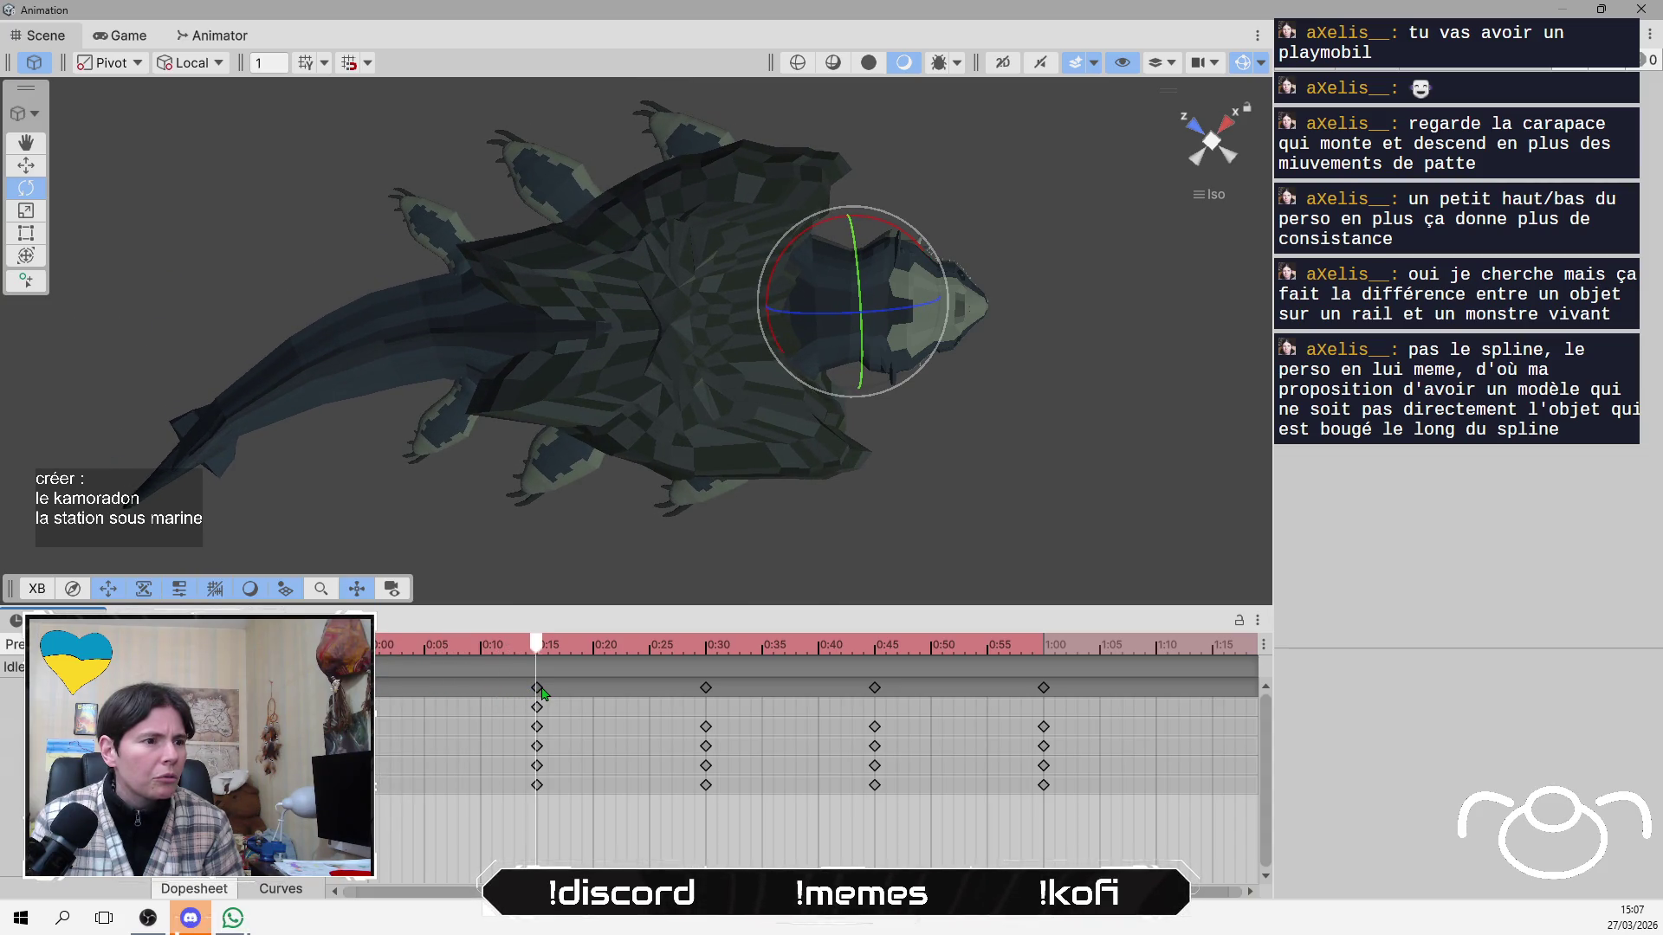
pyautogui.moveTo(1132, 382)
pyautogui.mouseDown()
pyautogui.moveTo(582, 175)
pyautogui.moveTo(842, 243)
pyautogui.moveTo(897, 386)
pyautogui.moveTo(826, 518)
pyautogui.mouseUp()
pyautogui.moveTo(722, 420)
pyautogui.mouseDown()
pyautogui.moveTo(727, 531)
pyautogui.moveTo(727, 508)
pyautogui.mouseUp()
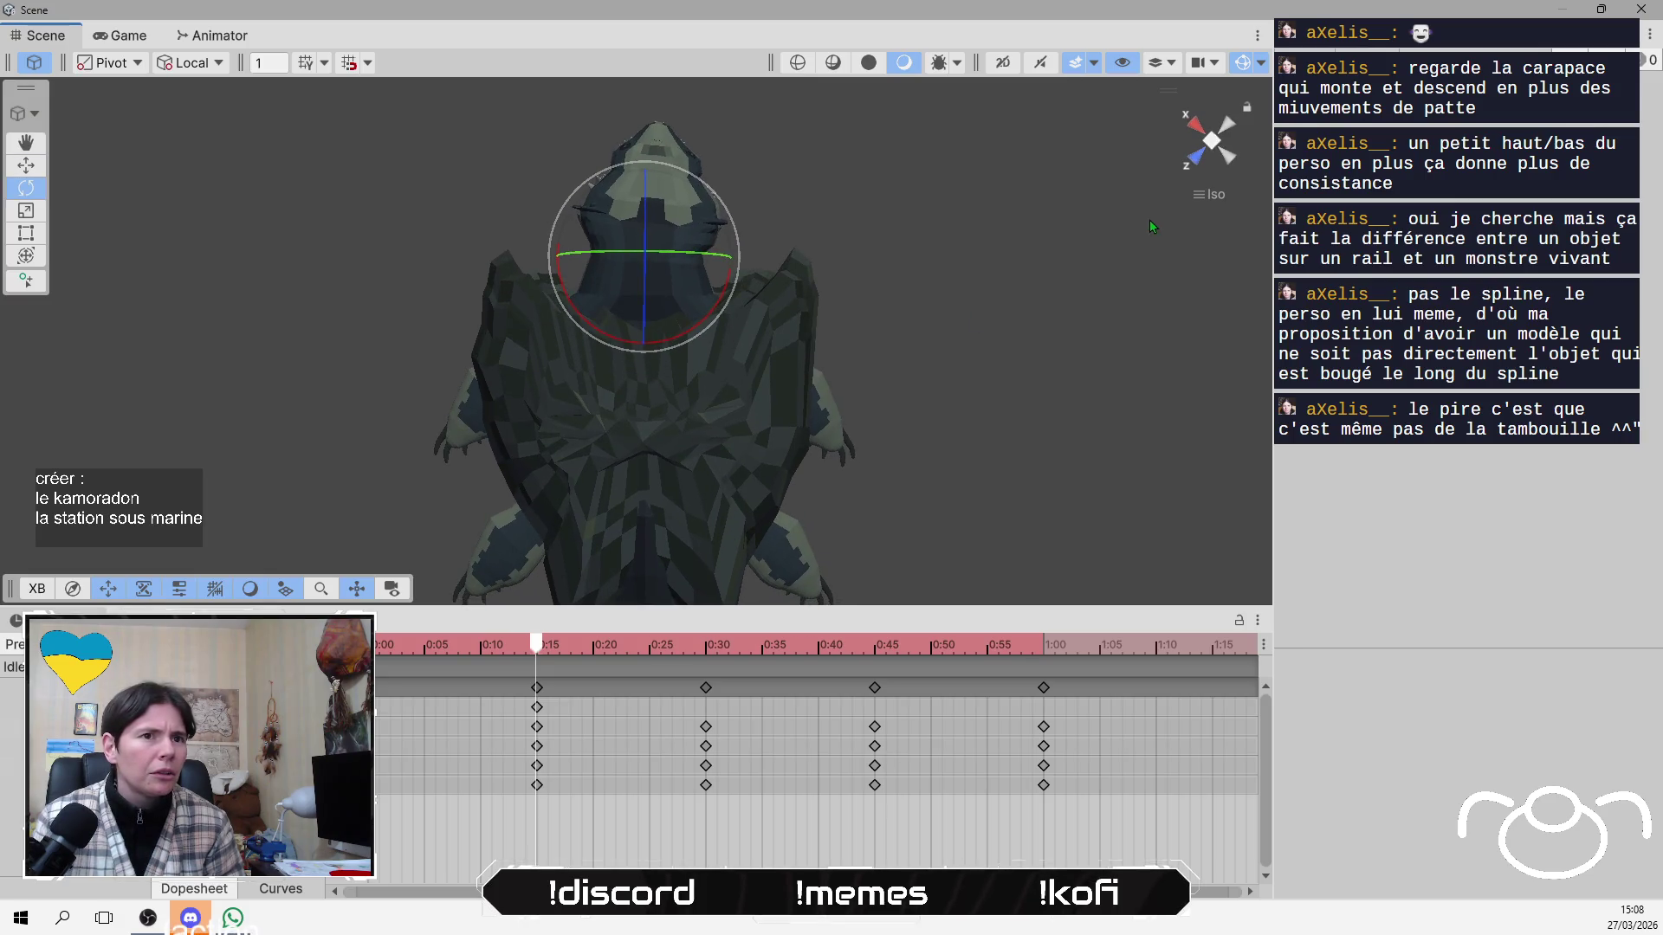
# Snap and orbit the Scene view, then rotate the head bone to key the 0:30 pose.
pyautogui.click(1200, 136)
pyautogui.click(1212, 129)
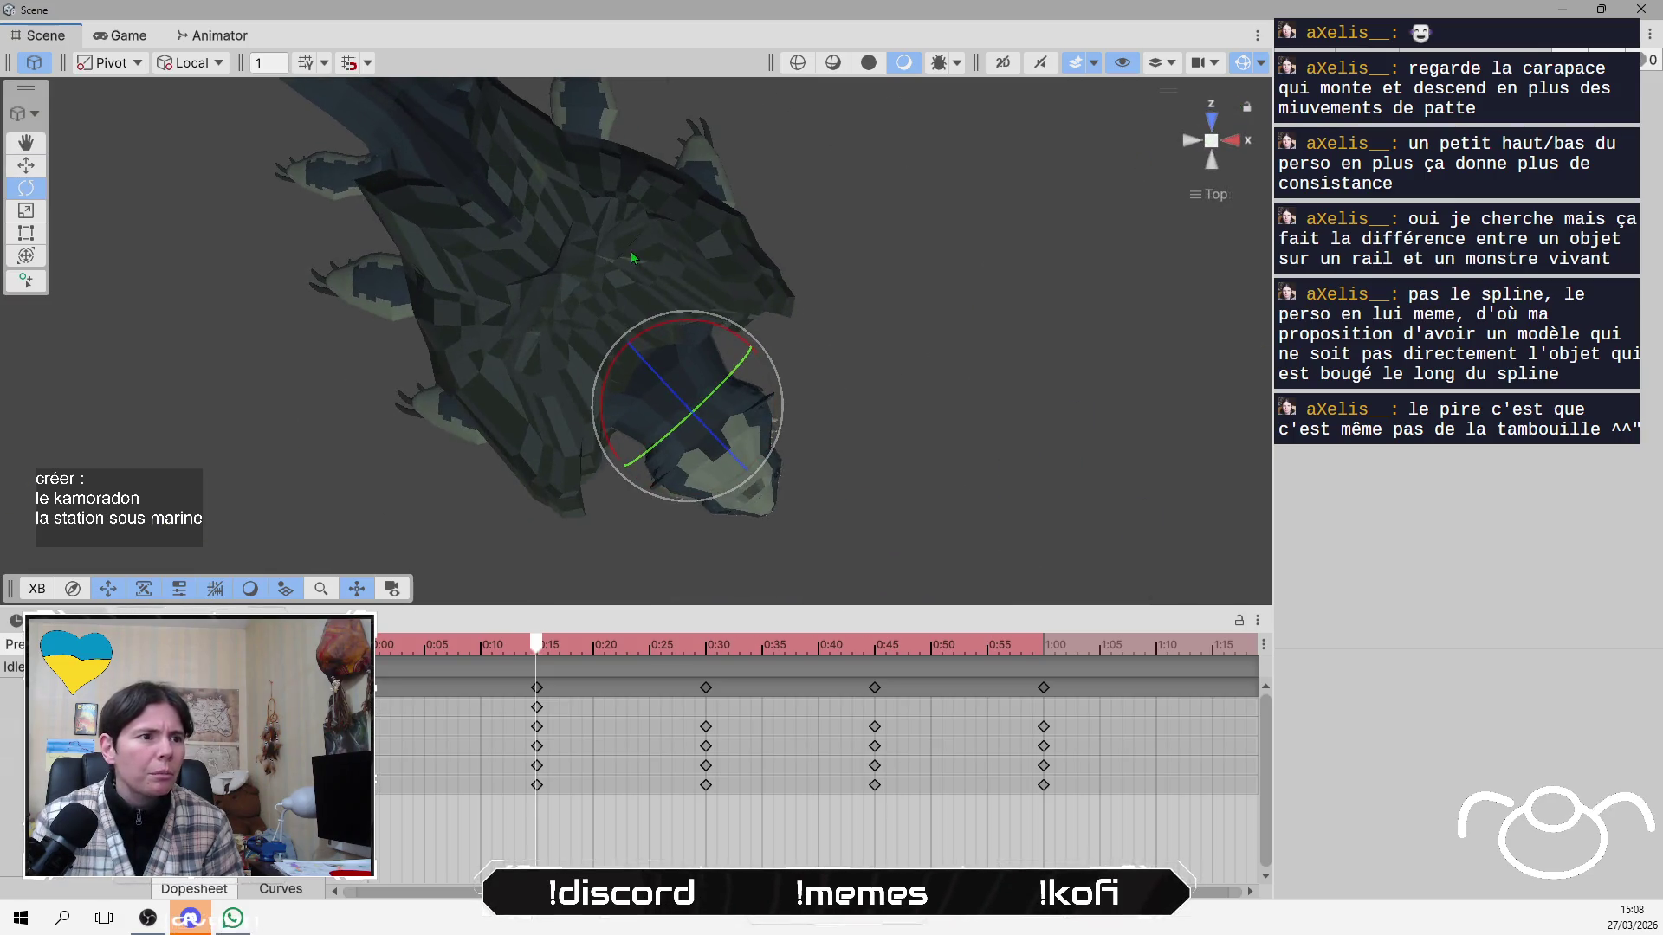
pyautogui.moveTo(867, 438)
pyautogui.mouseDown()
pyautogui.moveTo(724, 337)
pyautogui.moveTo(639, 382)
pyautogui.moveTo(656, 394)
pyautogui.mouseUp()
pyautogui.moveTo(537, 648)
pyautogui.mouseDown()
pyautogui.moveTo(378, 650)
pyautogui.moveTo(706, 649)
pyautogui.mouseUp()
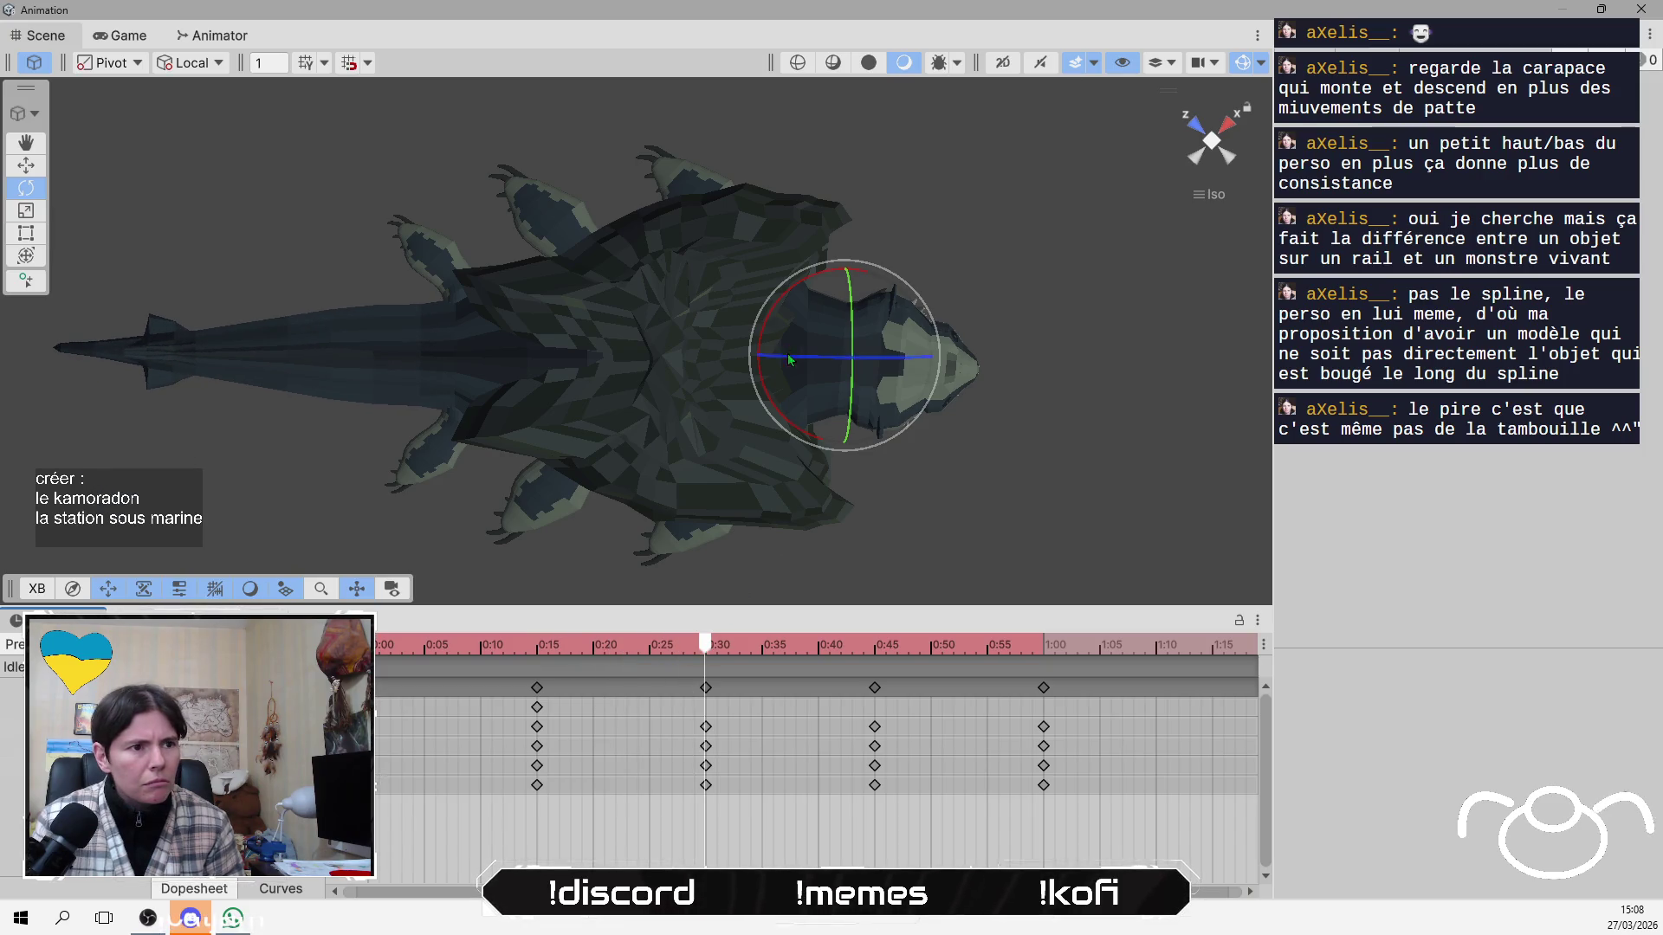
pyautogui.moveTo(786, 423); pyautogui.dragTo(780, 390)
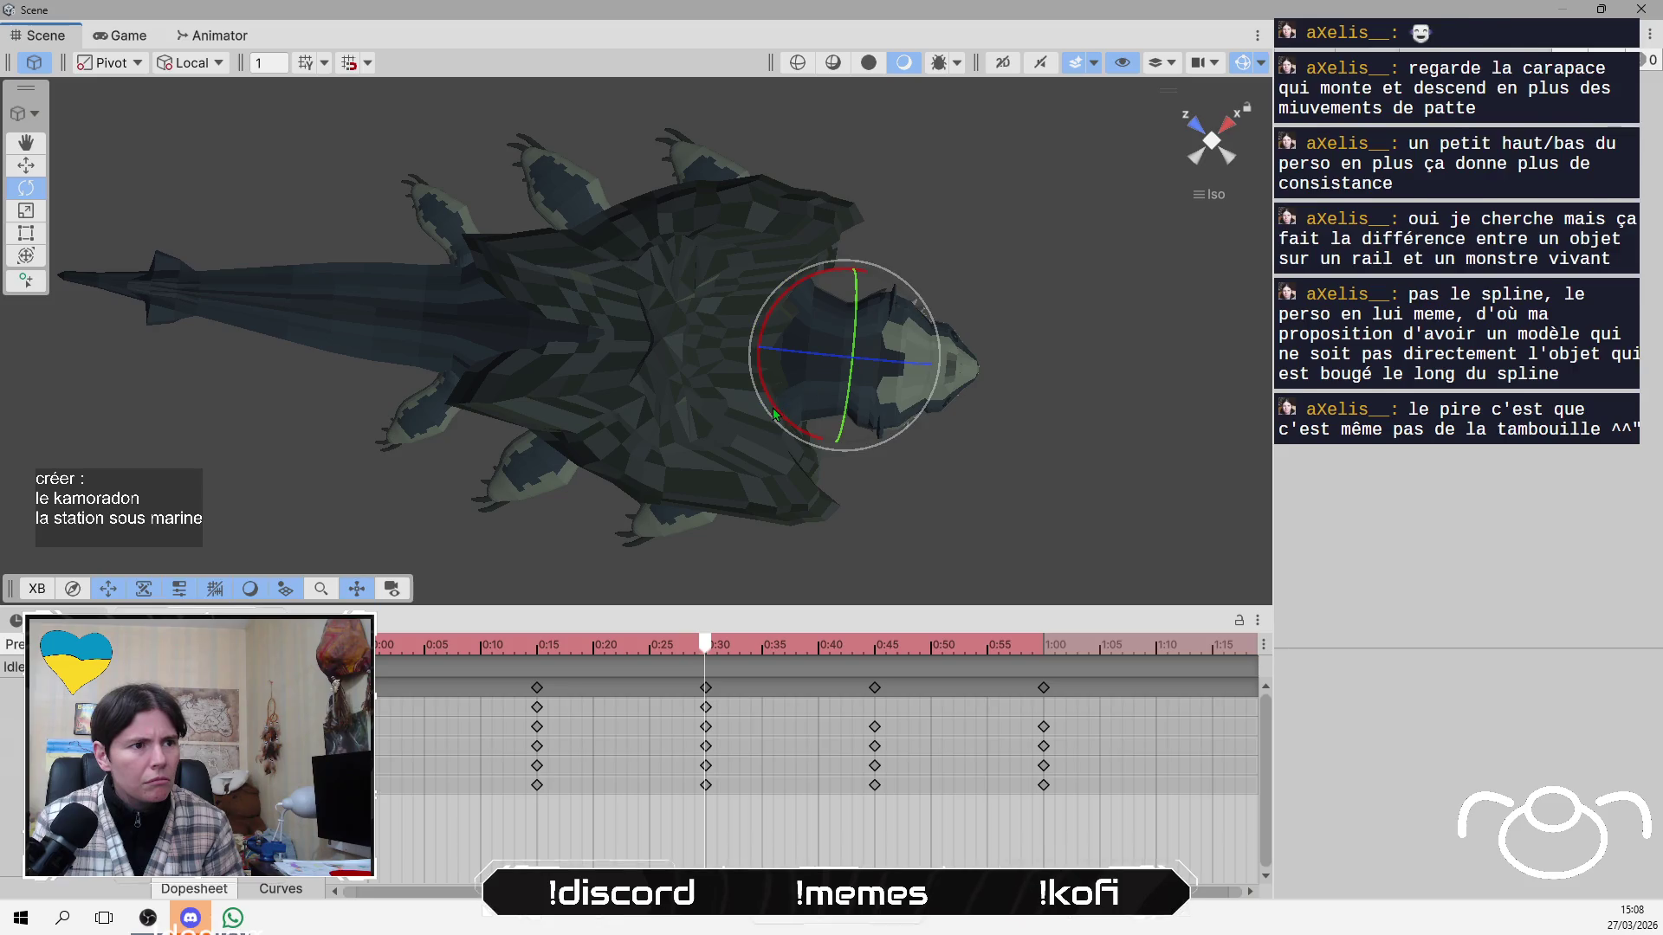
# Key head-bone rotation poses at 0:45 and 1:00, then scrub through the clip to preview the cycle.
pyautogui.moveTo(700, 648)
pyautogui.mouseDown()
pyautogui.moveTo(502, 671)
pyautogui.moveTo(872, 686)
pyautogui.mouseUp()
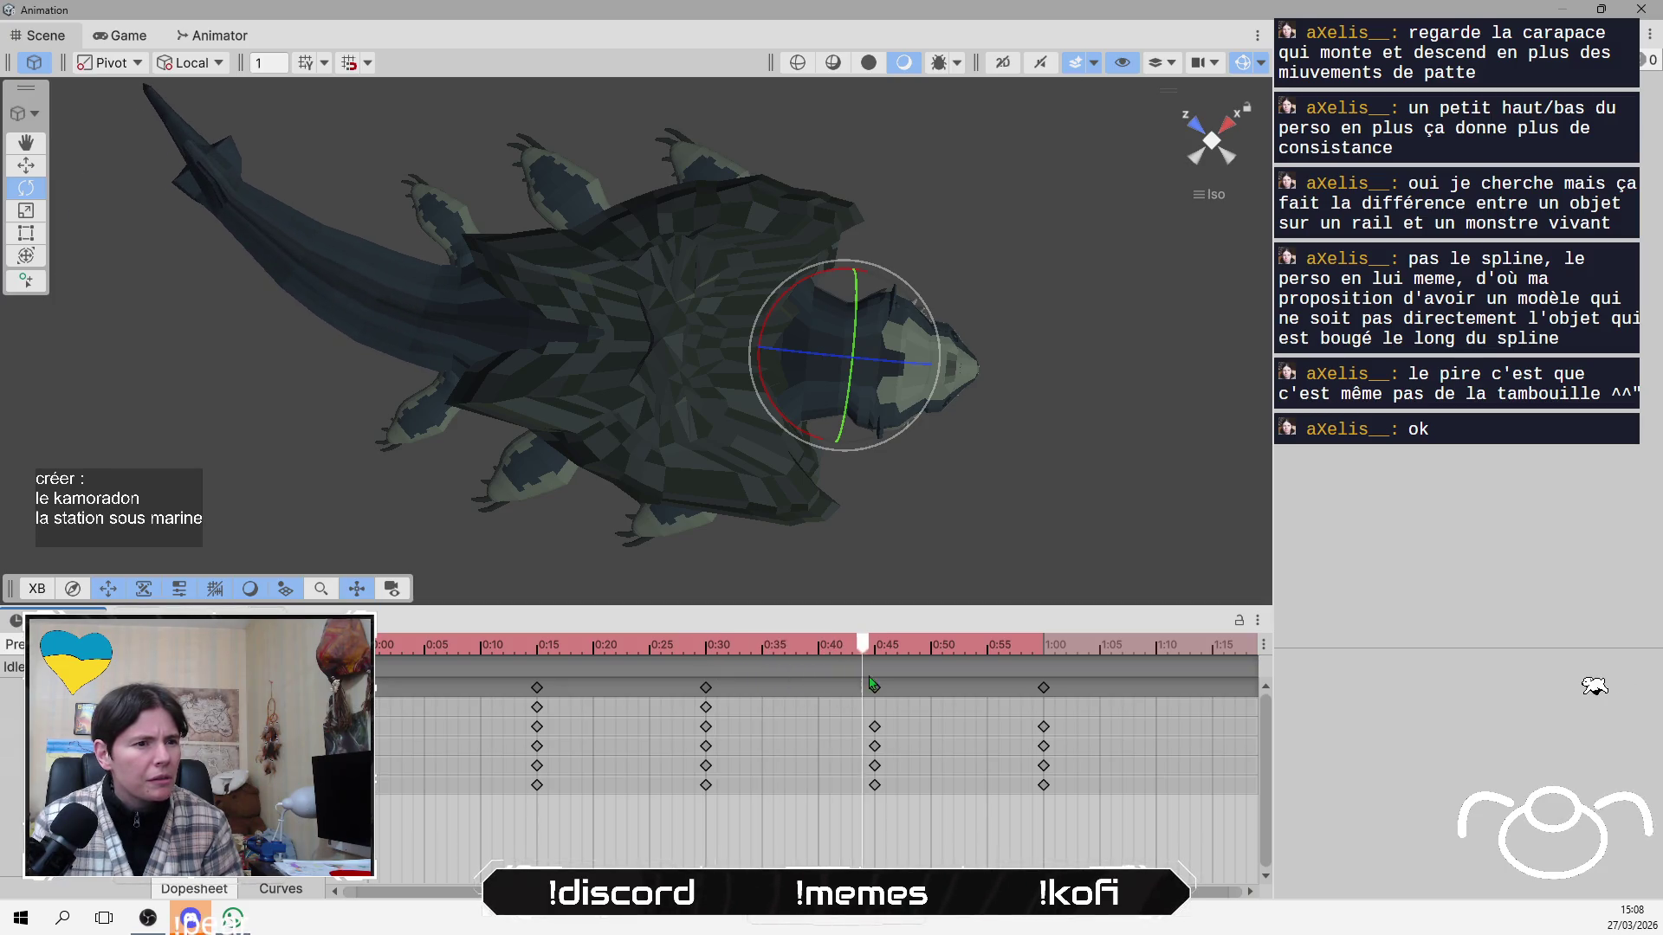
pyautogui.moveTo(771, 407)
pyautogui.mouseDown()
pyautogui.moveTo(864, 611)
pyautogui.moveTo(412, 693)
pyautogui.moveTo(650, 714)
pyautogui.moveTo(1042, 708)
pyautogui.mouseUp()
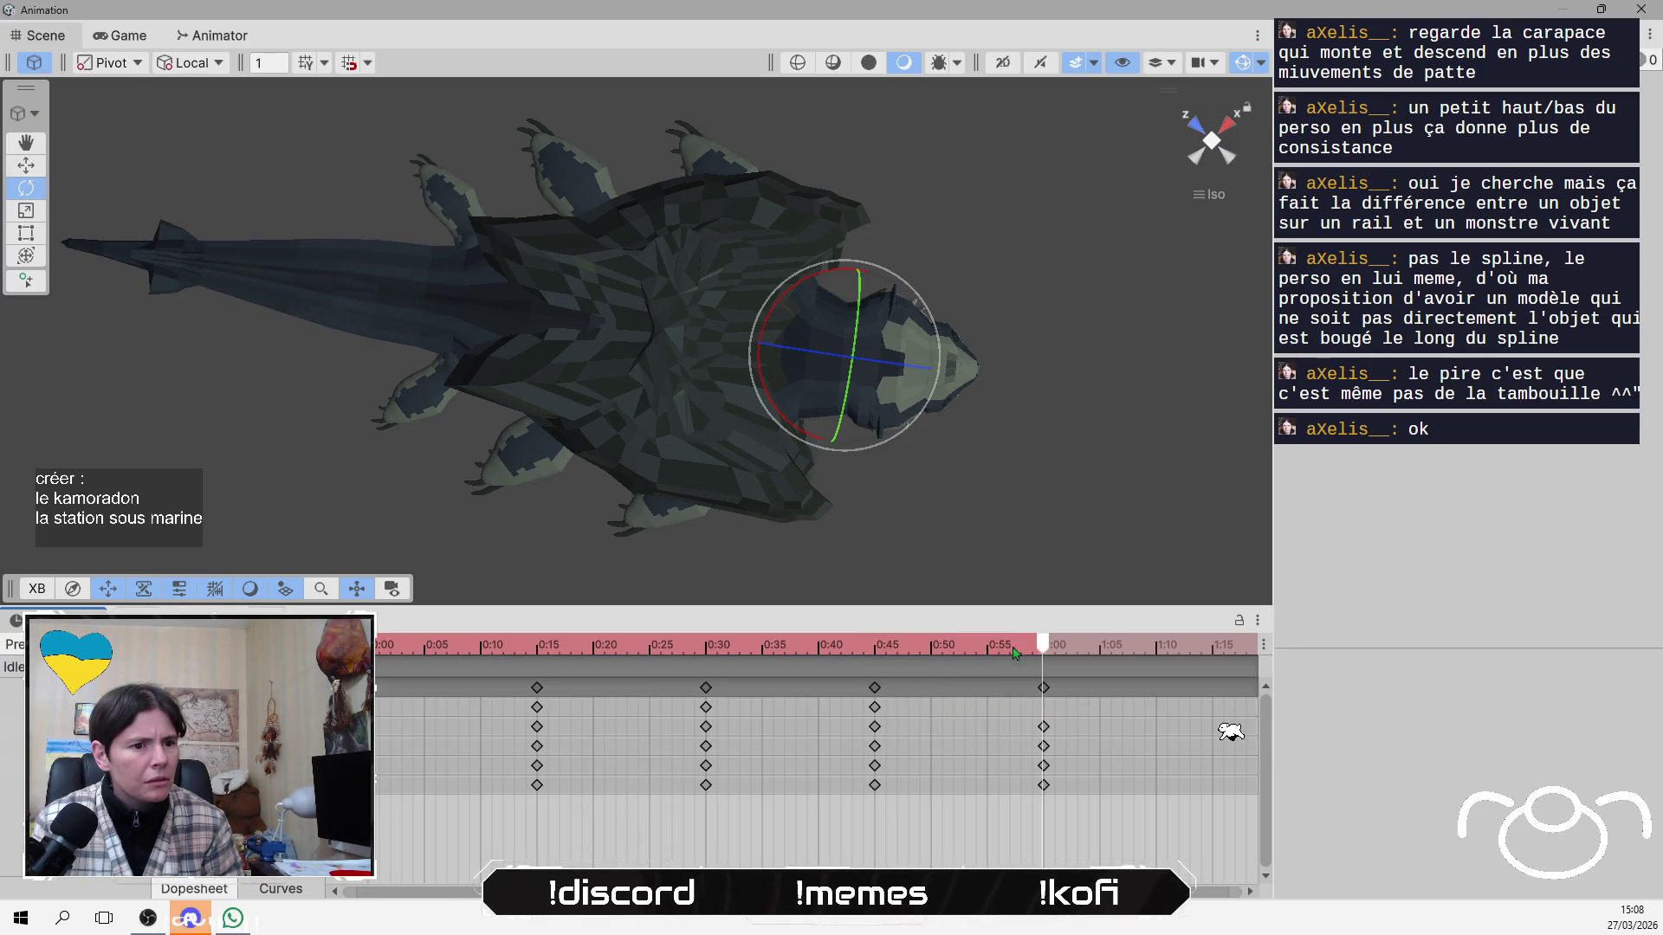
pyautogui.moveTo(784, 419); pyautogui.dragTo(785, 426)
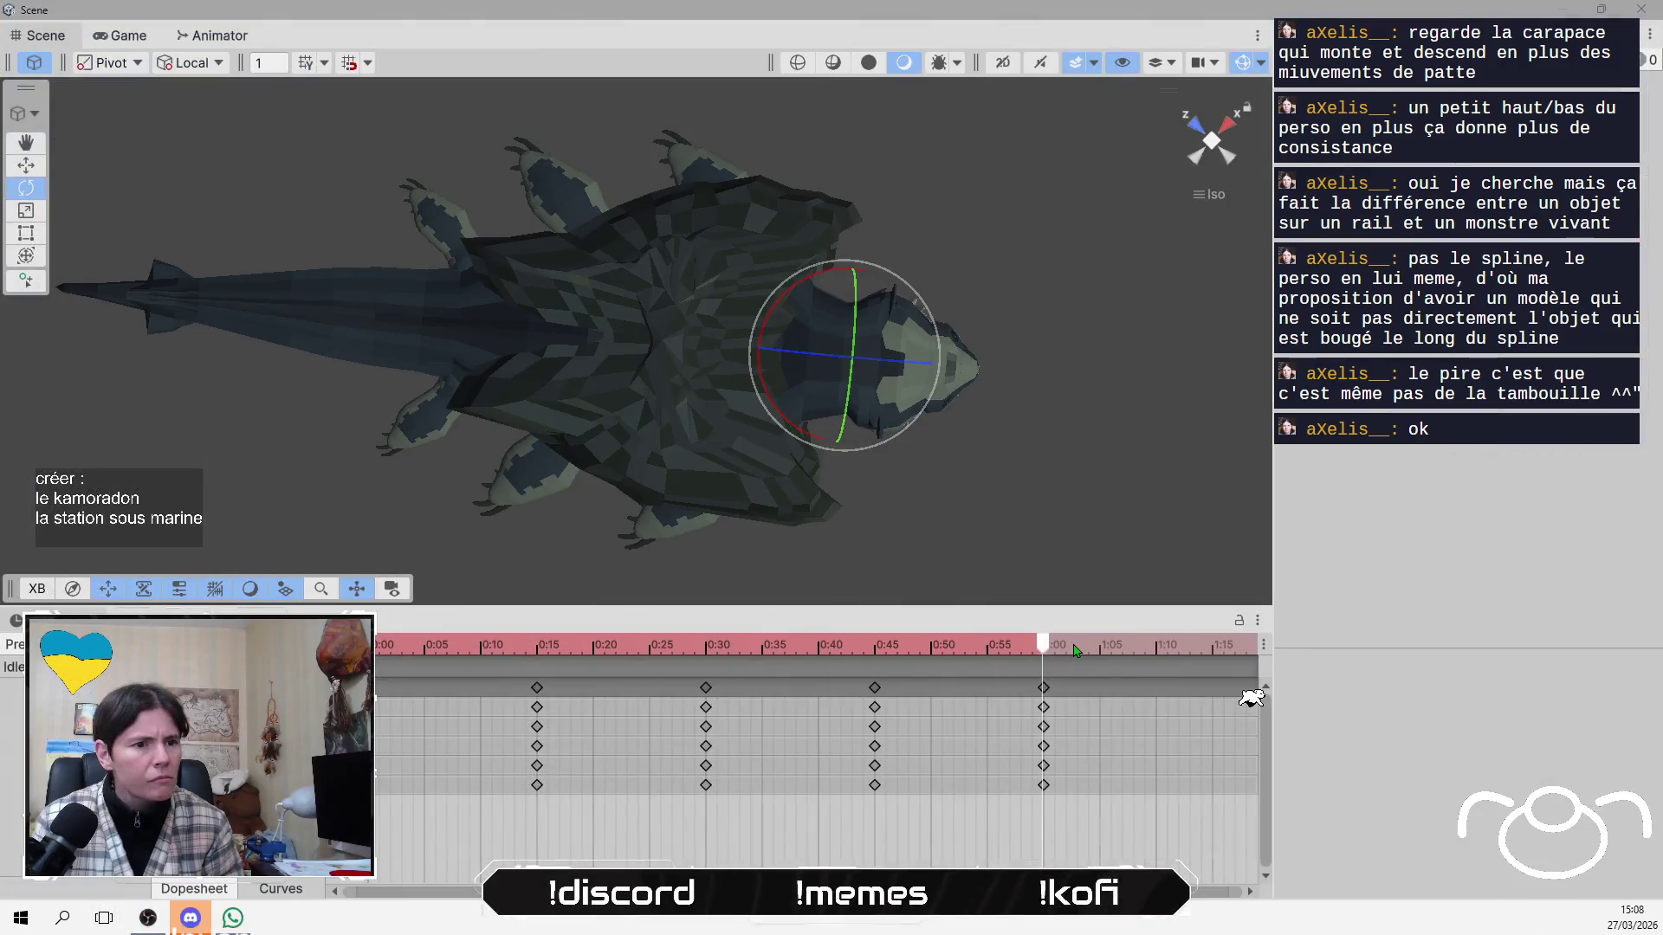
pyautogui.moveTo(1046, 649)
pyautogui.mouseDown()
pyautogui.moveTo(381, 649)
pyautogui.moveTo(1046, 674)
pyautogui.moveTo(377, 673)
pyautogui.mouseUp()
pyautogui.moveTo(606, 485)
pyautogui.mouseDown()
pyautogui.moveTo(658, 128)
pyautogui.moveTo(680, 271)
pyautogui.moveTo(535, 444)
pyautogui.mouseUp()
pyautogui.moveTo(381, 676)
pyautogui.mouseDown()
pyautogui.moveTo(530, 686)
pyautogui.moveTo(387, 686)
pyautogui.moveTo(536, 712)
pyautogui.mouseUp()
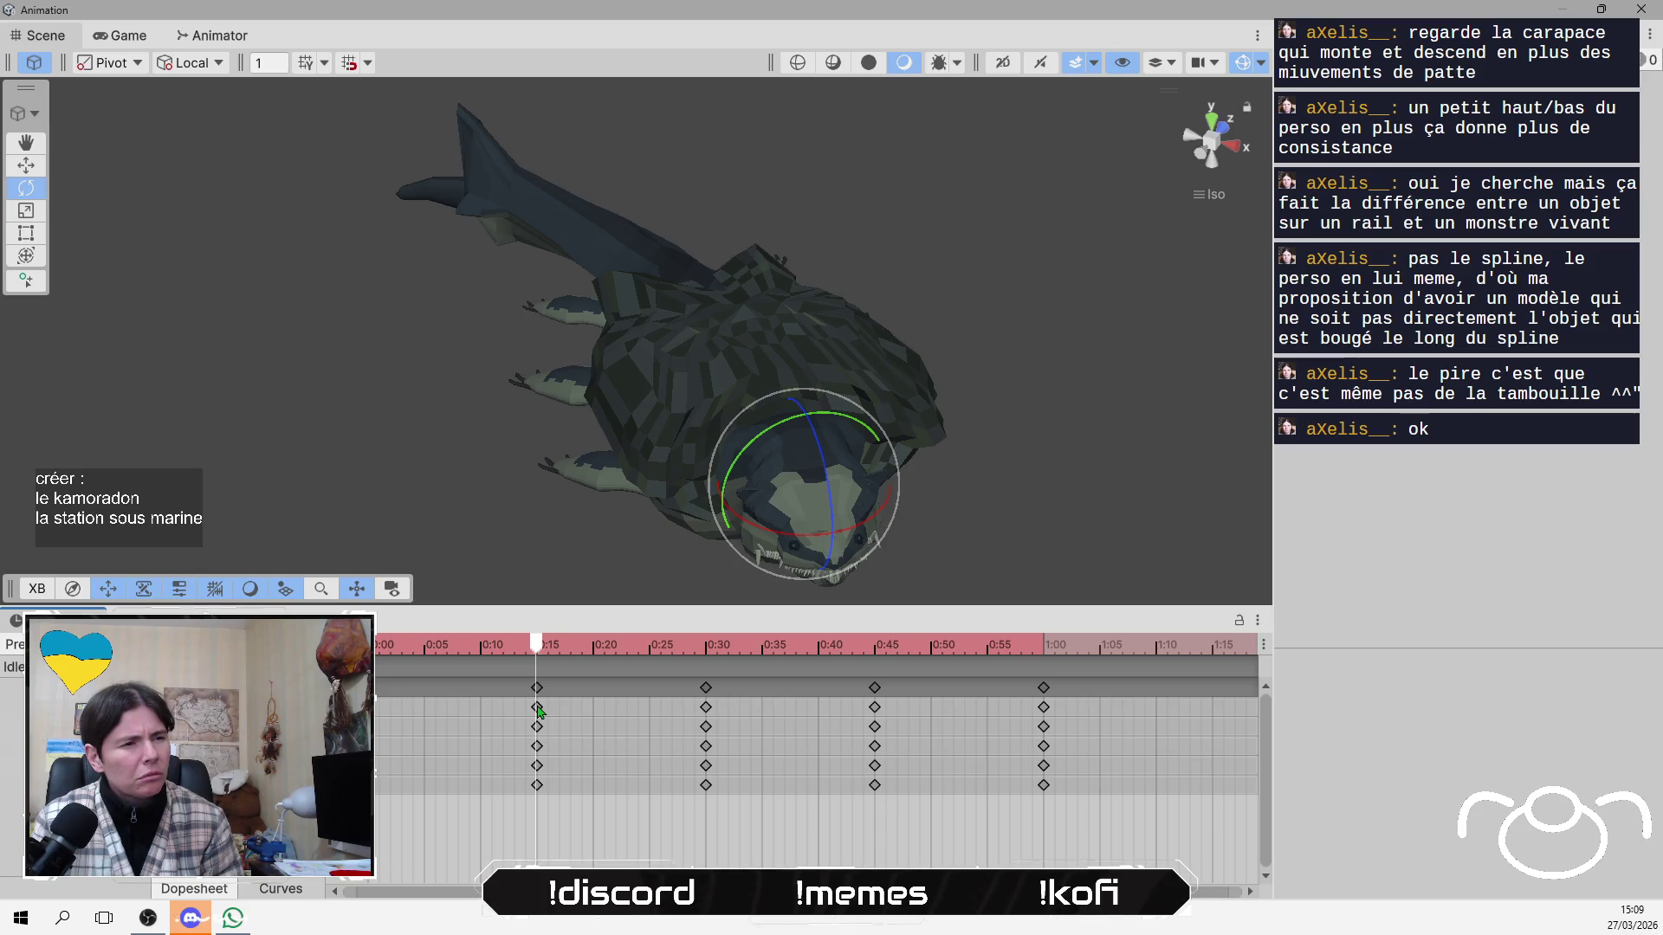
# Play the idle clip from the start and select all keyframes in the 0:30 column.
pyautogui.moveTo(541, 712); pyautogui.dragTo(383, 716)
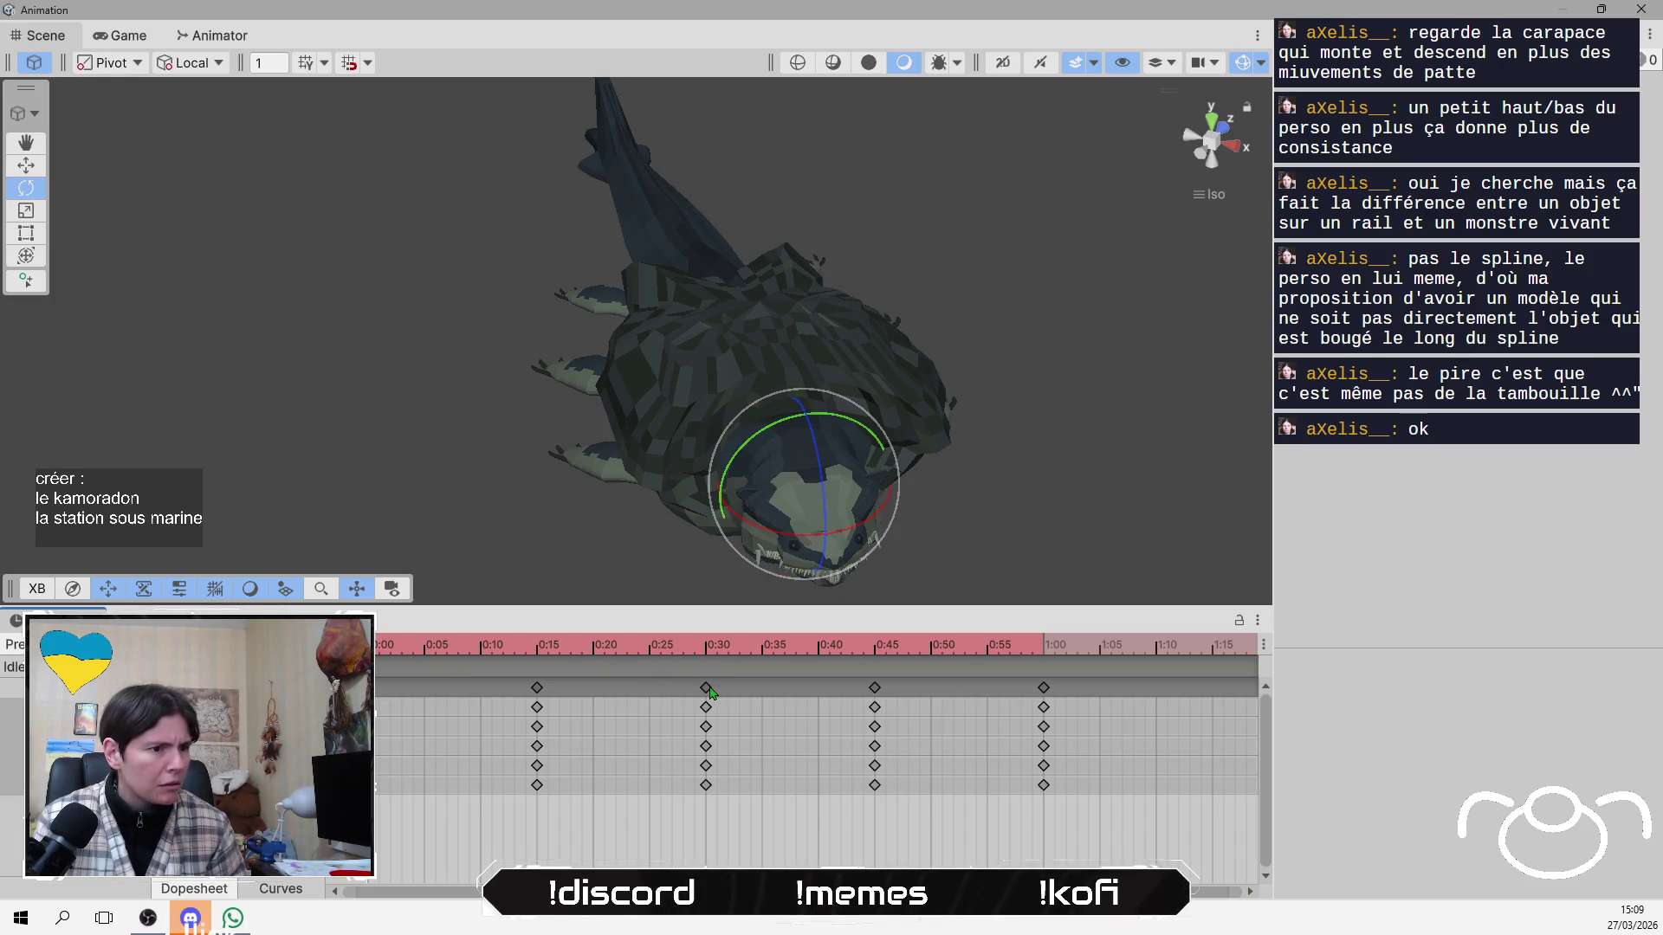
pyautogui.press('space')
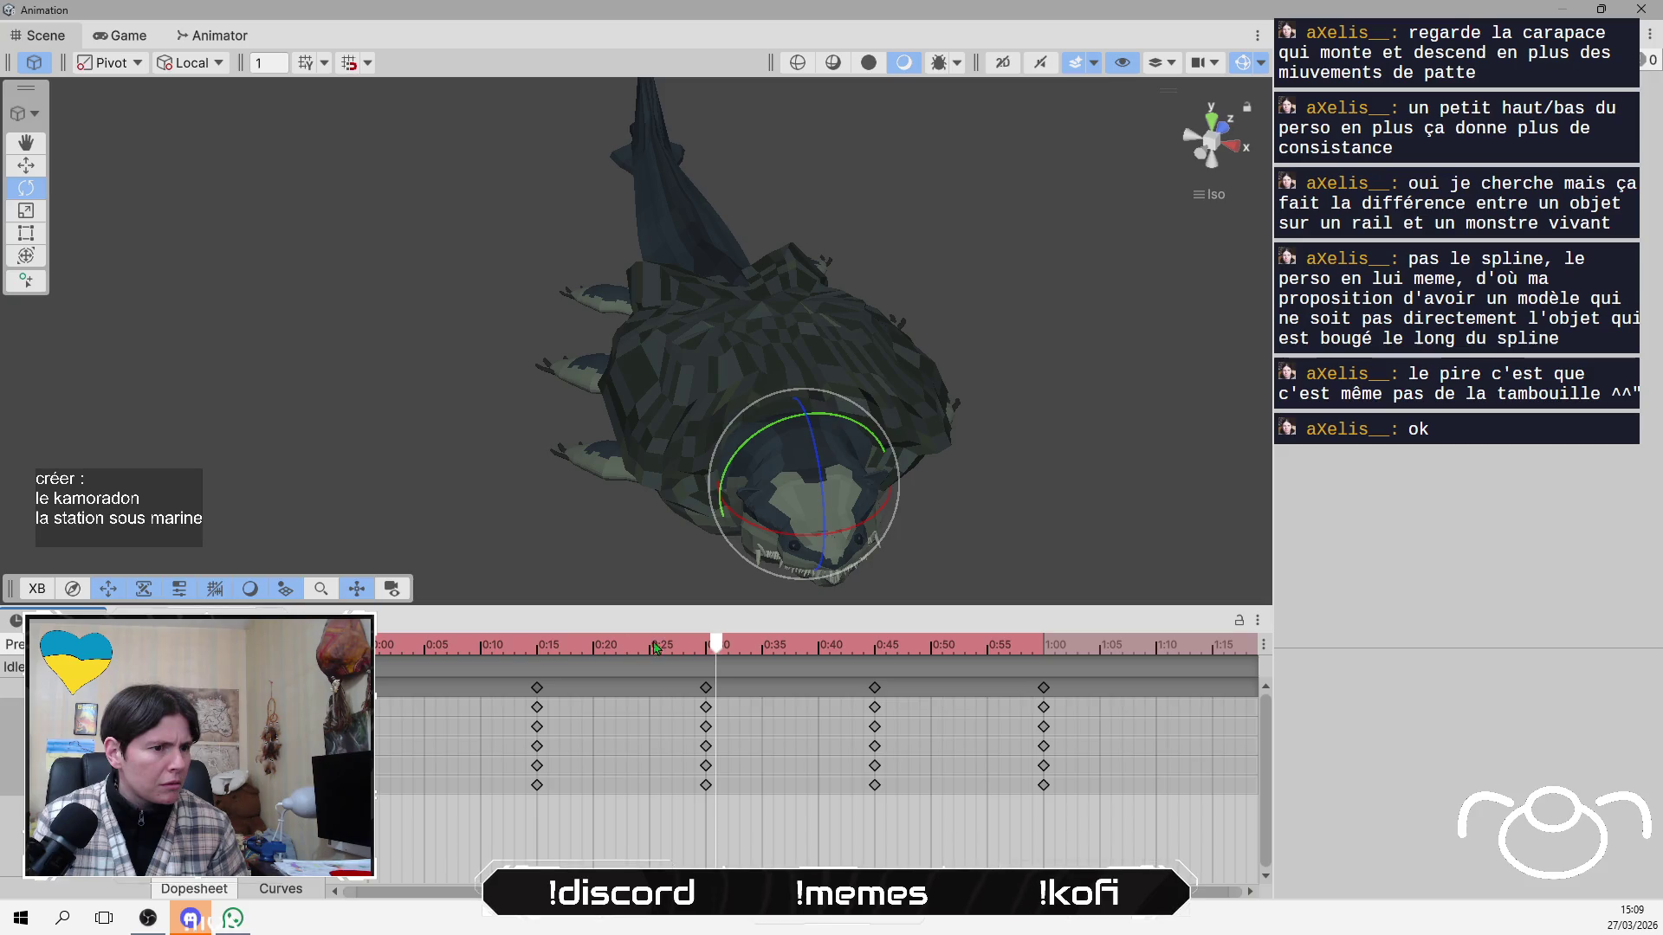
pyautogui.moveTo(713, 652)
pyautogui.mouseDown()
pyautogui.moveTo(675, 668)
pyautogui.moveTo(1010, 693)
pyautogui.moveTo(877, 712)
pyautogui.moveTo(1038, 715)
pyautogui.mouseUp()
pyautogui.click(718, 711)
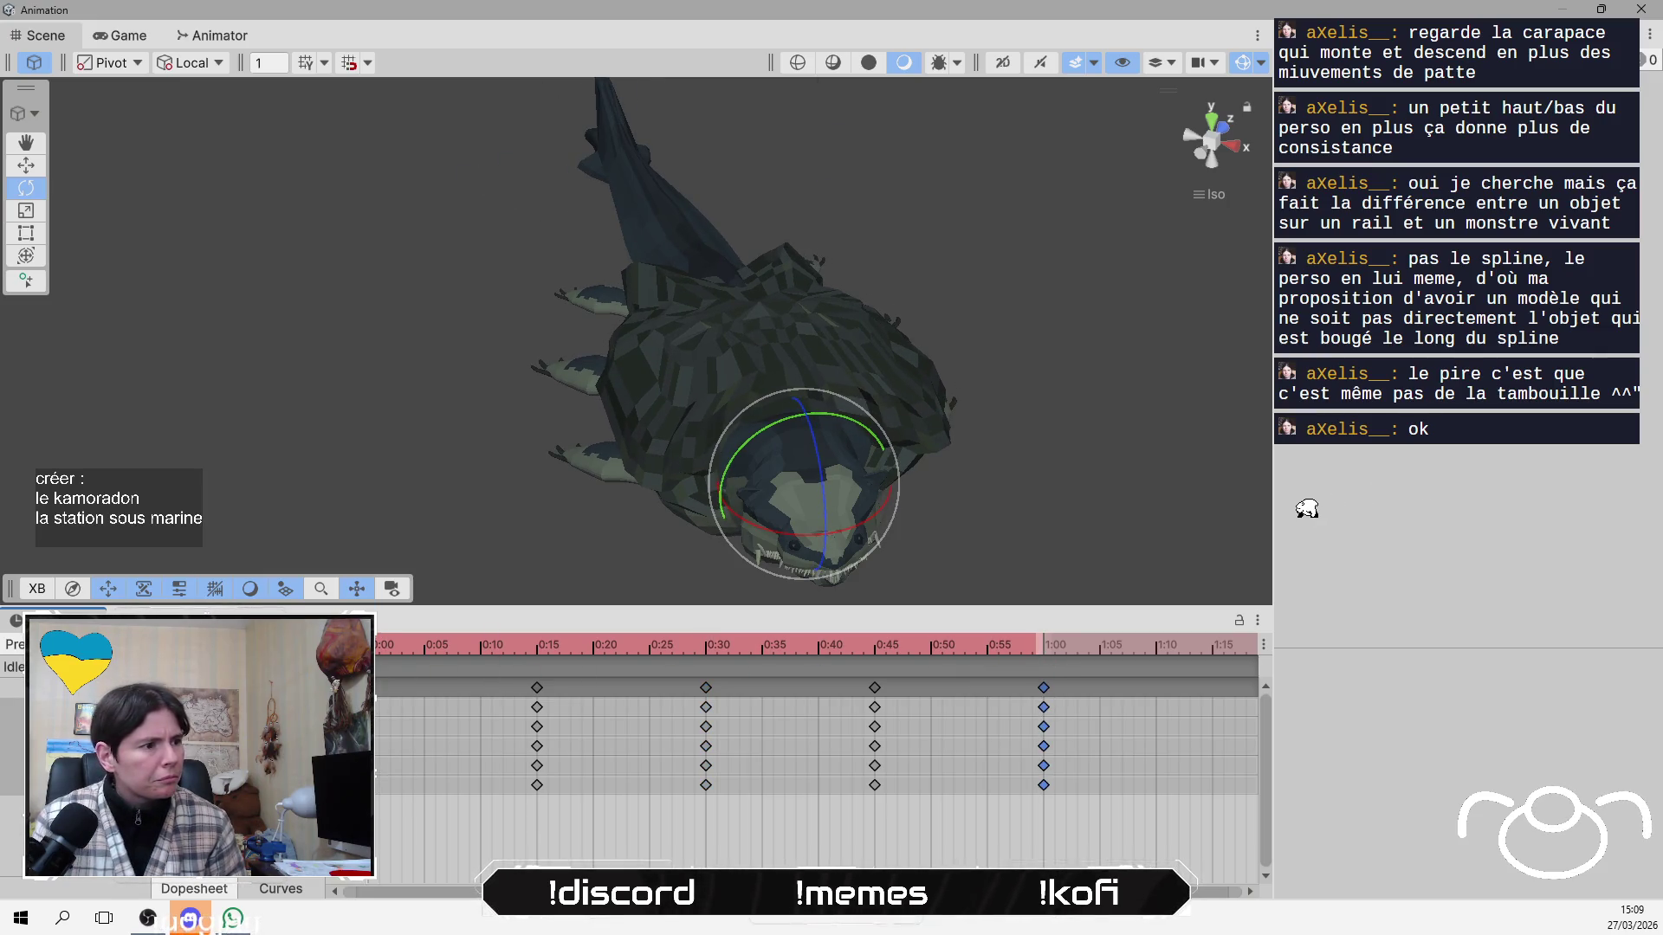
# Loop the idle playback, then turn off keyframe recording and switch to the Curves view.
pyautogui.press('space')
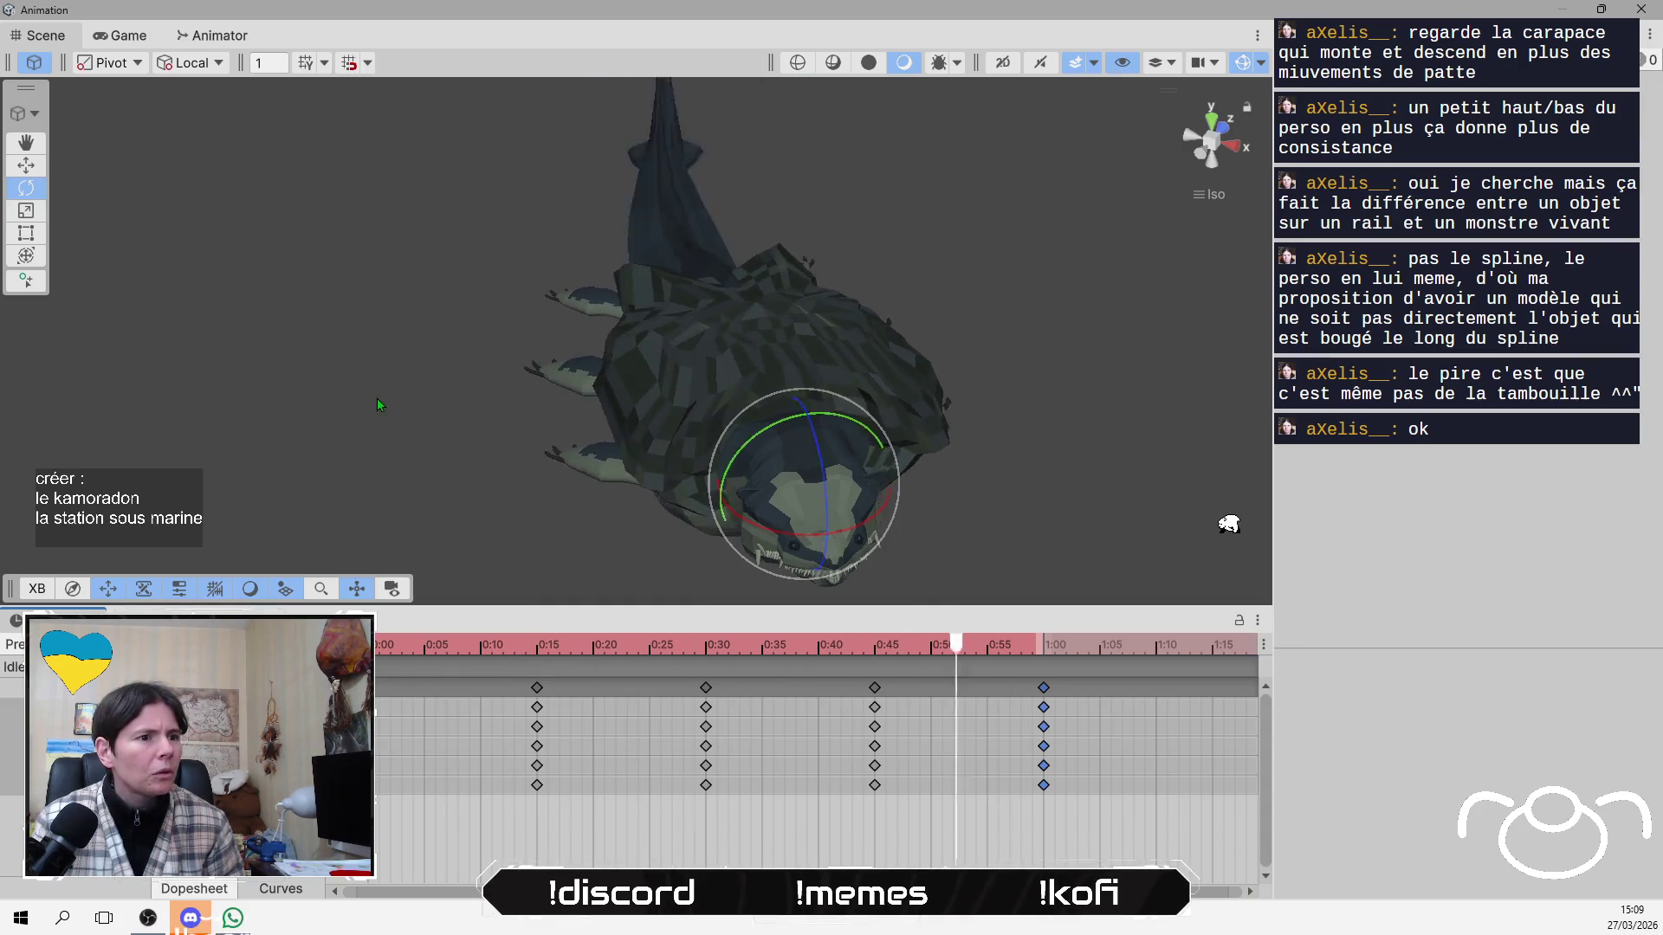
pyautogui.moveTo(377, 397)
pyautogui.mouseDown()
pyautogui.moveTo(425, 366)
pyautogui.moveTo(439, 320)
pyautogui.moveTo(416, 571)
pyautogui.moveTo(471, 178)
pyautogui.moveTo(947, 334)
pyautogui.moveTo(899, 508)
pyautogui.moveTo(537, 535)
pyautogui.moveTo(544, 512)
pyautogui.mouseUp()
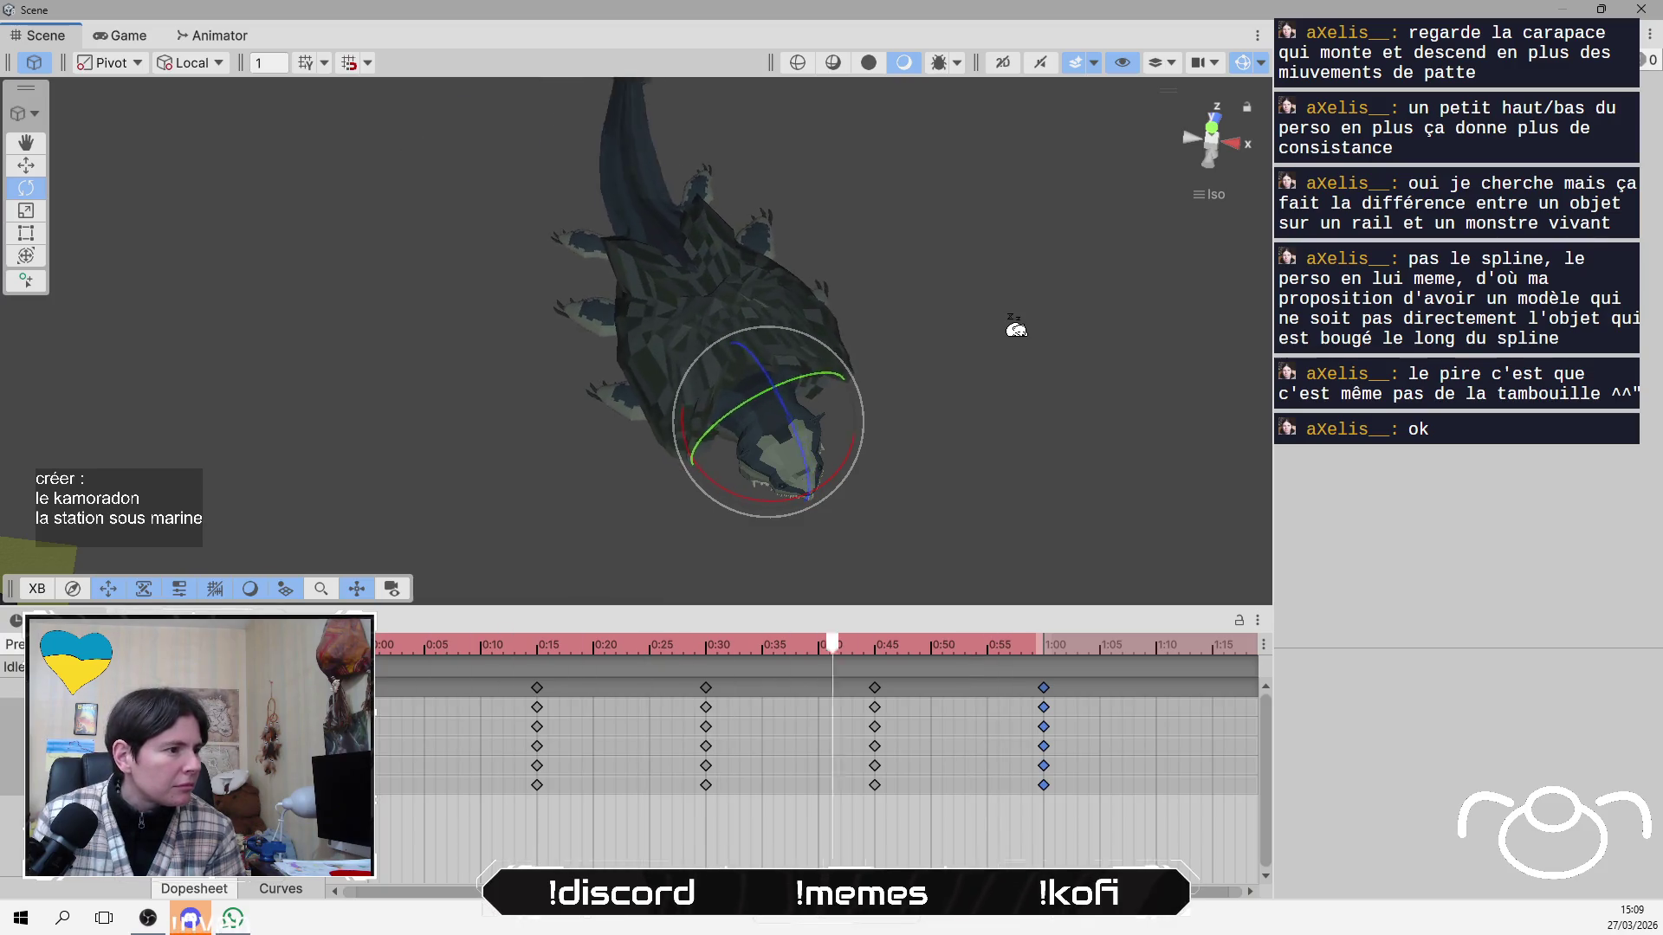
pyautogui.click(48, 622)
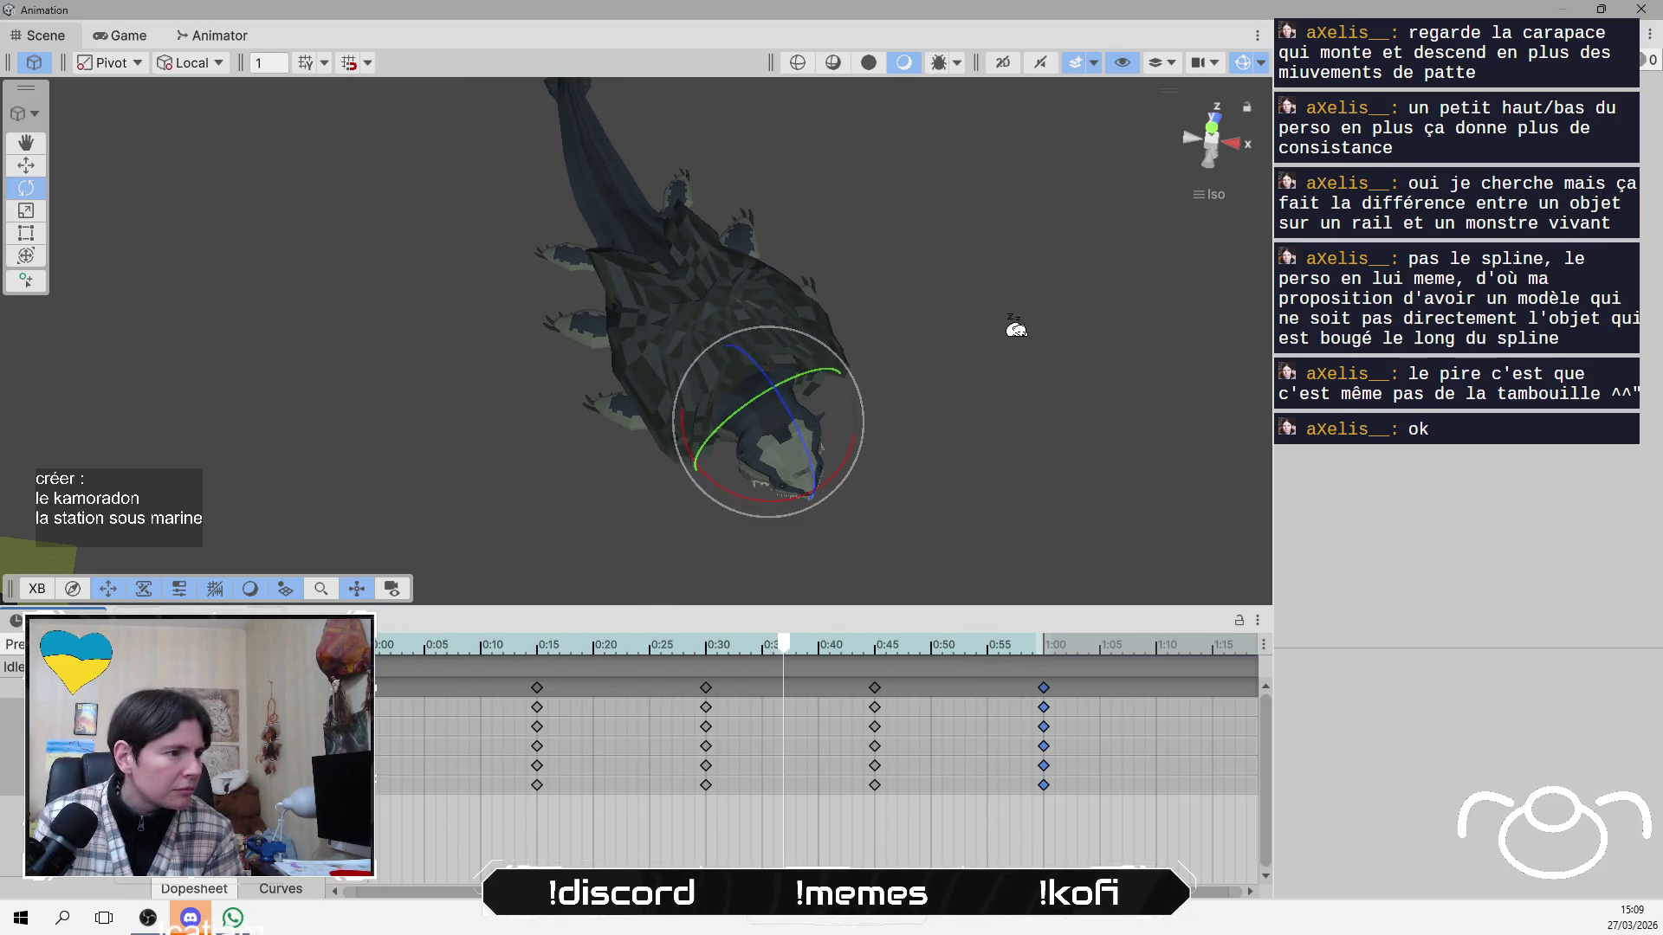
pyautogui.click(275, 889)
# Dock the Animation editor along the bottom and move the Scene view into the right-hand panel.
pyautogui.scroll(-10, 821, 697)
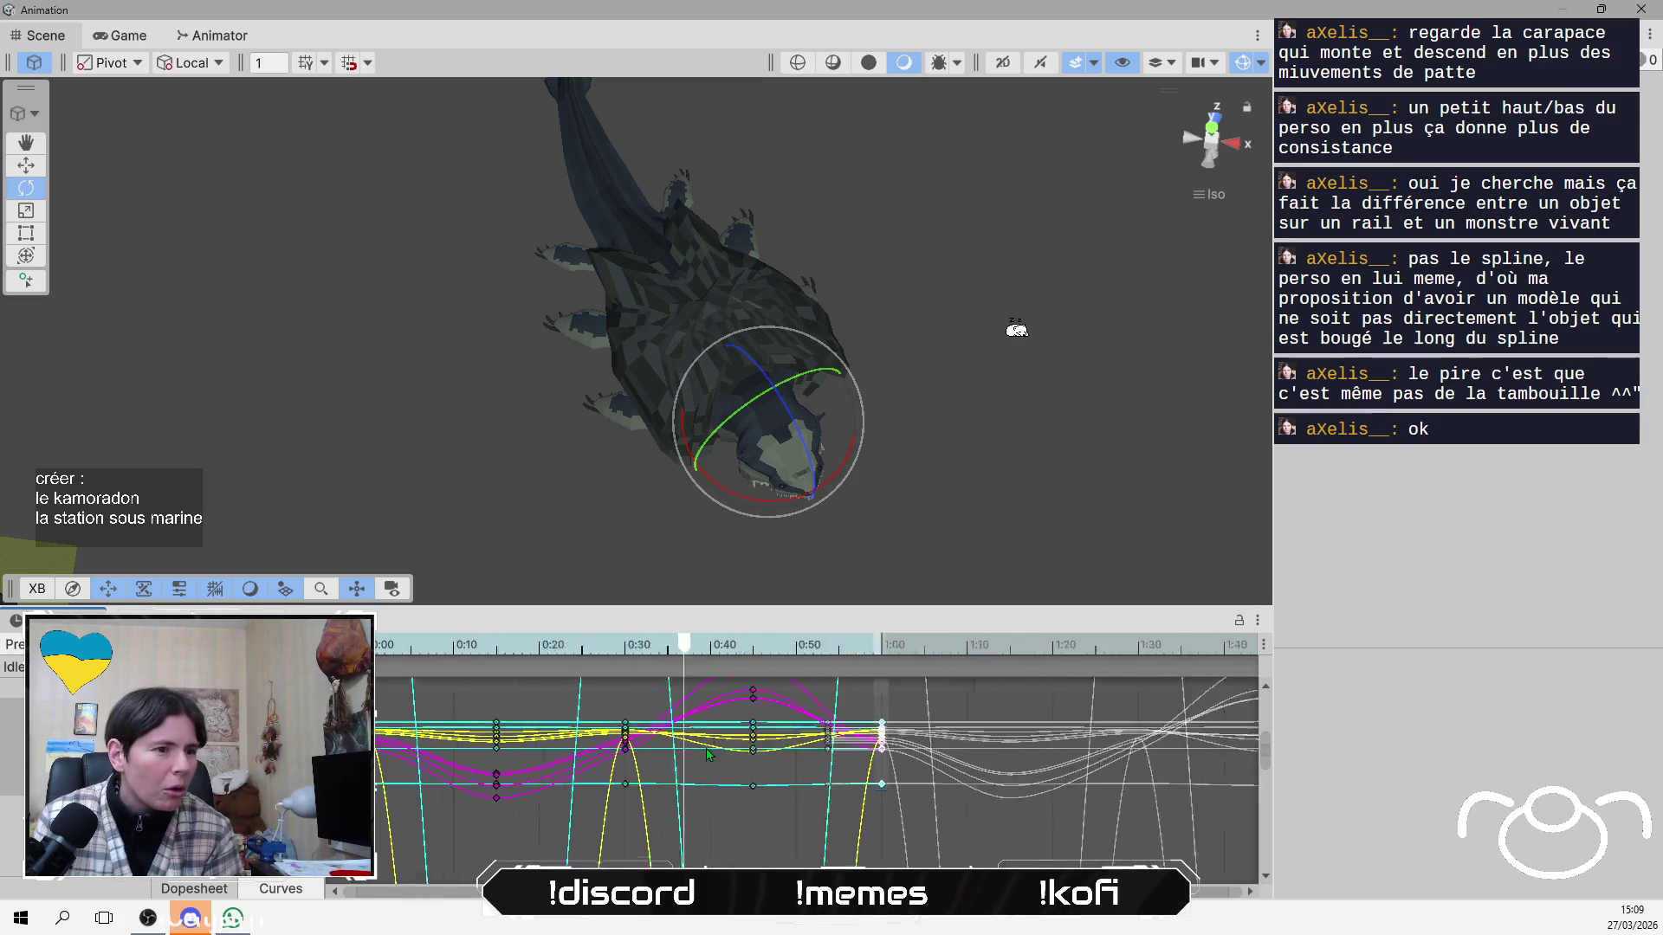
pyautogui.scroll(-10, 712, 753)
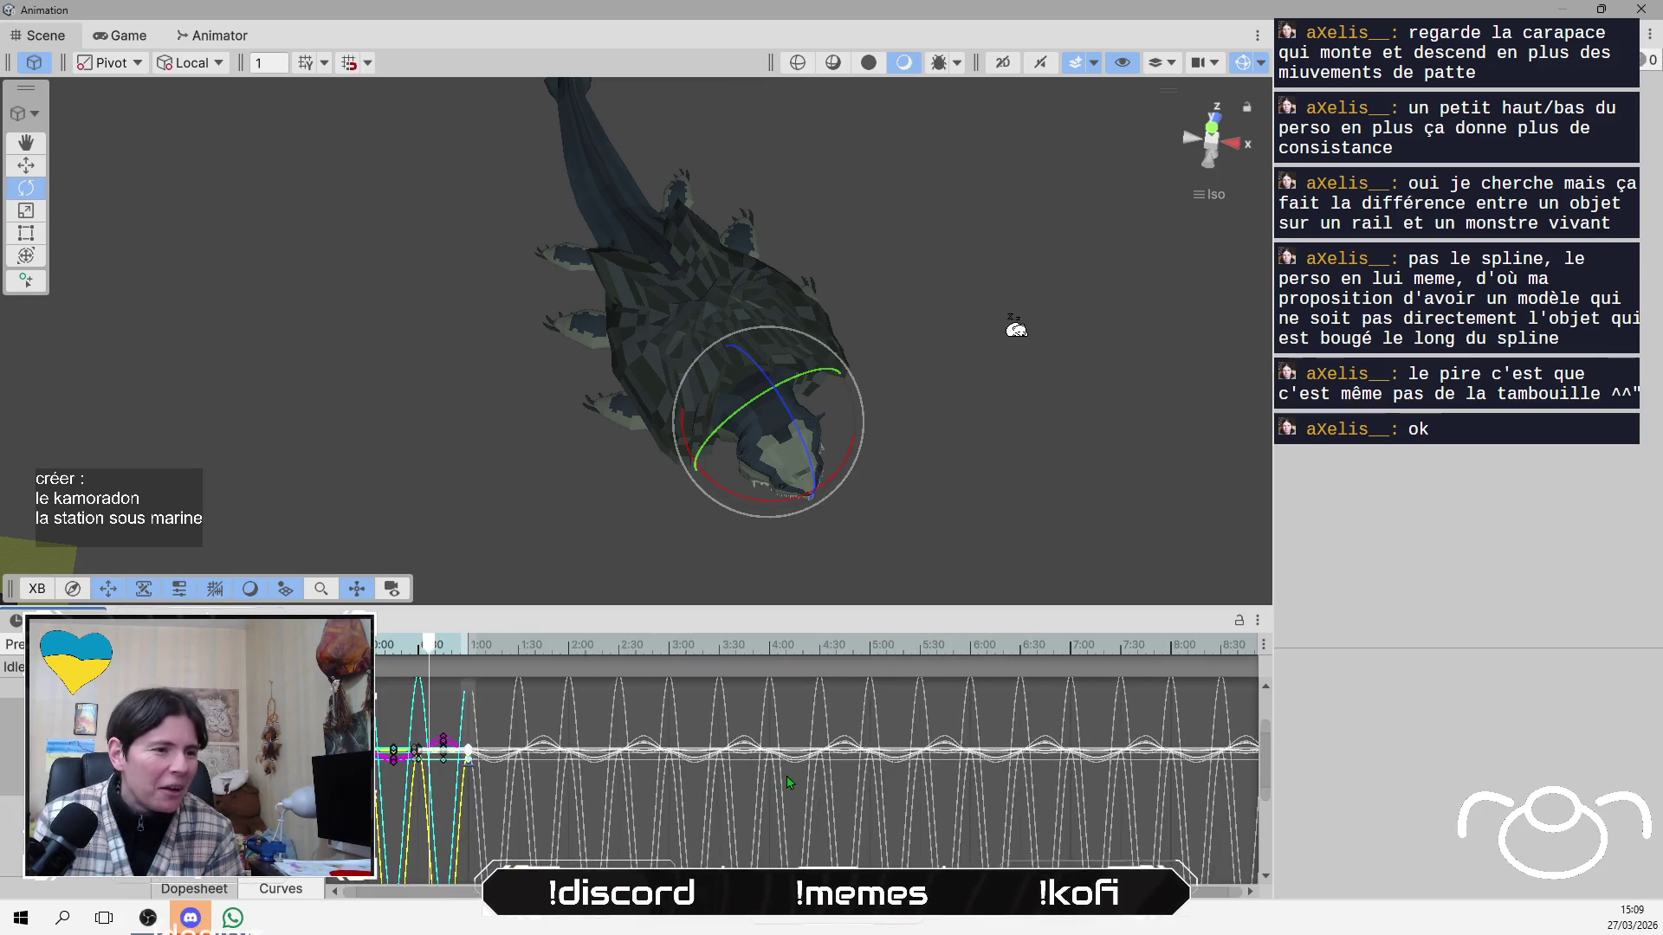
pyautogui.scroll(5, 398, 798)
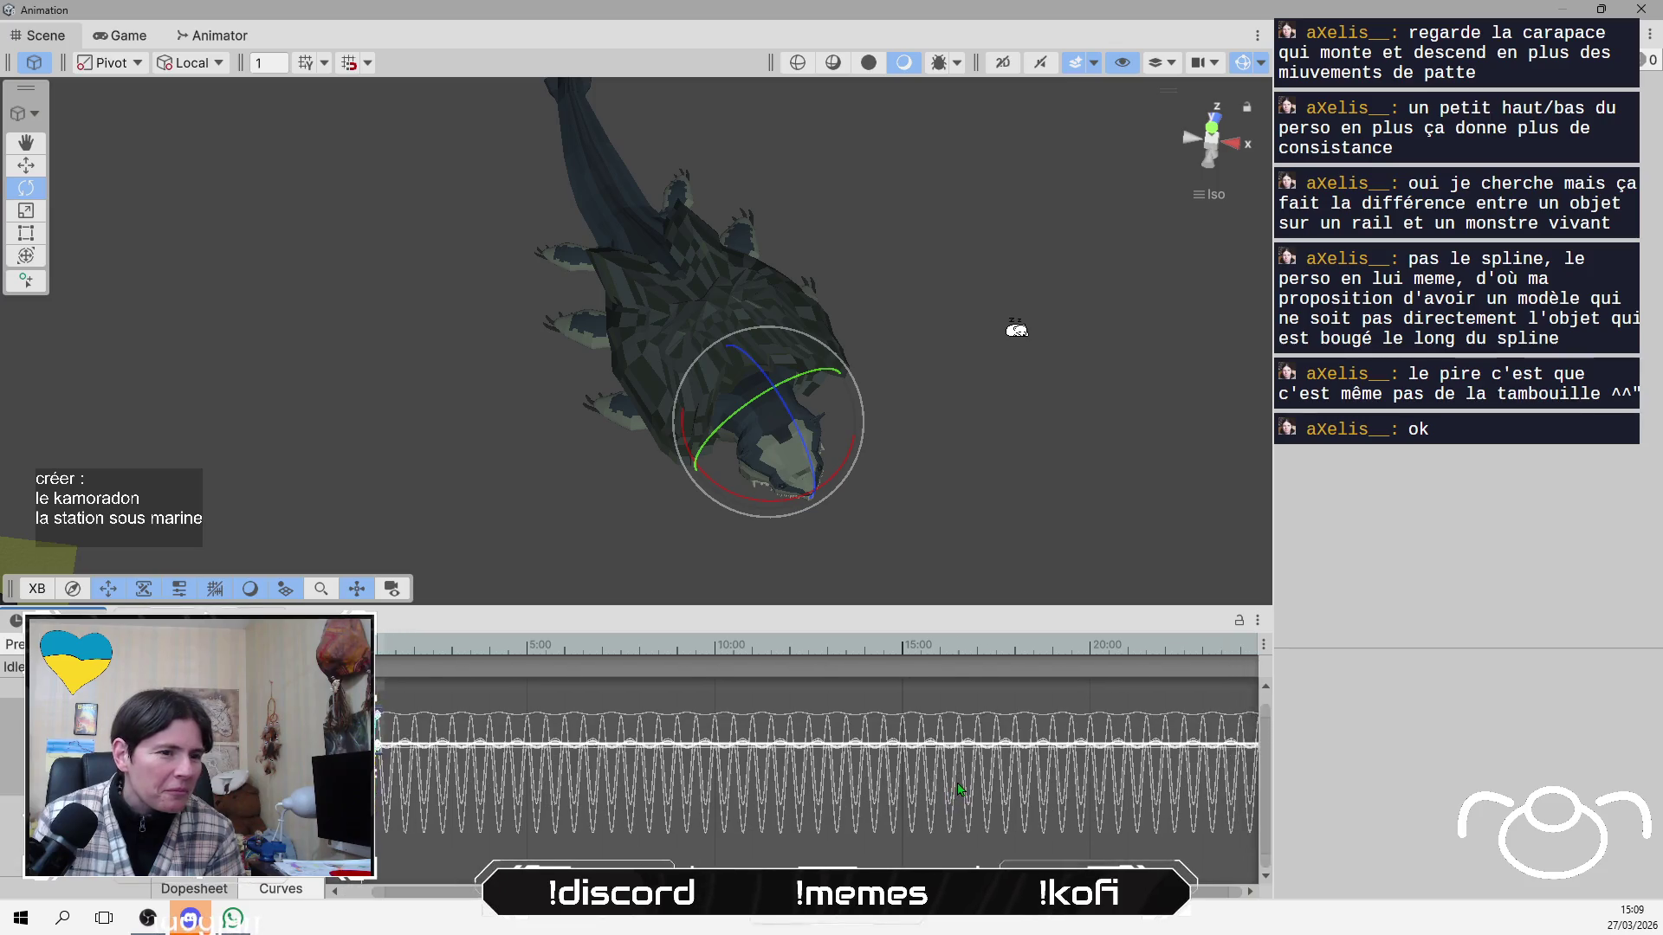
pyautogui.scroll(5, 398, 798)
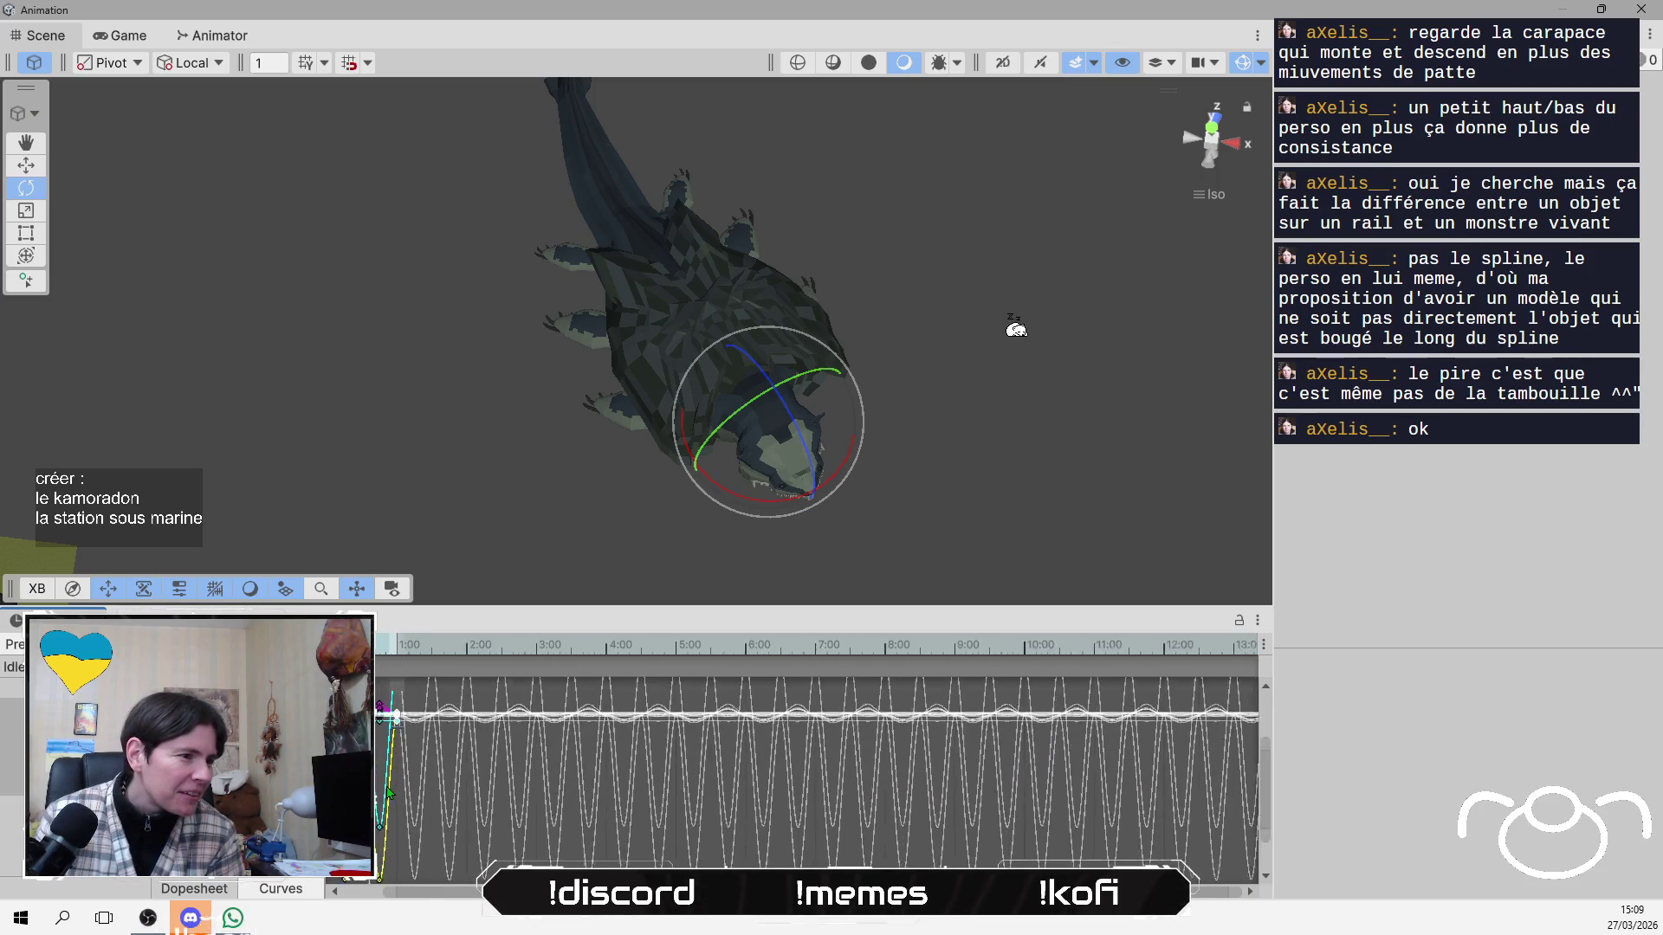
pyautogui.scroll(-2, 398, 777)
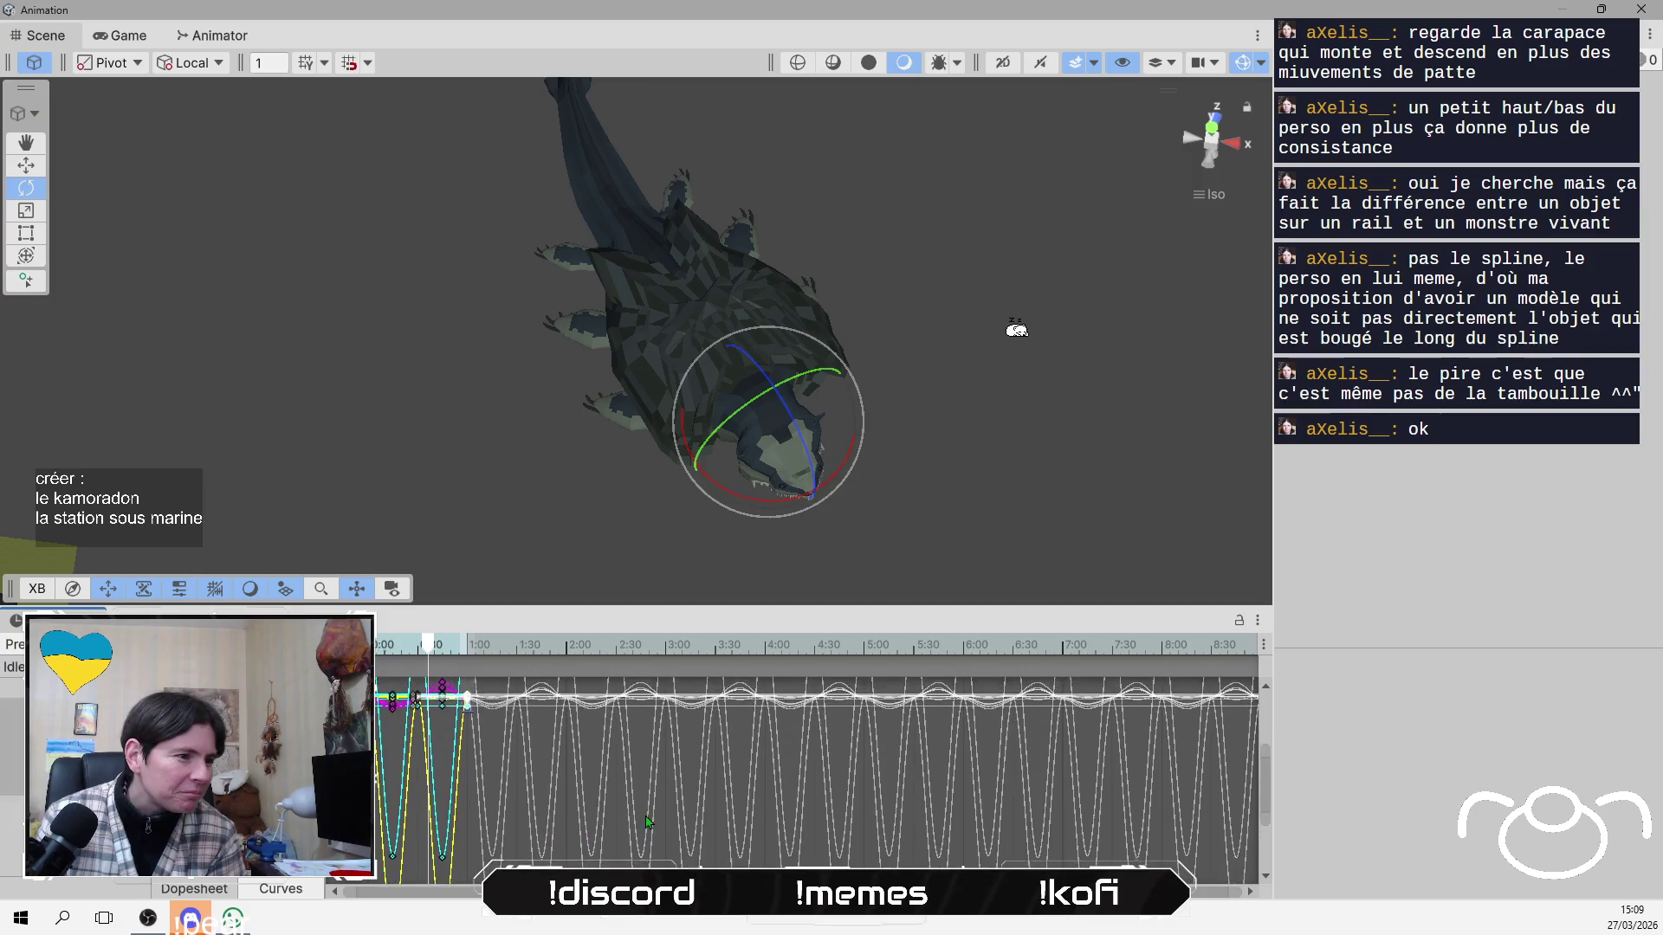
pyautogui.moveTo(573, 609); pyautogui.dragTo(572, 496)
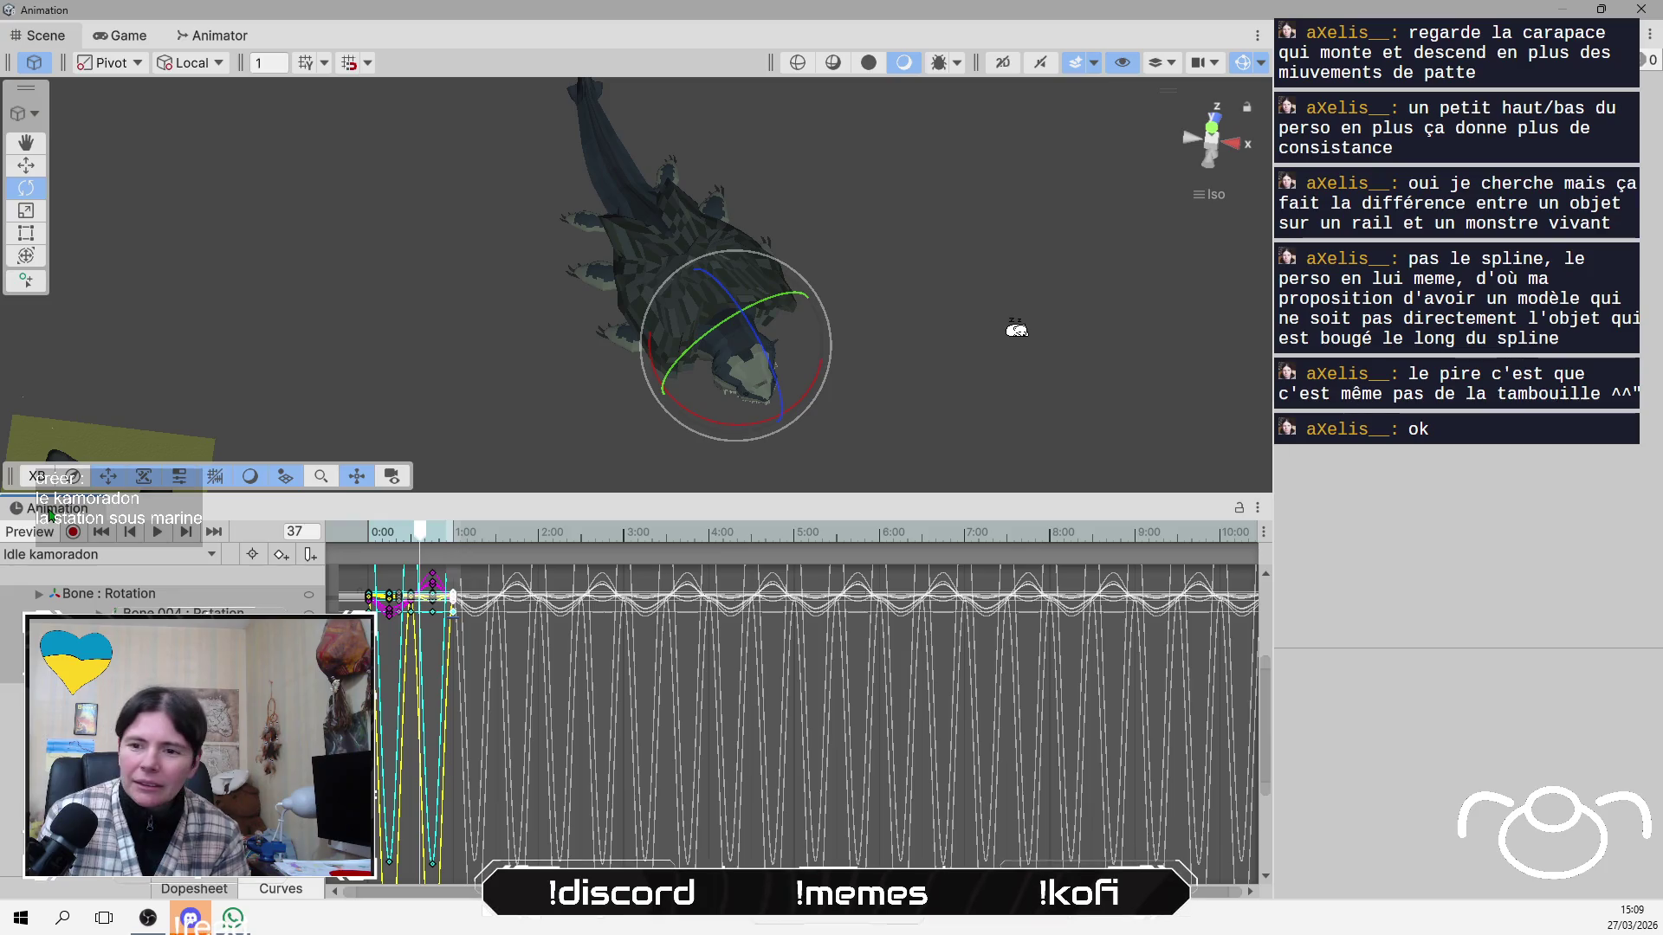
pyautogui.moveTo(61, 509)
pyautogui.mouseDown()
pyautogui.moveTo(1055, 628)
pyautogui.moveTo(958, 631)
pyautogui.moveTo(847, 541)
pyautogui.mouseUp()
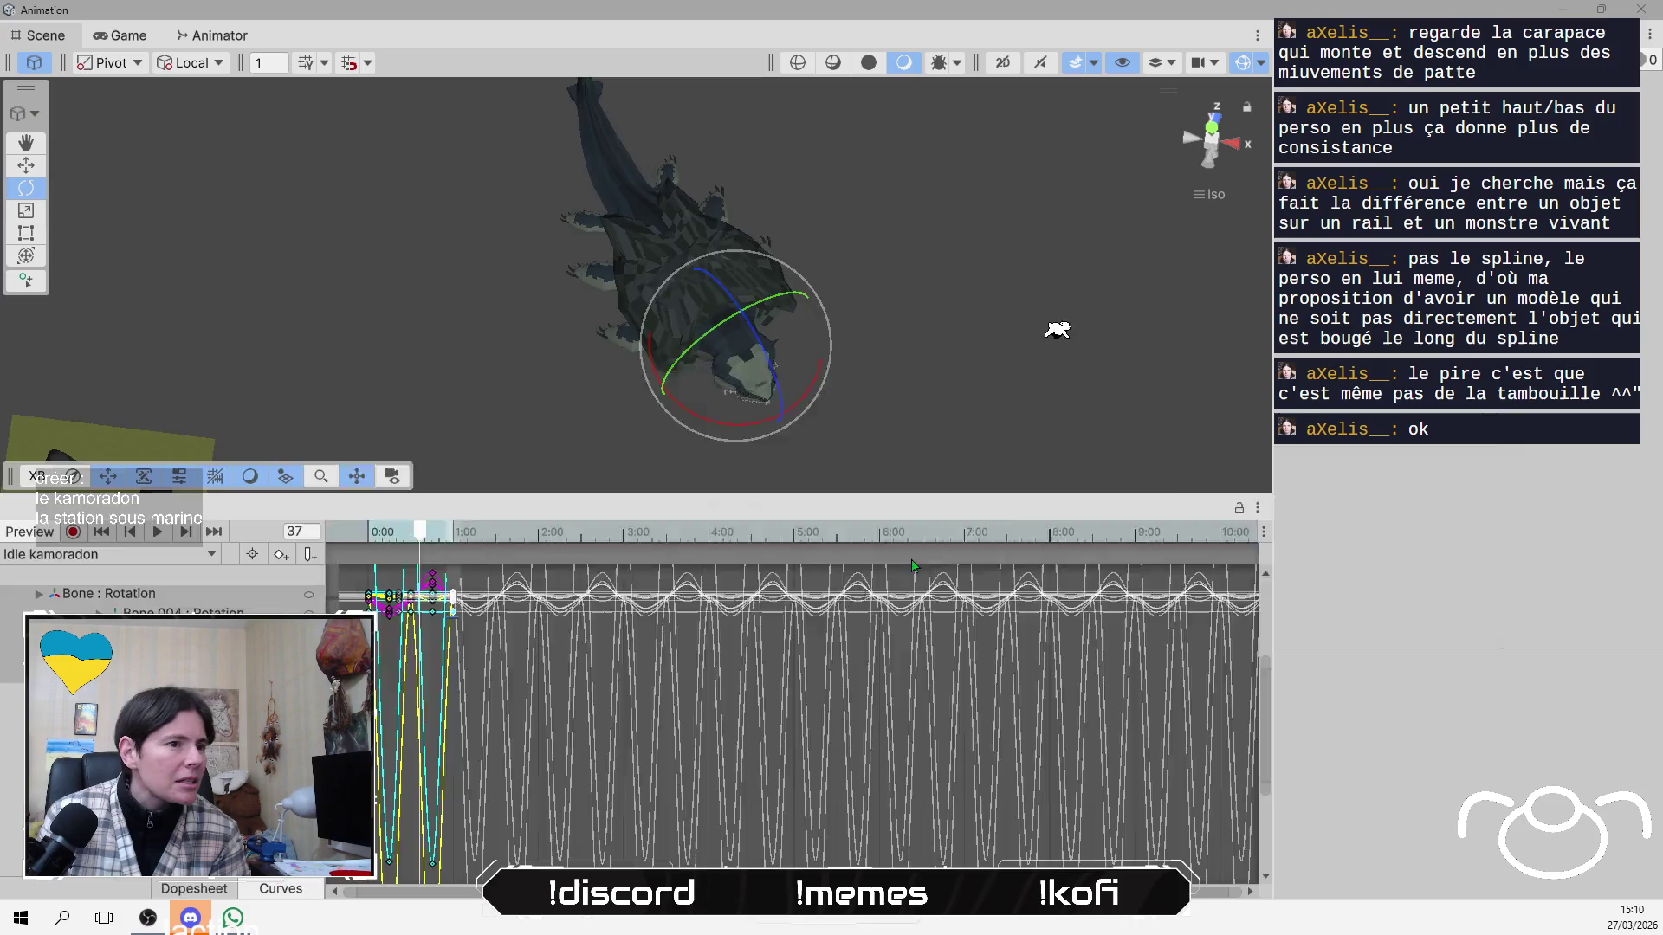
pyautogui.moveTo(343, 388); pyautogui.dragTo(385, 745)
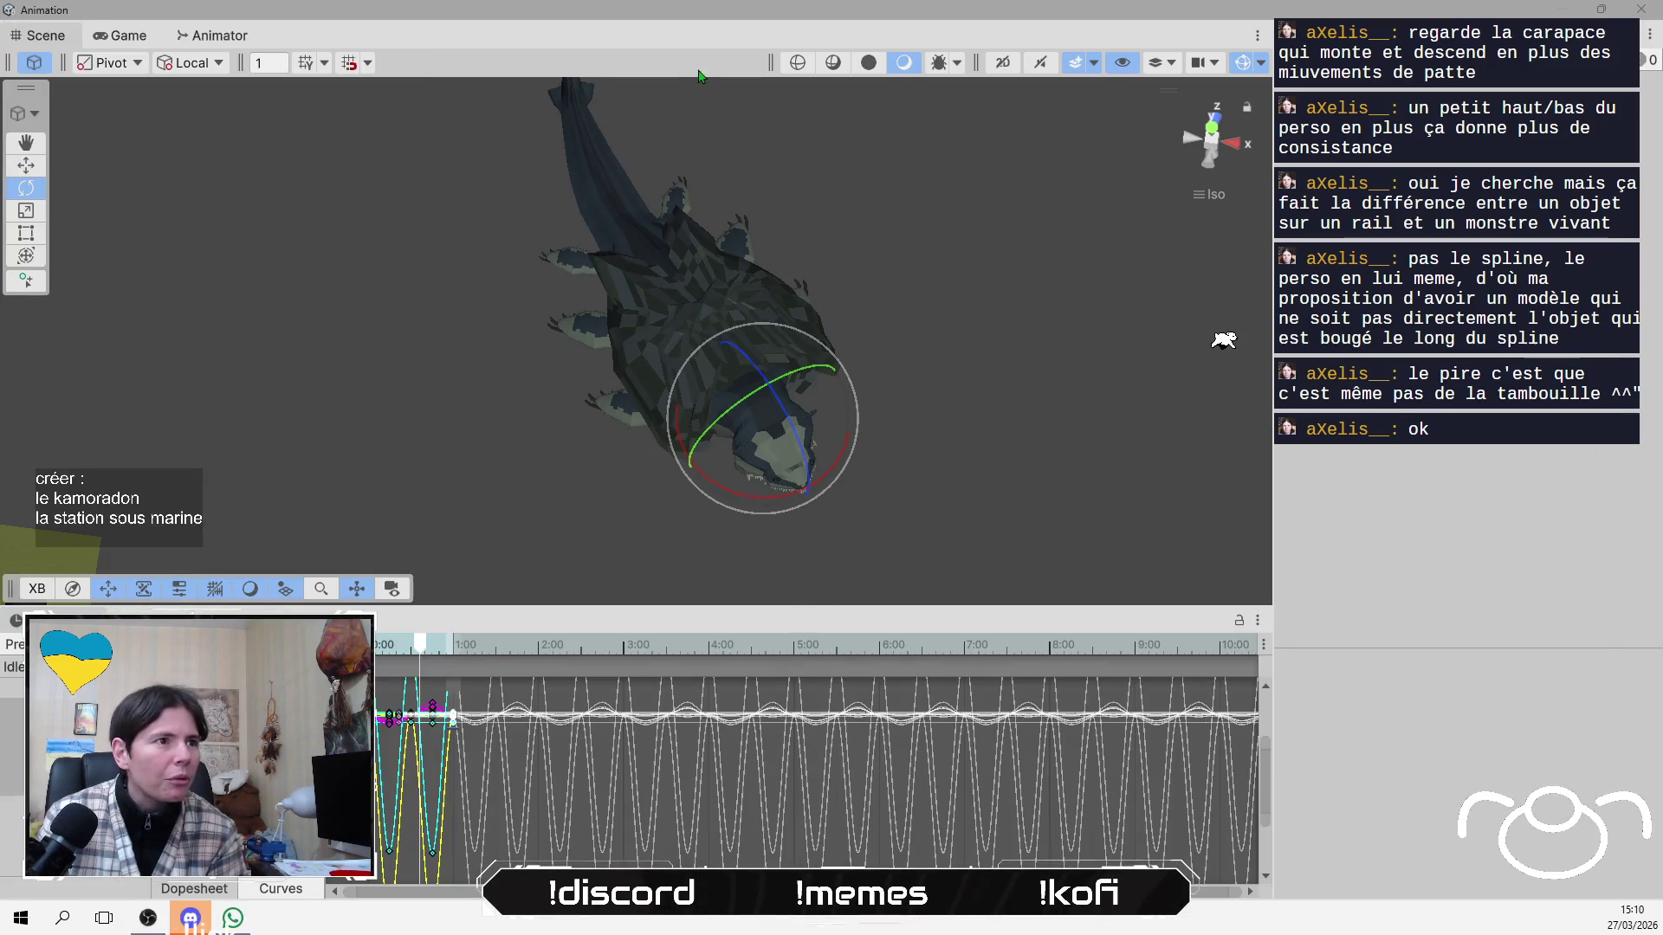
pyautogui.moveTo(39, 35)
pyautogui.mouseDown()
pyautogui.moveTo(1161, 329)
pyautogui.moveTo(1386, 346)
pyautogui.moveTo(1334, 352)
pyautogui.mouseUp()
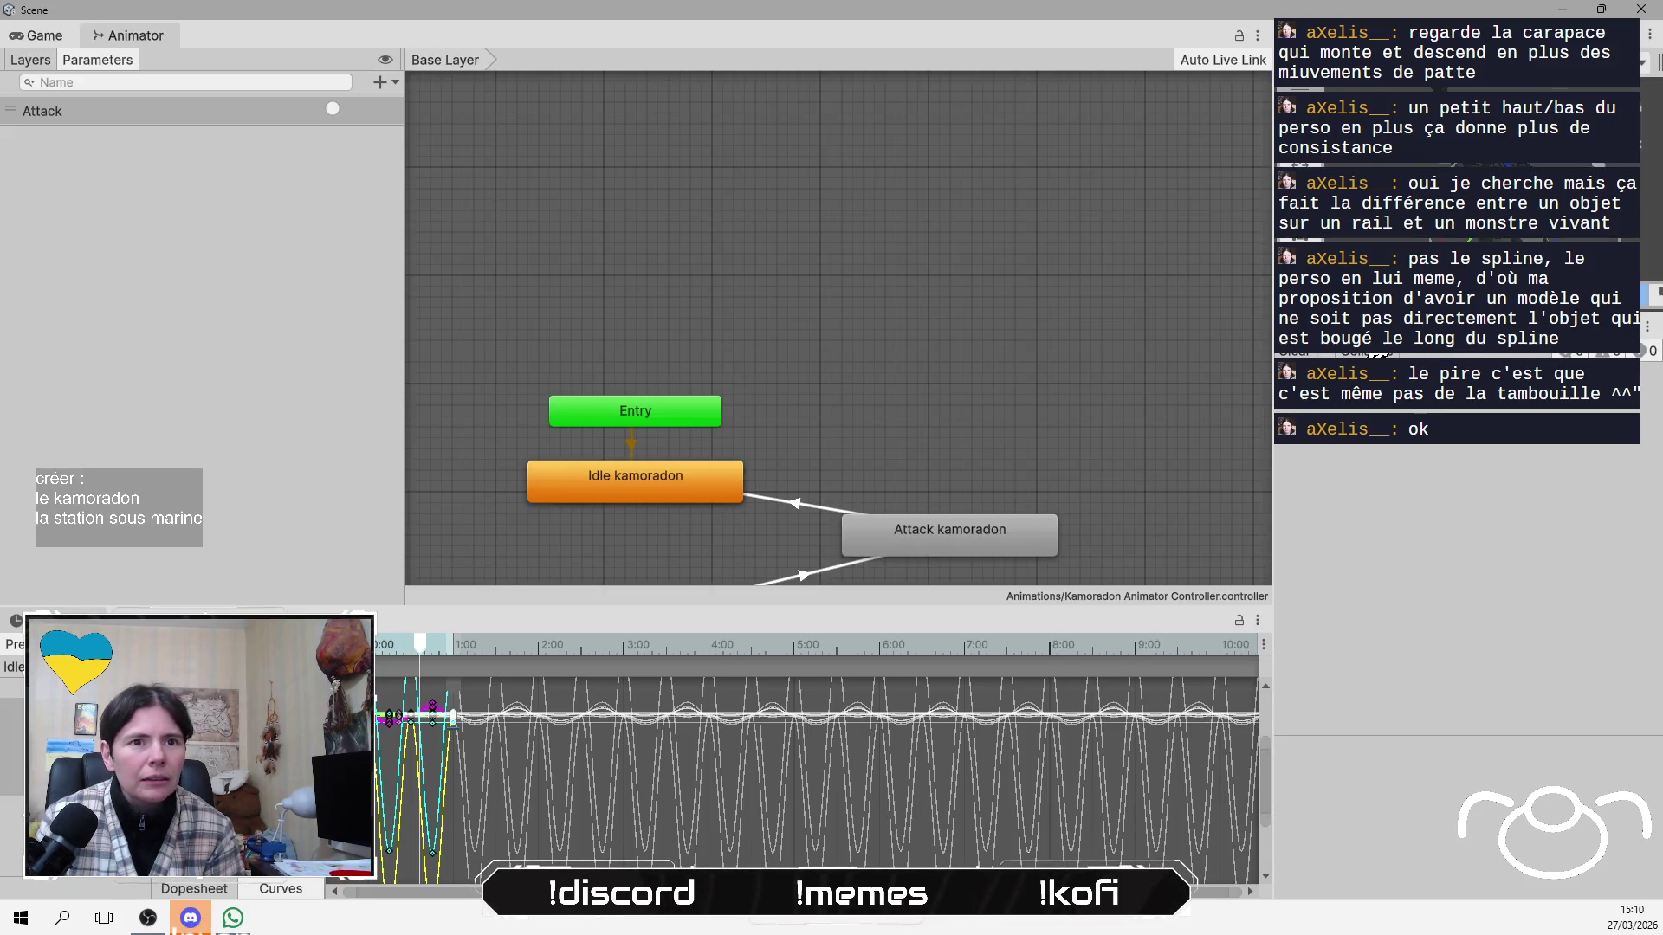
# Enlarge the curve editor and raise the low yellow-curve keys, bringing the lowest to -67.0.
pyautogui.click(906, 593)
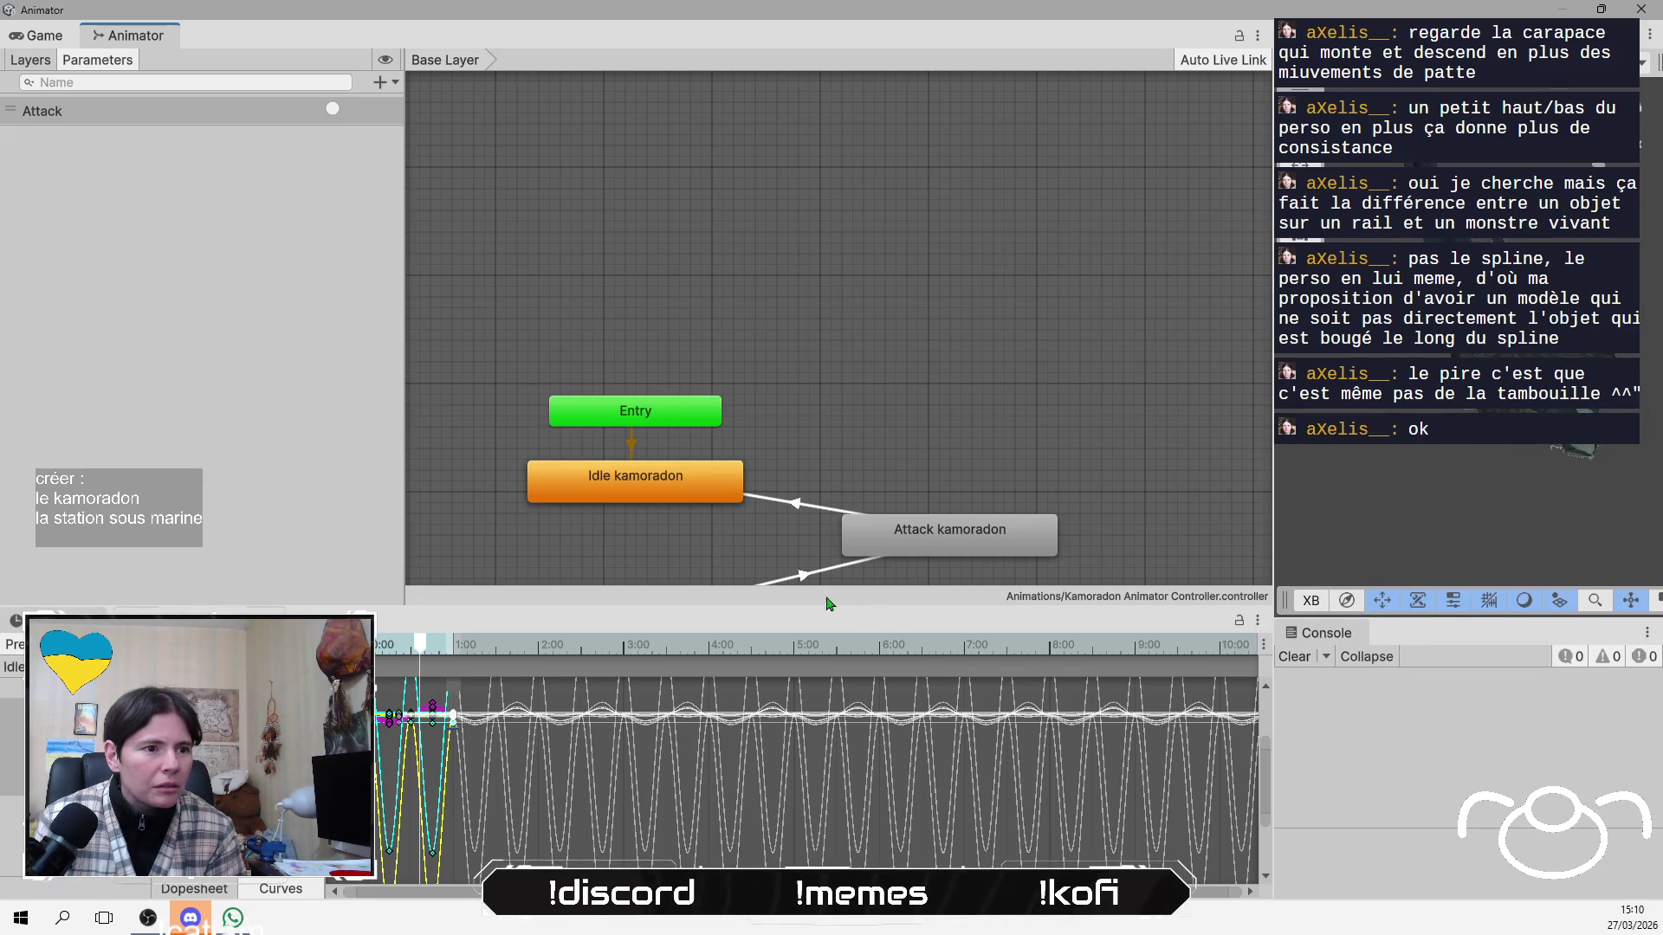
pyautogui.moveTo(823, 609)
pyautogui.mouseDown()
pyautogui.moveTo(823, 290)
pyautogui.moveTo(849, 130)
pyautogui.moveTo(836, 198)
pyautogui.mouseUp()
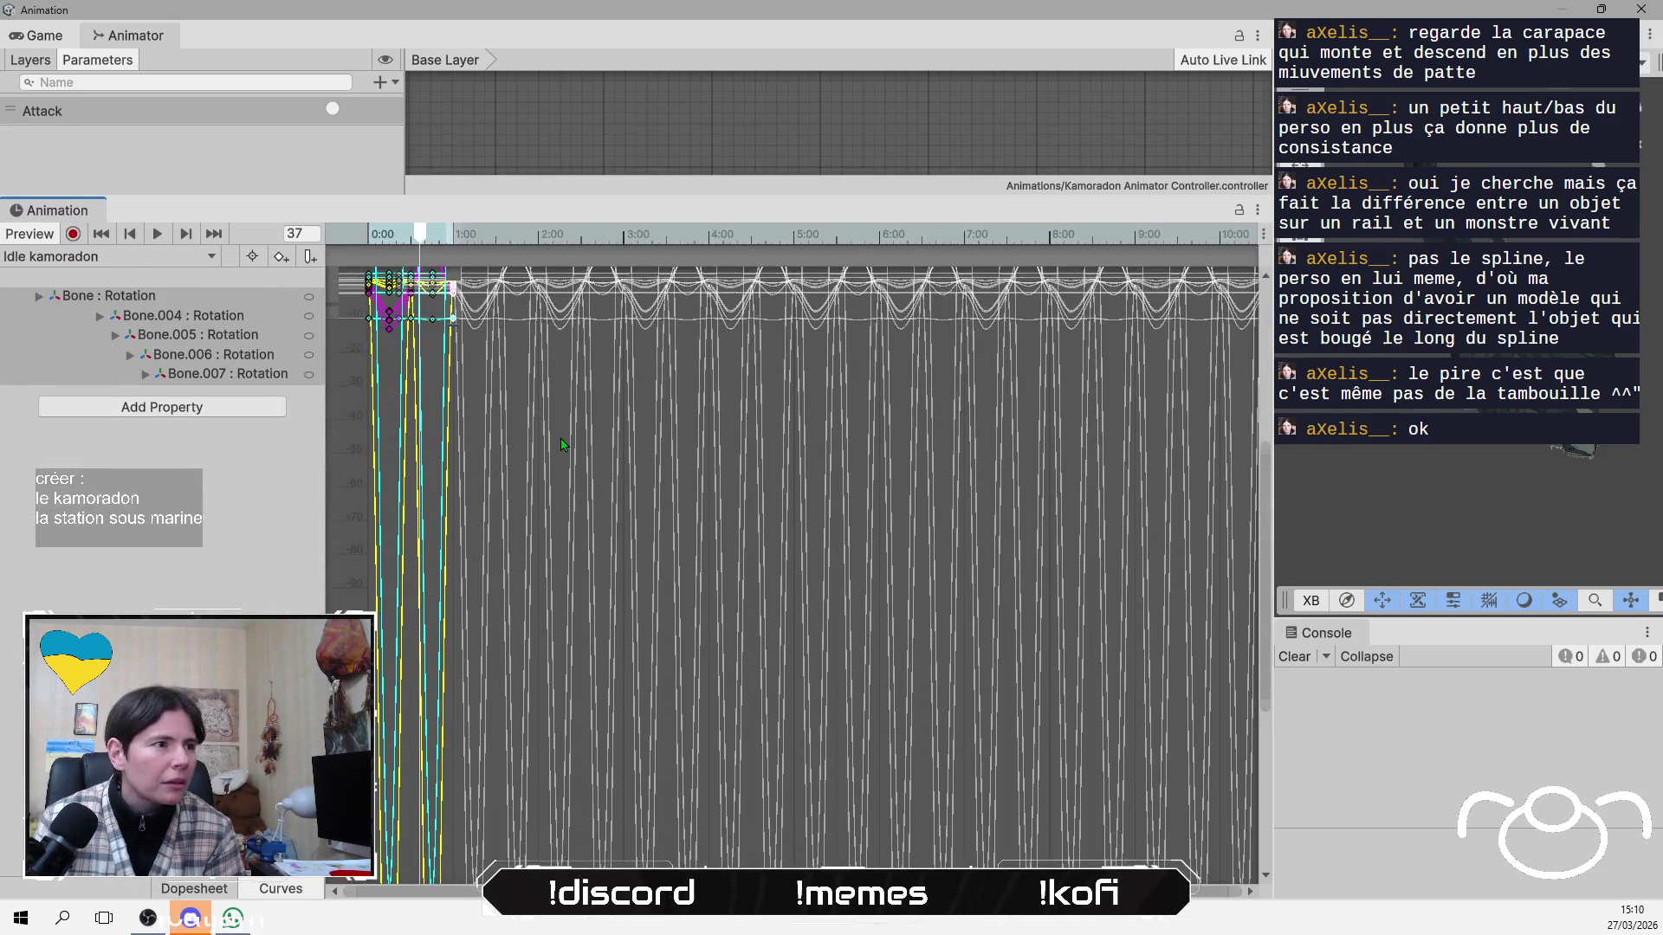
pyautogui.scroll(-5, 378, 759)
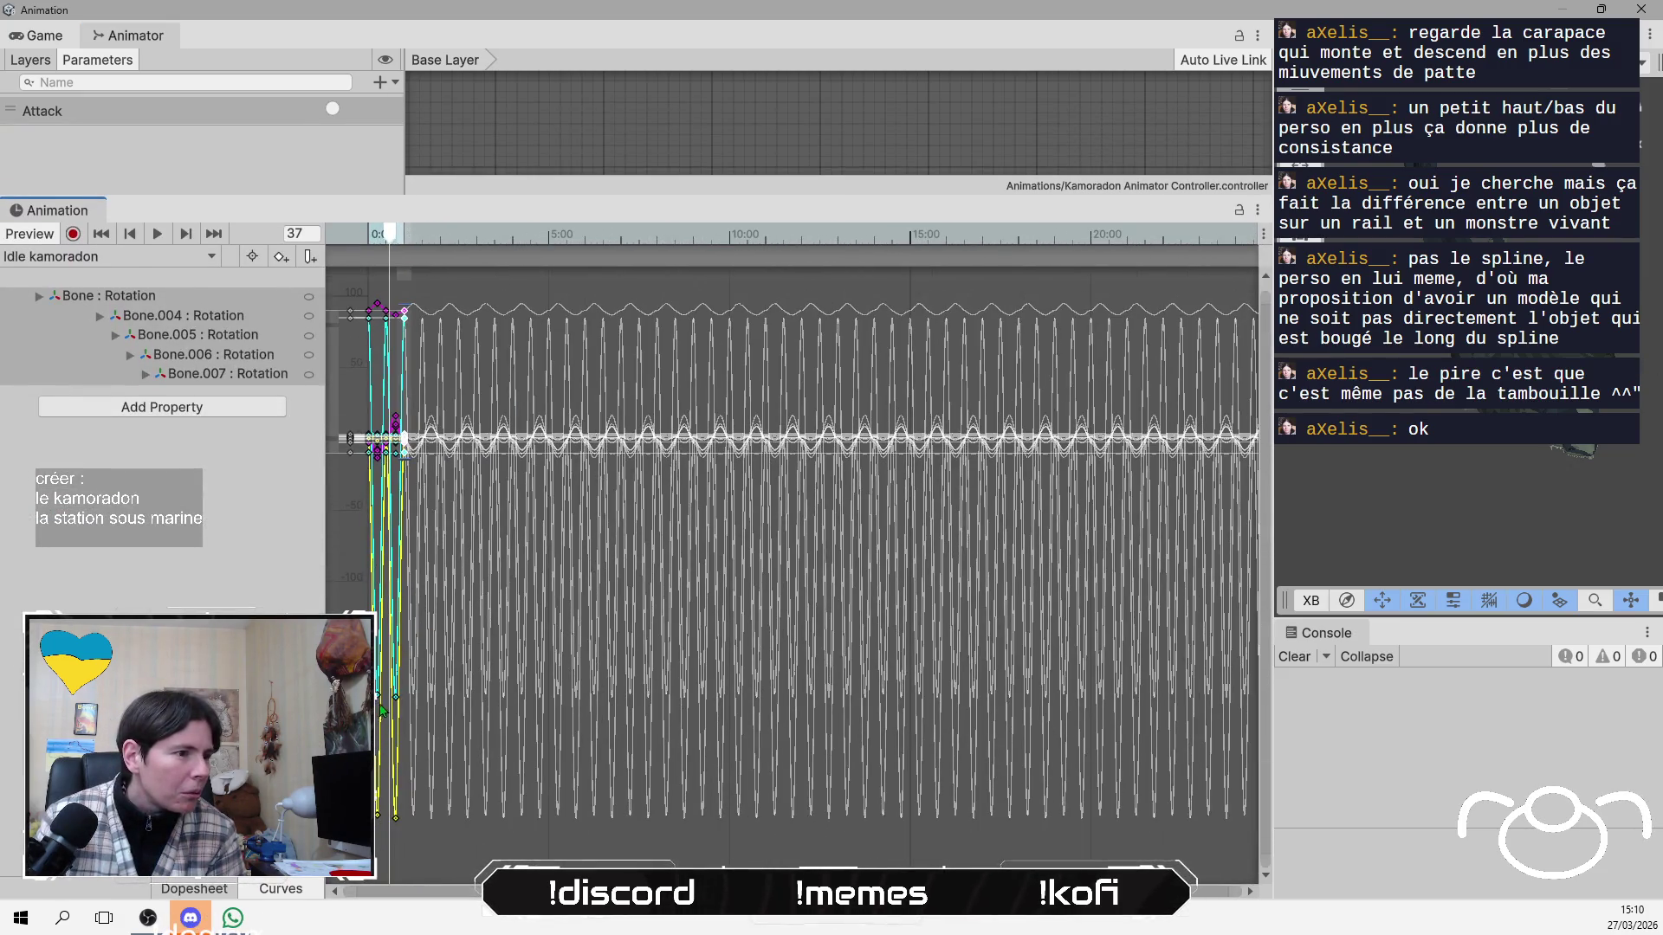
pyautogui.click(380, 702)
pyautogui.moveTo(380, 701); pyautogui.dragTo(375, 496)
pyautogui.moveTo(378, 820); pyautogui.dragTo(376, 521)
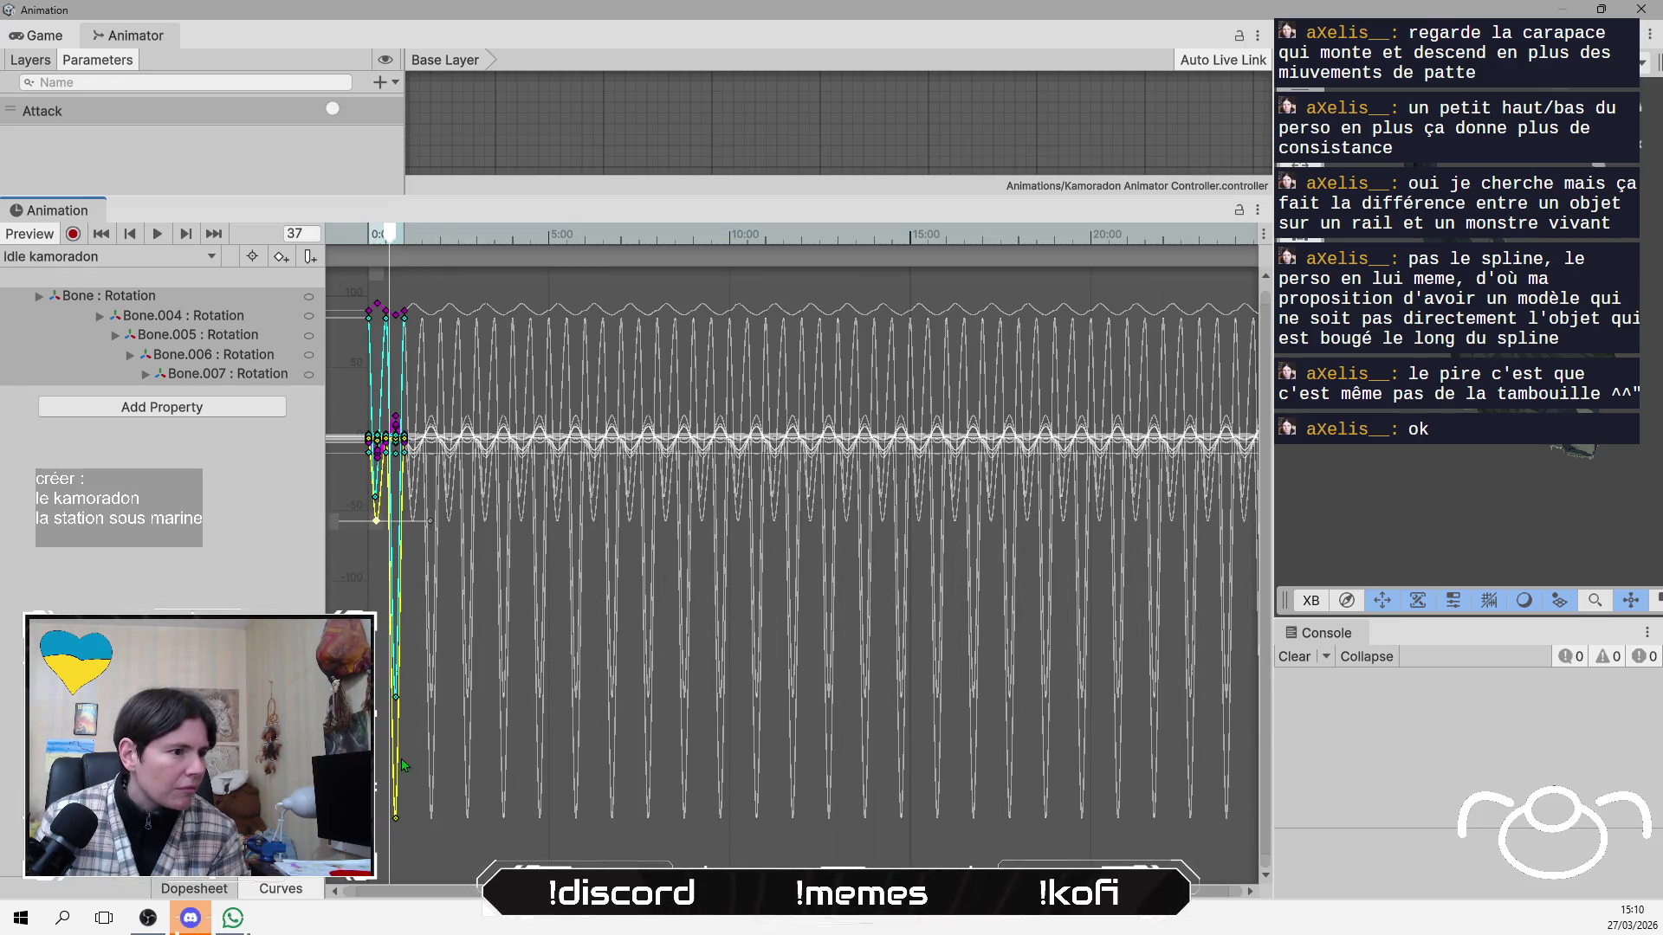
pyautogui.moveTo(400, 700); pyautogui.dragTo(397, 530)
pyautogui.moveTo(397, 821); pyautogui.dragTo(399, 539)
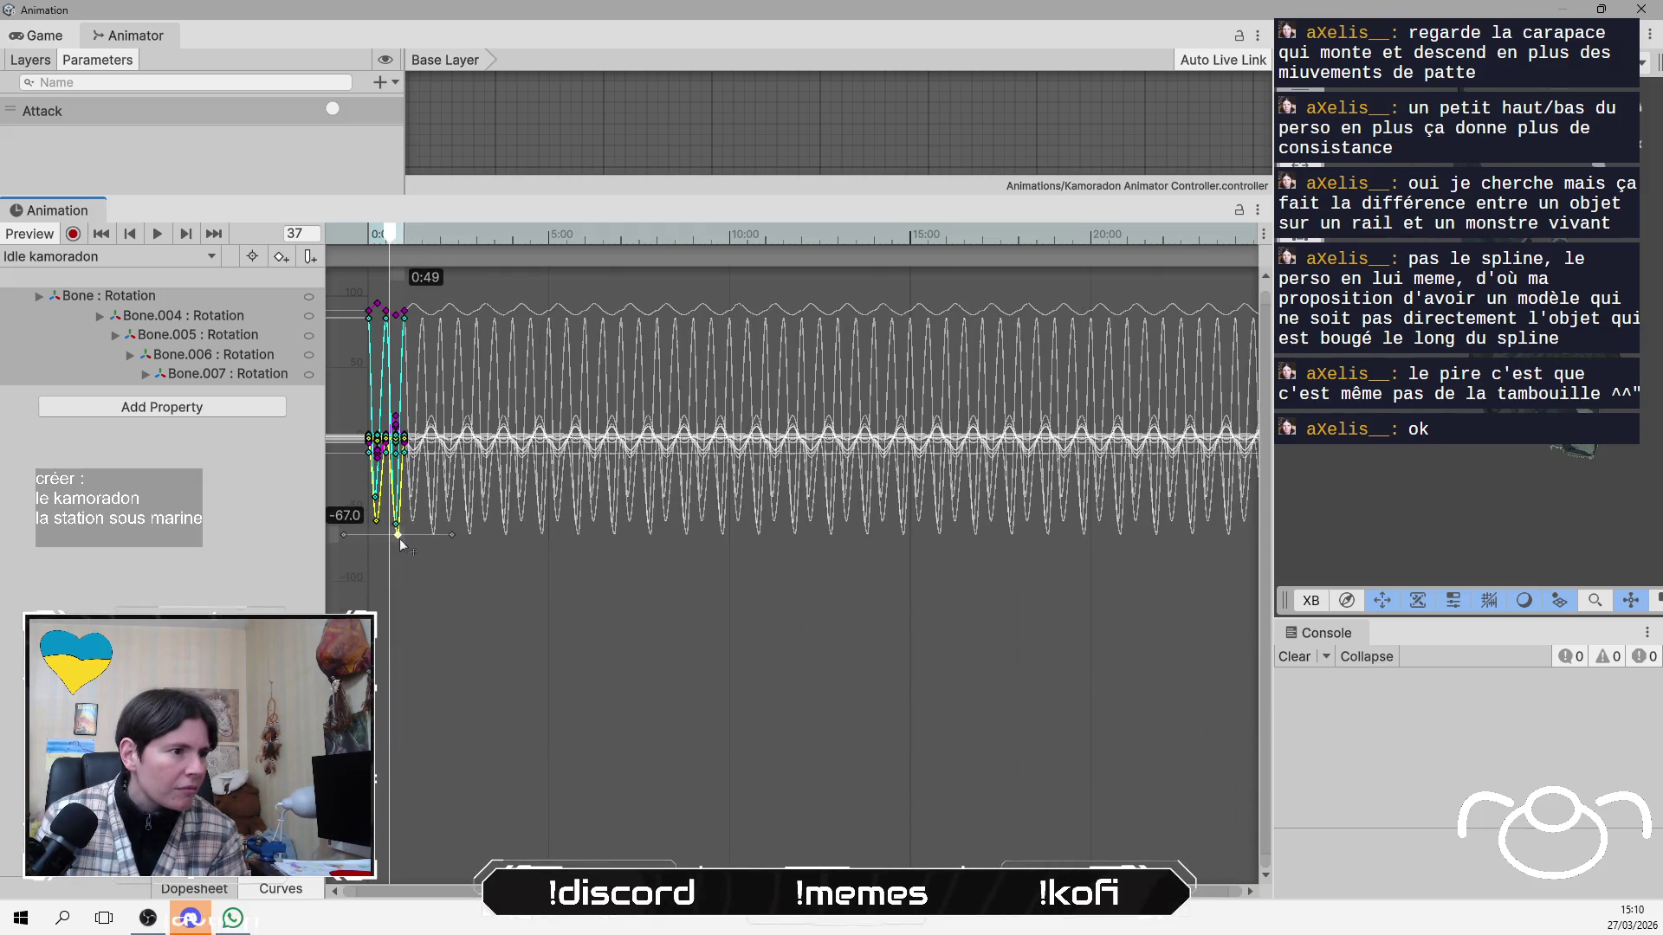
# Raise the lowest yellow and cyan keys further and play the Idle kamoradon preview.
pyautogui.scroll(3, 376, 494)
pyautogui.scroll(5, 376, 495)
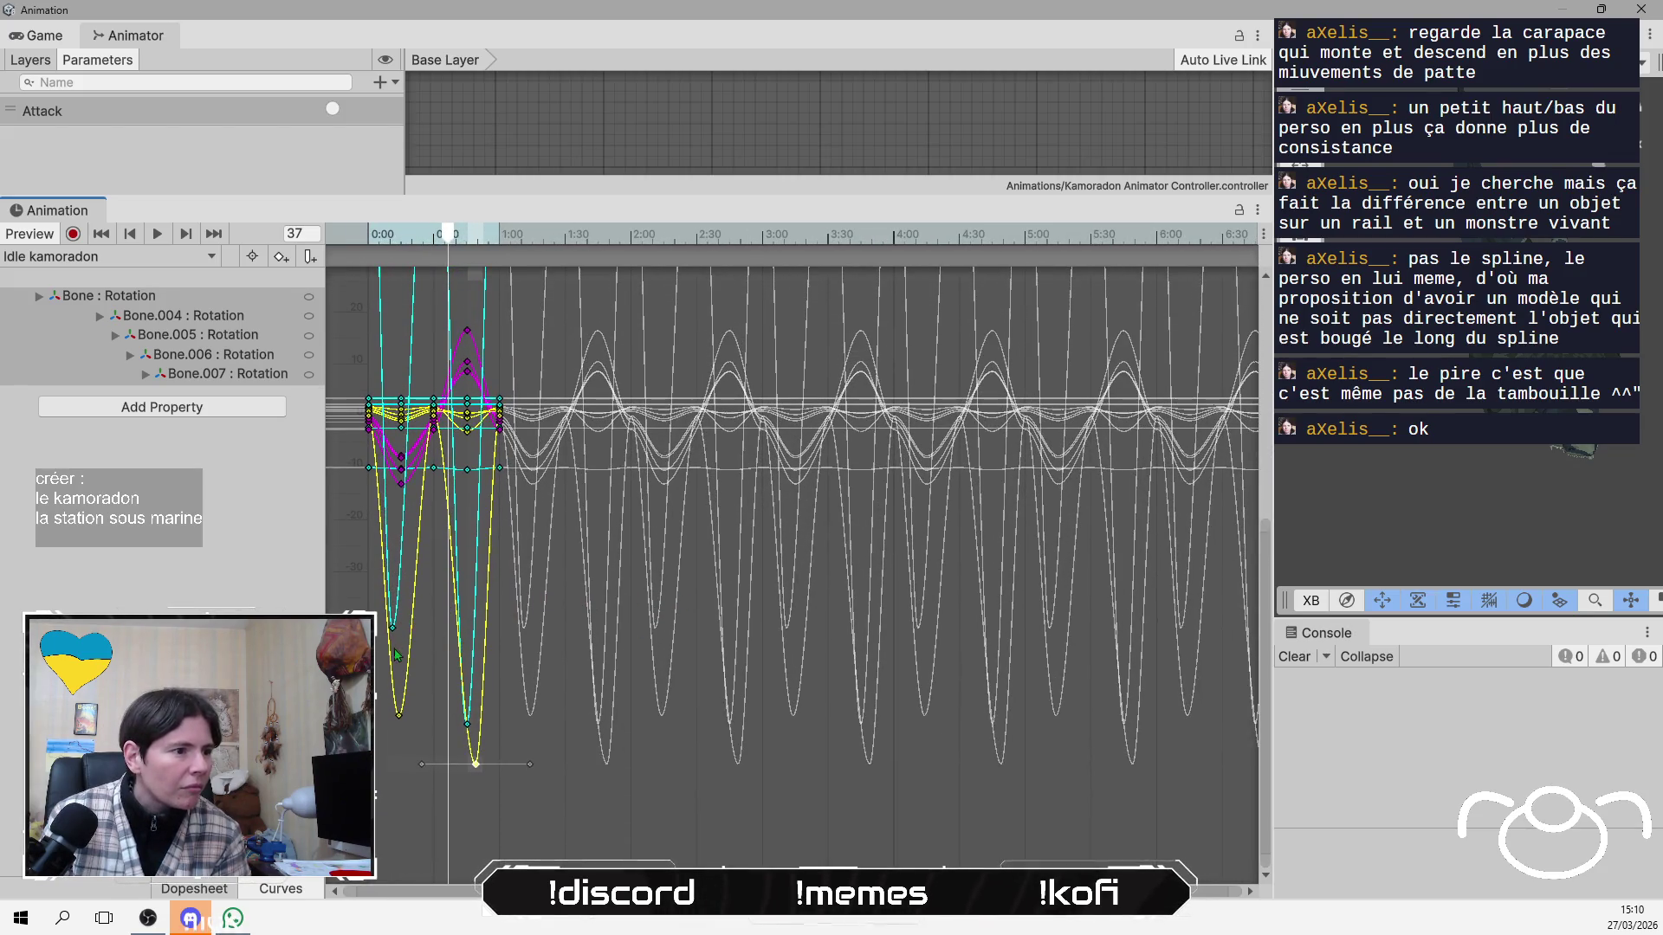
pyautogui.moveTo(400, 727); pyautogui.dragTo(392, 661)
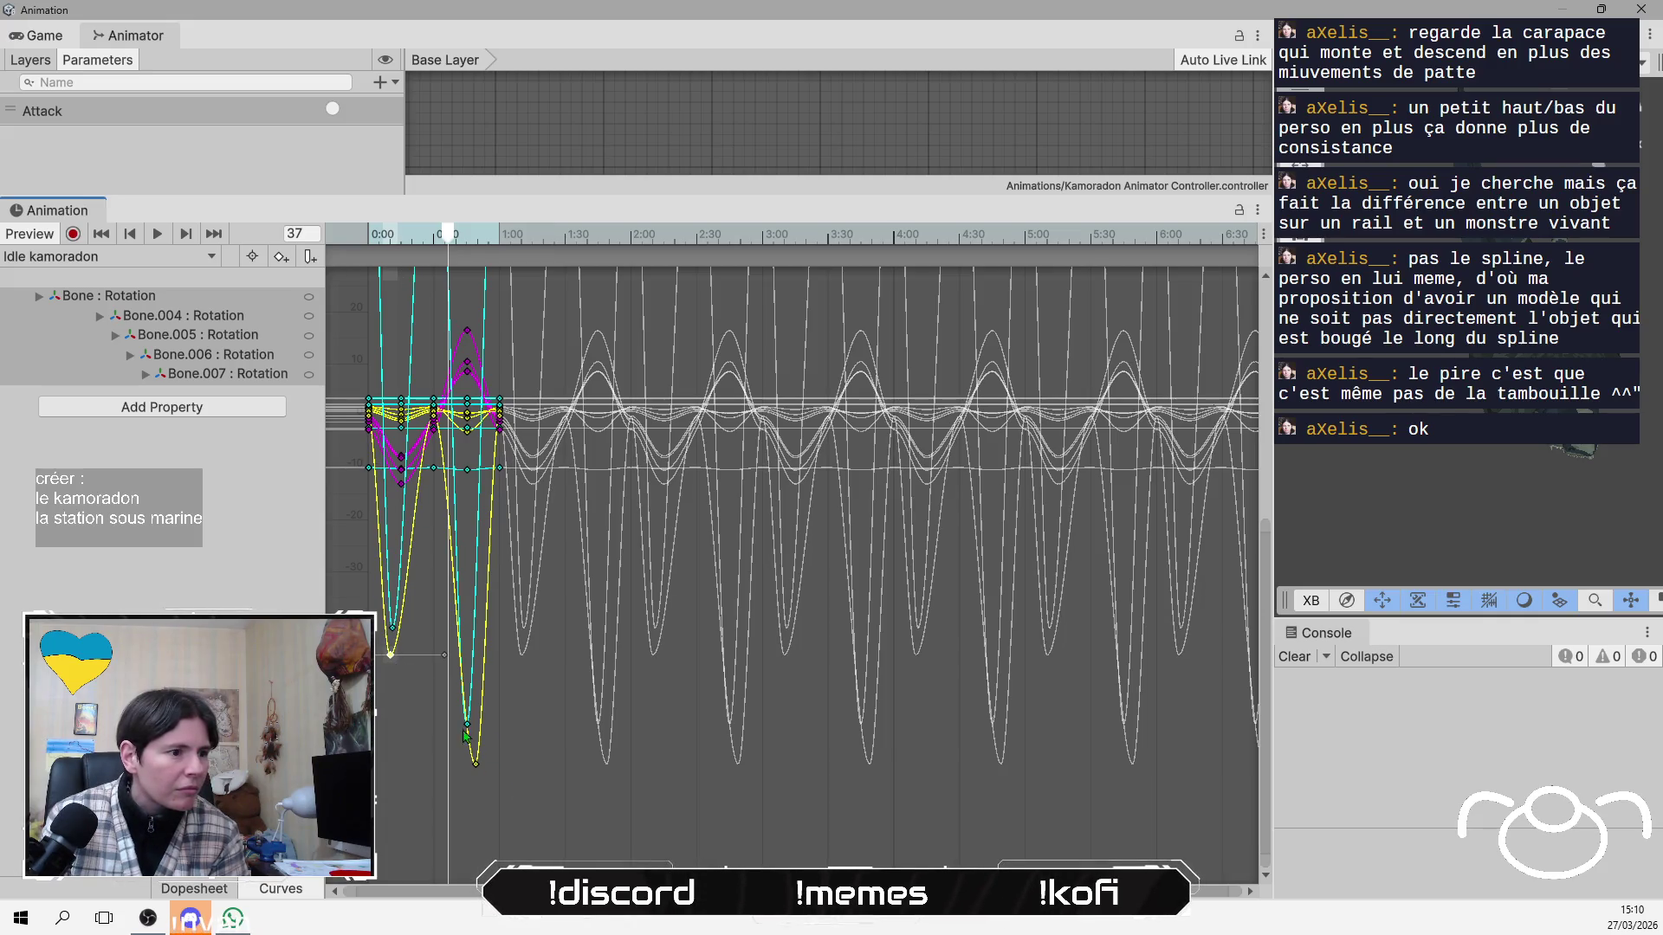
pyautogui.moveTo(466, 727); pyautogui.dragTo(472, 639)
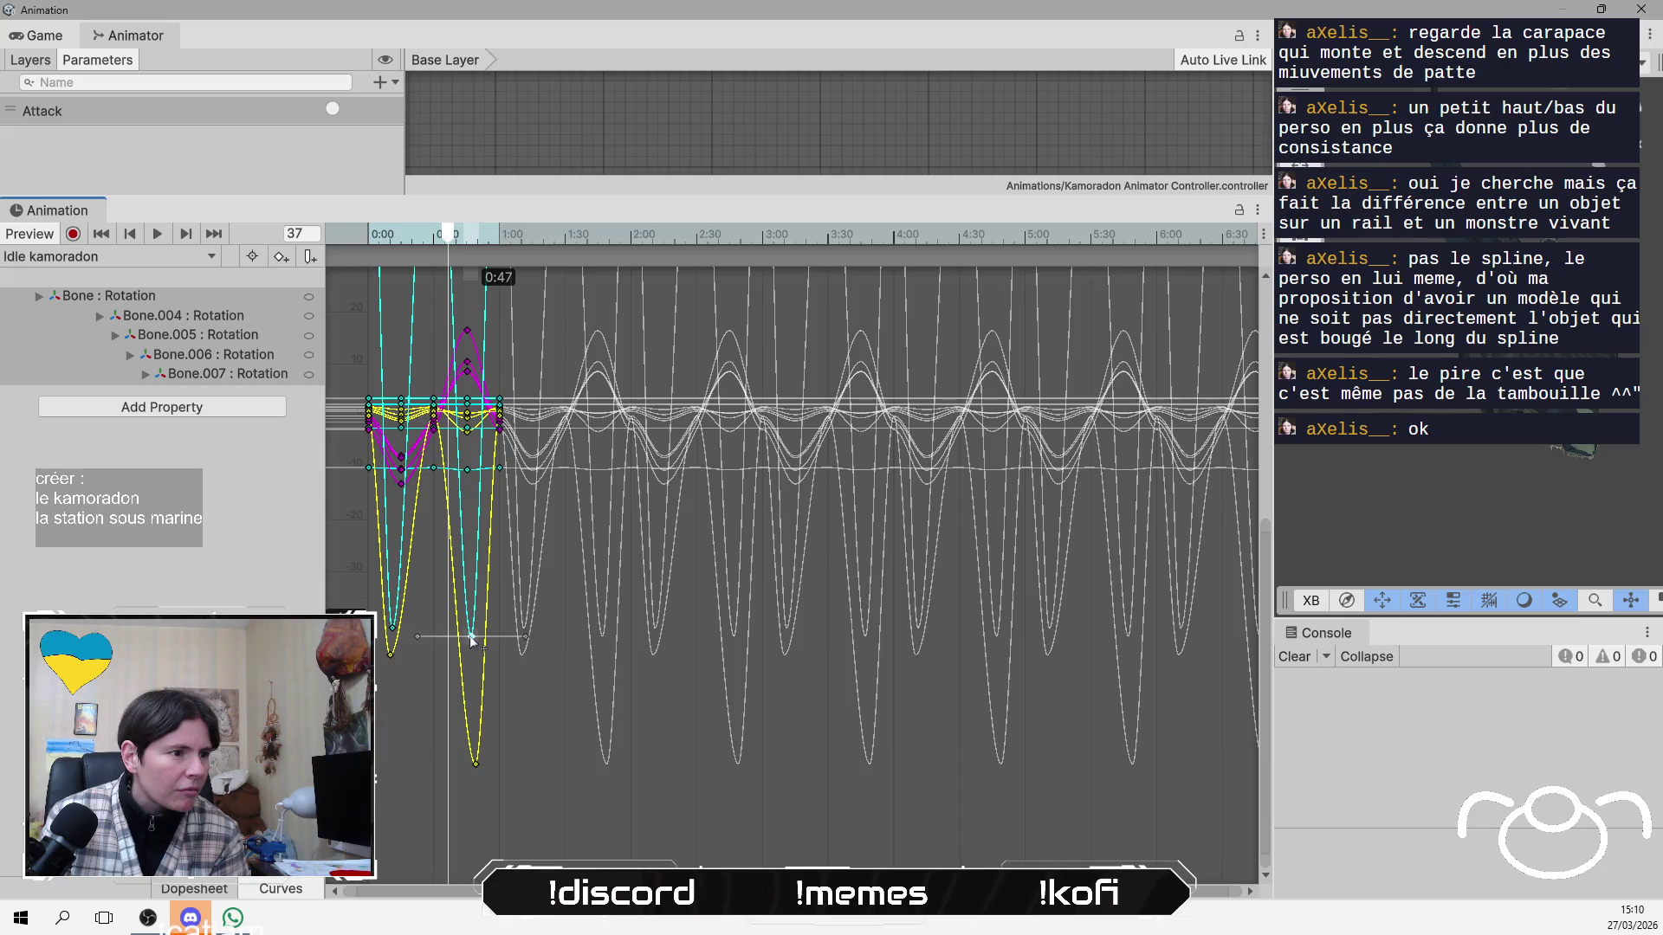
pyautogui.moveTo(477, 765); pyautogui.dragTo(473, 659)
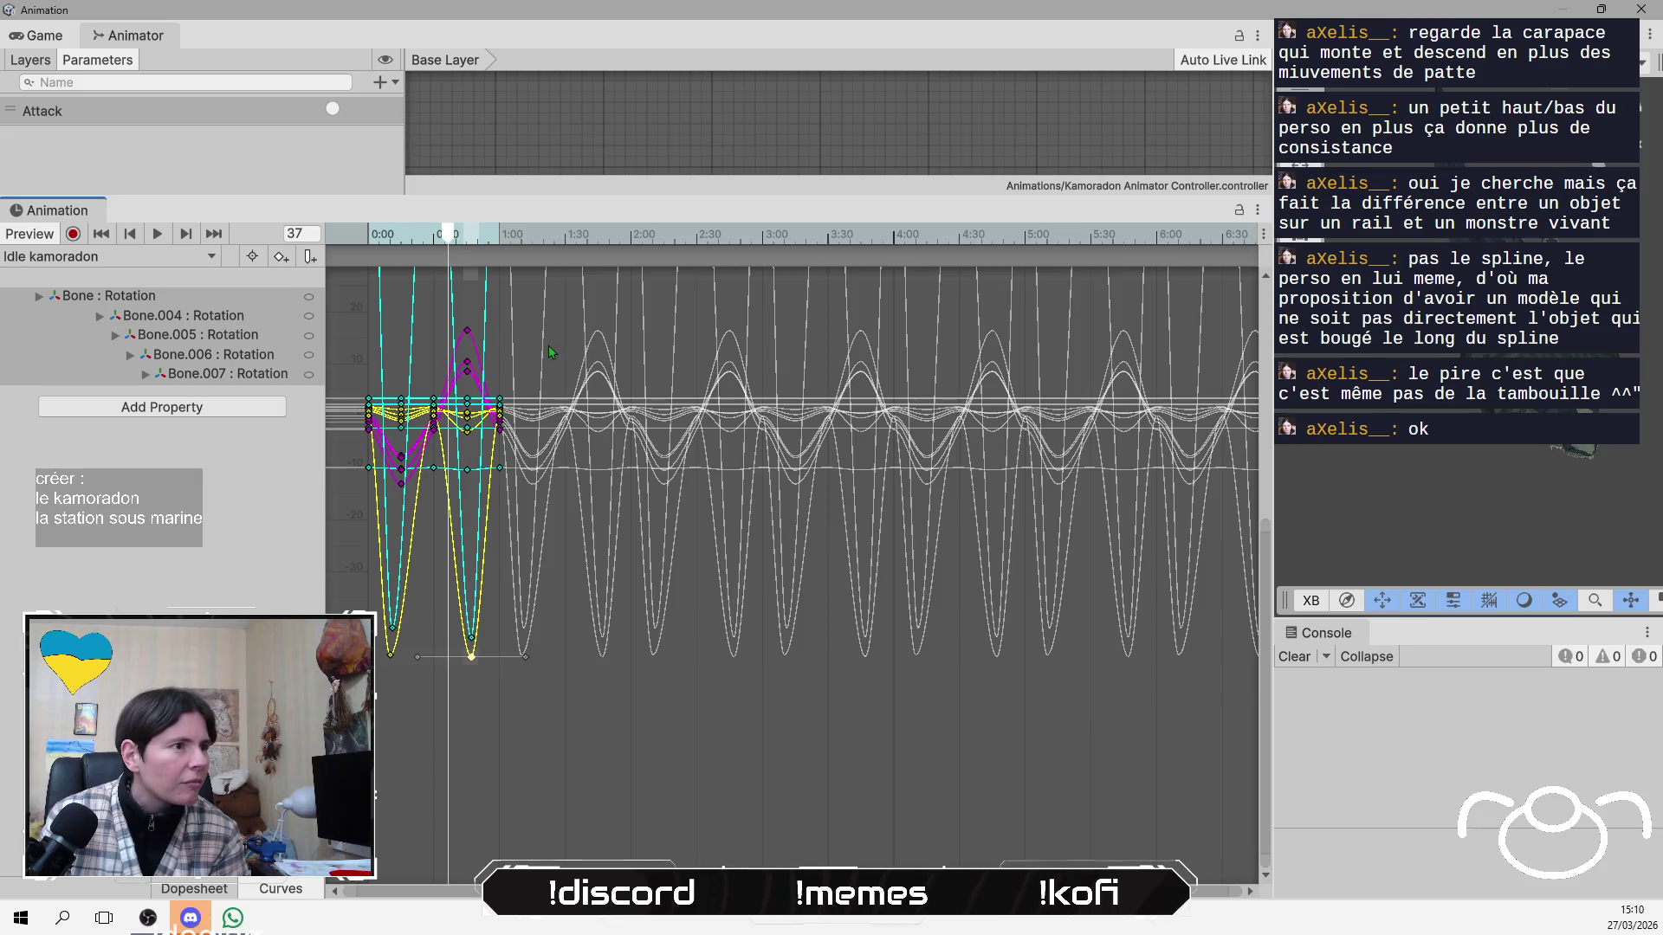
pyautogui.click(158, 234)
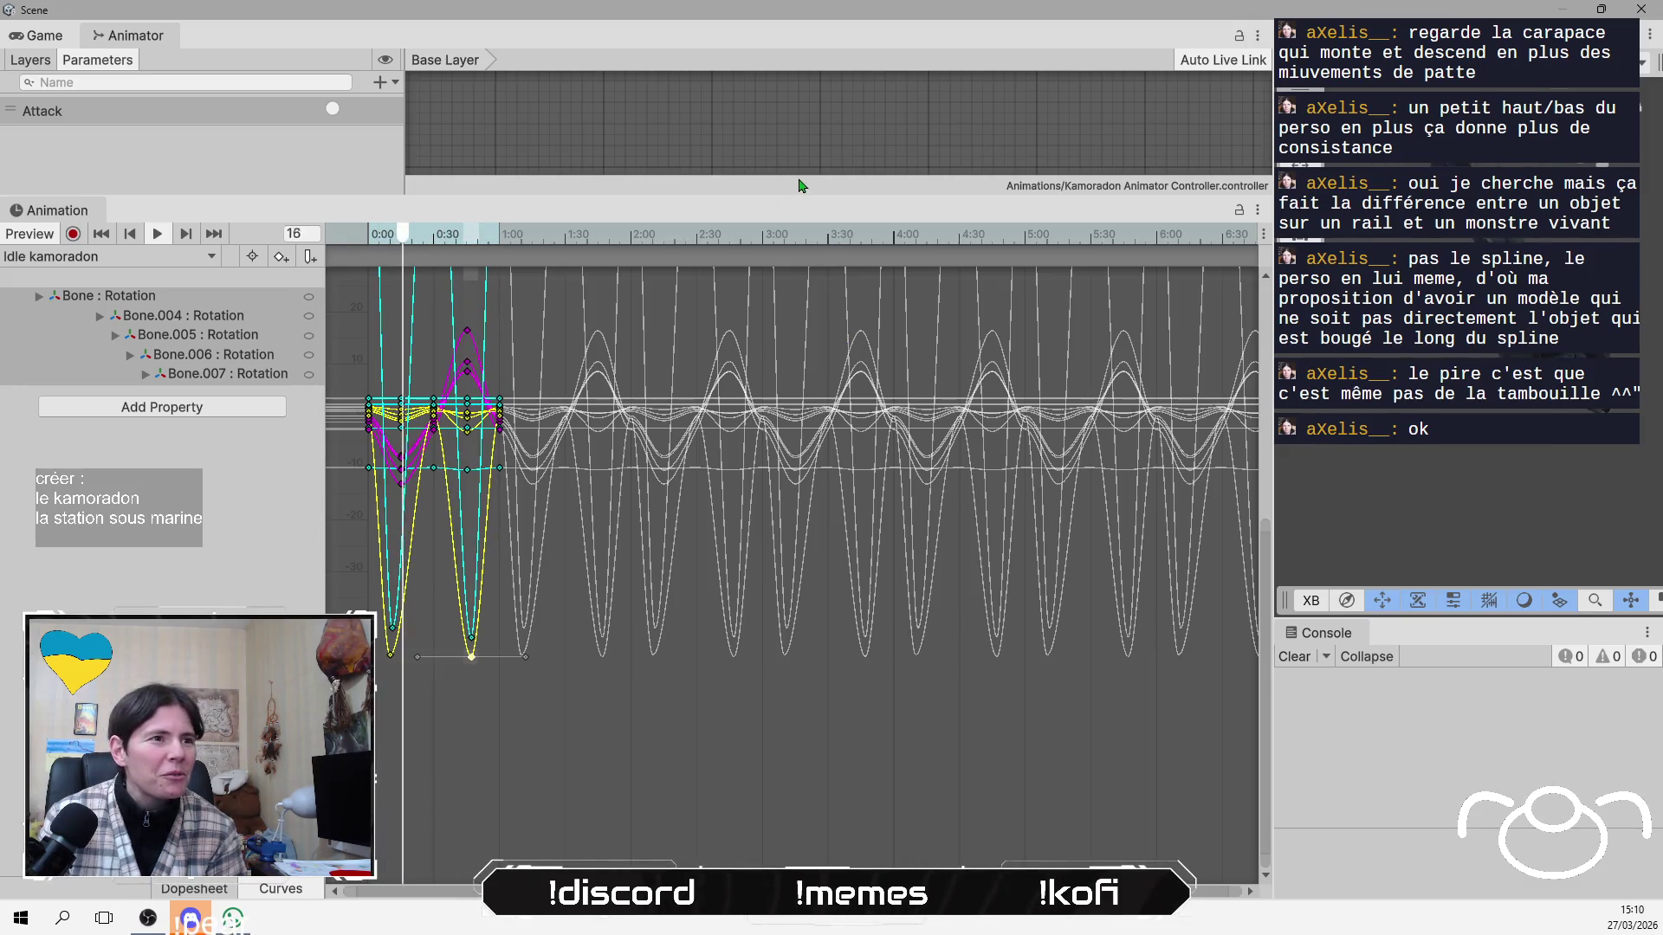
# Stop the preview, undo the last two key raises, and replay the Idle kamoradon clip.
pyautogui.click(691, 698)
pyautogui.hotkey('ctrl', 'z')
pyautogui.hotkey('ctrl', 'z')
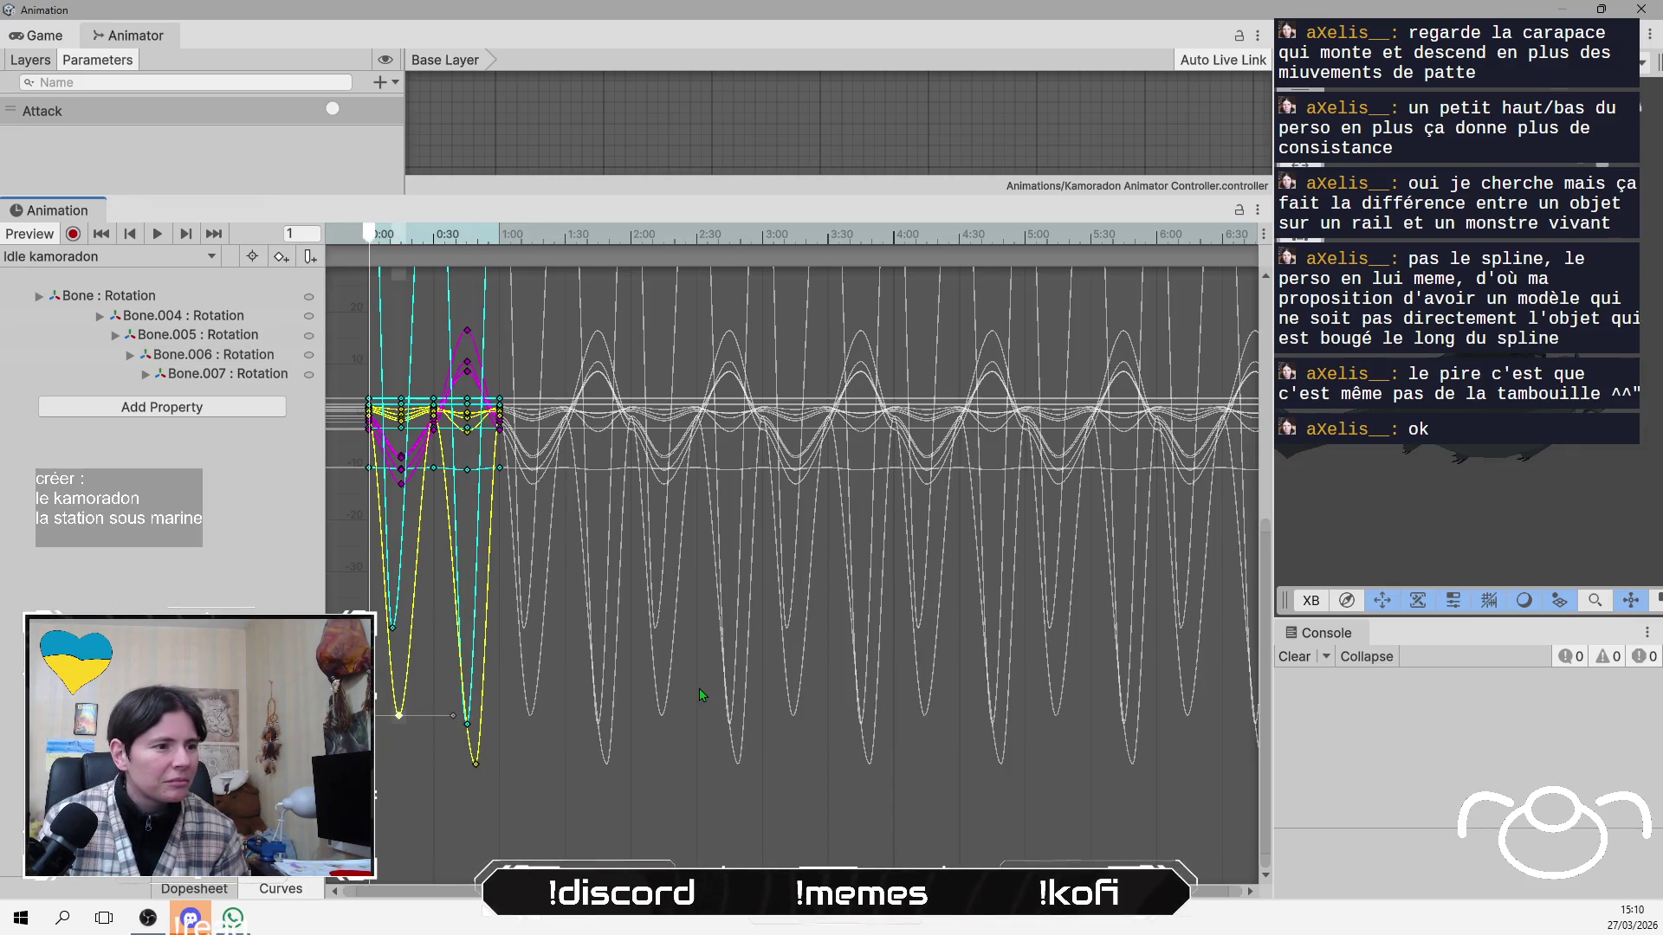
pyautogui.hotkey('ctrl', 'z')
pyautogui.hotkey('ctrl', 'z')
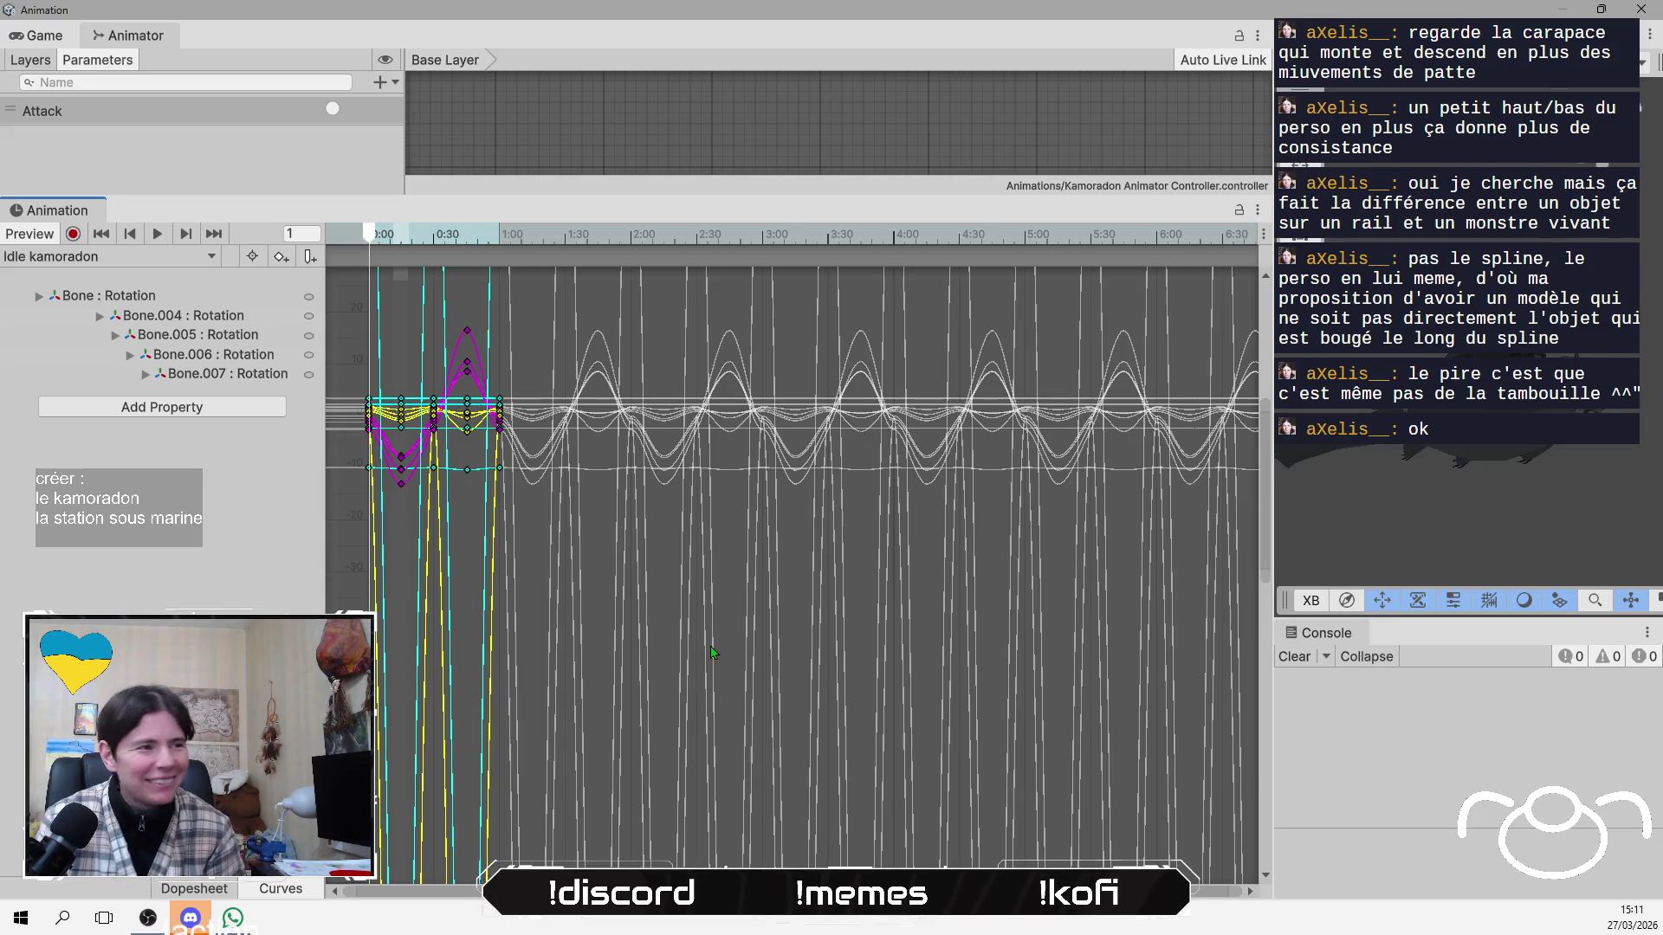
pyautogui.moveTo(368, 239)
pyautogui.mouseDown()
pyautogui.moveTo(552, 239)
pyautogui.moveTo(347, 237)
pyautogui.mouseUp()
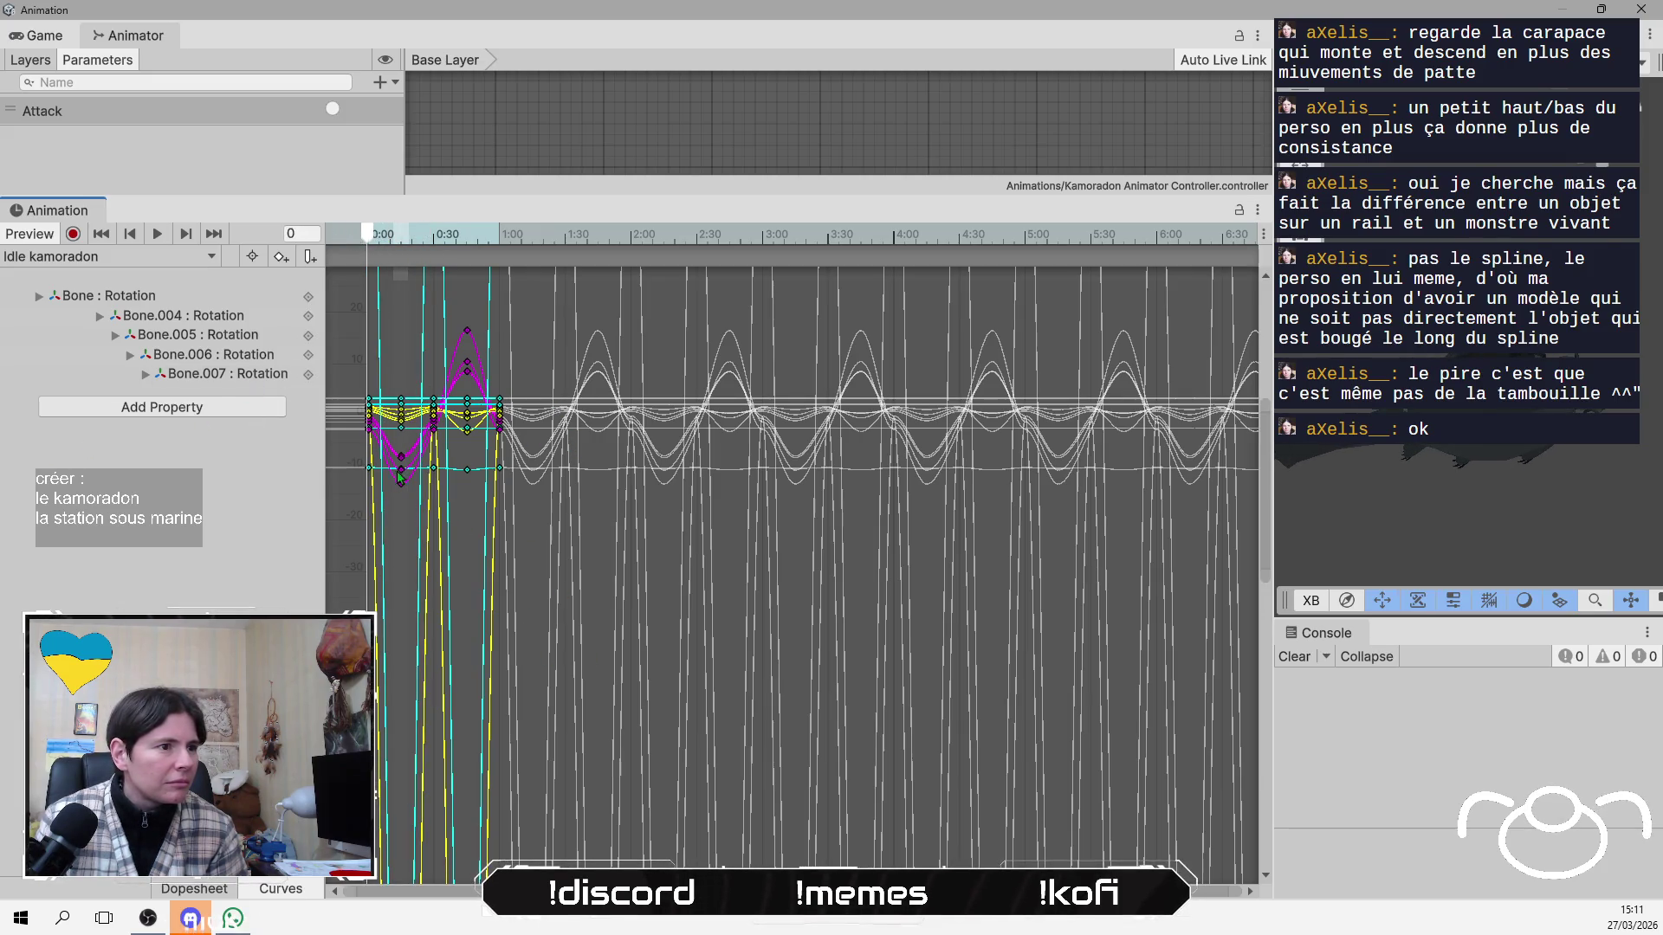
pyautogui.scroll(-5, 632, 623)
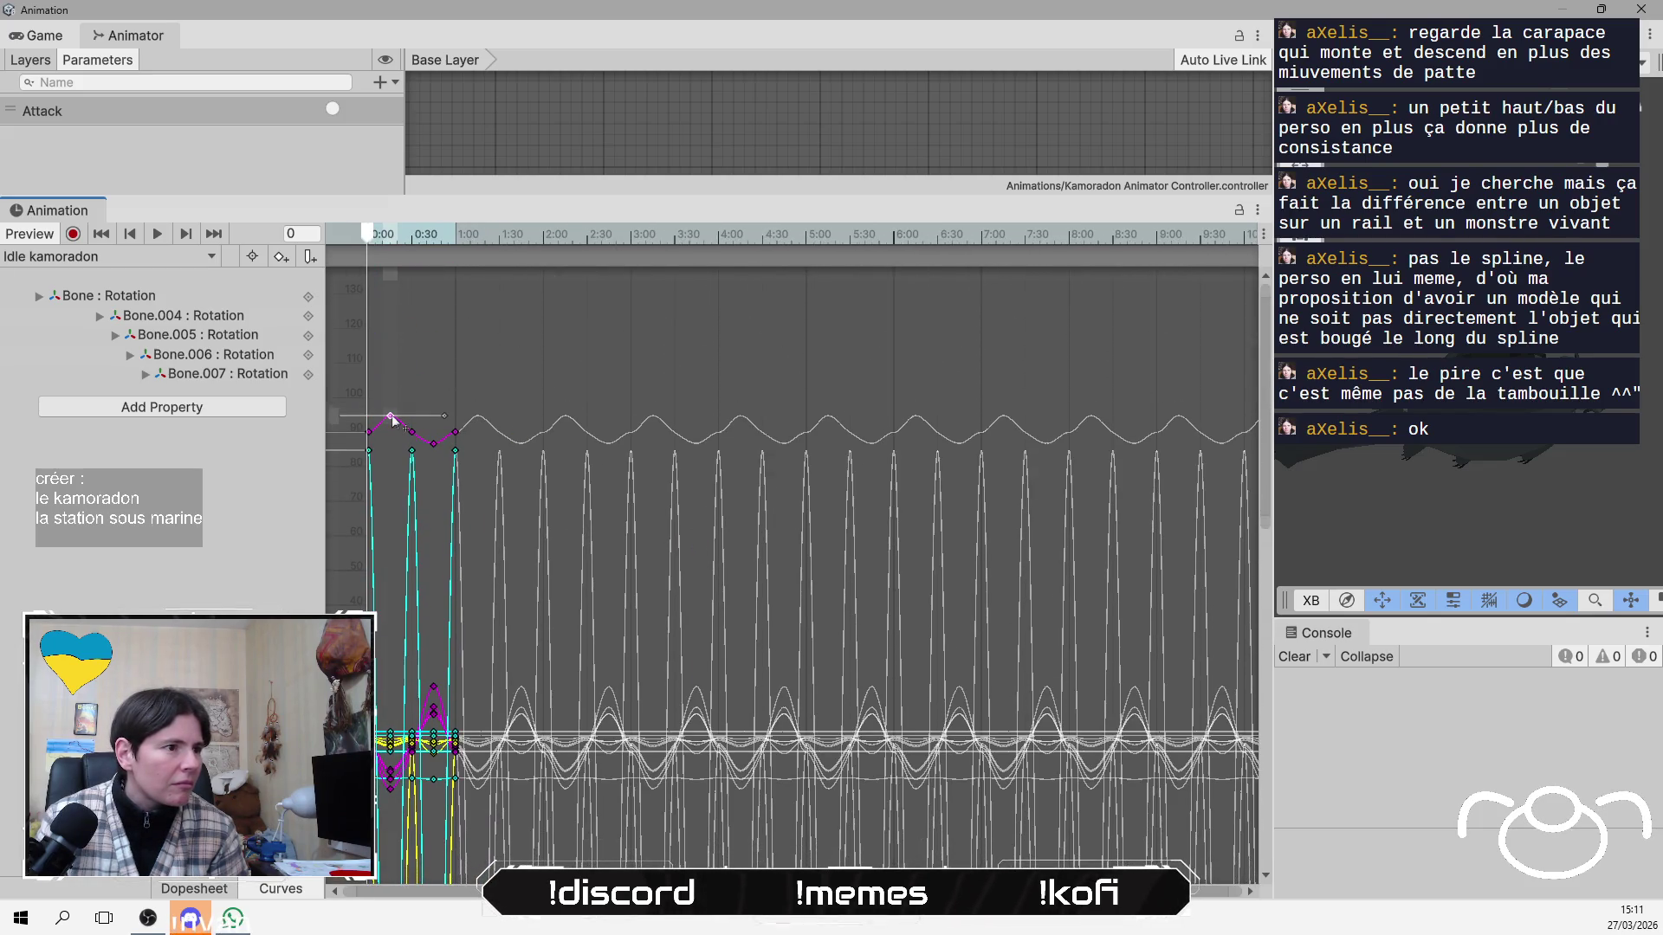
pyautogui.click(167, 236)
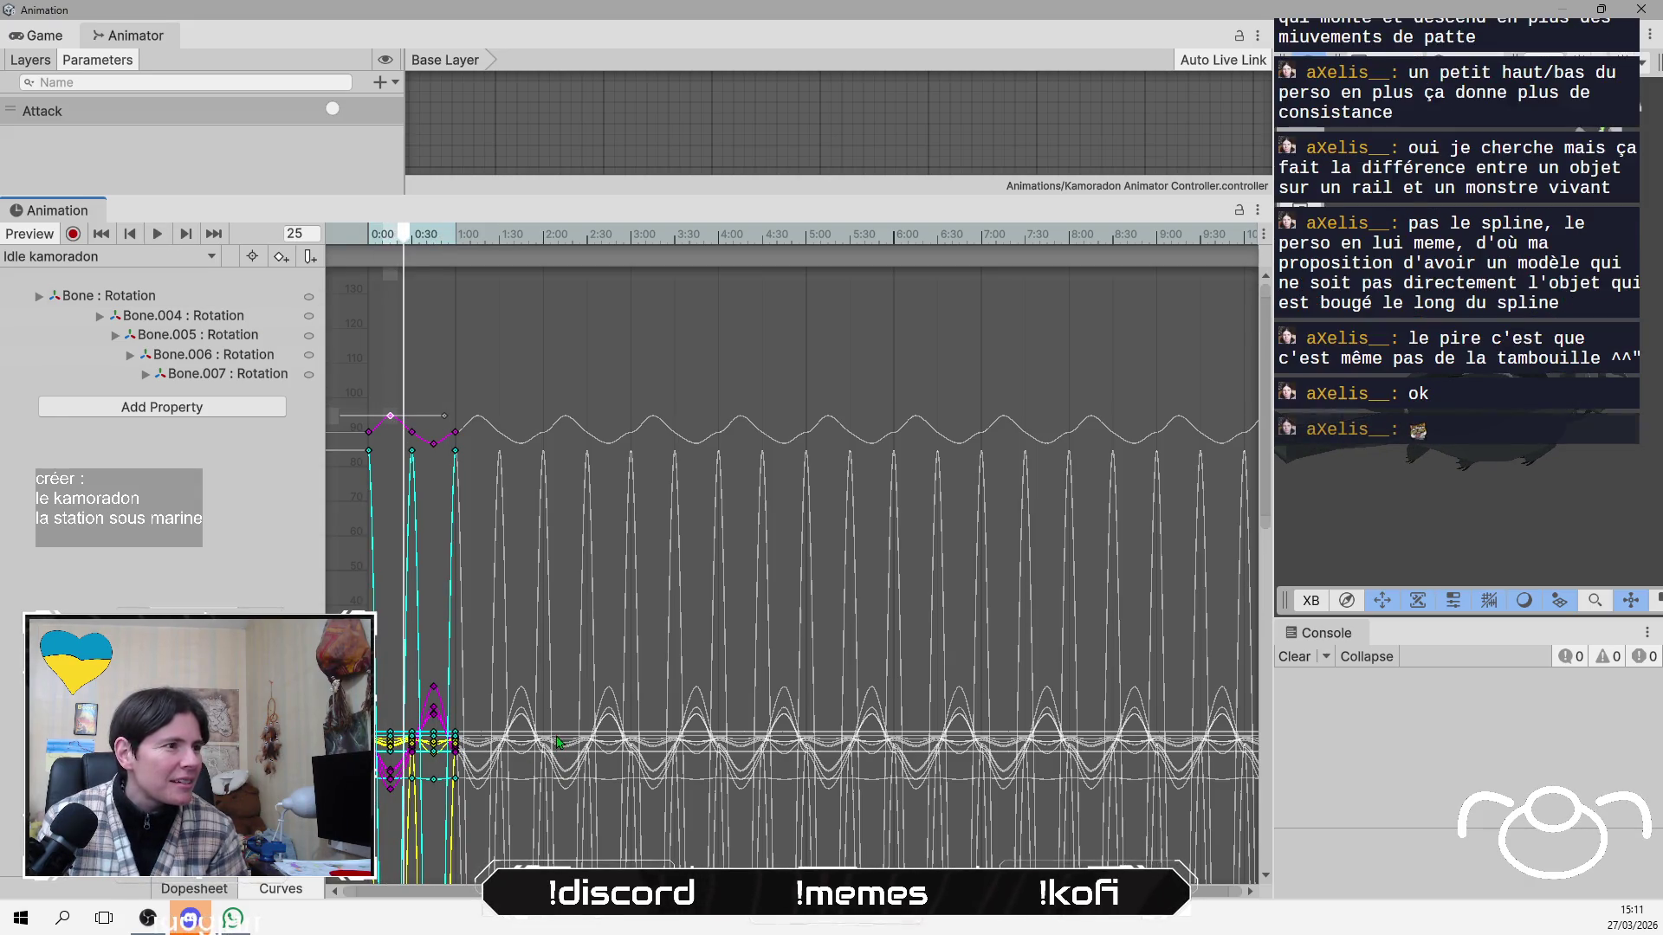
# Isolate the Bone : Rotation curves and drag one of its keyframes down to about 90.
pyautogui.click(119, 298)
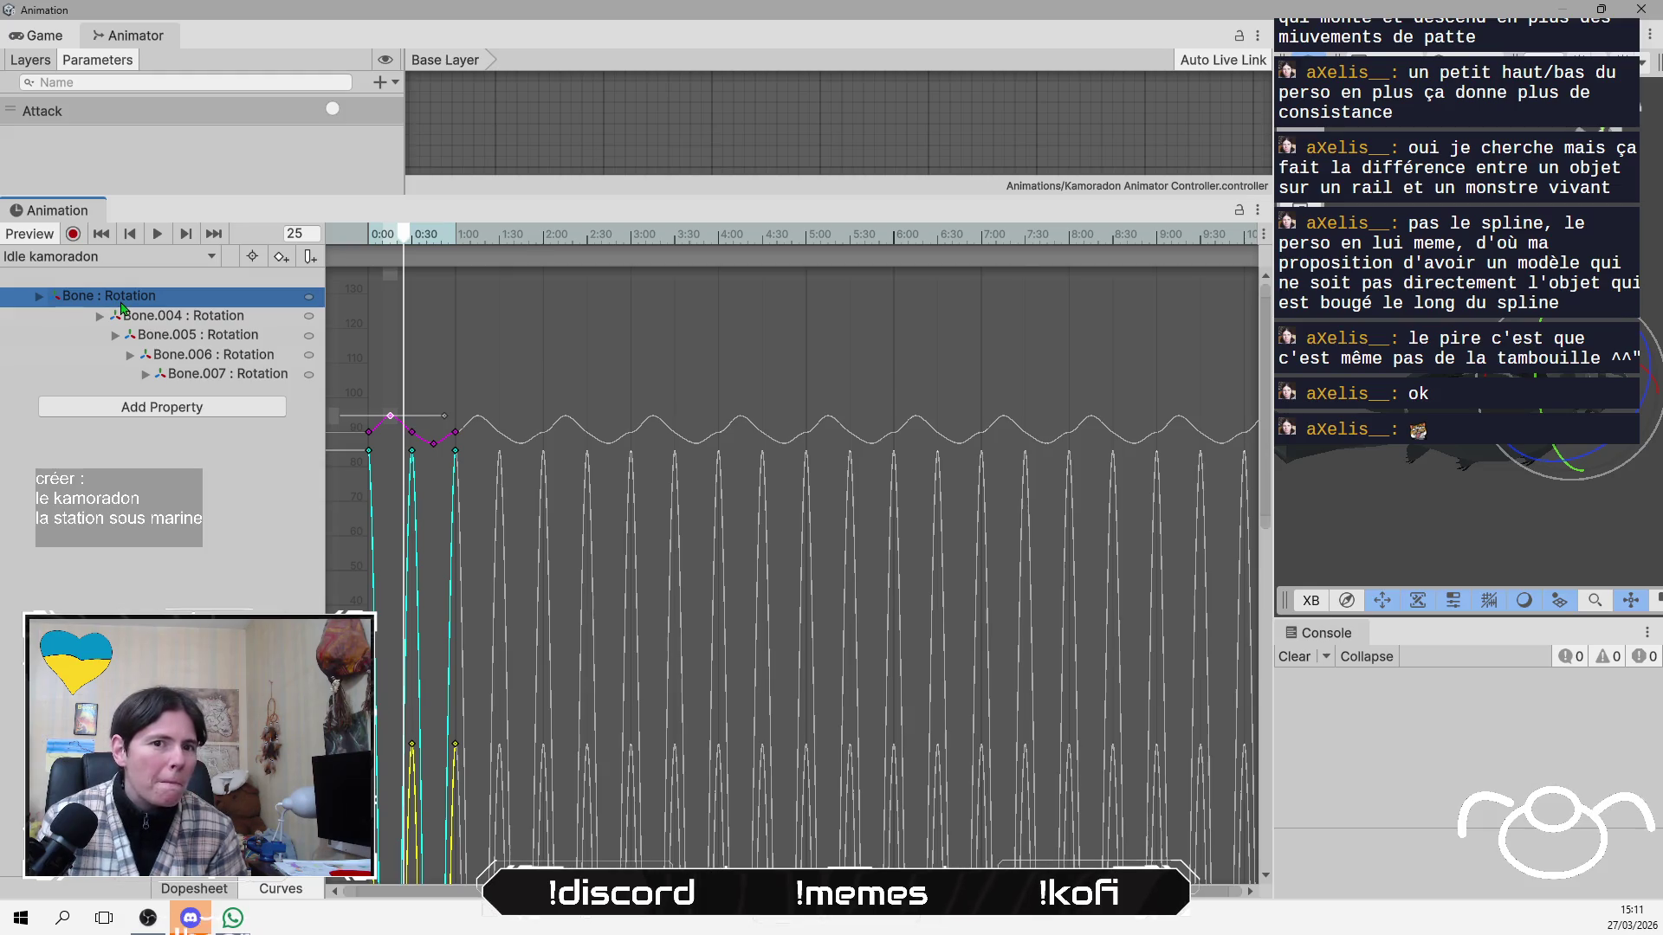
pyautogui.click(172, 318)
pyautogui.click(170, 298)
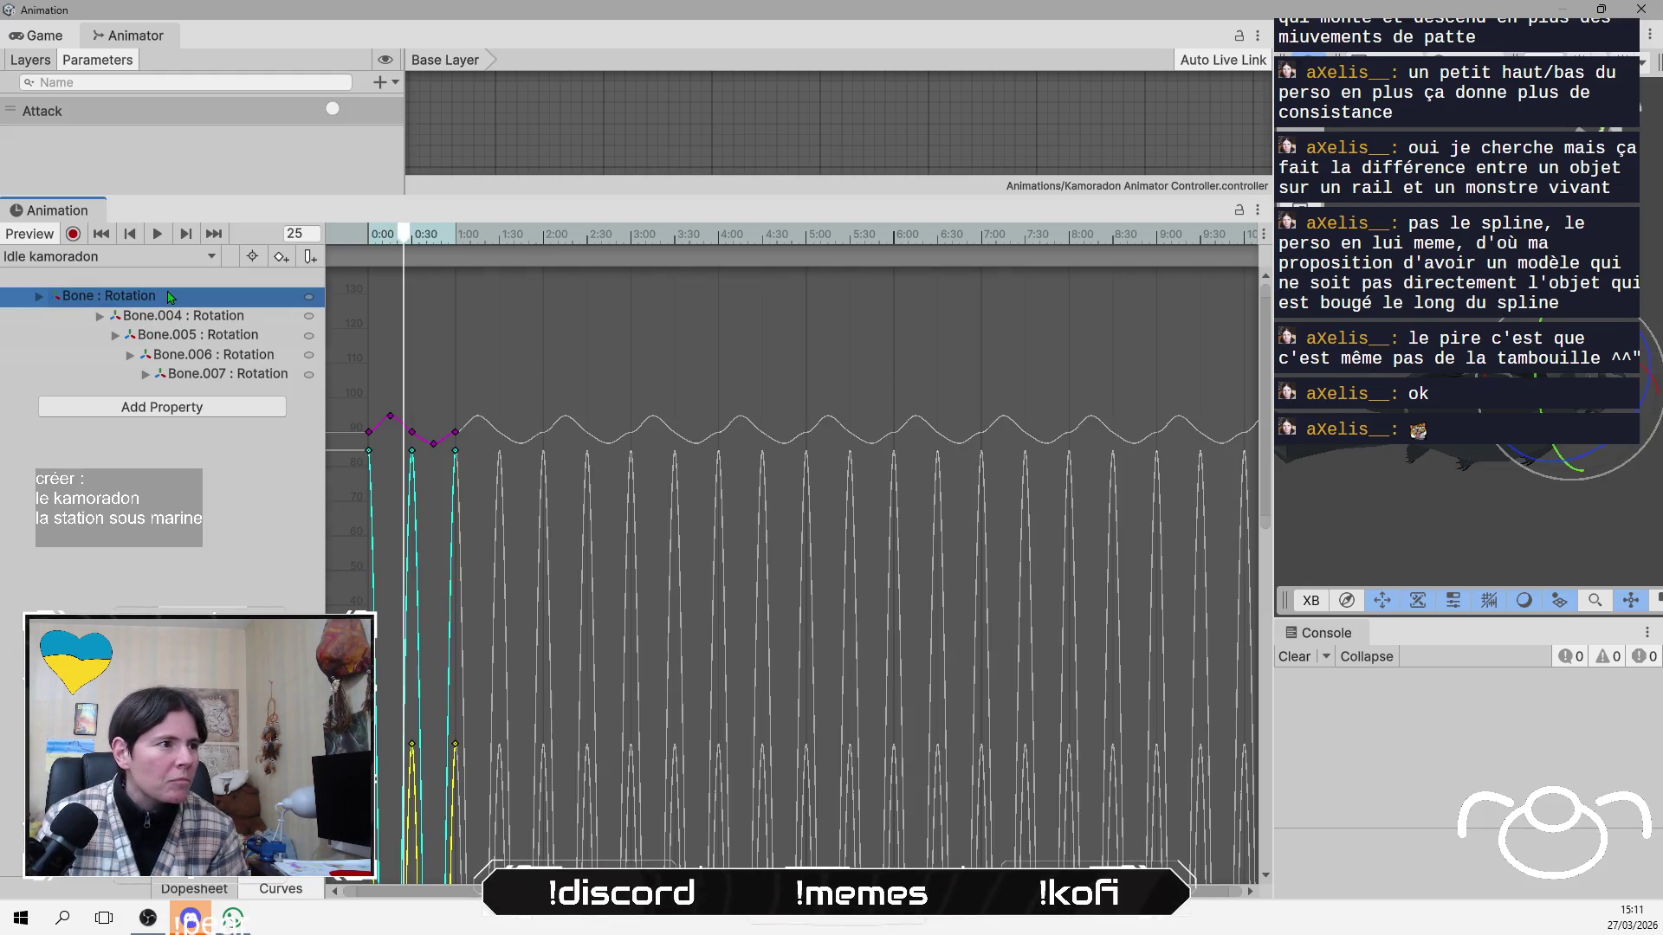
pyautogui.click(390, 418)
pyautogui.moveTo(390, 418)
pyautogui.mouseDown()
pyautogui.moveTo(414, 443)
pyautogui.moveTo(368, 435)
pyautogui.mouseUp()
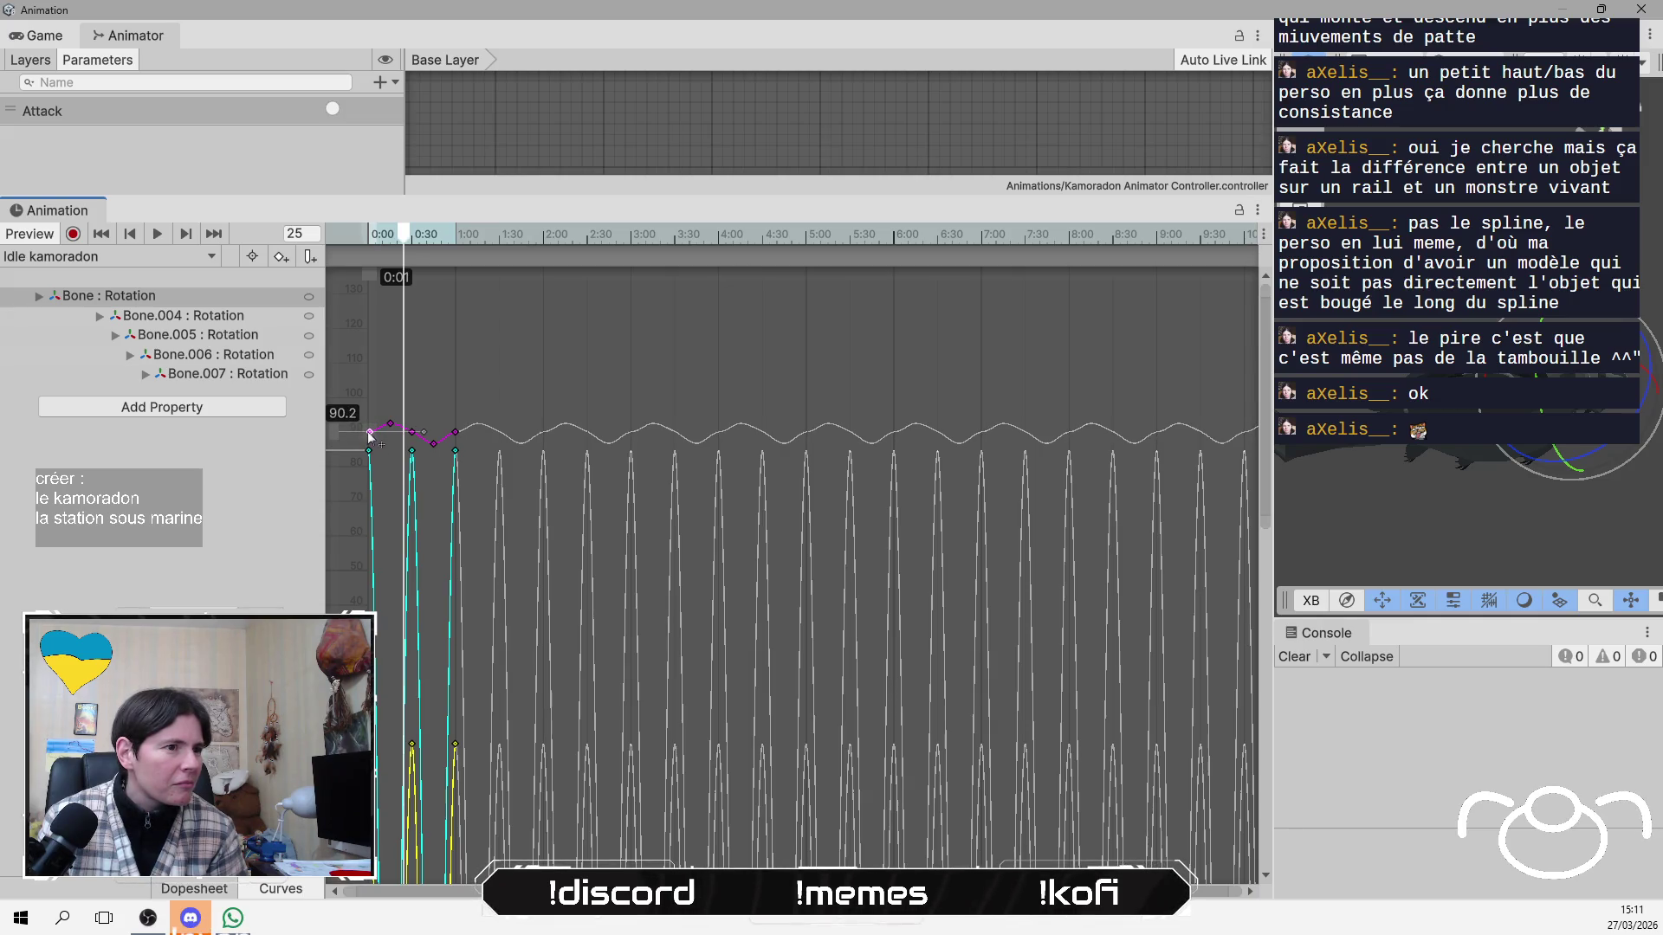
pyautogui.scroll(10, 371, 433)
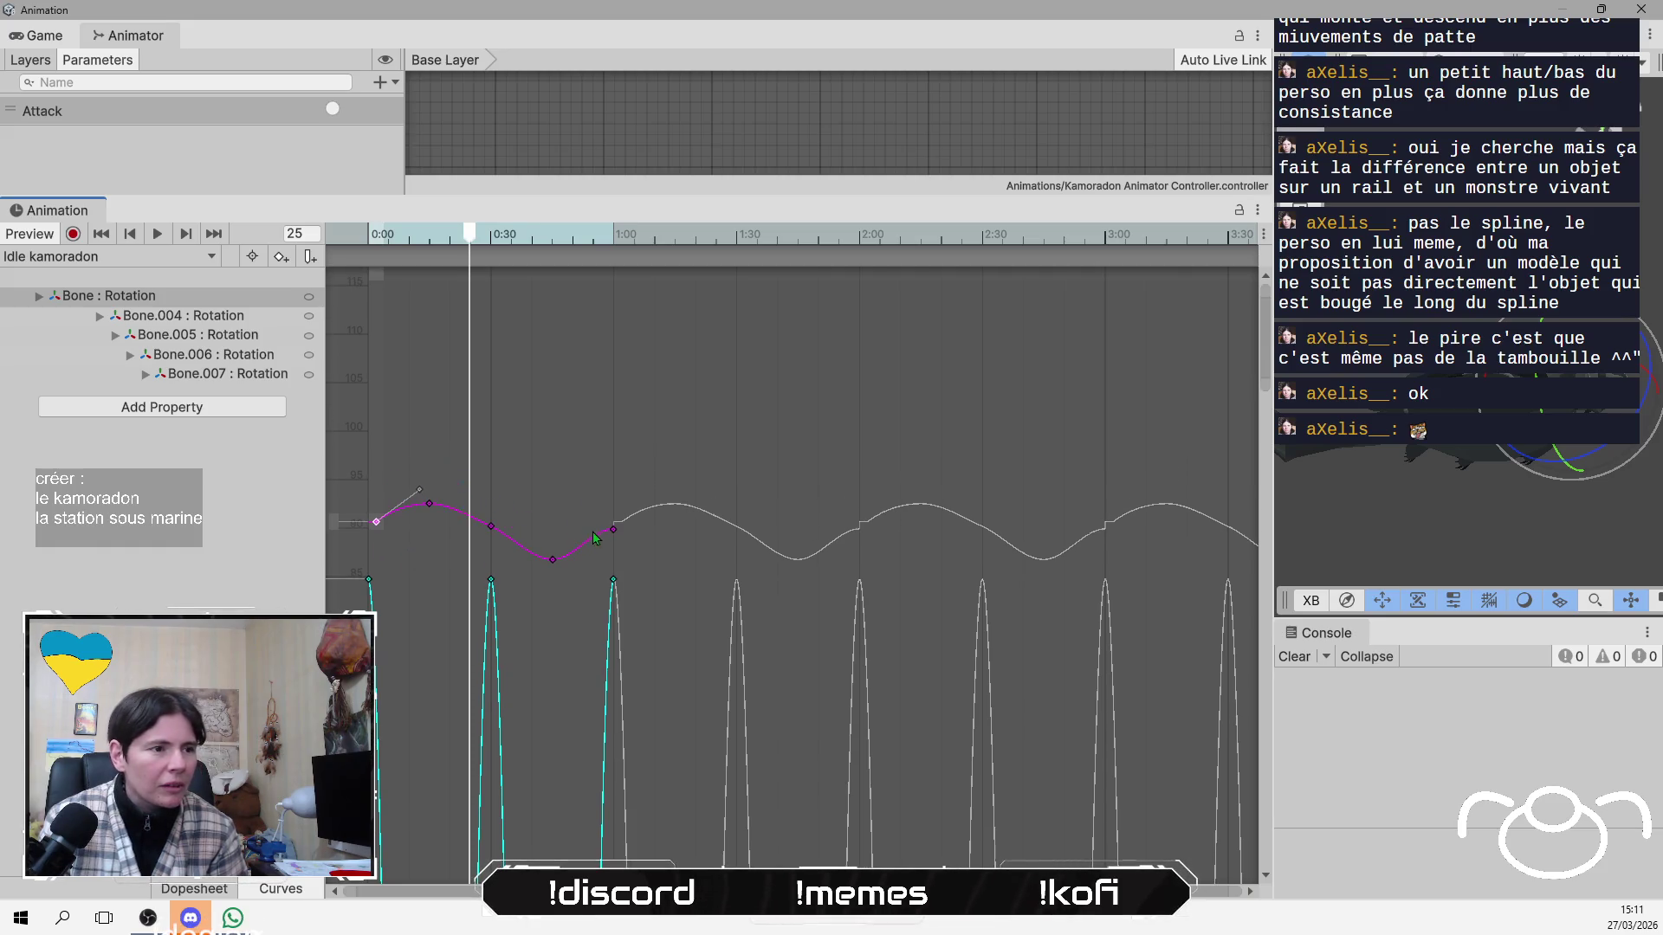
# Reshape the Bone : Rotation curve around its 0:30 key and lower the 0:00 key to 89.0.
pyautogui.click(491, 527)
pyautogui.moveTo(539, 555); pyautogui.dragTo(541, 563)
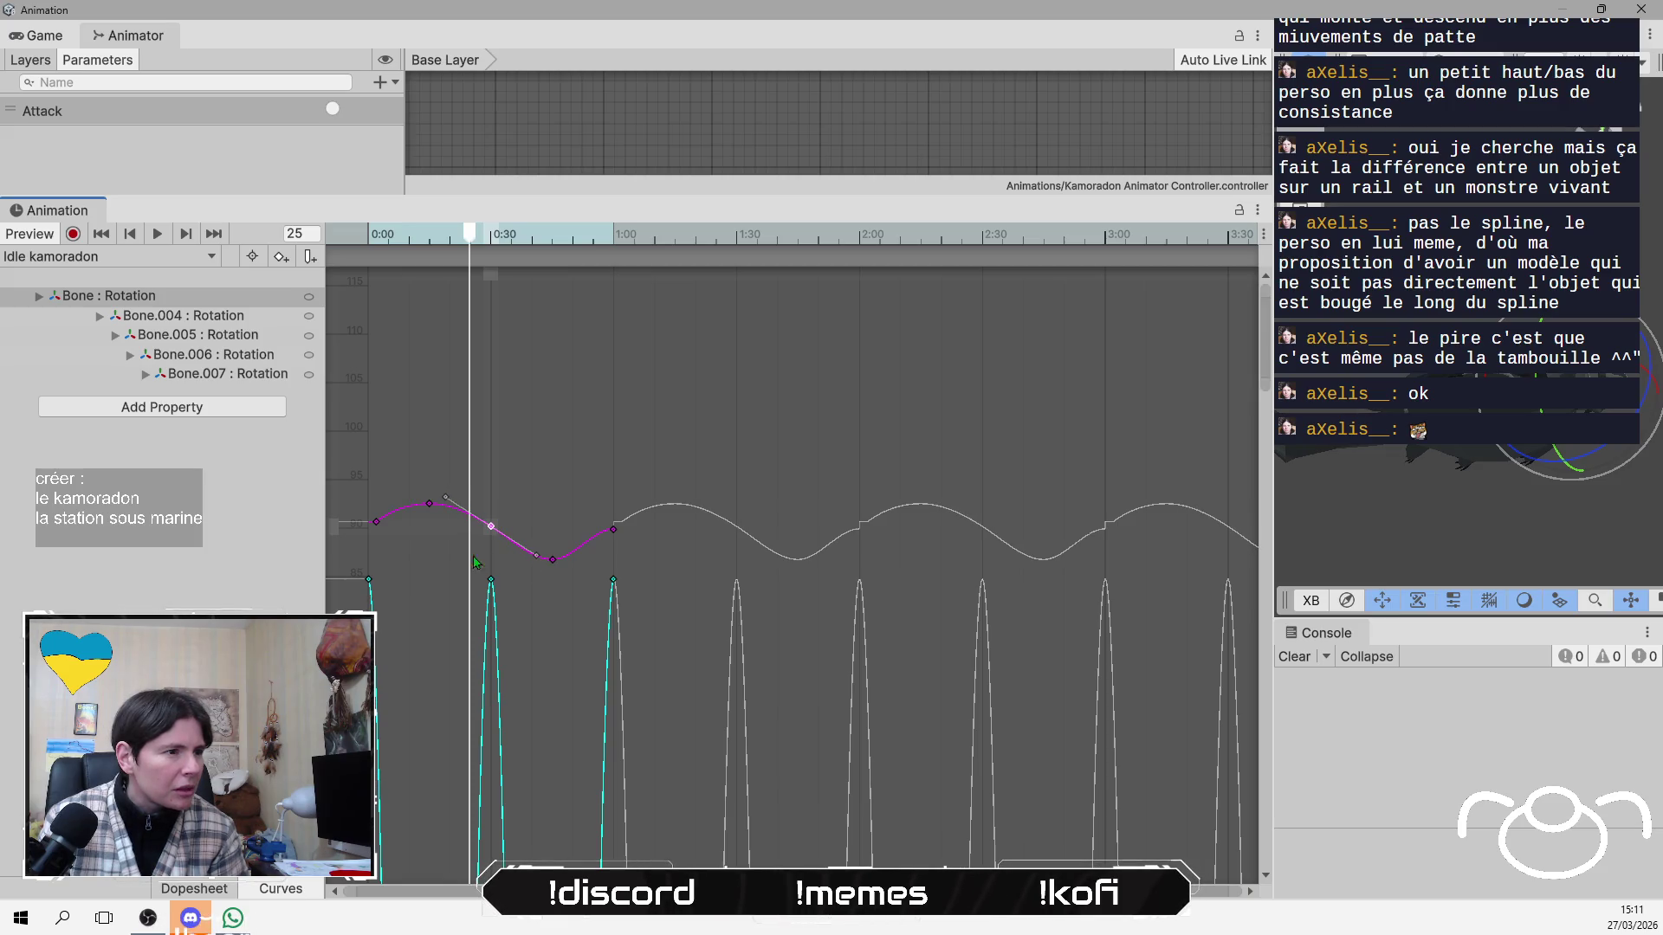
pyautogui.click(376, 522)
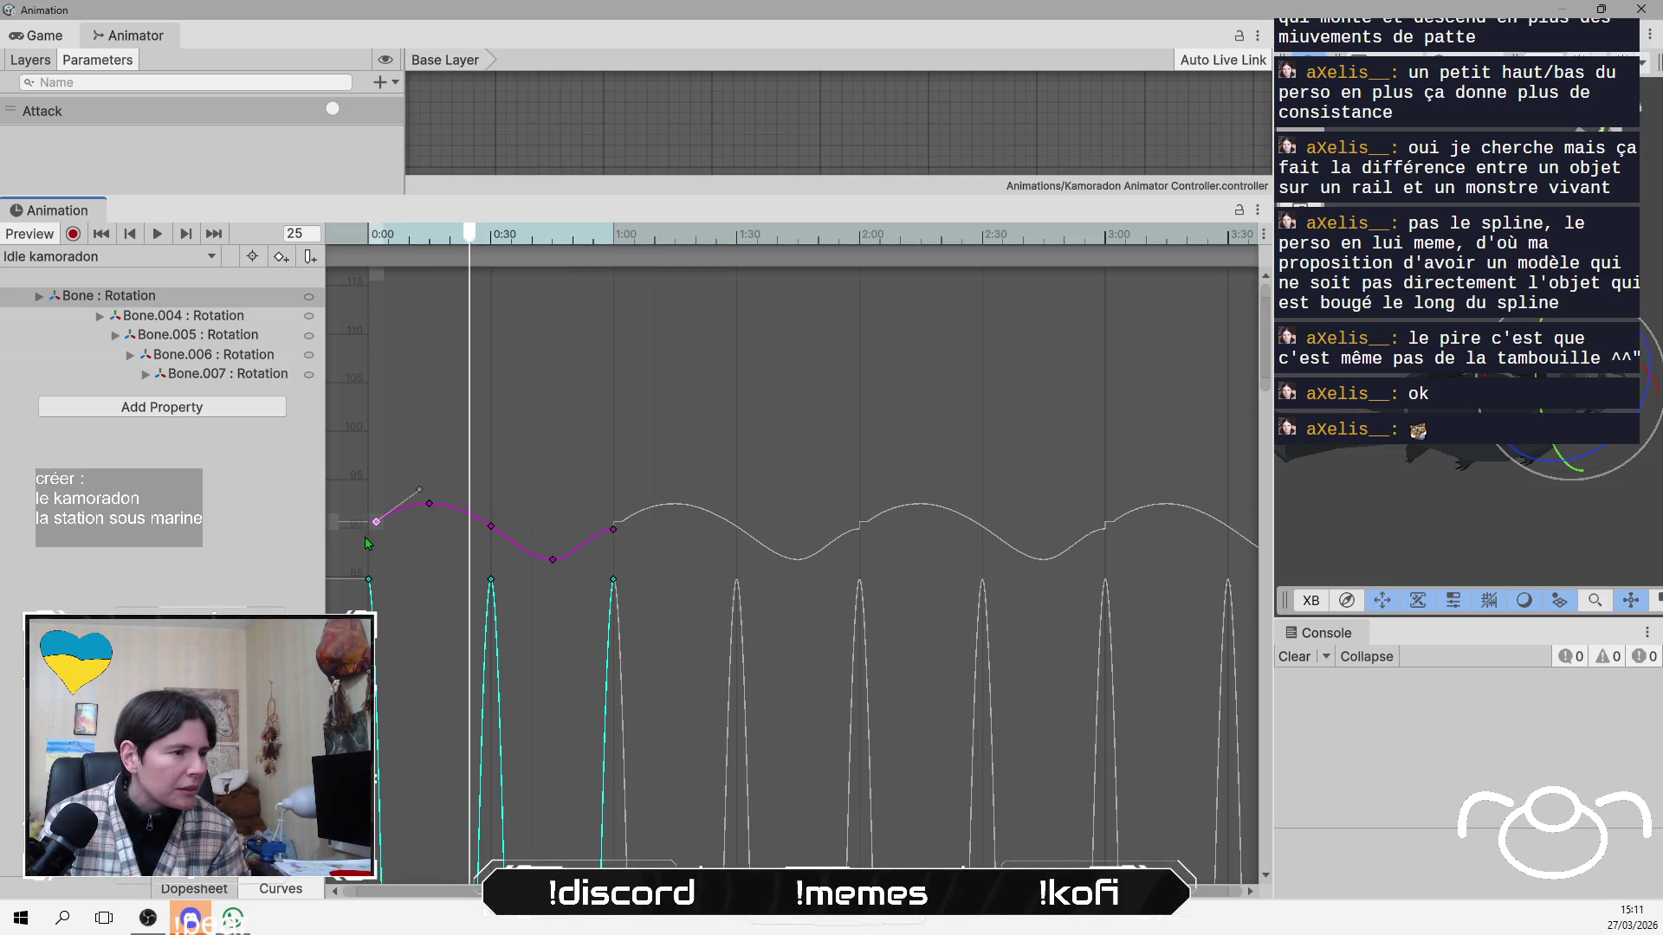
pyautogui.scroll(-1, 365, 540)
pyautogui.moveTo(371, 528)
pyautogui.mouseDown()
pyautogui.moveTo(352, 541)
pyautogui.moveTo(376, 489)
pyautogui.moveTo(368, 526)
pyautogui.moveTo(397, 530)
pyautogui.moveTo(362, 532)
pyautogui.mouseUp()
pyautogui.click(423, 509)
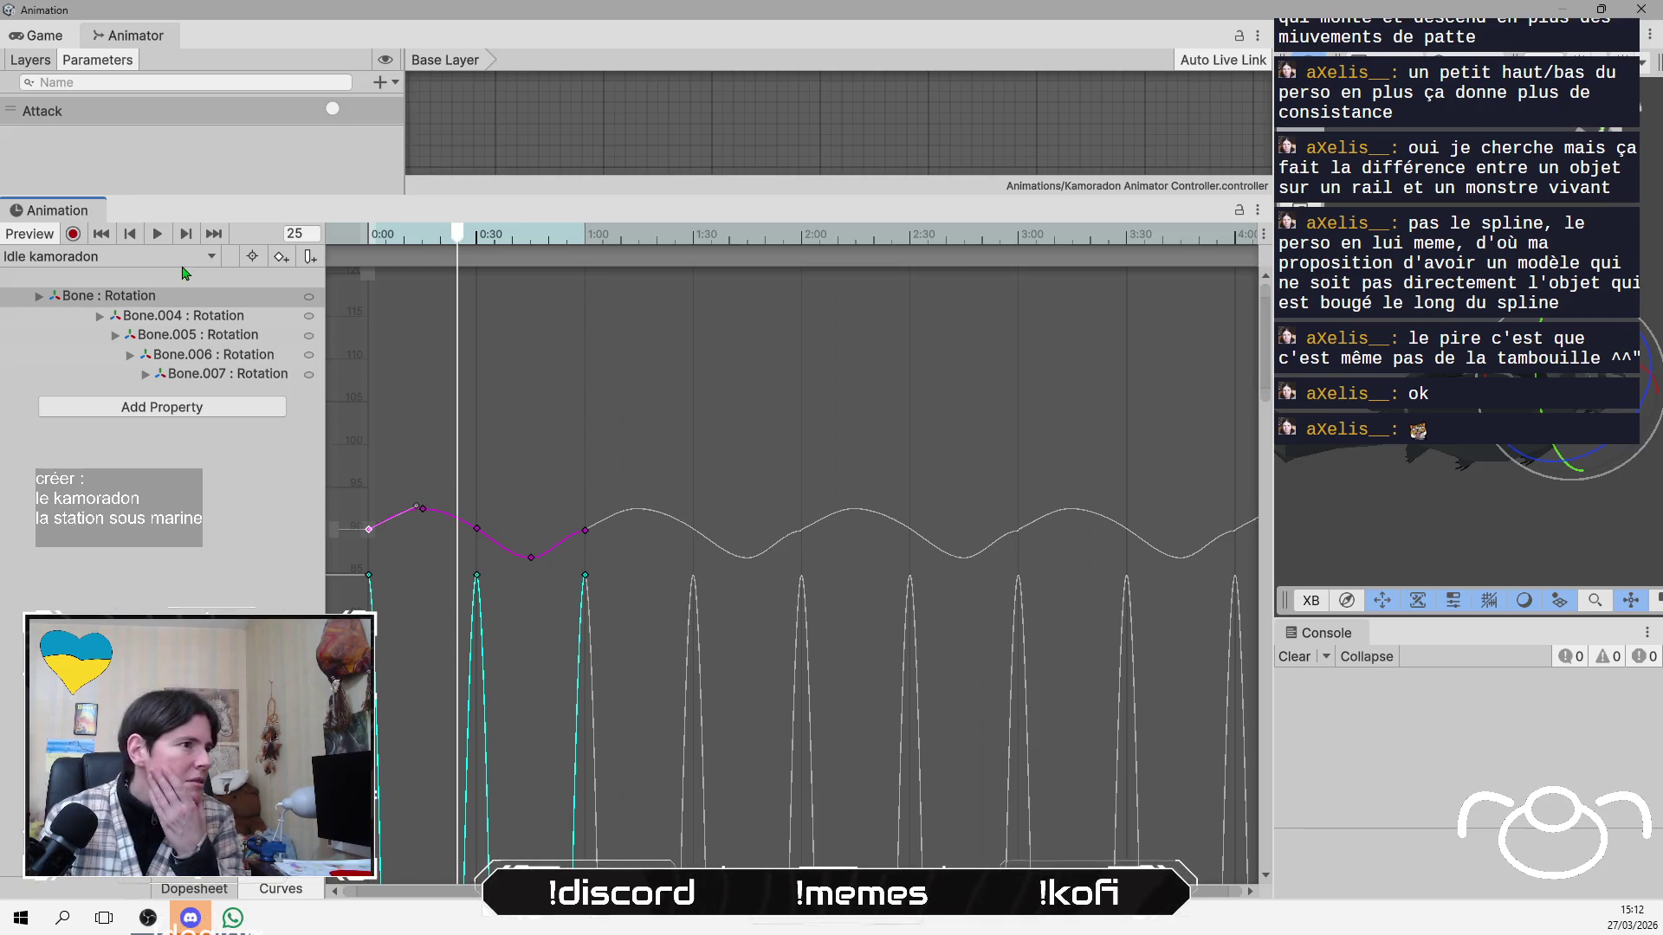
pyautogui.click(155, 241)
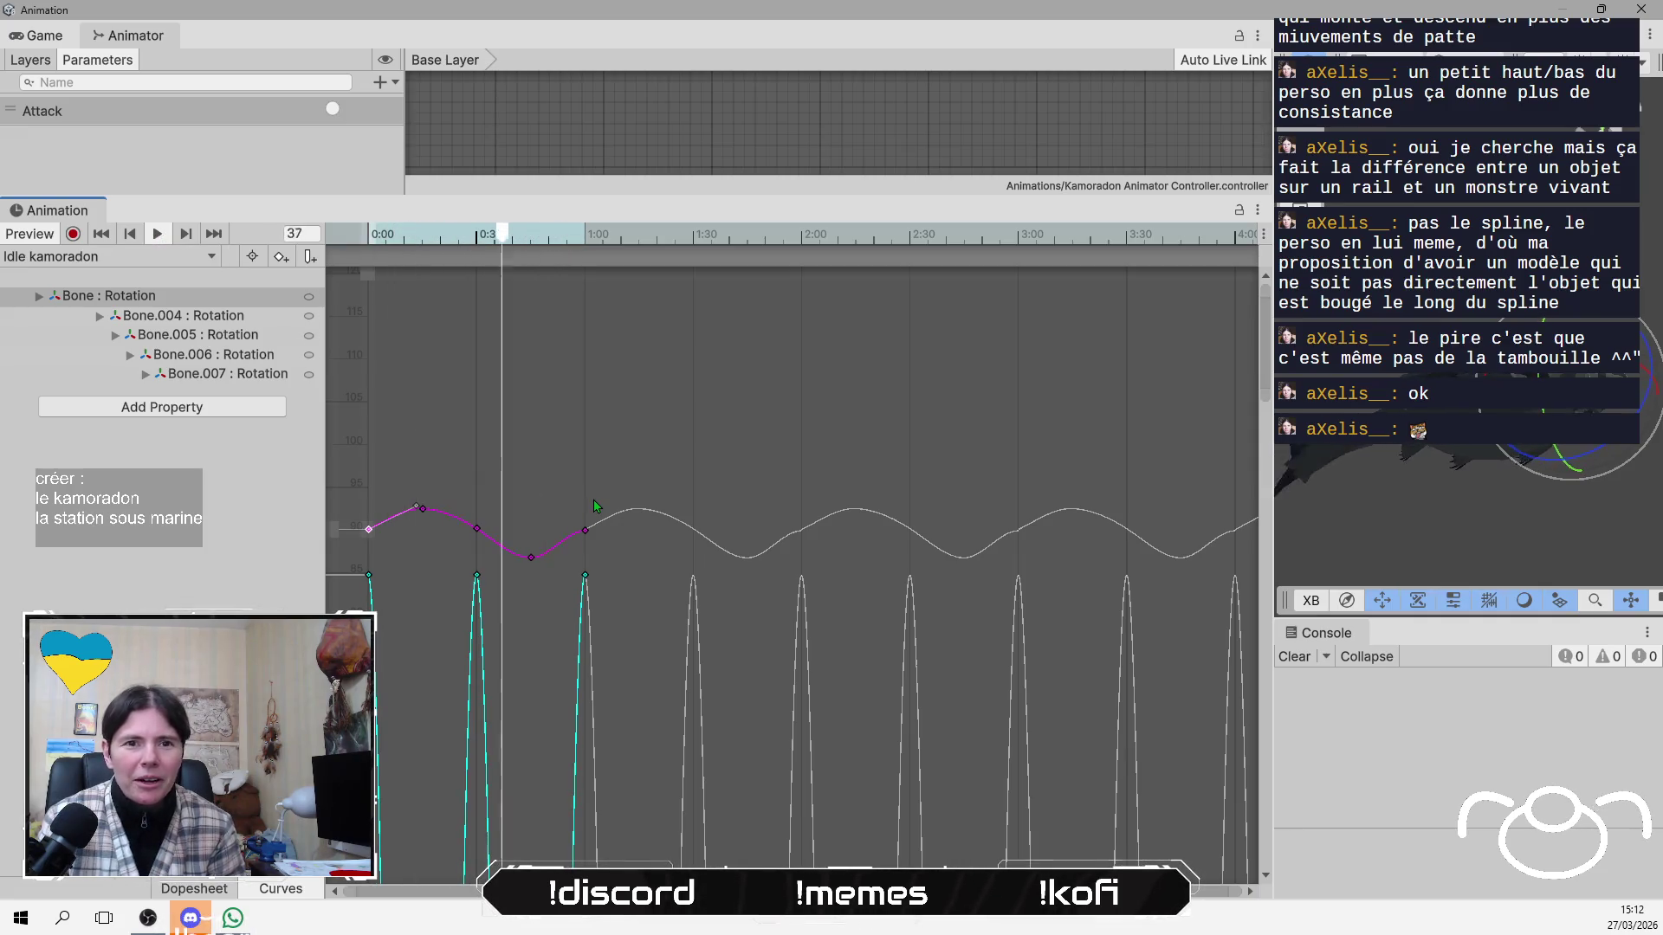
# Widen the Scene view, orbit the camera, and straighten the purple curve before its end key.
pyautogui.moveTo(1272, 507); pyautogui.dragTo(902, 508)
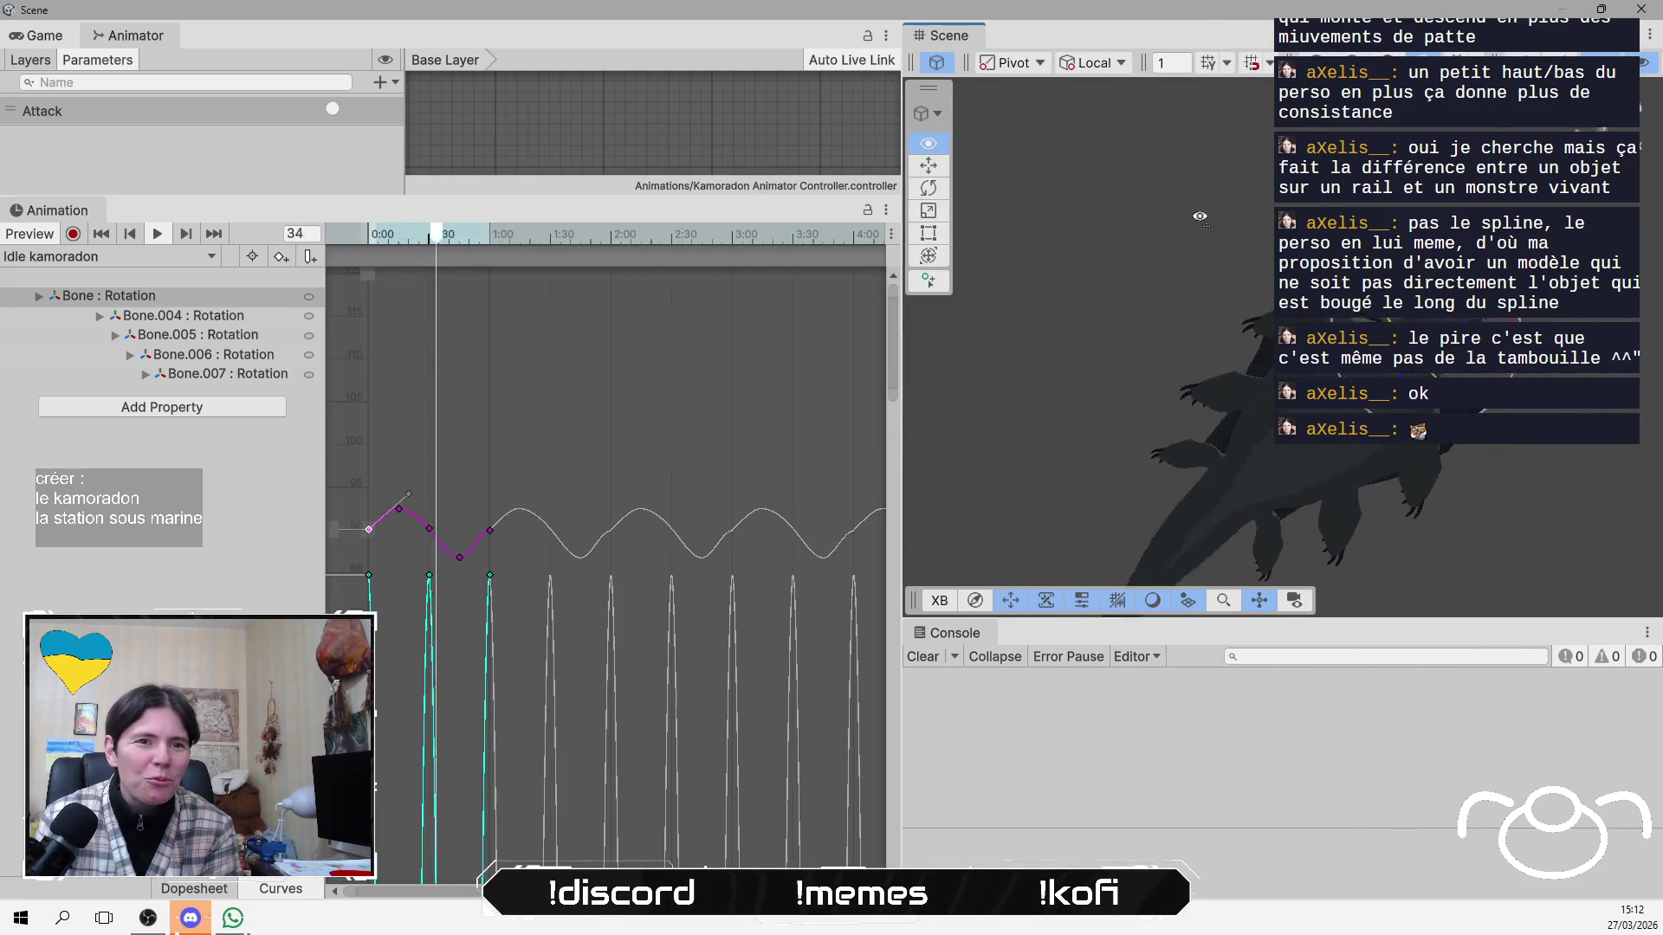
pyautogui.press('alt')
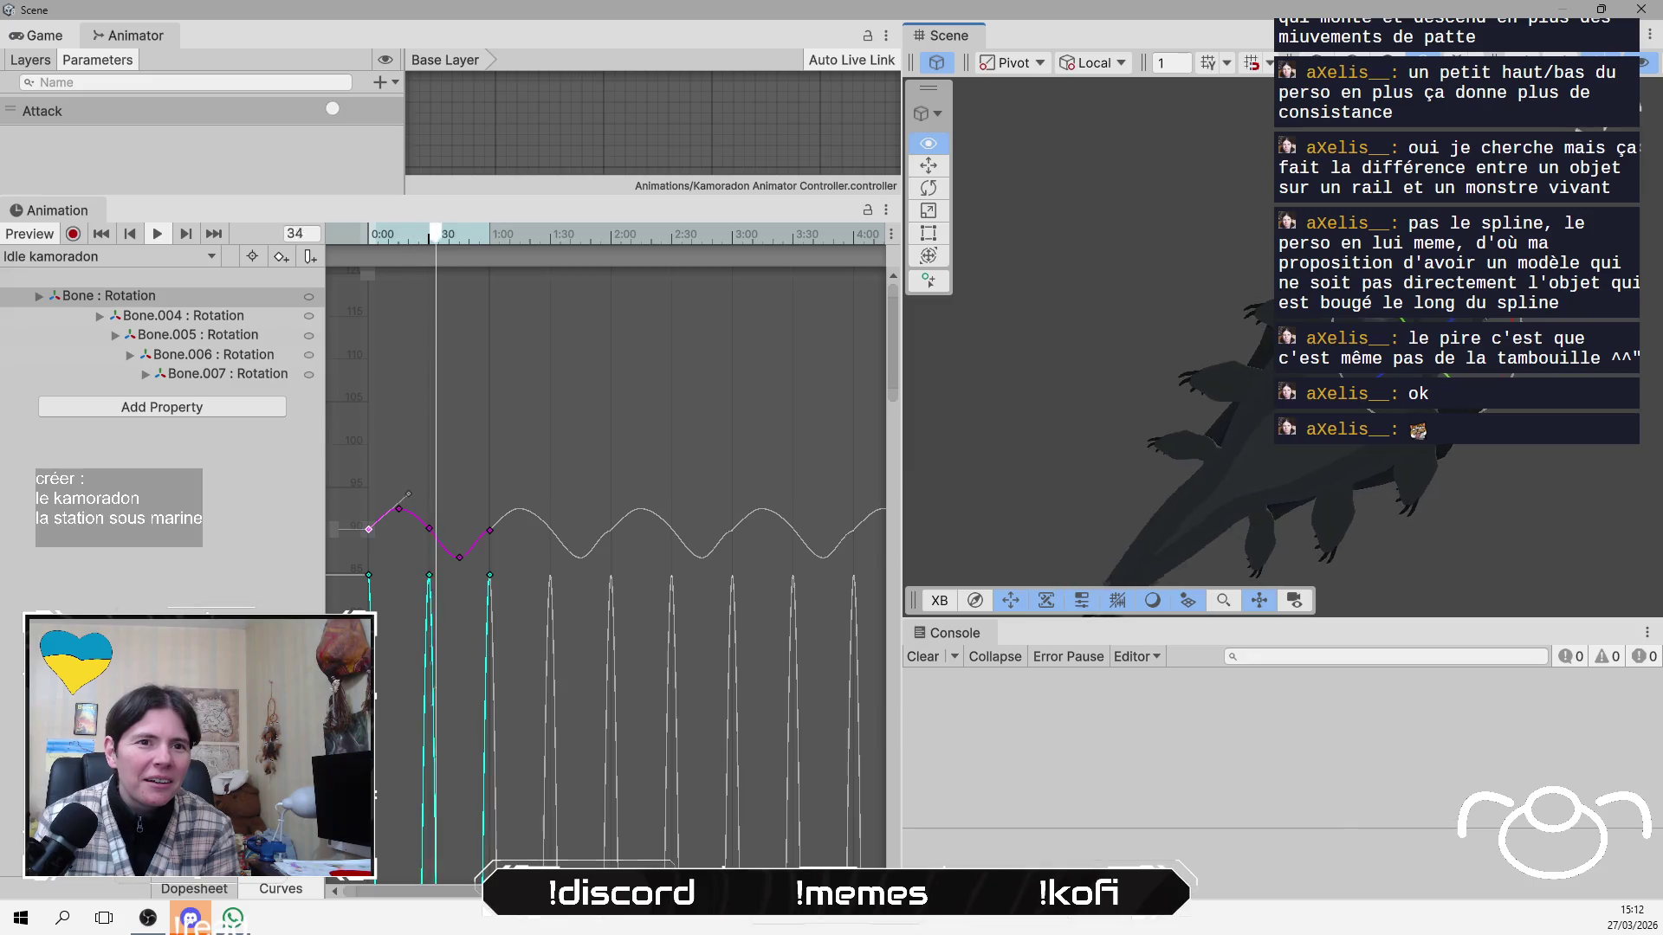
pyautogui.moveTo(1082, 485)
pyautogui.mouseDown()
pyautogui.moveTo(1222, 502)
pyautogui.moveTo(1216, 558)
pyautogui.moveTo(1136, 351)
pyautogui.mouseUp()
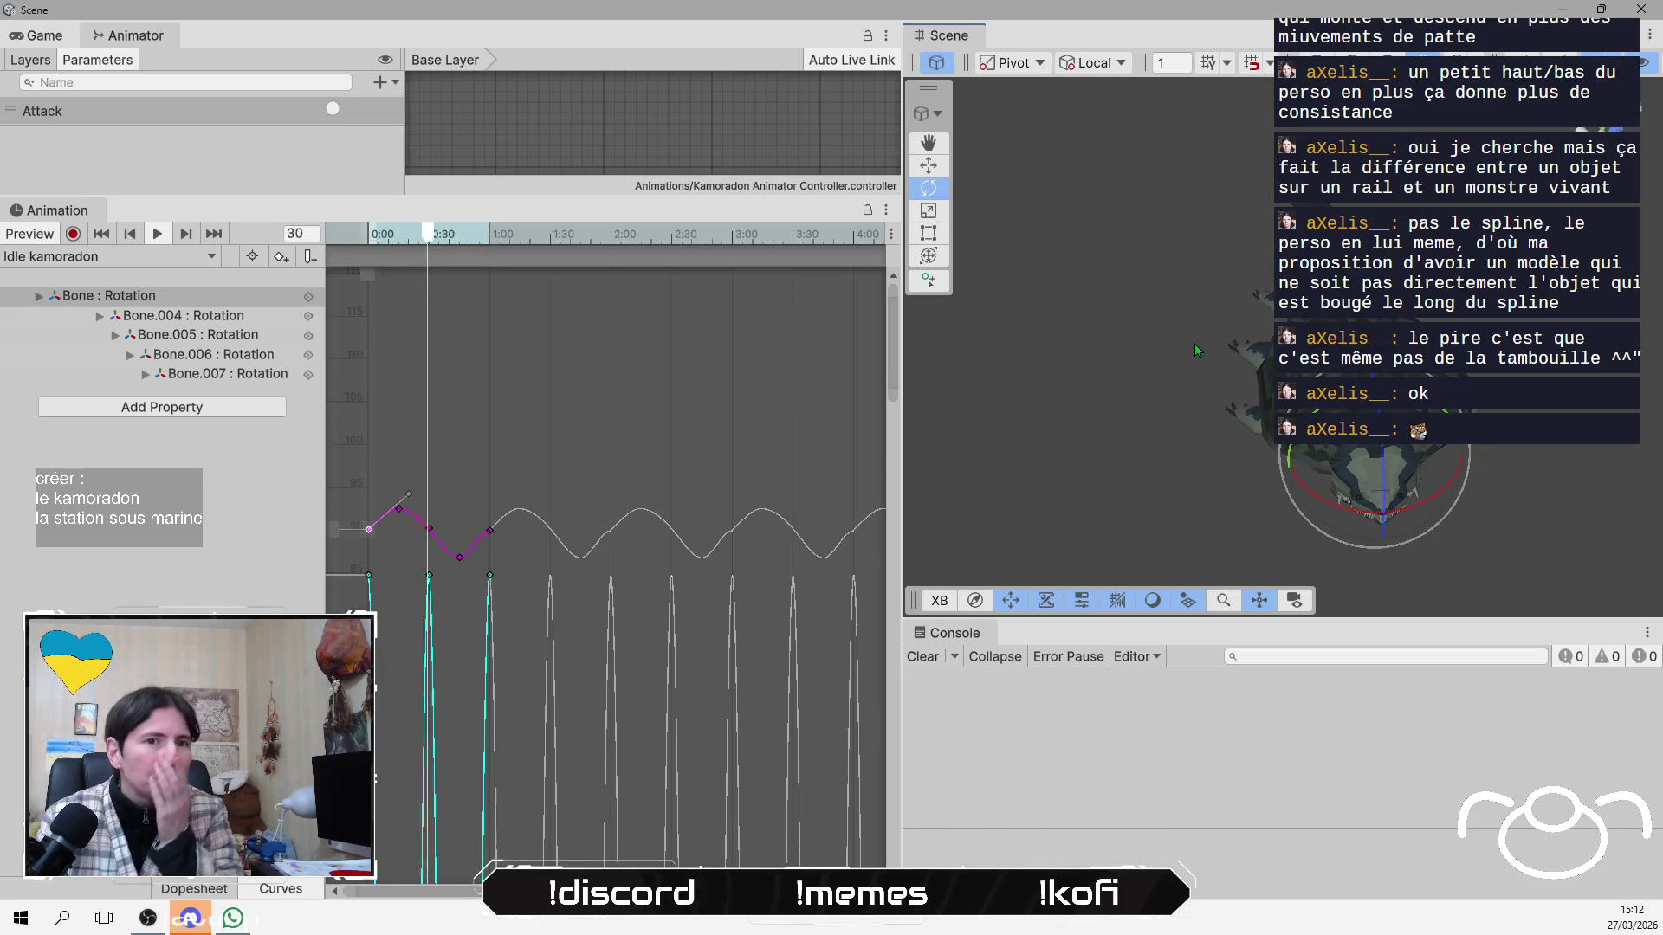
pyautogui.click(489, 530)
pyautogui.moveTo(435, 529); pyautogui.dragTo(469, 570)
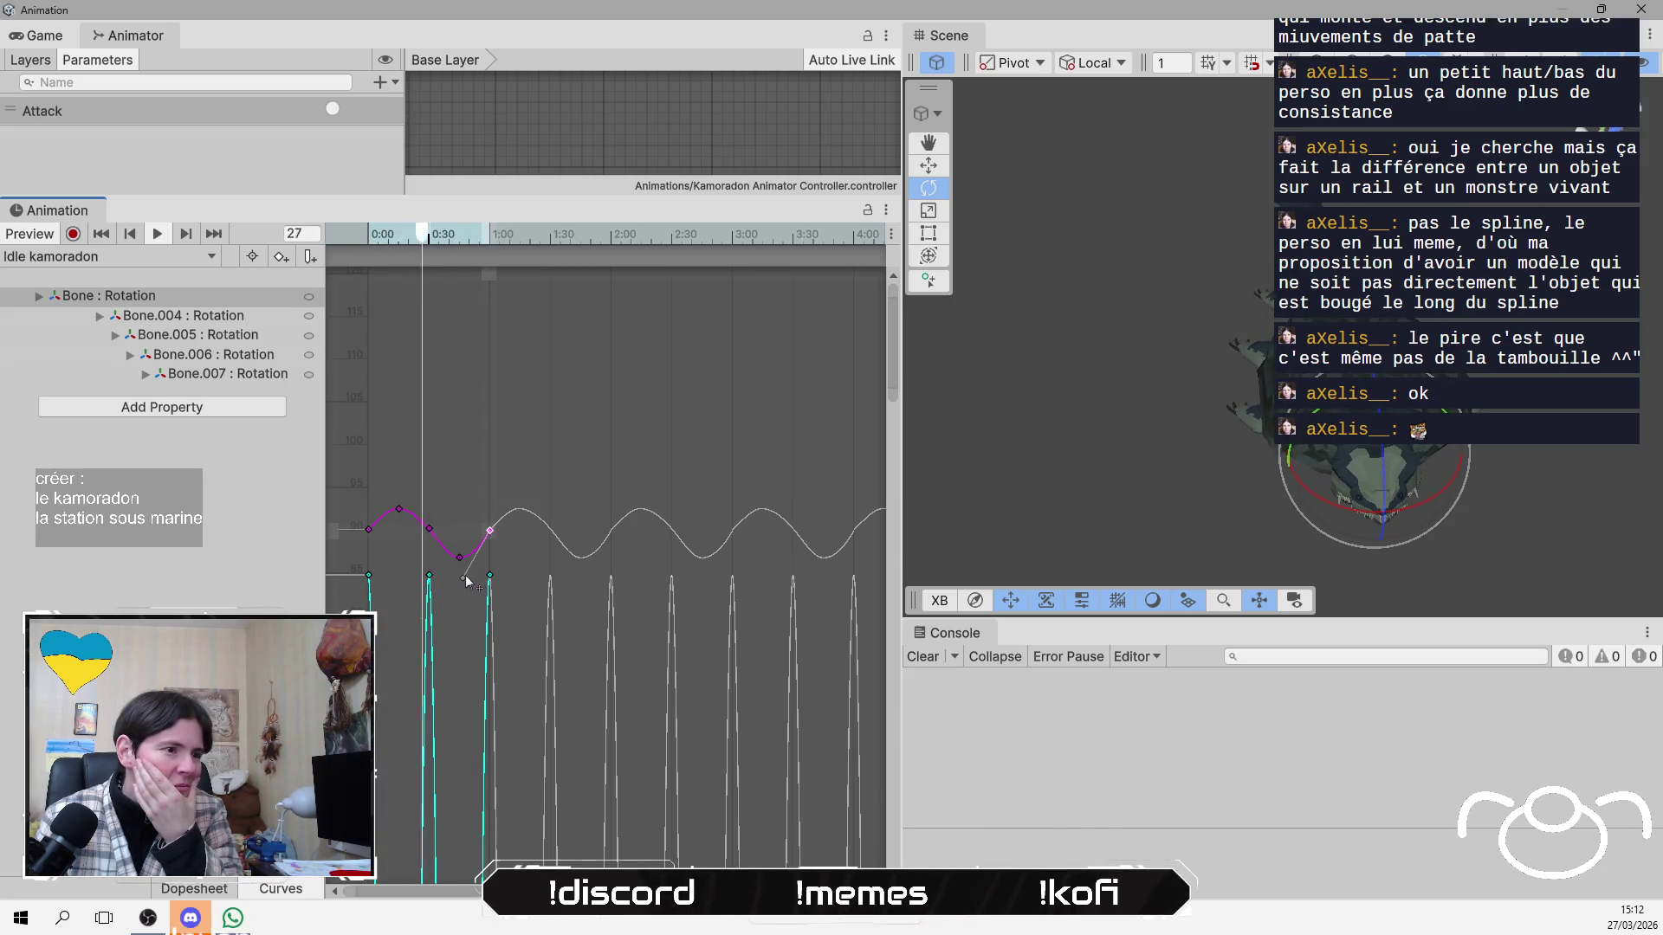
# Step the preview back frame by frame, select the first Bone : Rotation keys, and play it.
pyautogui.press(',')
pyautogui.press(',')
pyautogui.press(',')
pyautogui.press(',')
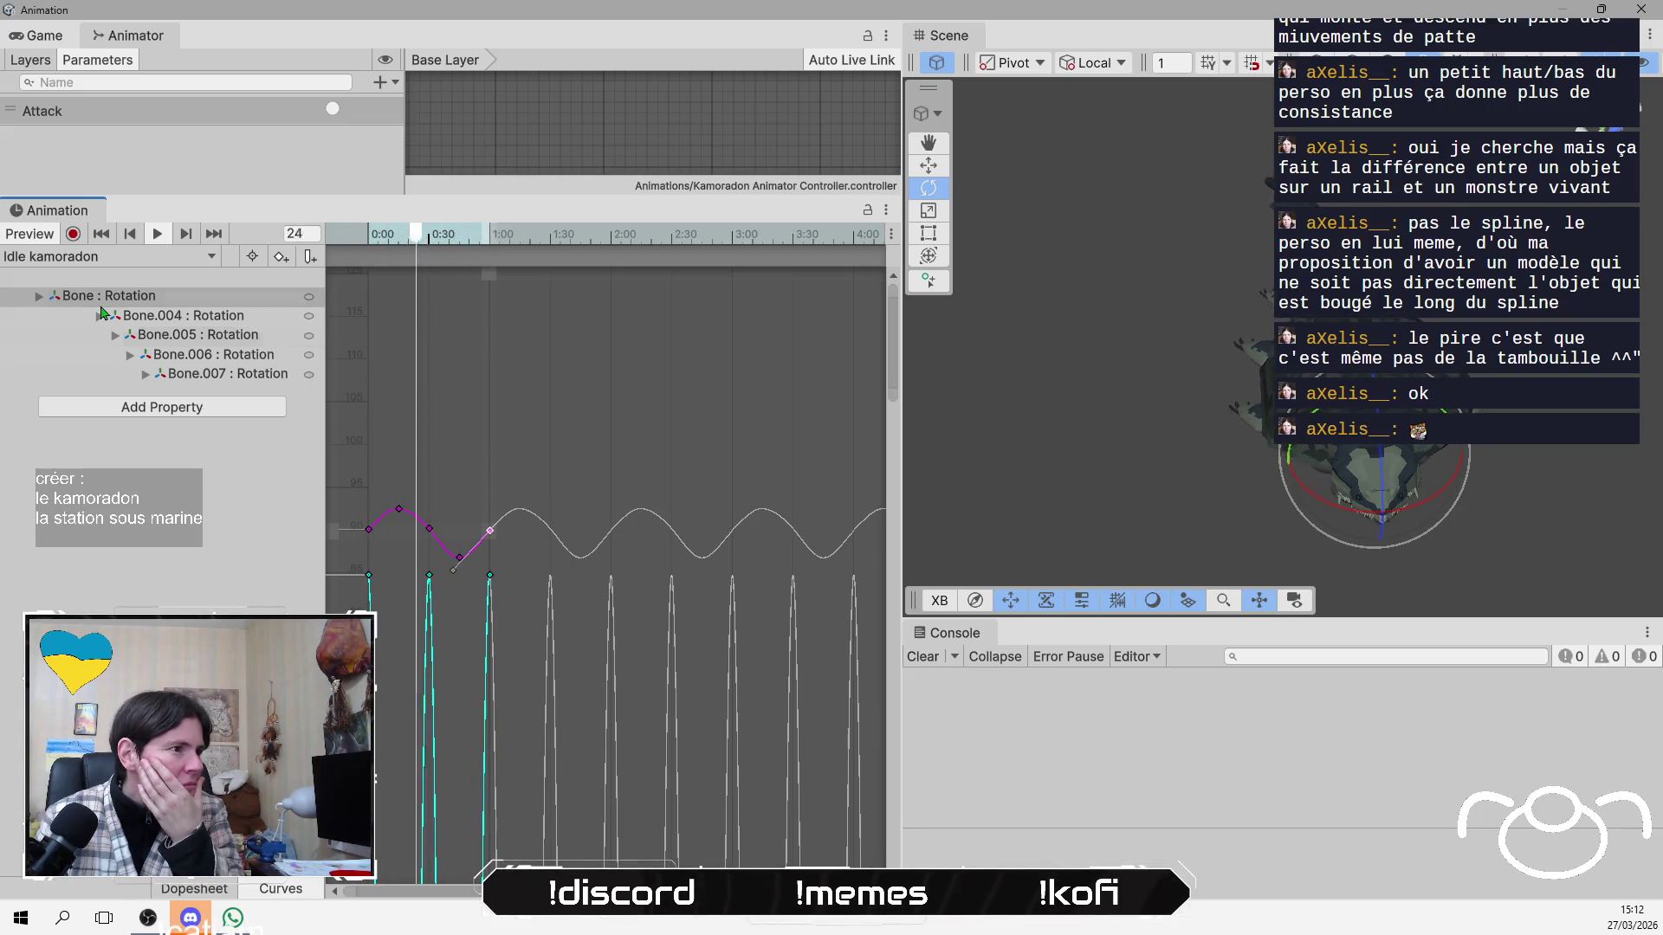
pyautogui.click(154, 305)
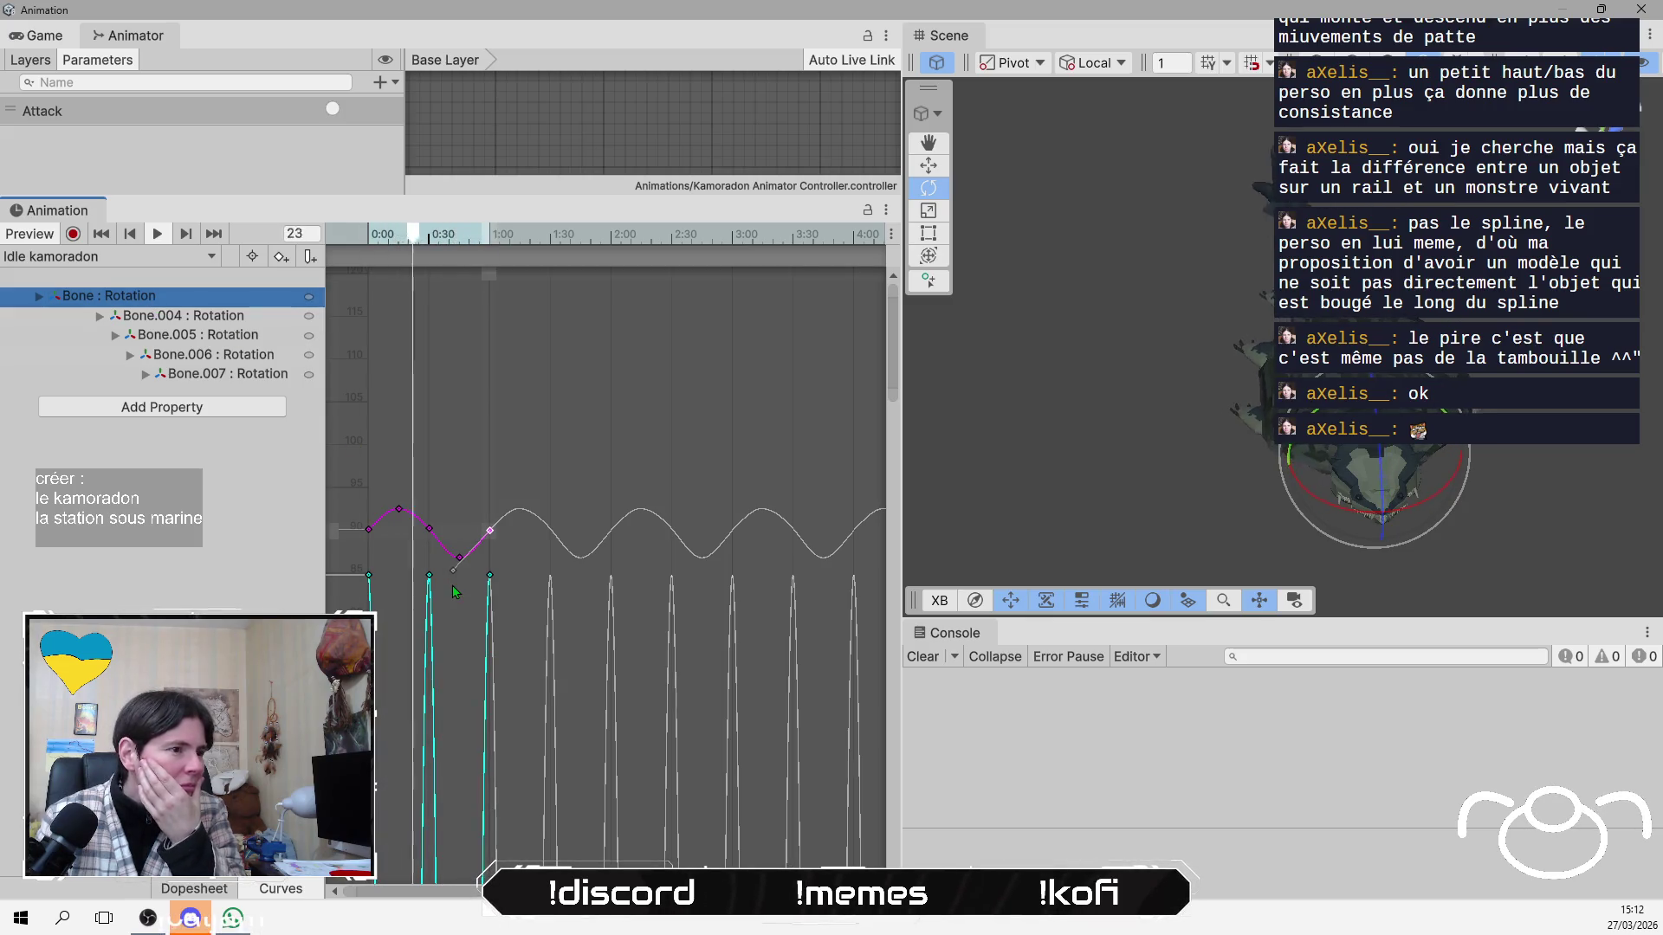
pyautogui.press(',')
pyautogui.click(370, 575)
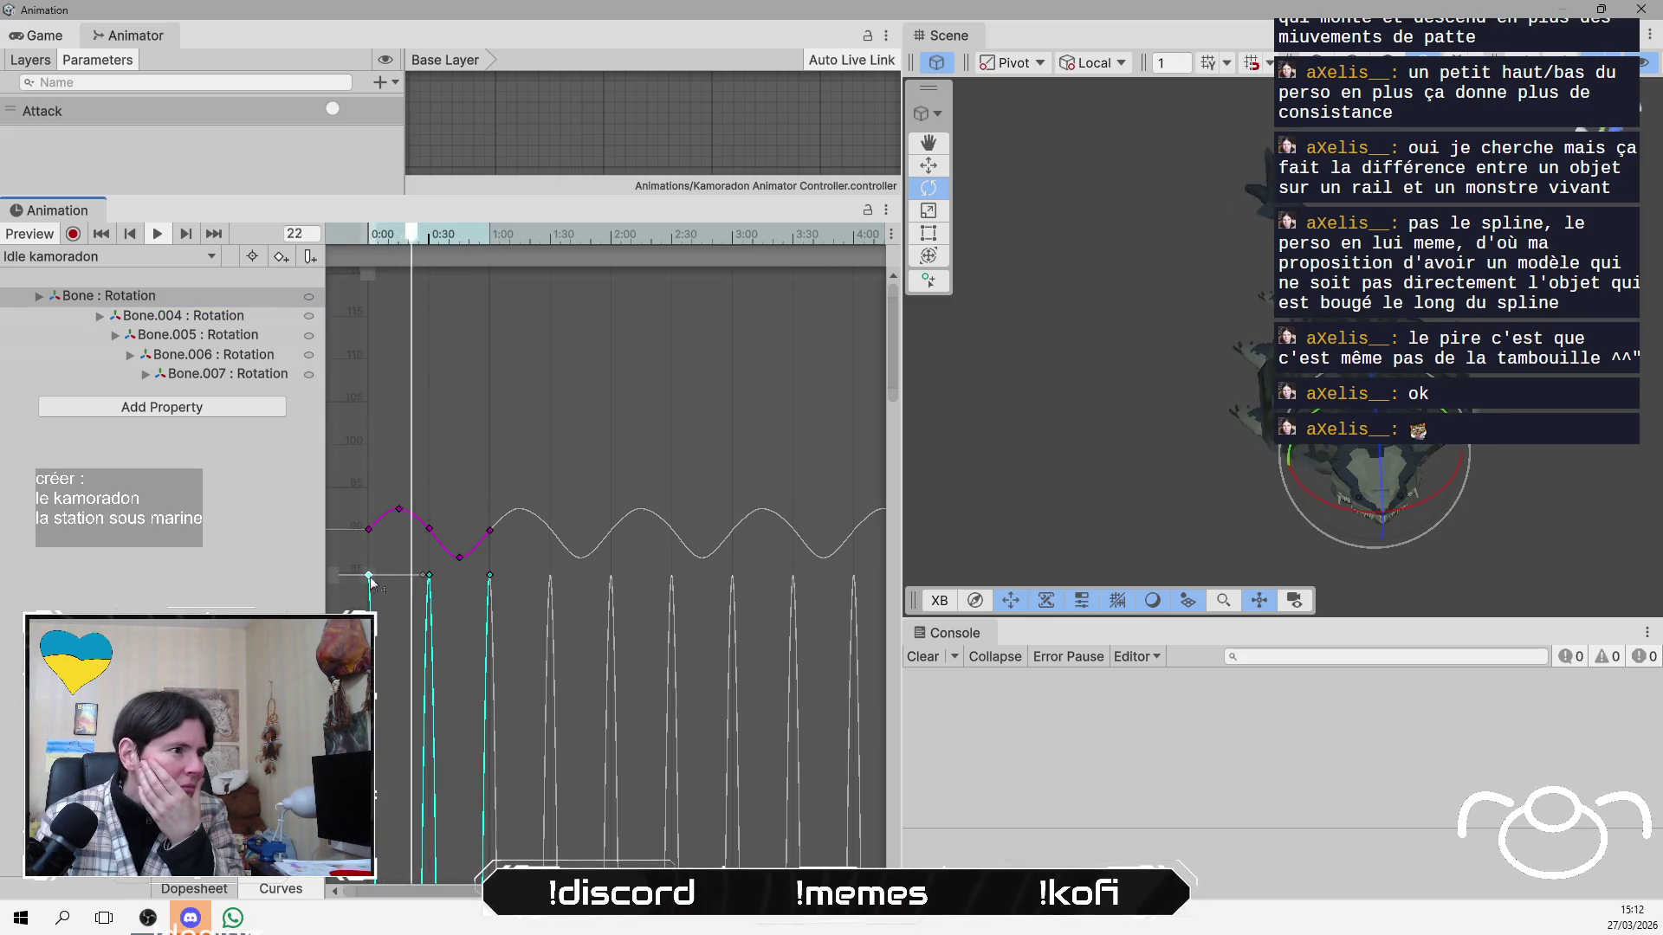
pyautogui.click(369, 529)
pyautogui.press(',')
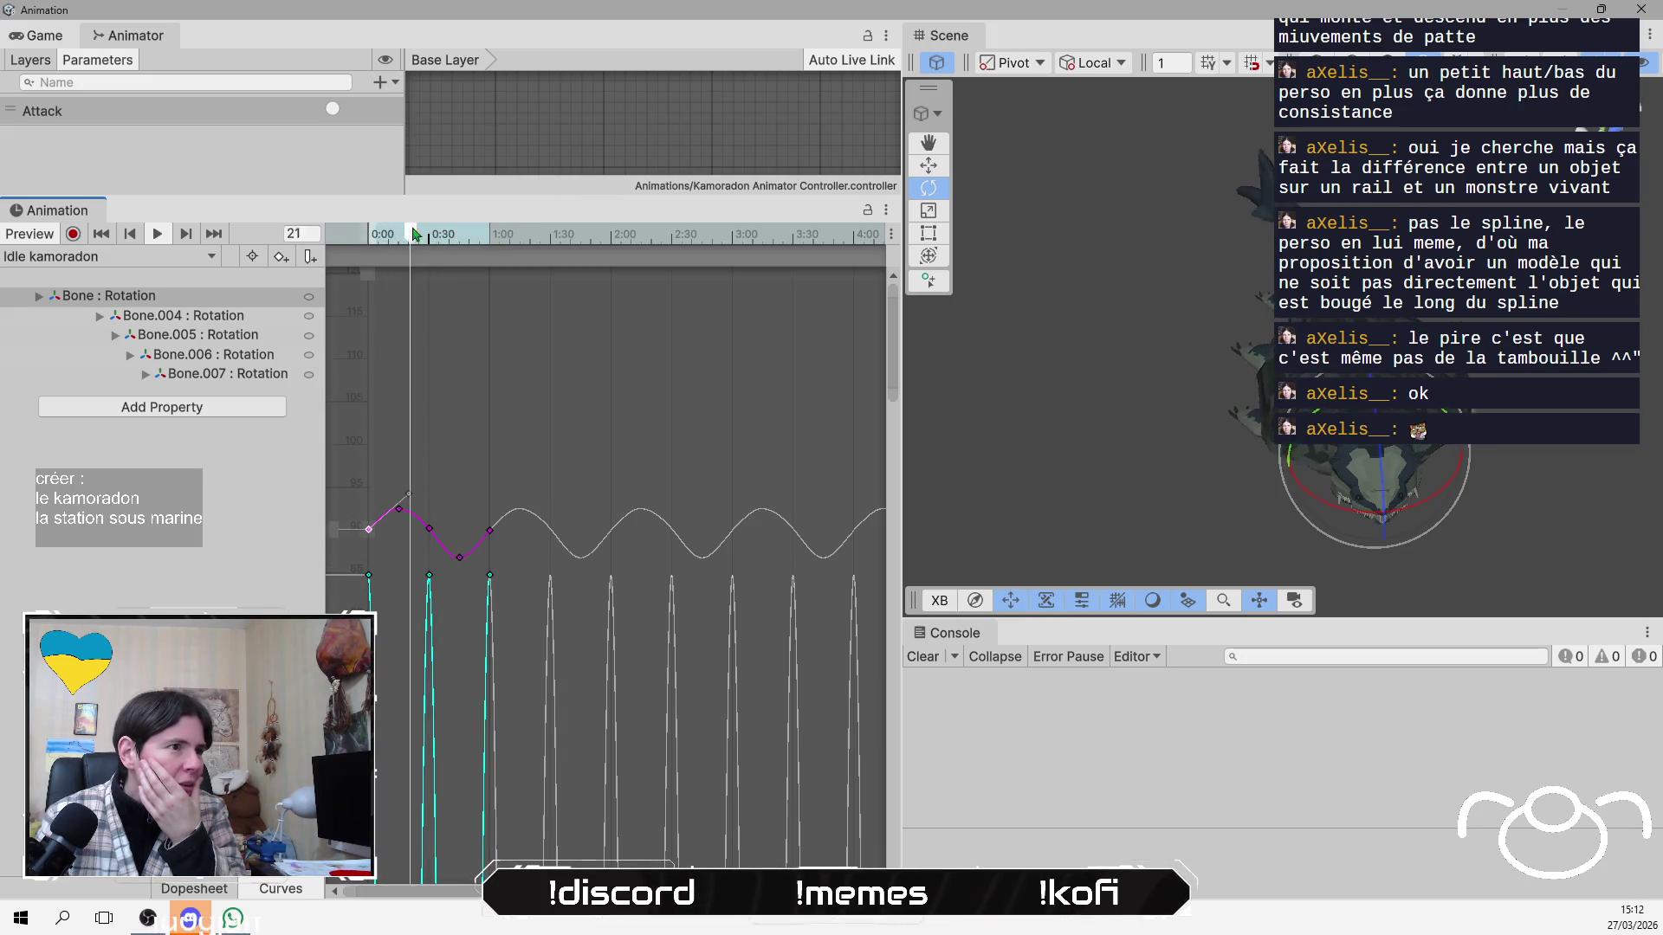
pyautogui.press('space')
pyautogui.press('space')
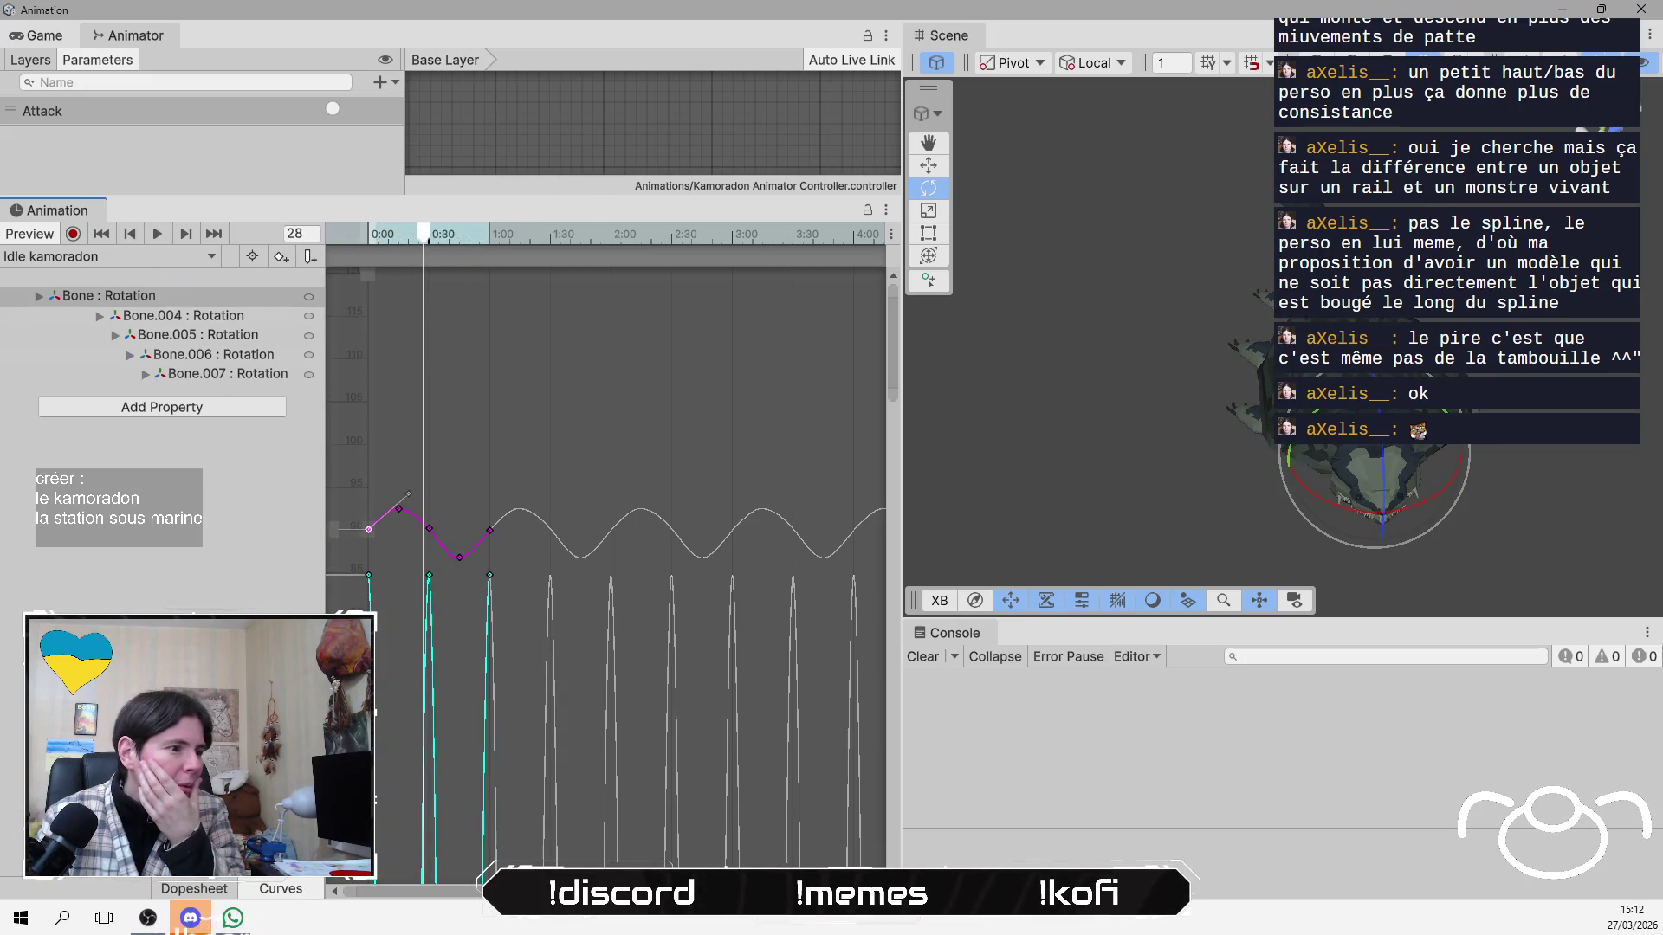
# Select the 0:00 keyframe column in the dopesheet, restore it with Ctrl+Z, then start recording at frame 0.
pyautogui.press('c')
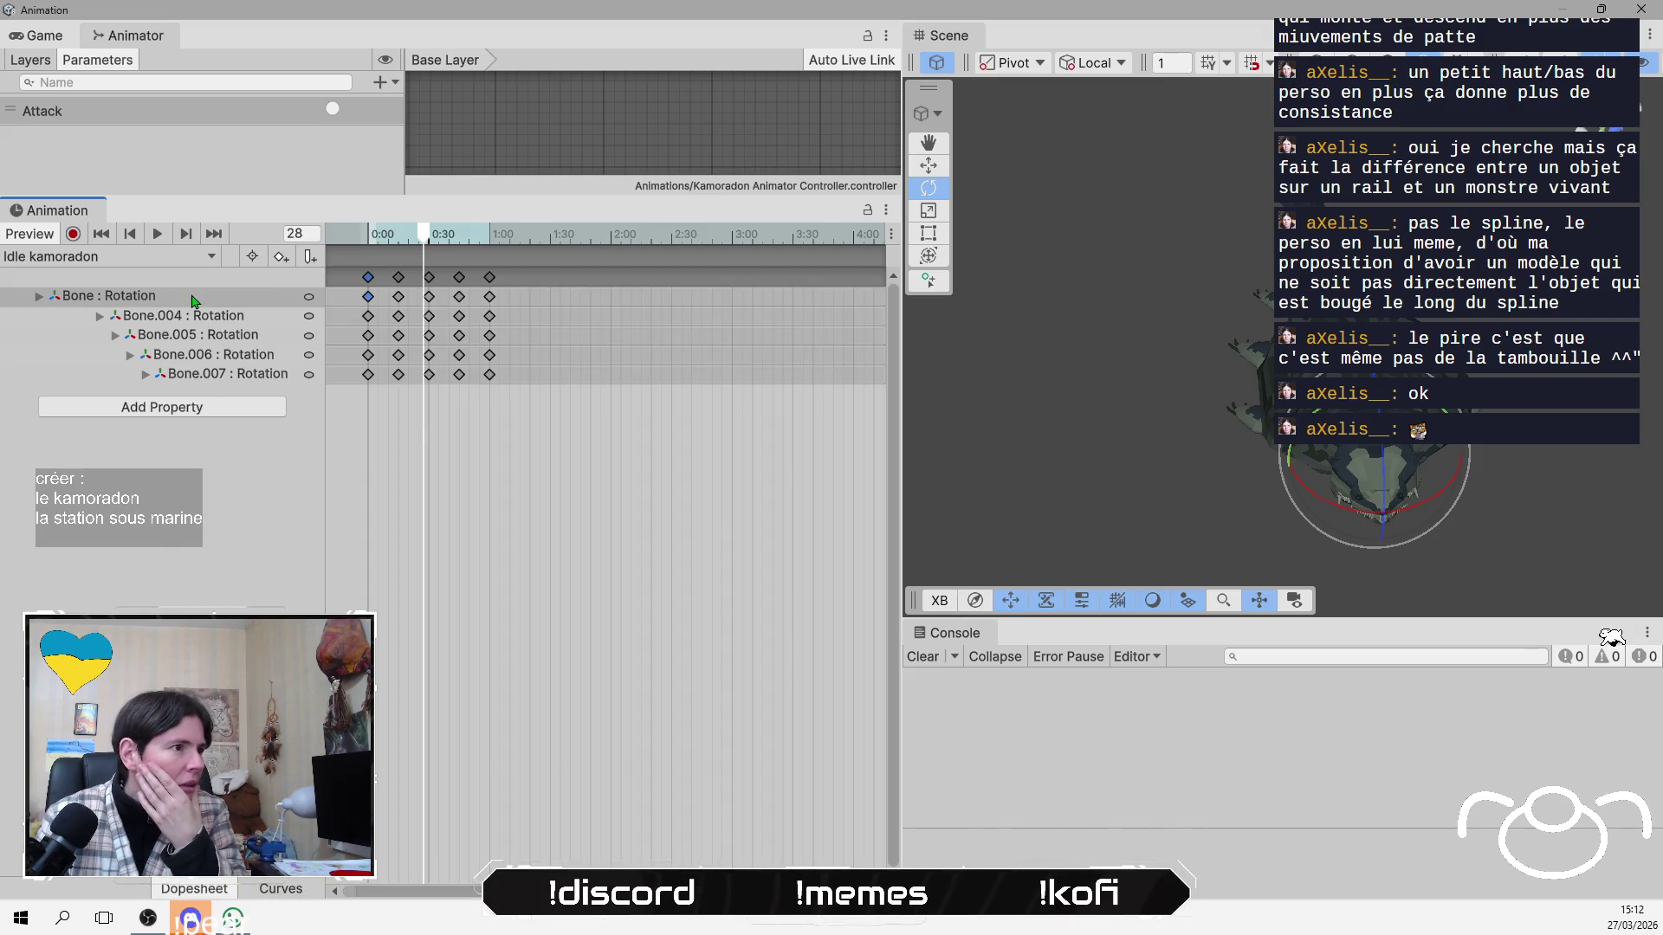
pyautogui.click(194, 301)
pyautogui.click(368, 278)
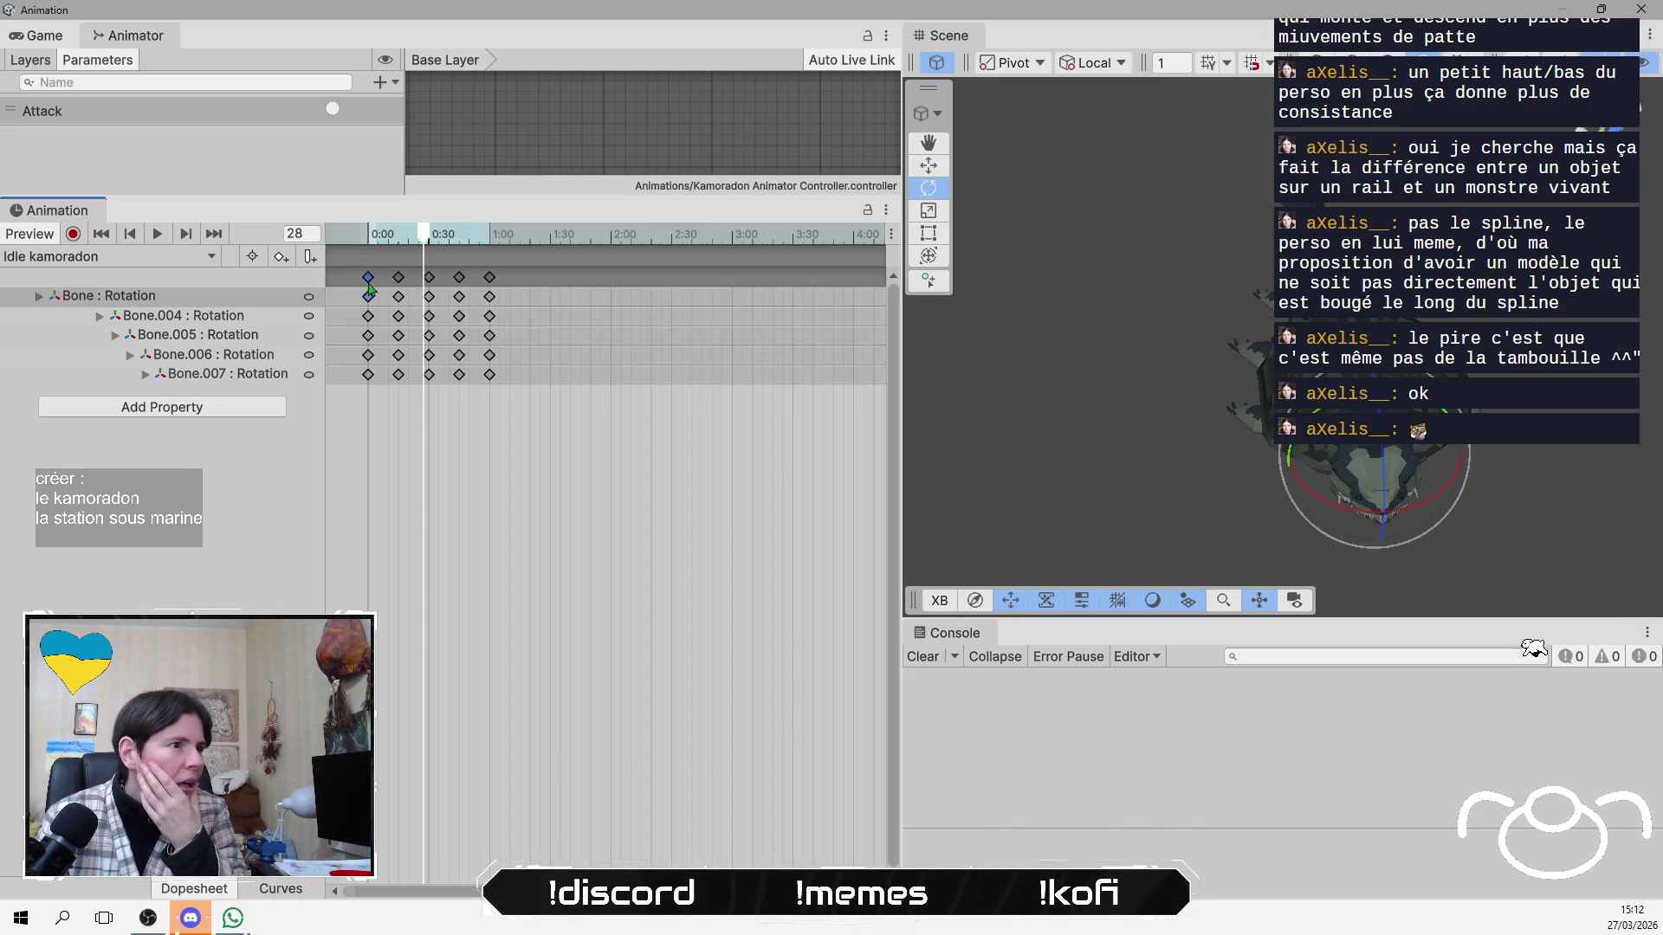
pyautogui.click(368, 277)
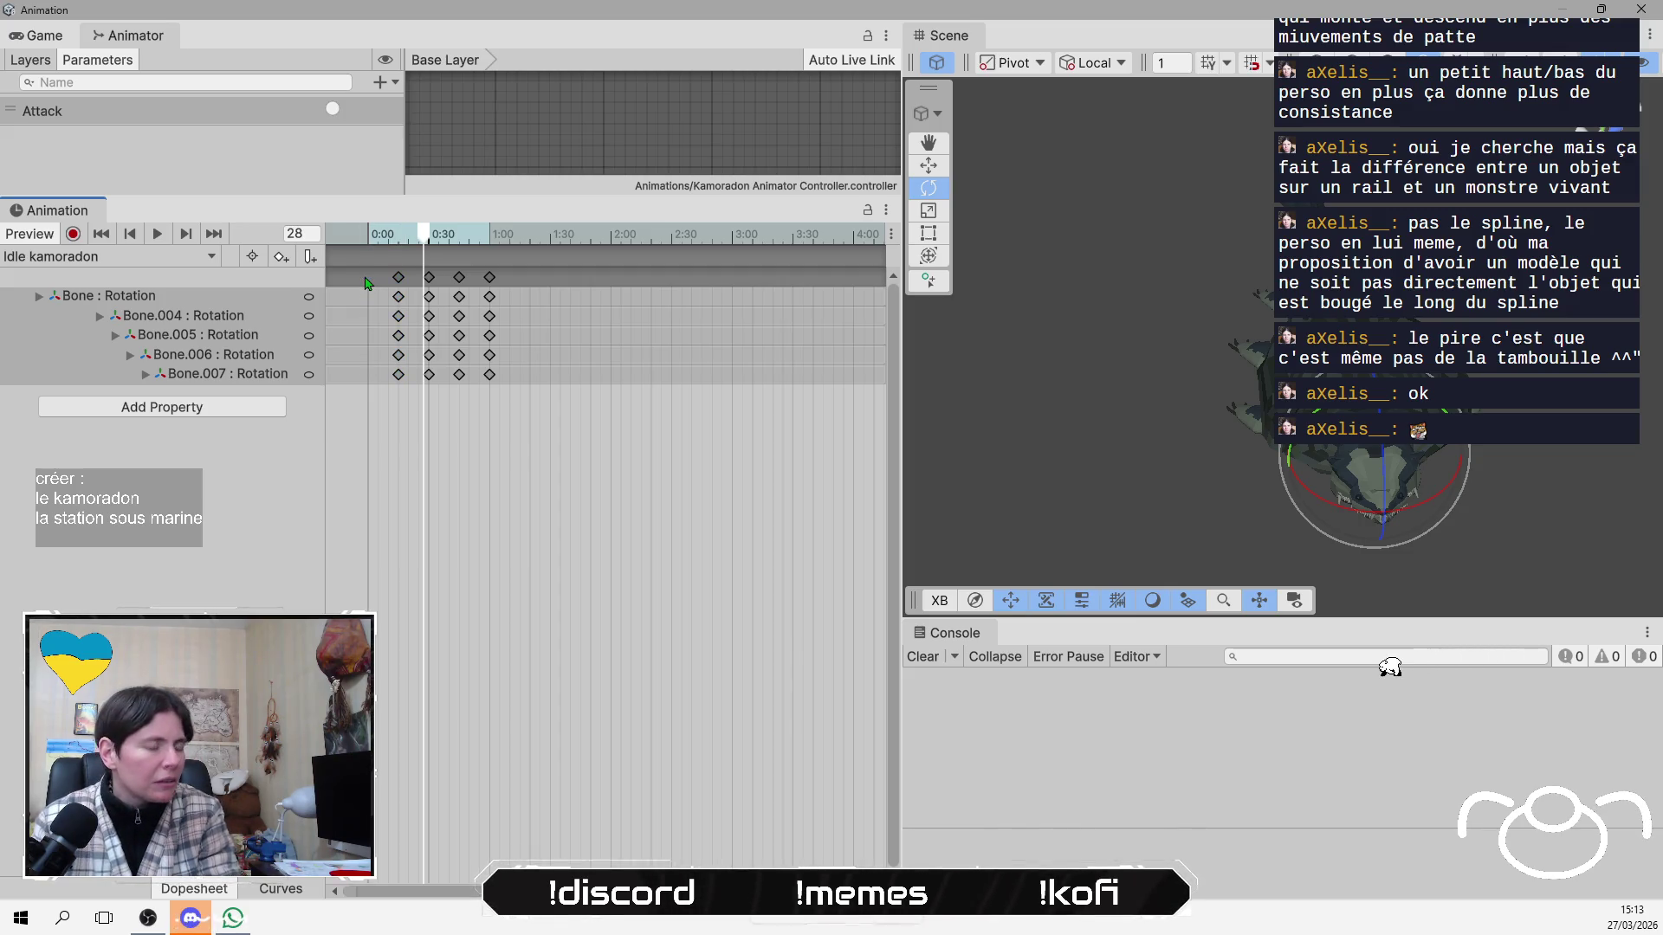
pyautogui.hotkey('ctrl', 'z')
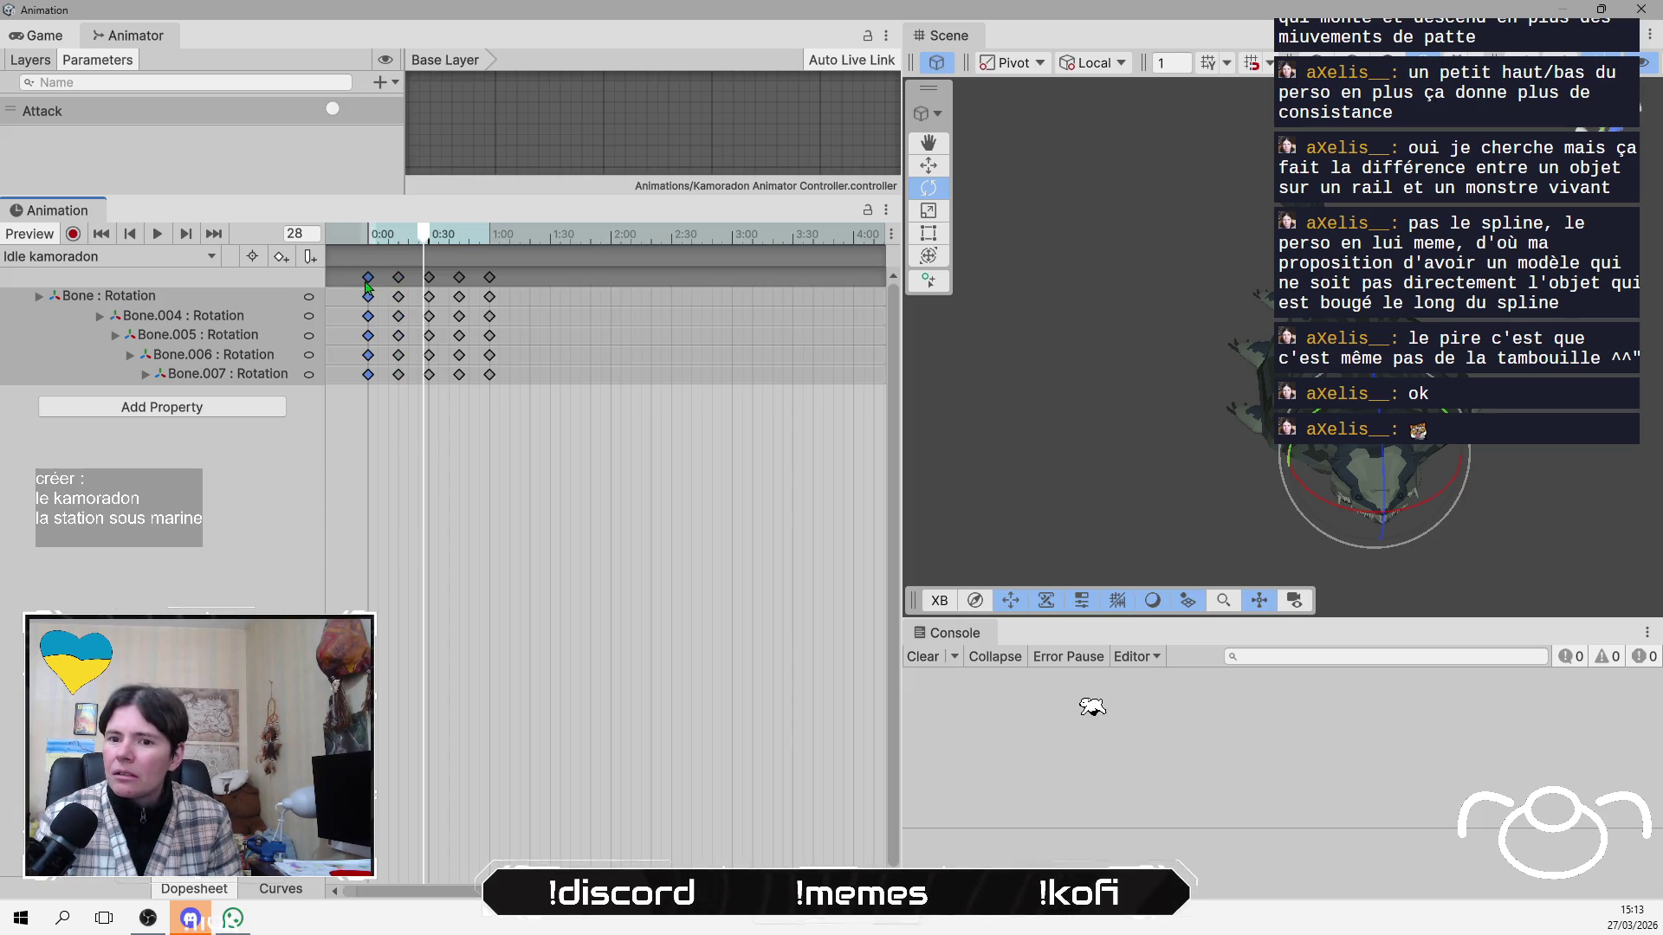
pyautogui.click(72, 234)
pyautogui.hotkey('shift', ',')
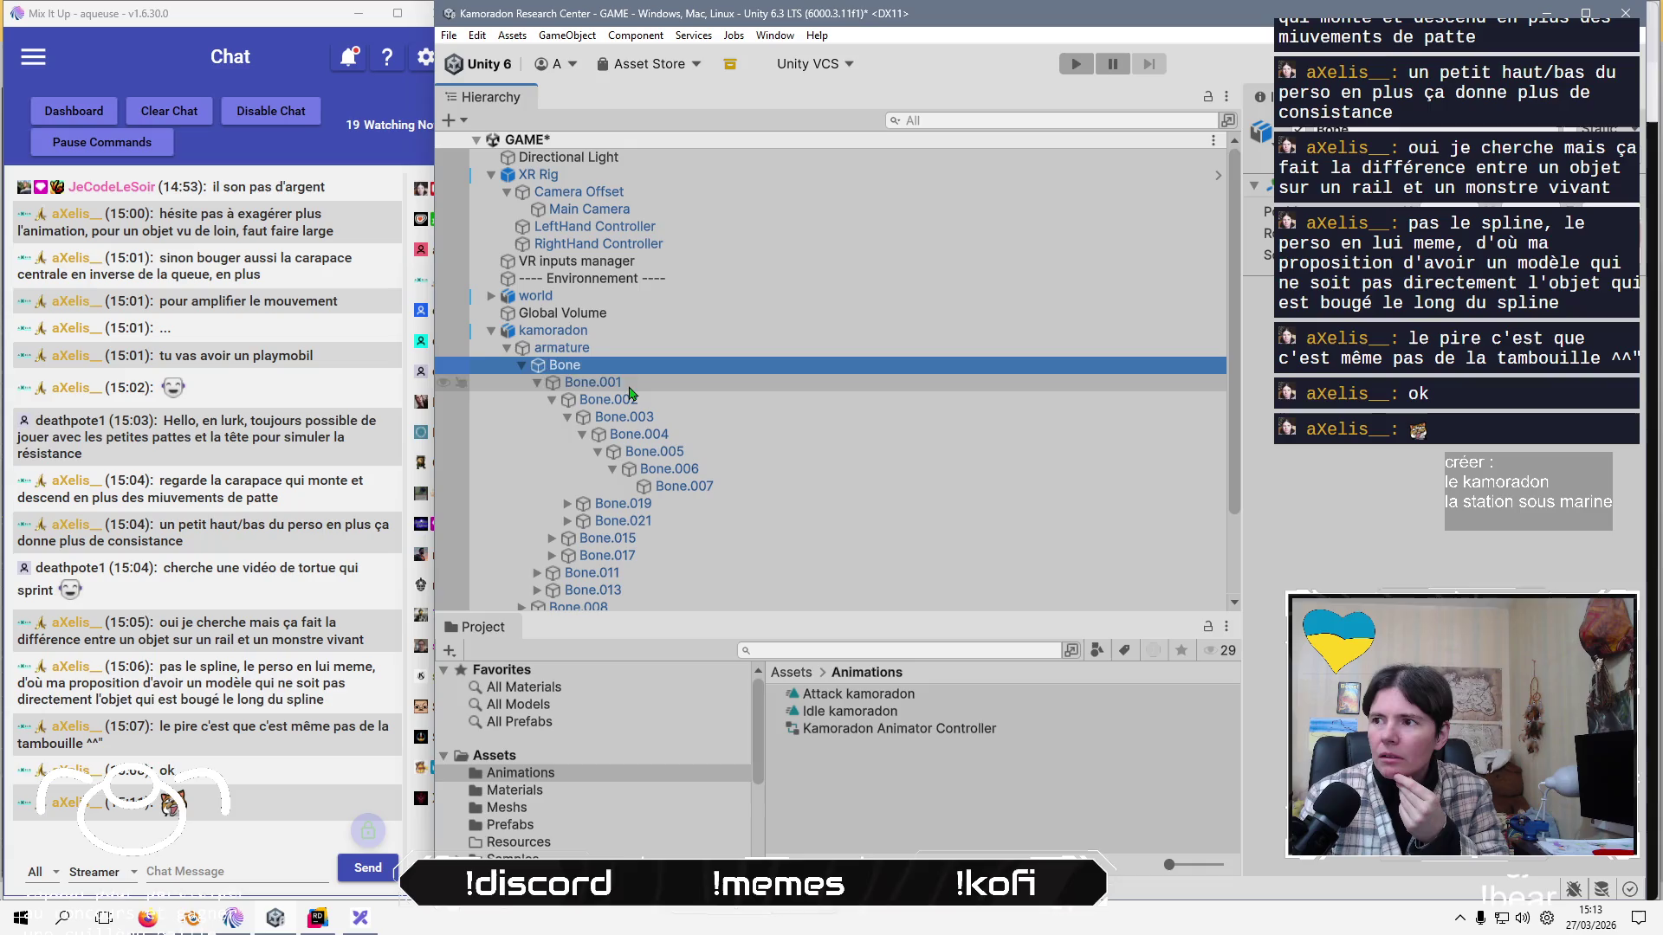
# Select the root Bone, scrub the Idle kamoradon preview to frame 18, and stop recording.
pyautogui.click(629, 387)
pyautogui.click(594, 368)
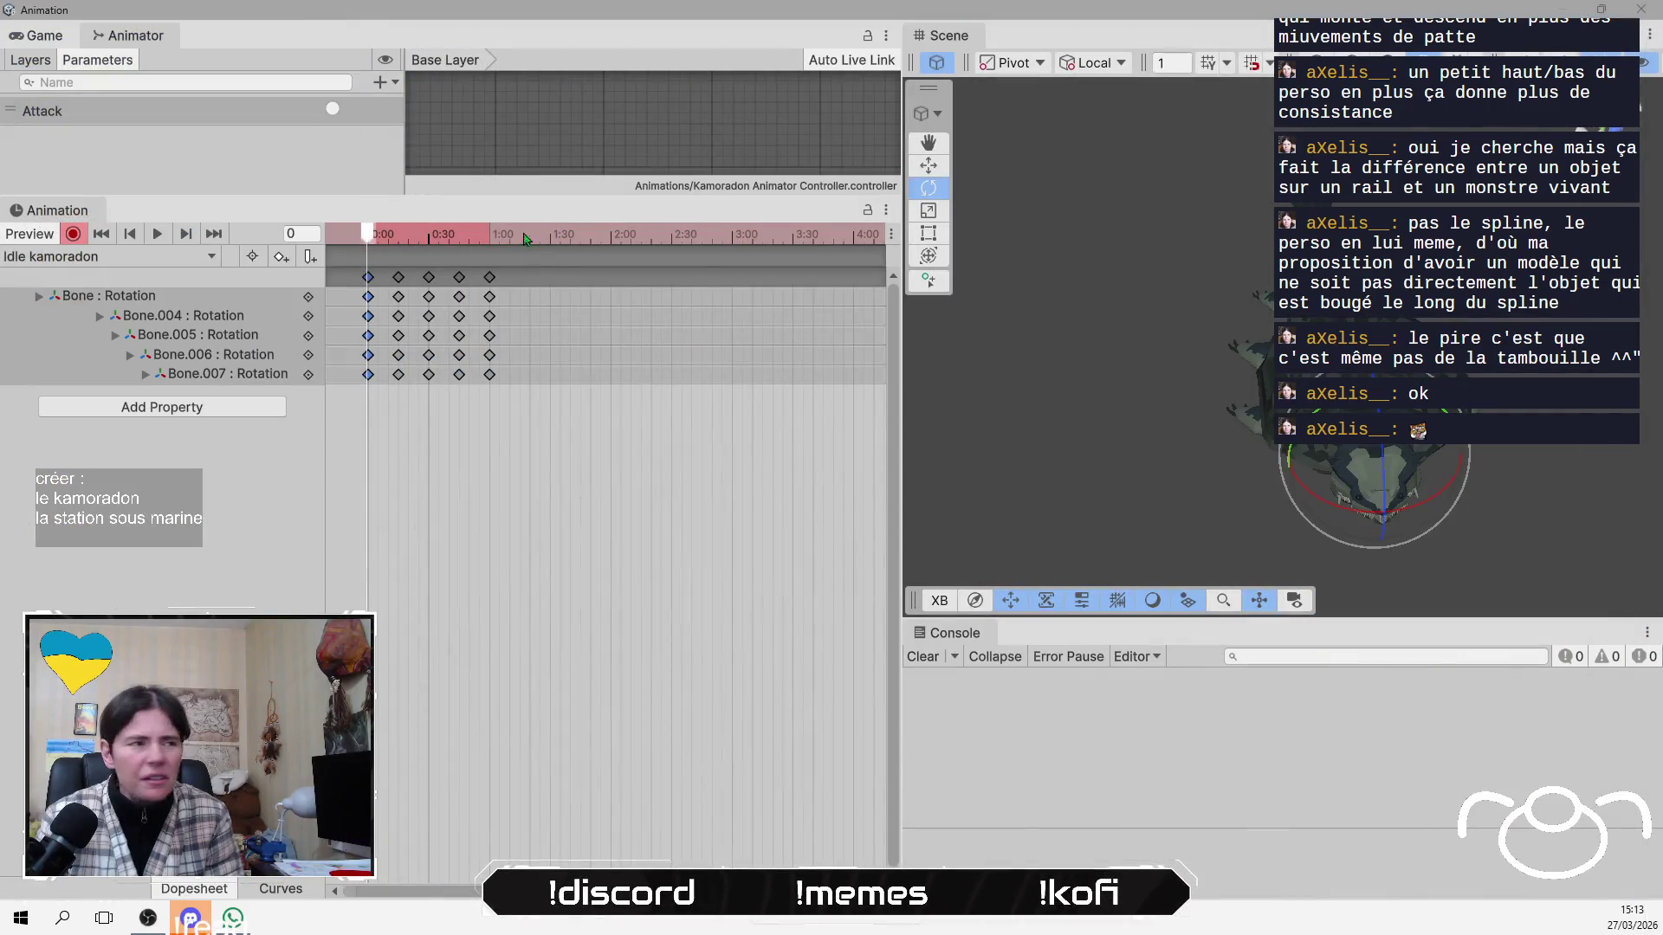
pyautogui.moveTo(369, 242)
pyautogui.mouseDown()
pyautogui.moveTo(490, 226)
pyautogui.moveTo(438, 230)
pyautogui.moveTo(369, 301)
pyautogui.mouseUp()
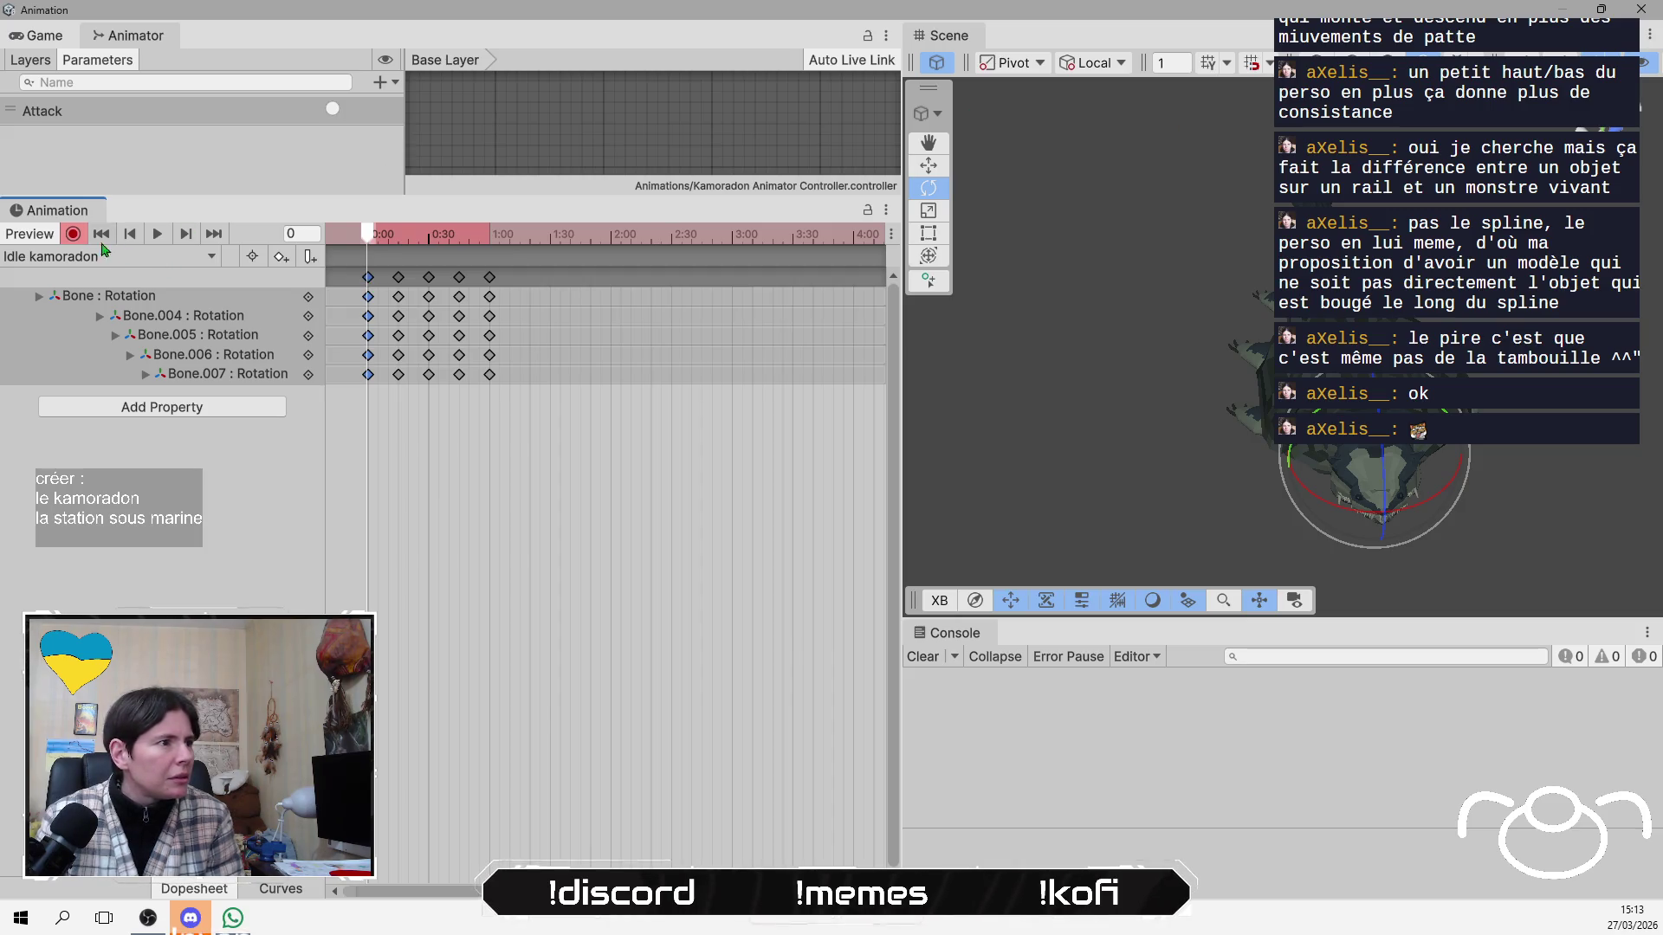
pyautogui.click(71, 236)
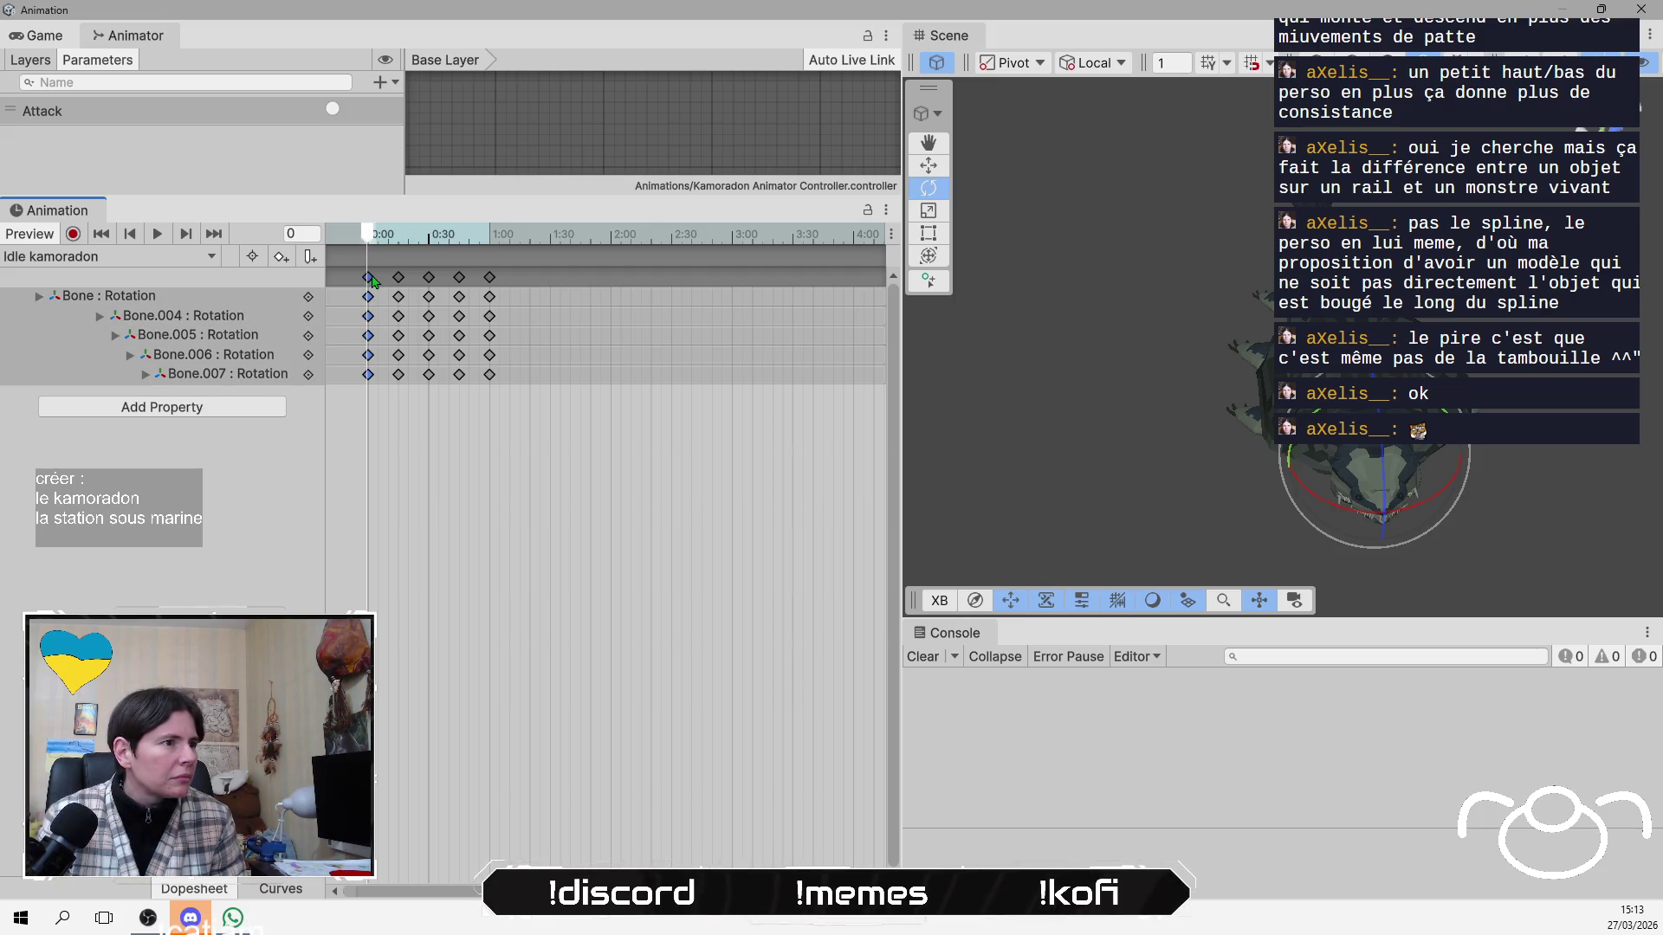
# Select the Bone : Rotation key at 0:00, inspect its Interpolation options, then scrub the preview.
pyautogui.click(192, 298)
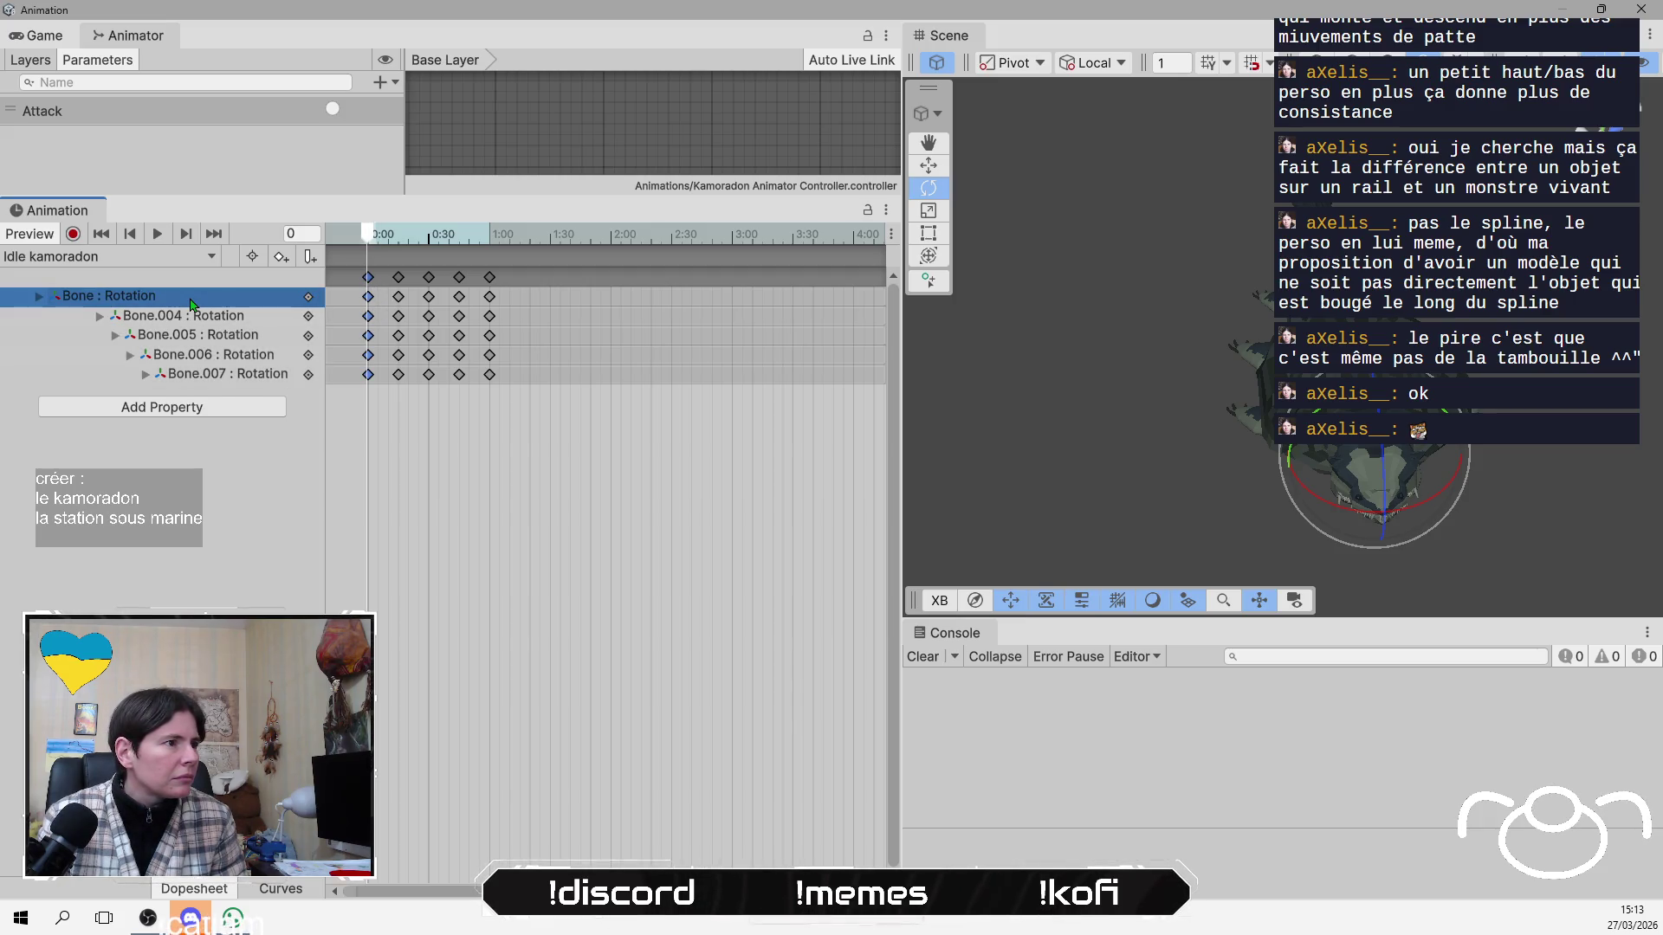
pyautogui.click(370, 305)
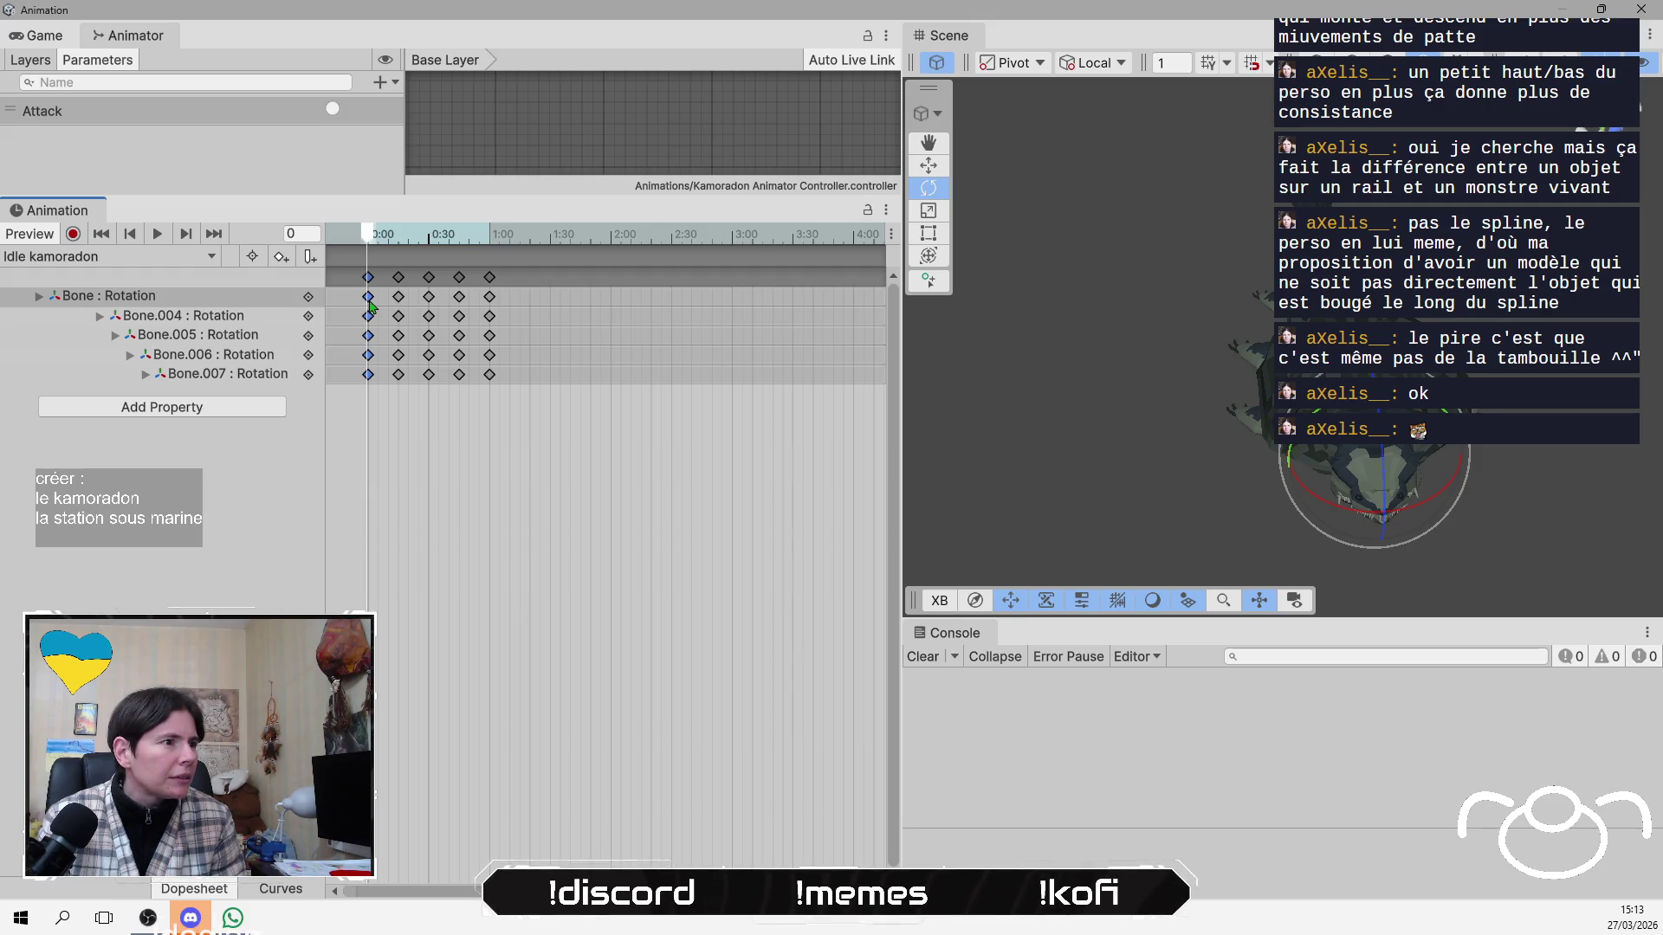
pyautogui.moveTo(368, 305)
pyautogui.mouseDown()
pyautogui.moveTo(383, 308)
pyautogui.moveTo(362, 311)
pyautogui.mouseUp()
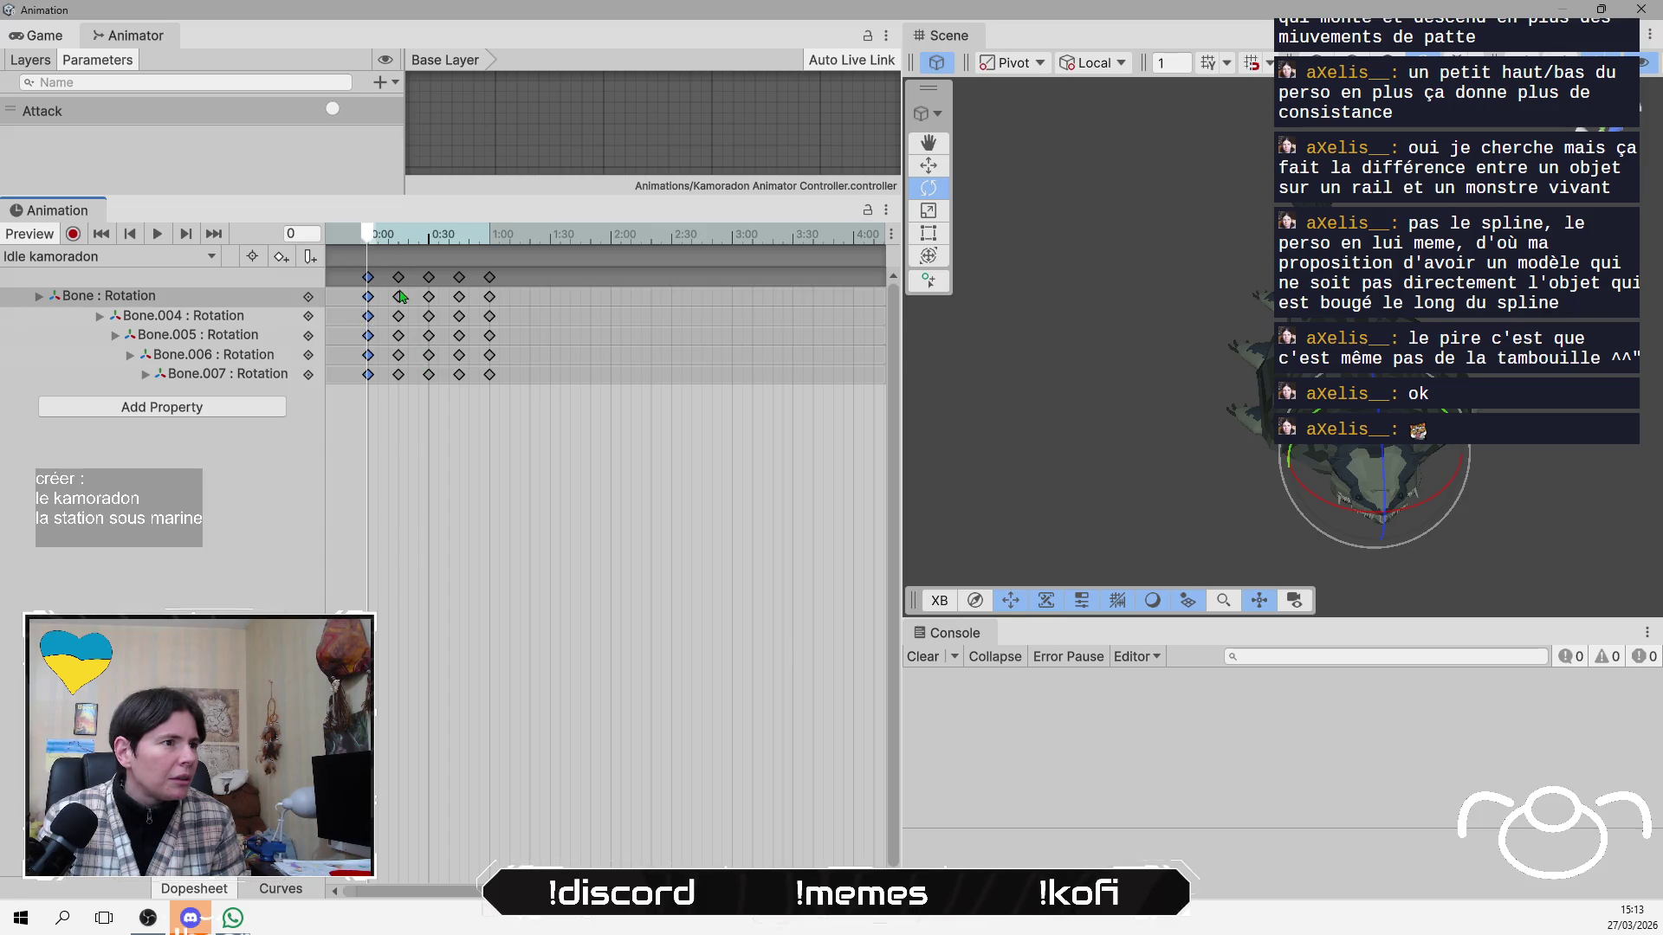
pyautogui.click(309, 300)
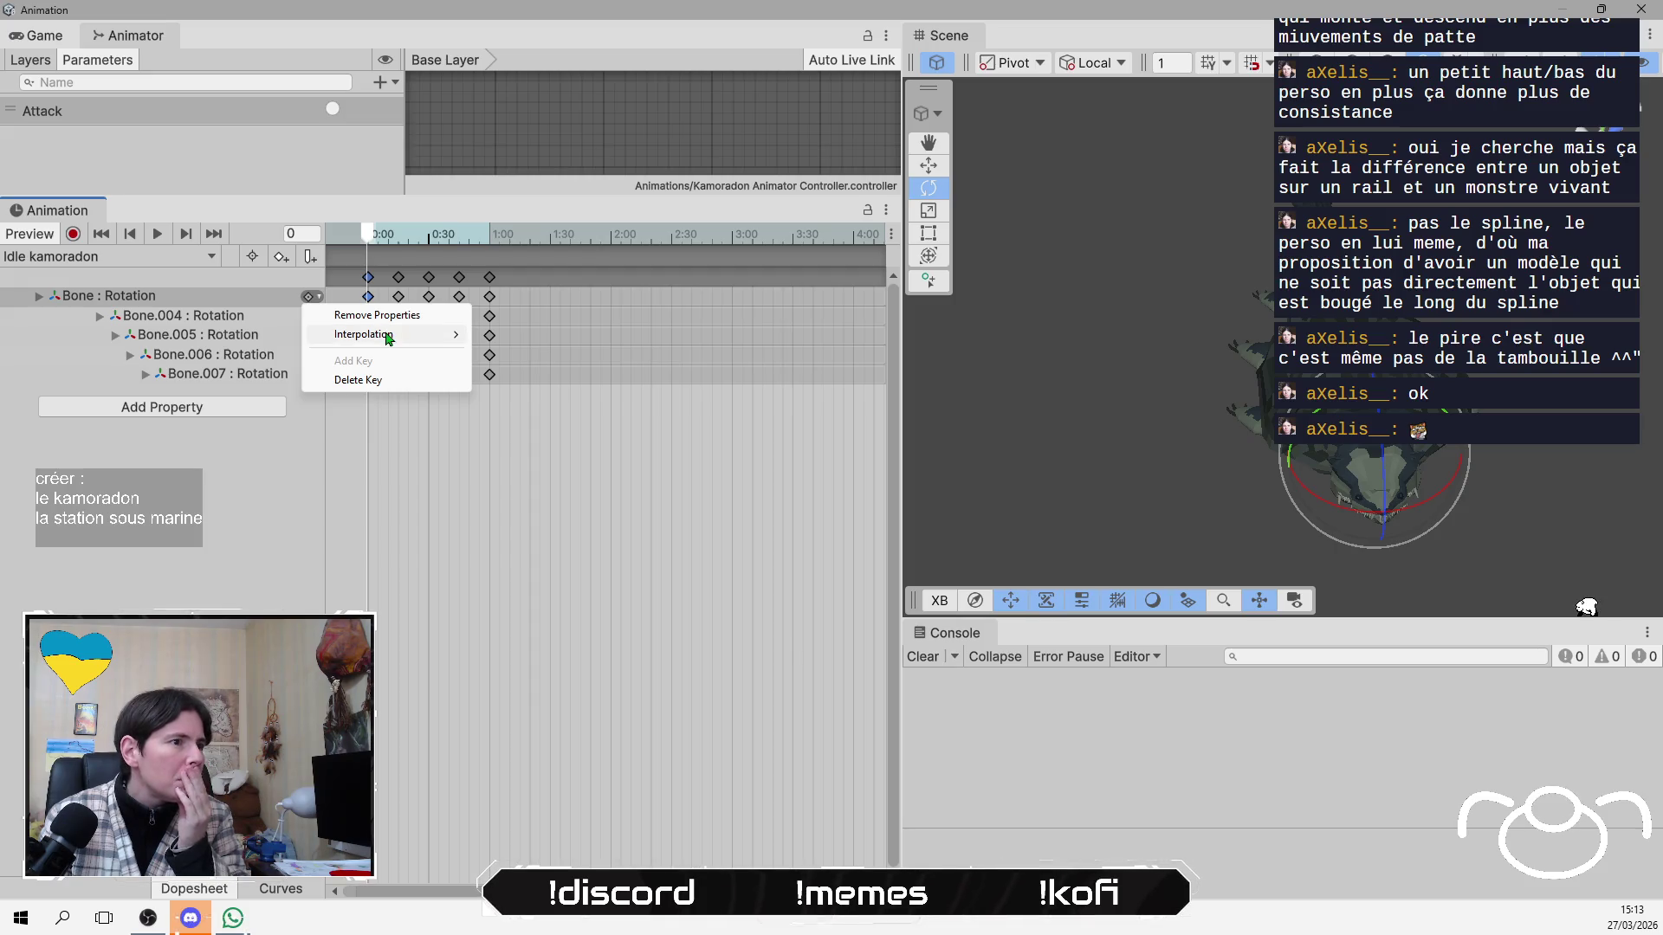
pyautogui.moveTo(398, 334)
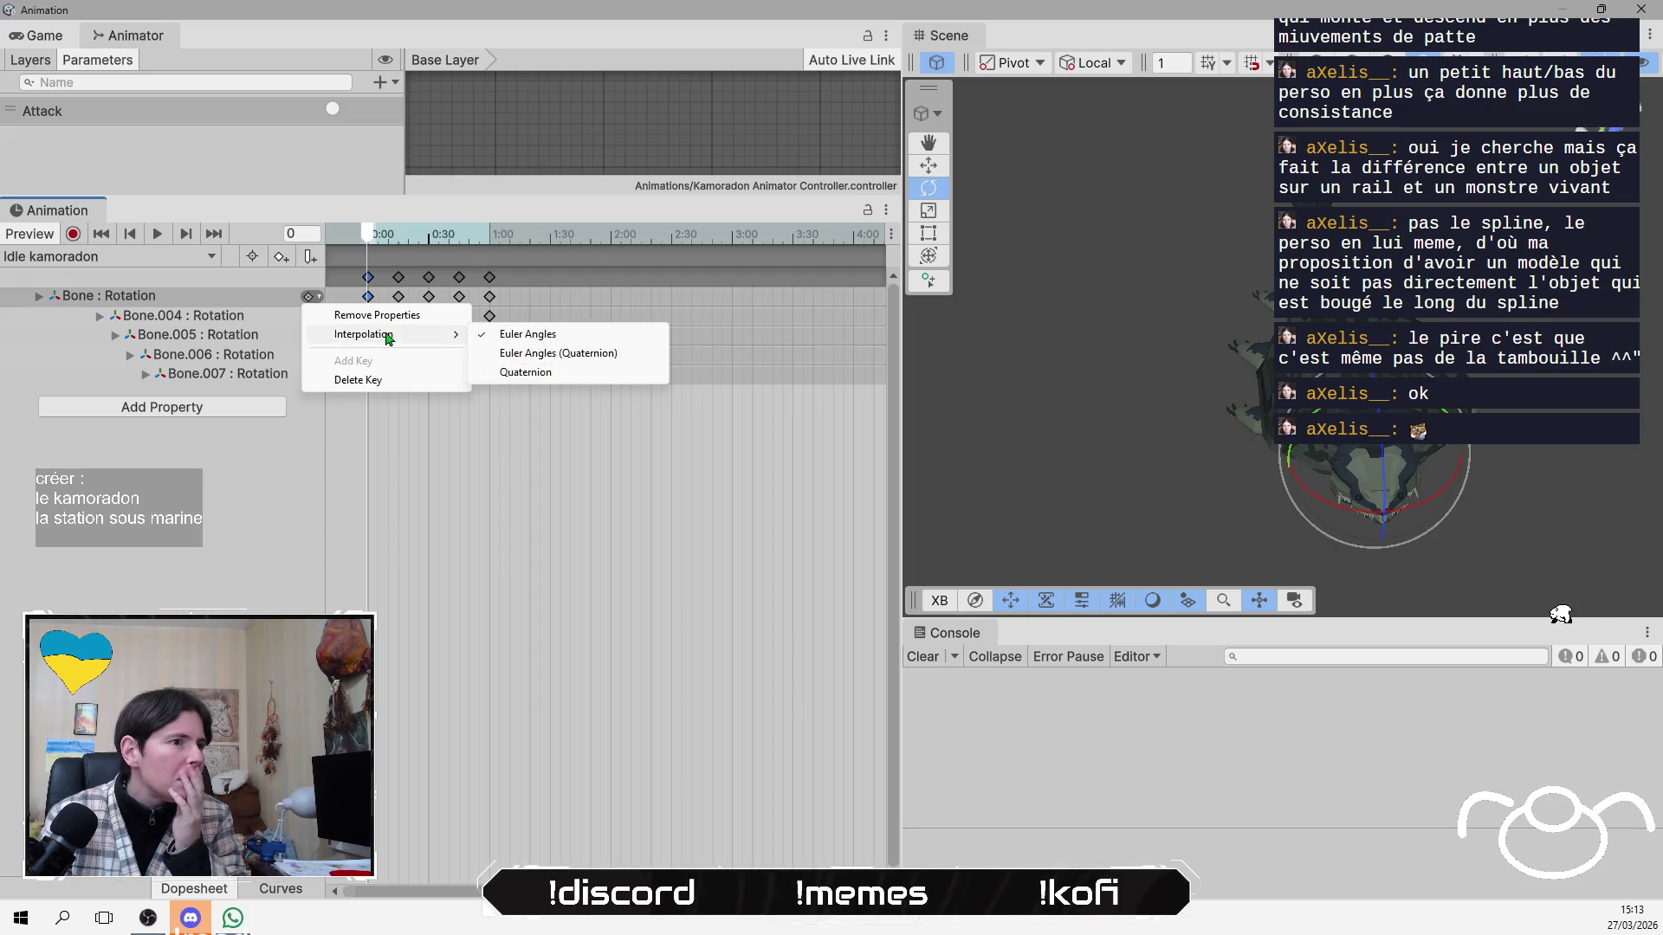
pyautogui.click(482, 479)
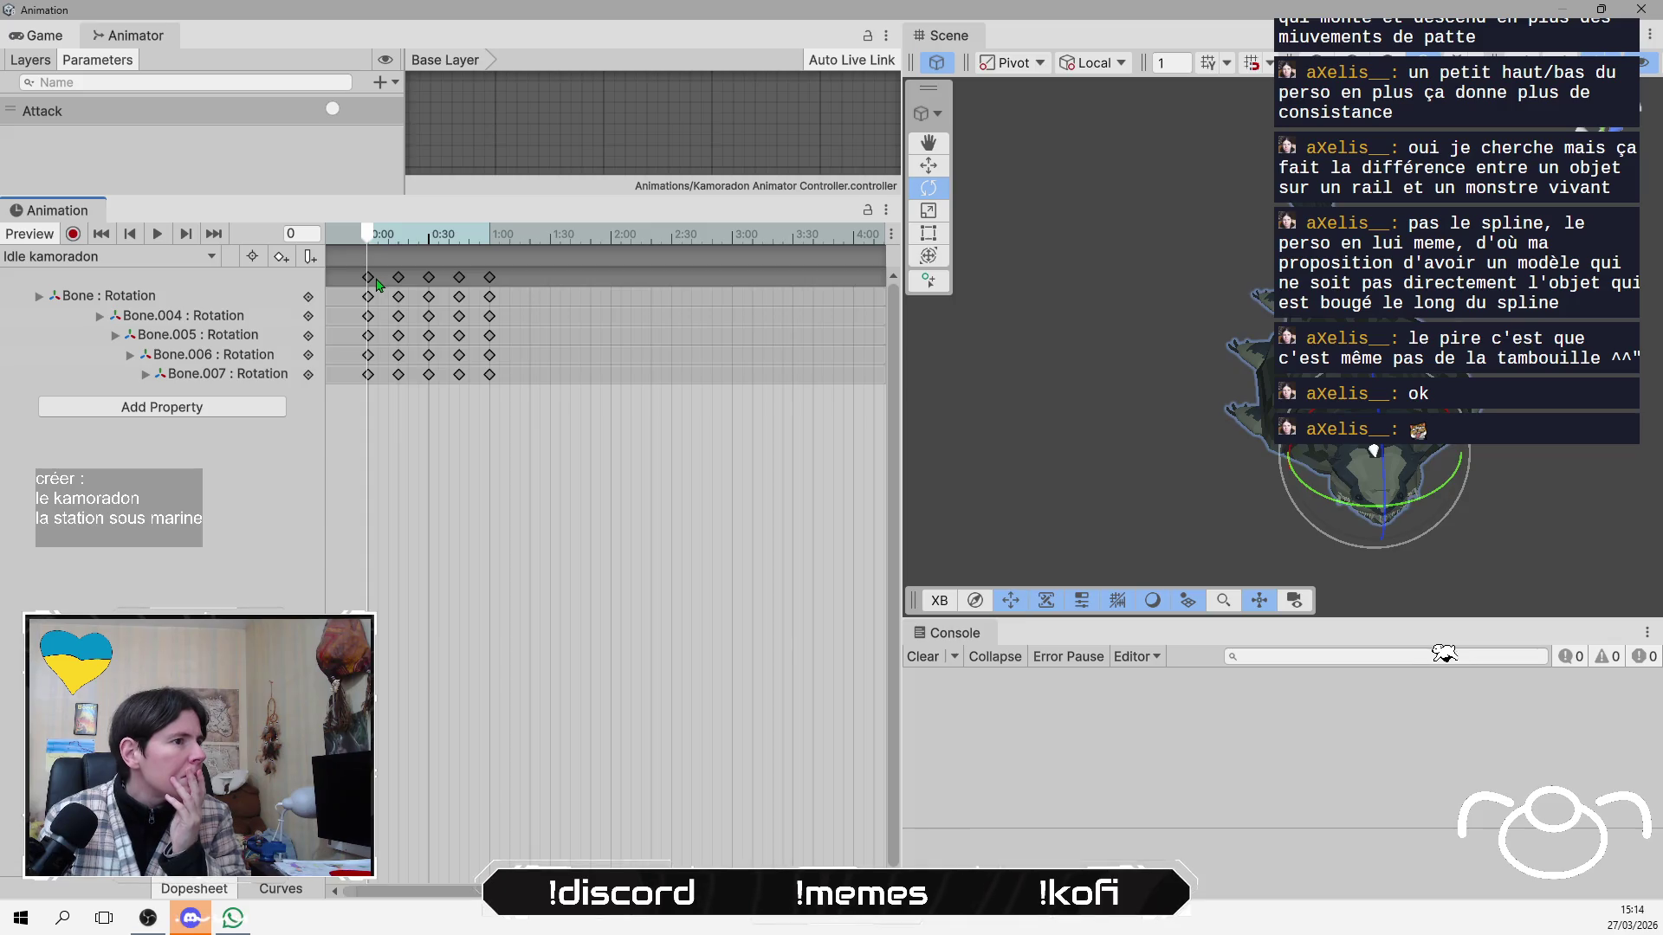
pyautogui.click(369, 277)
pyautogui.moveTo(370, 249)
pyautogui.mouseDown()
pyautogui.moveTo(545, 241)
pyautogui.moveTo(336, 250)
pyautogui.moveTo(433, 240)
pyautogui.mouseUp()
# Zoom the dopesheet, scrub the preview to frame 10, and switch to the Curves view.
pyautogui.scroll(8, 407, 295)
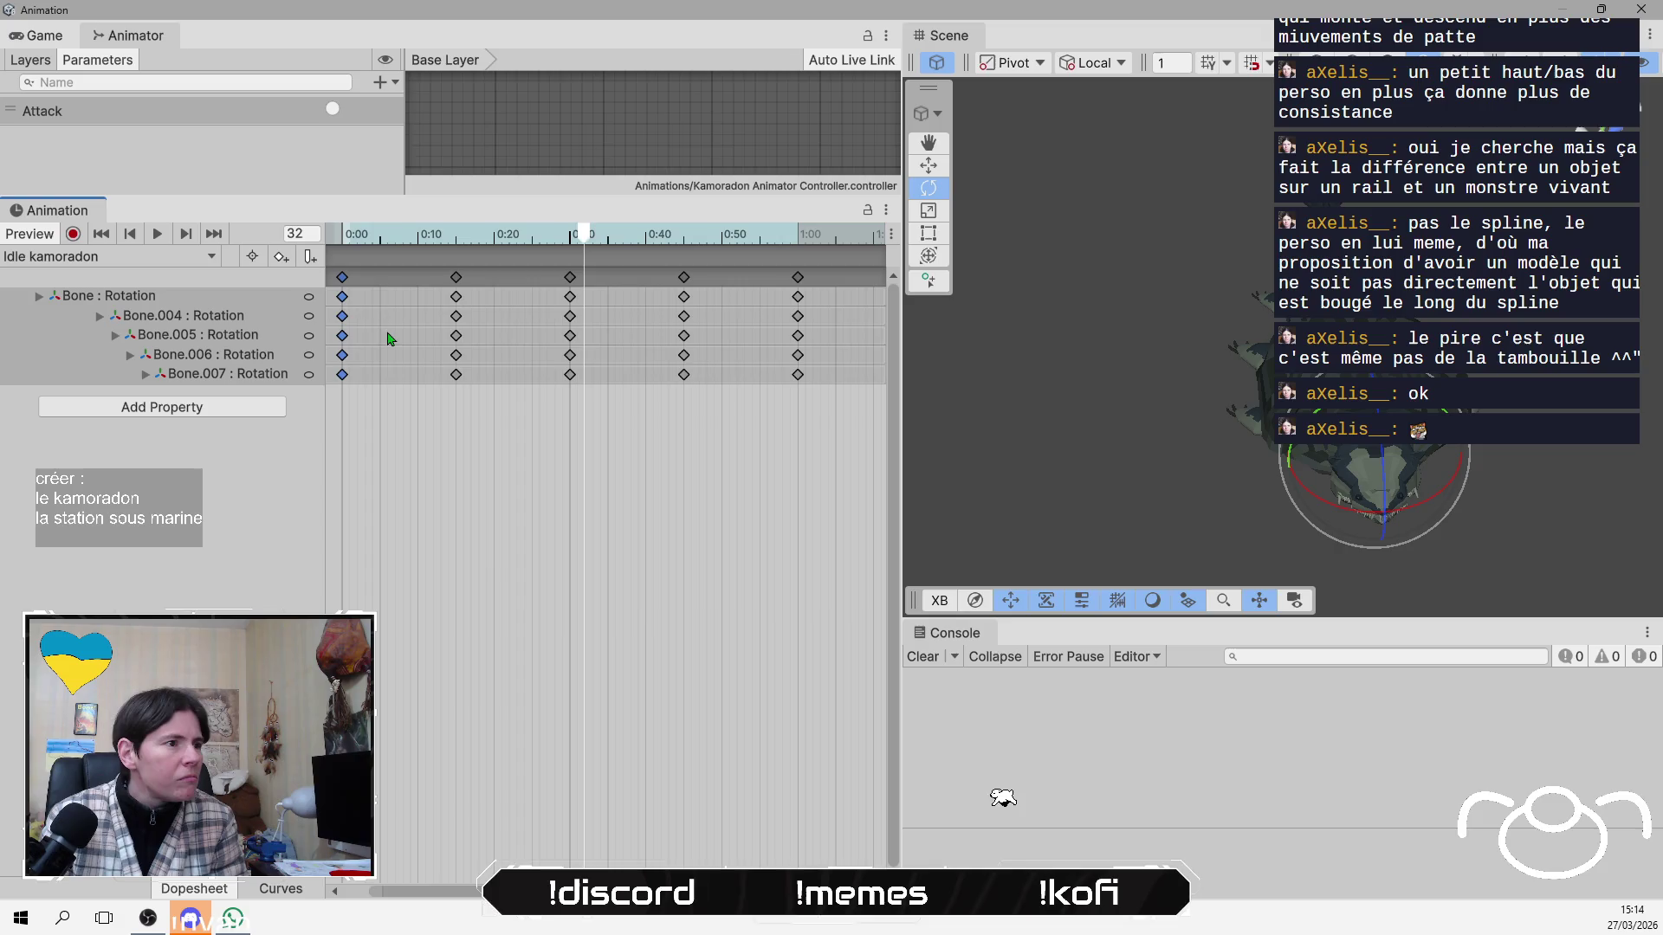
pyautogui.hscroll(-2, 505, 549)
pyautogui.moveTo(598, 239); pyautogui.dragTo(367, 227)
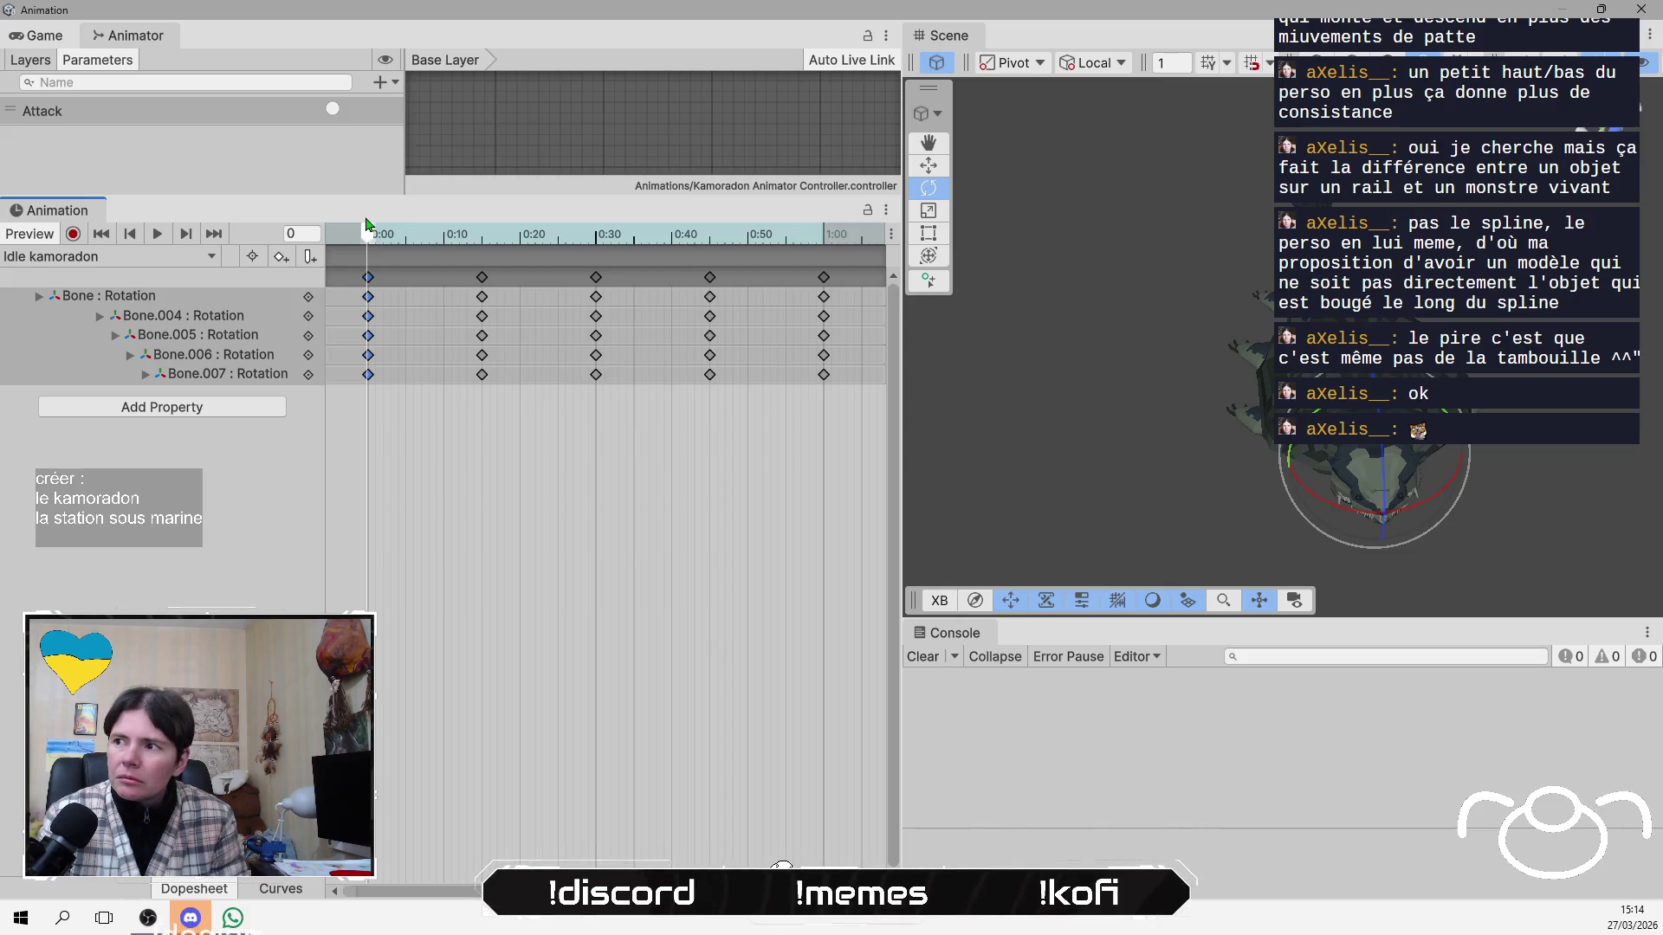
pyautogui.moveTo(371, 242)
pyautogui.mouseDown()
pyautogui.moveTo(641, 249)
pyautogui.moveTo(353, 260)
pyautogui.mouseUp()
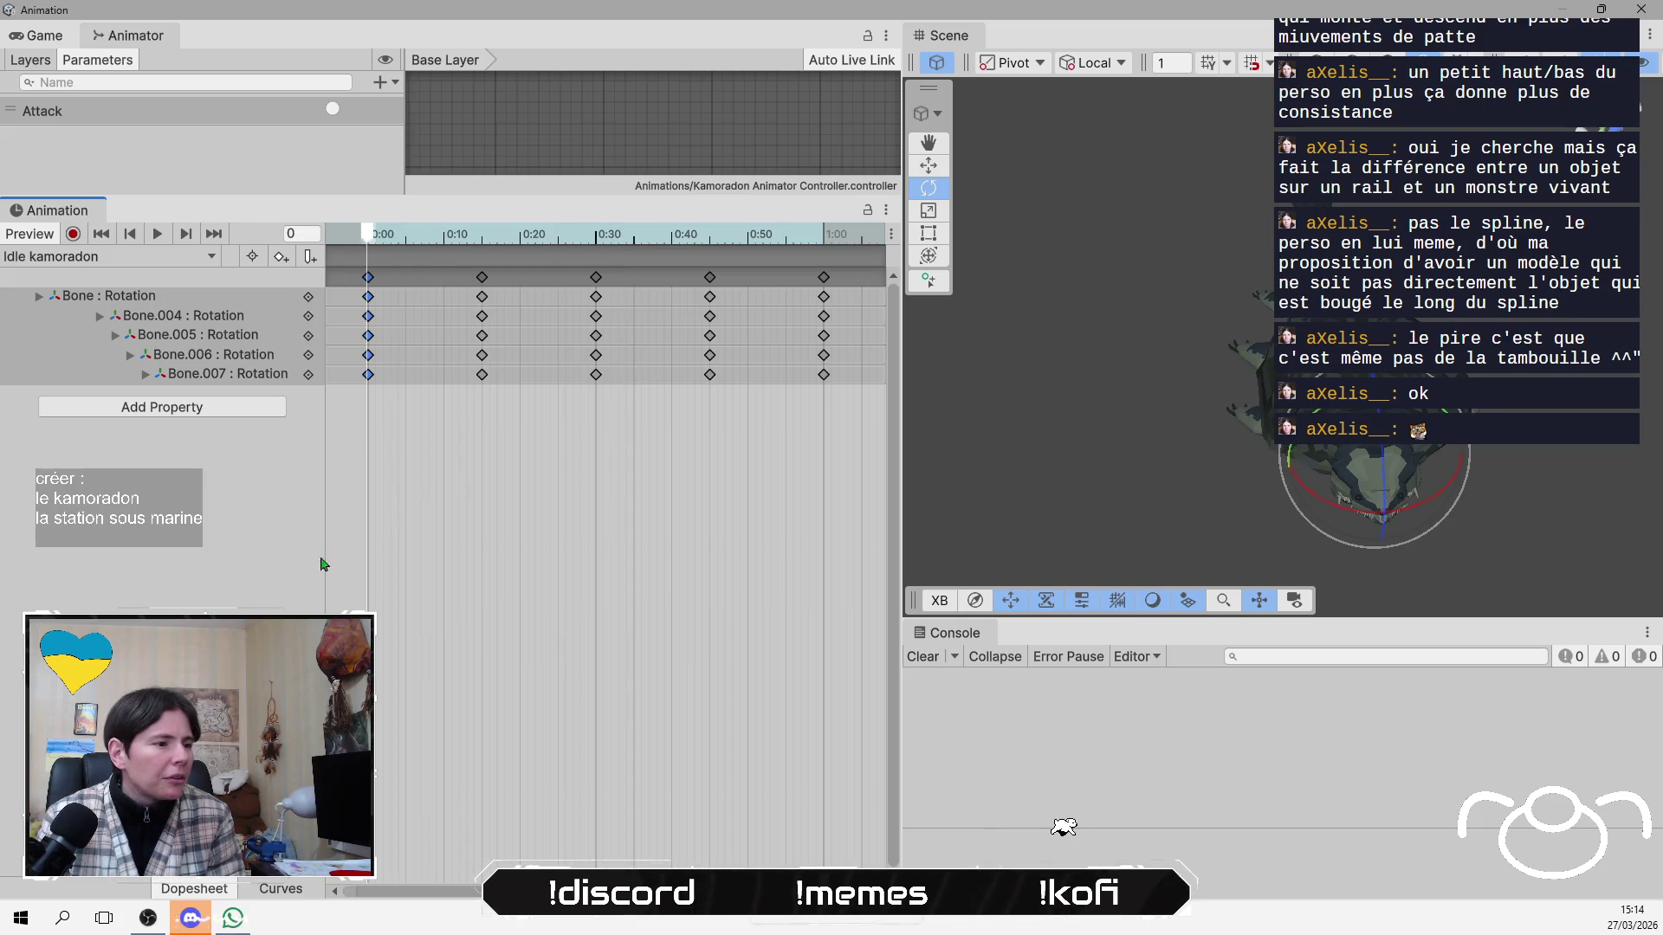
pyautogui.click(296, 896)
pyautogui.scroll(-10, 524, 568)
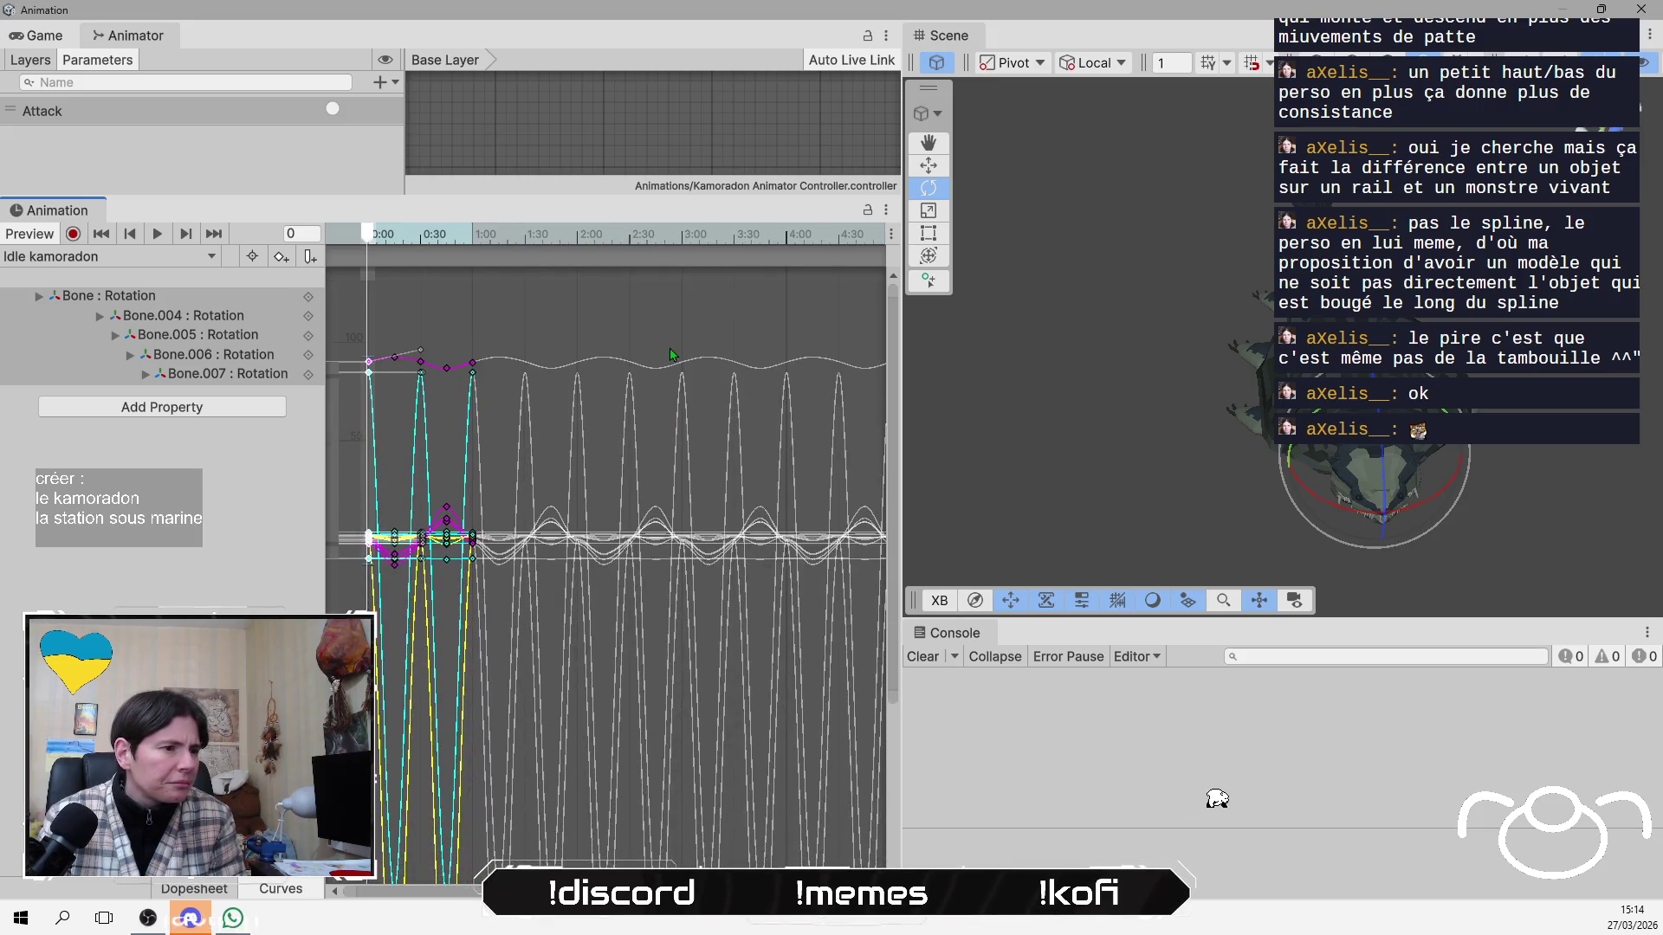
# Browse the rotation curves of Bone.007, Bone.004 and Bone.005, ending on Bone : Rotation.
pyautogui.click(232, 375)
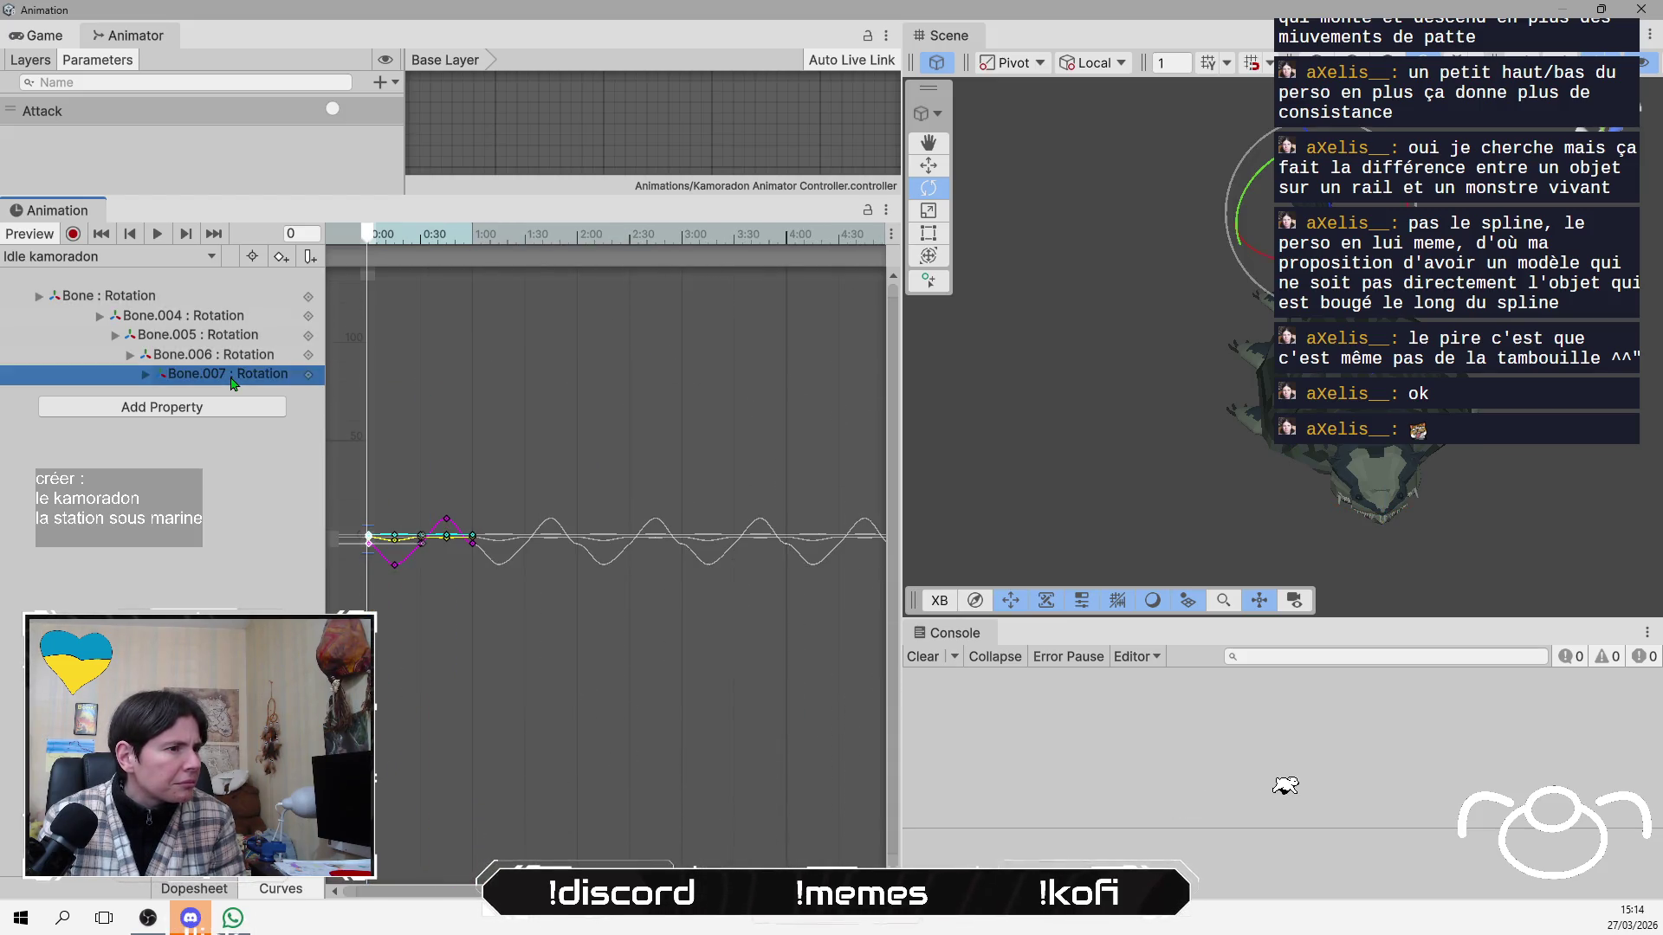
pyautogui.click(208, 299)
pyautogui.click(211, 313)
pyautogui.click(215, 303)
pyautogui.click(208, 317)
pyautogui.click(208, 338)
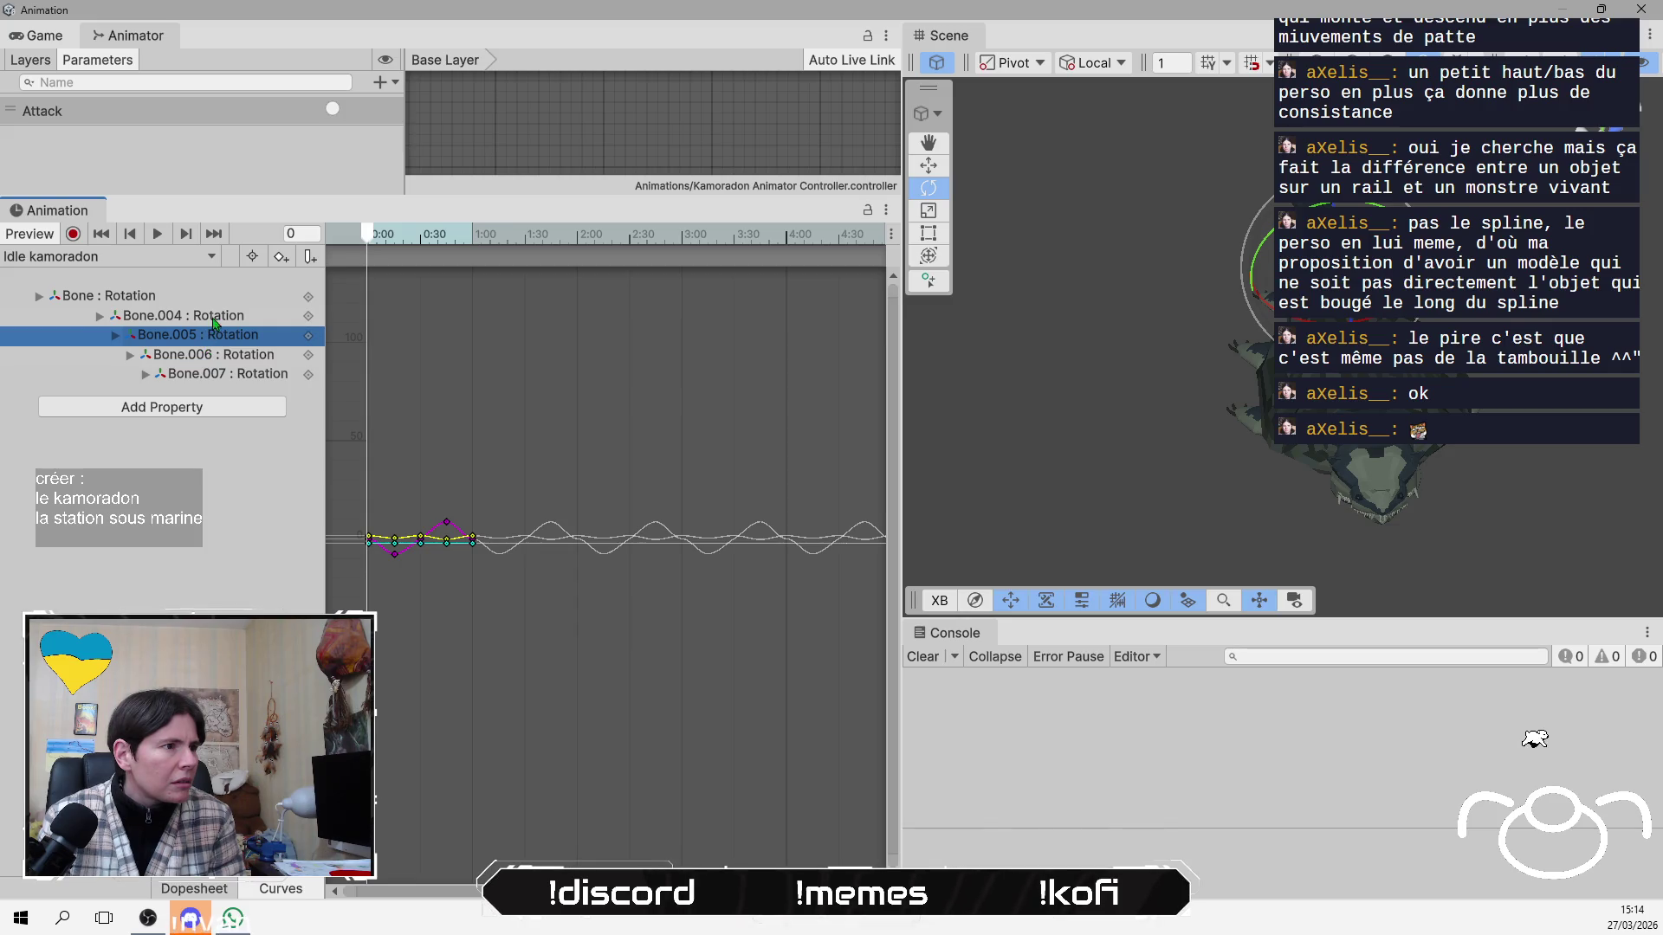
pyautogui.click(215, 317)
pyautogui.click(223, 297)
pyautogui.scroll(-5, 468, 498)
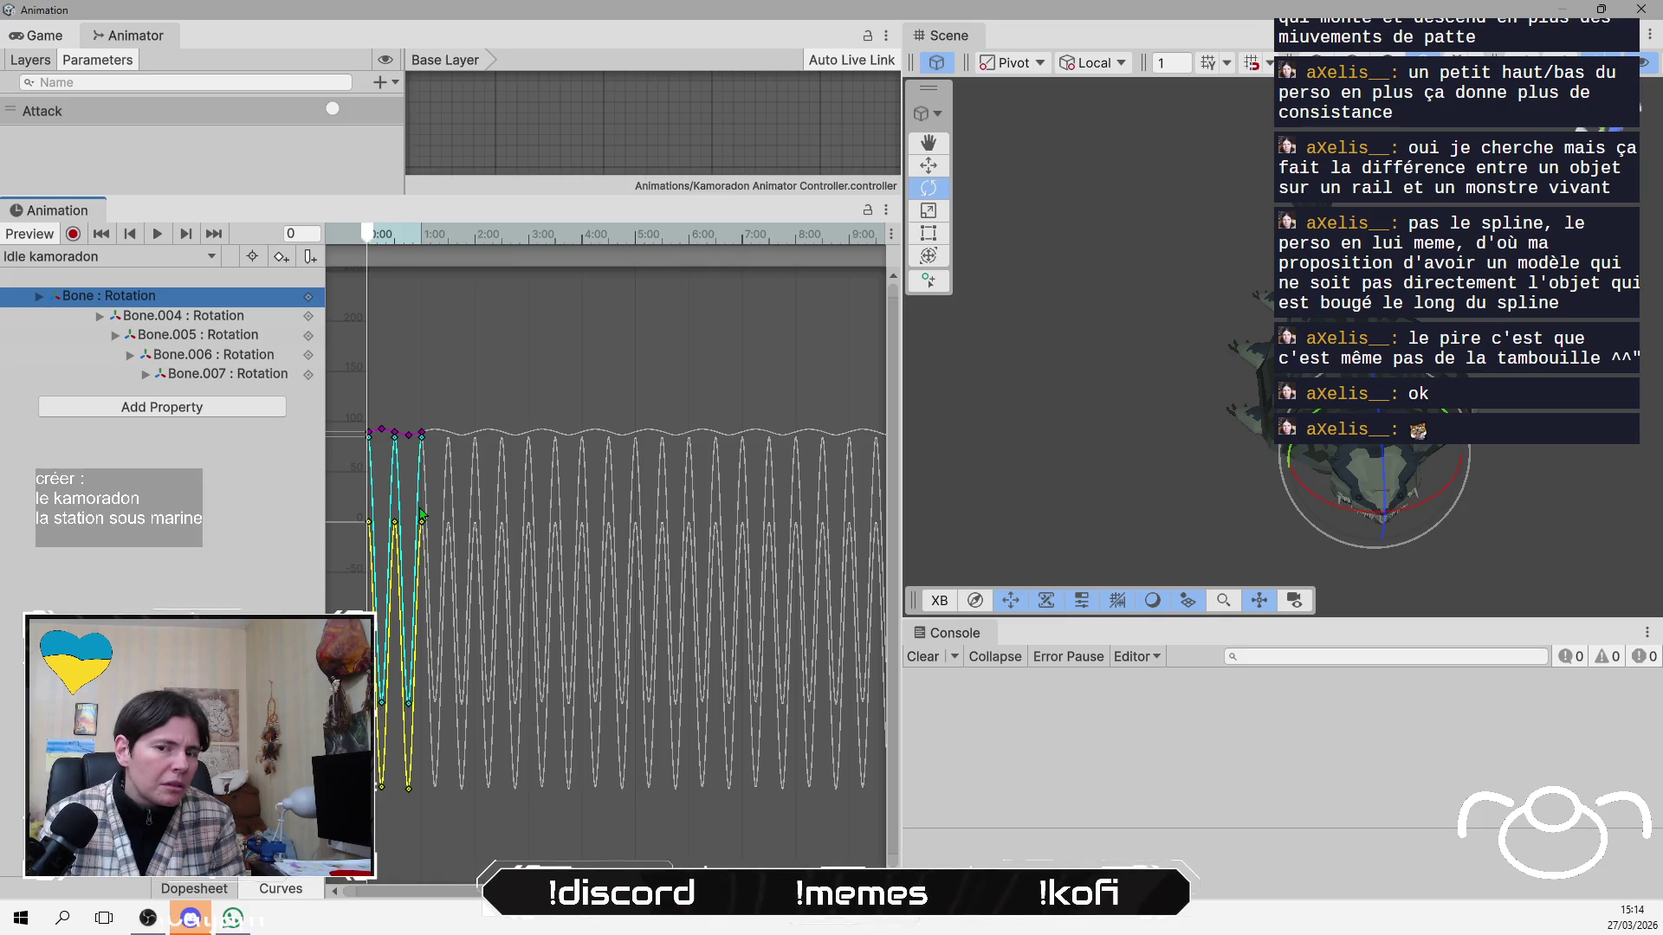
# Lower a top-curve key from 93 to 89 and raise the 0:45 key to about 89.9.
pyautogui.click(382, 429)
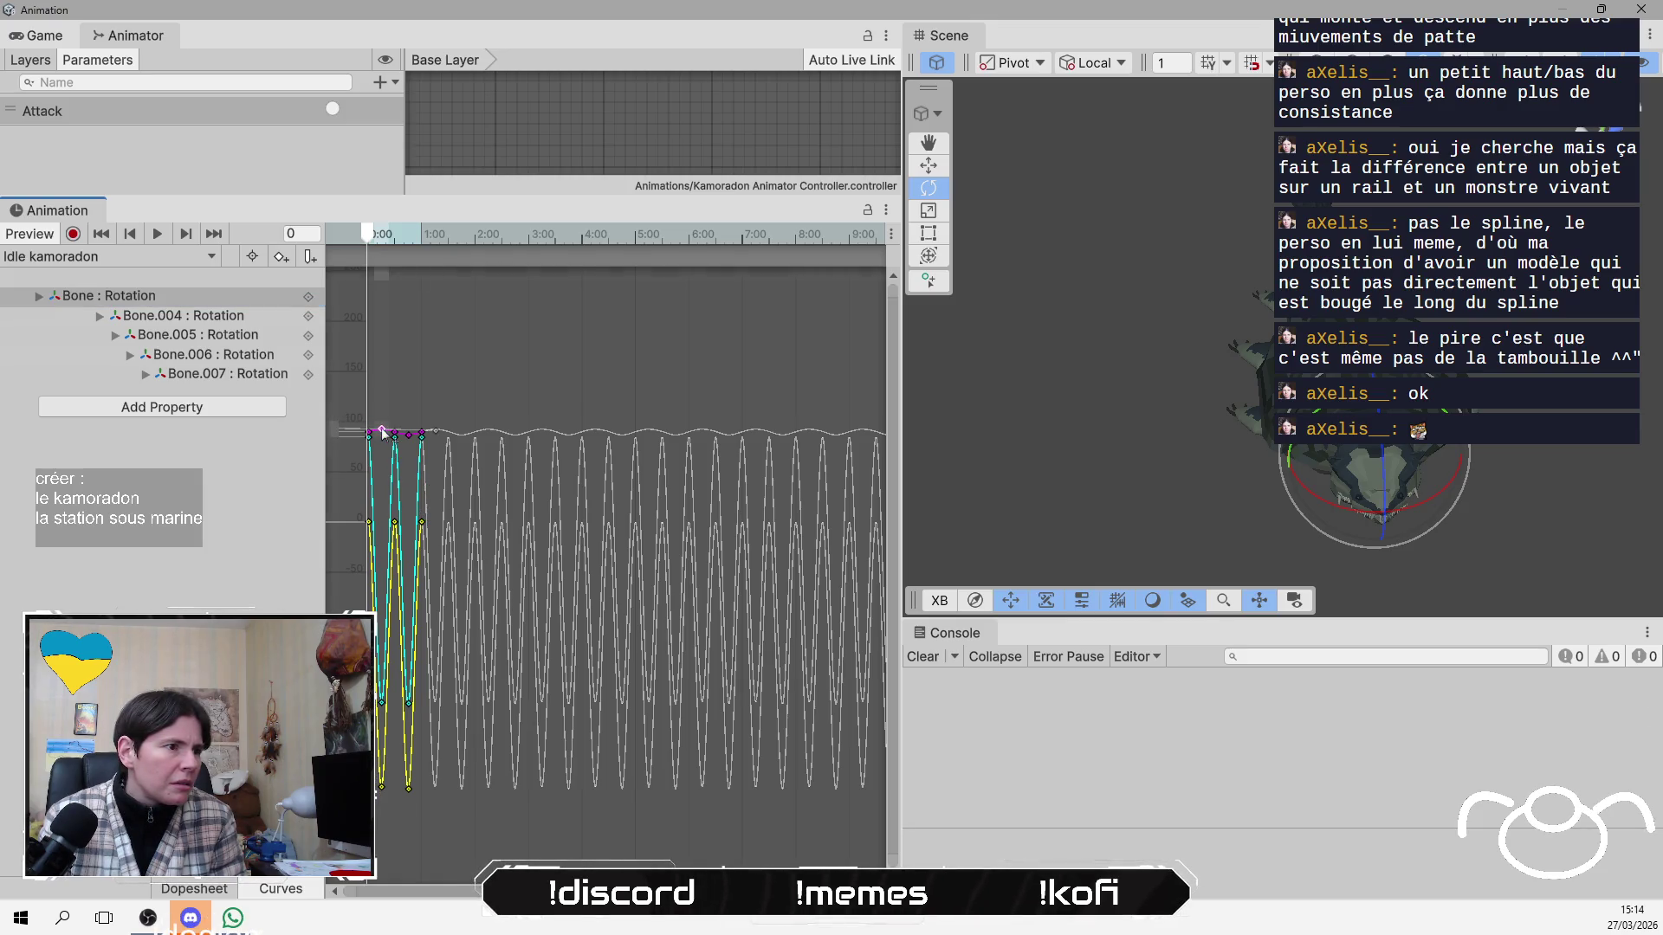
pyautogui.moveTo(382, 428); pyautogui.dragTo(381, 436)
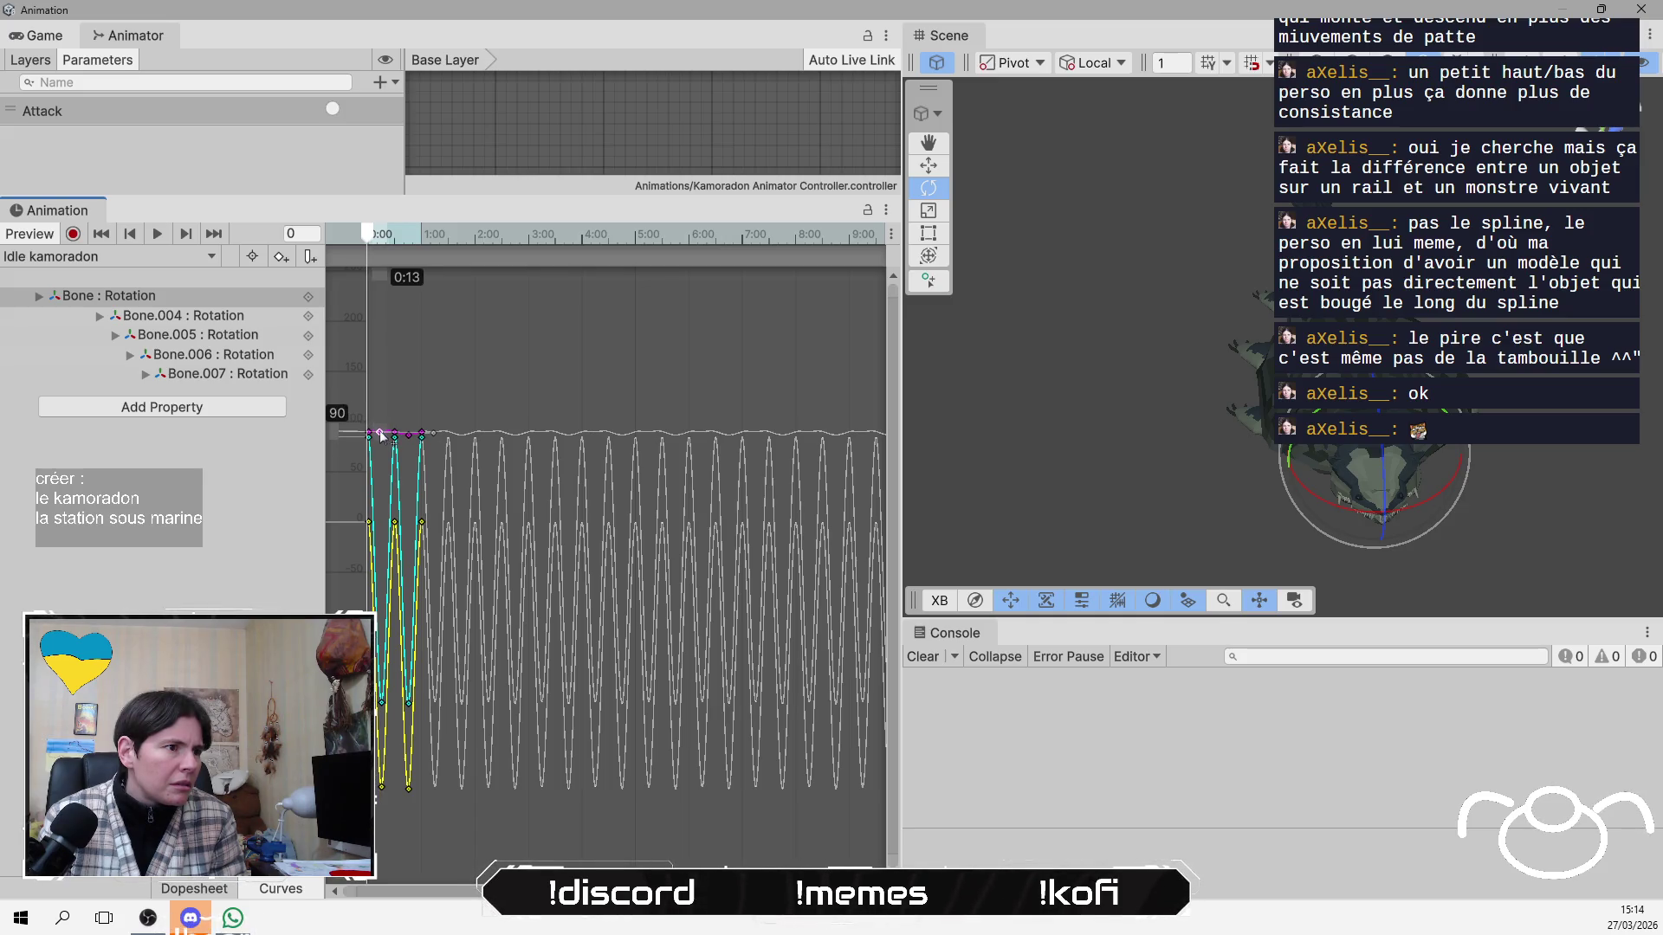
pyautogui.scroll(10, 381, 436)
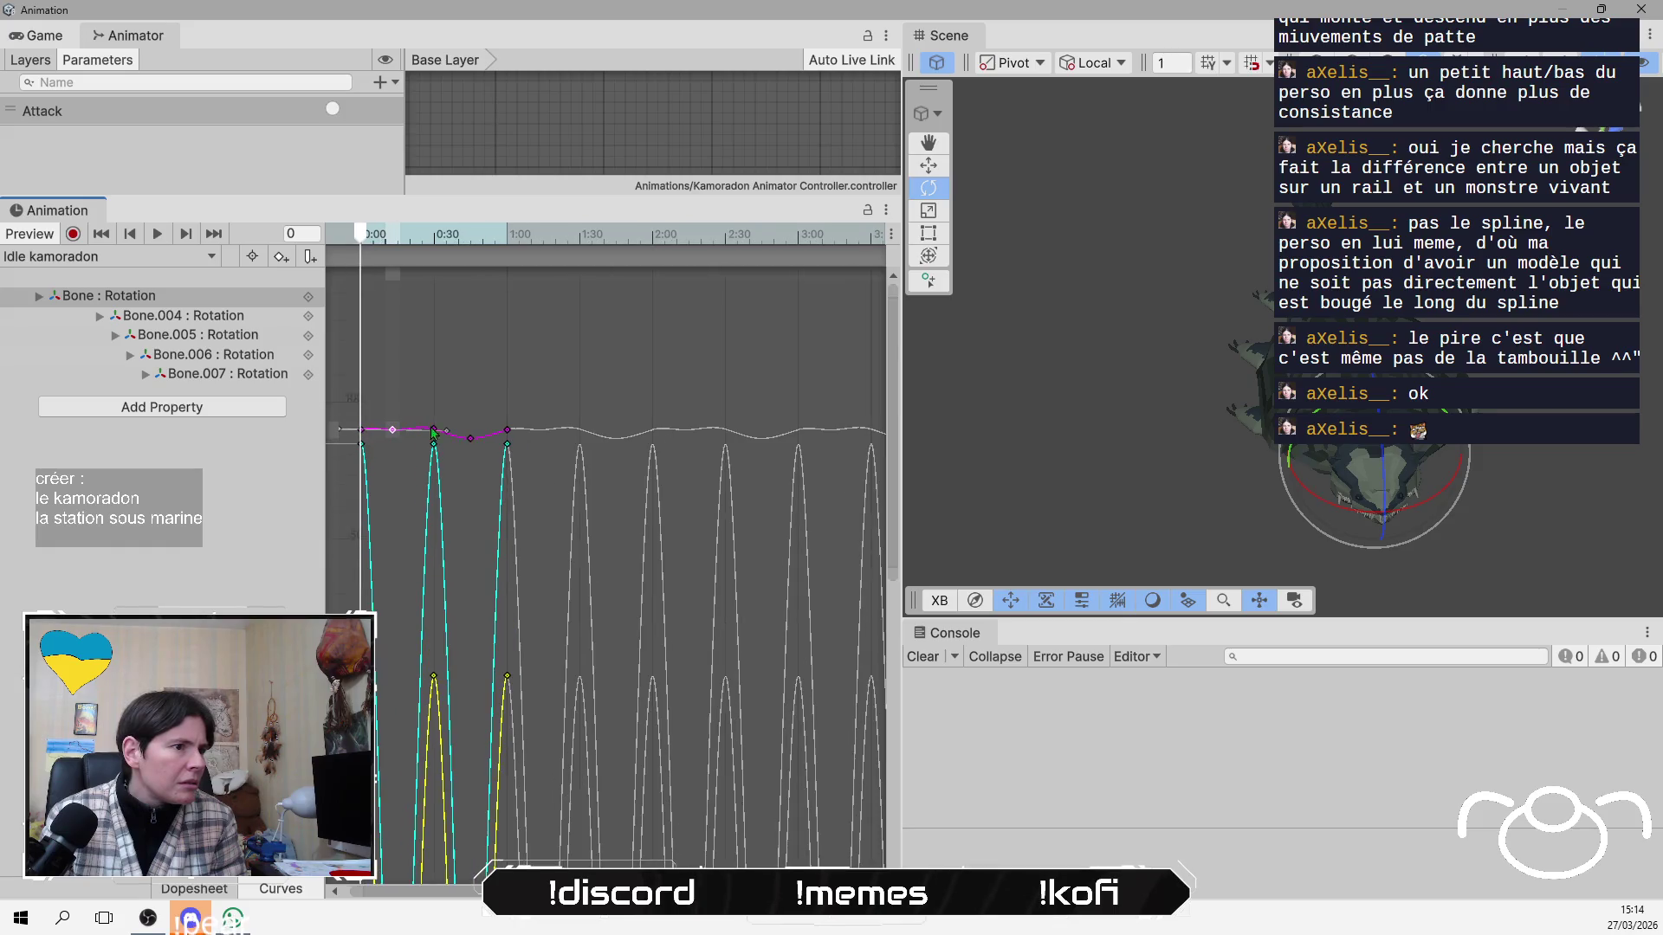
pyautogui.moveTo(469, 440); pyautogui.dragTo(472, 430)
pyautogui.click(376, 431)
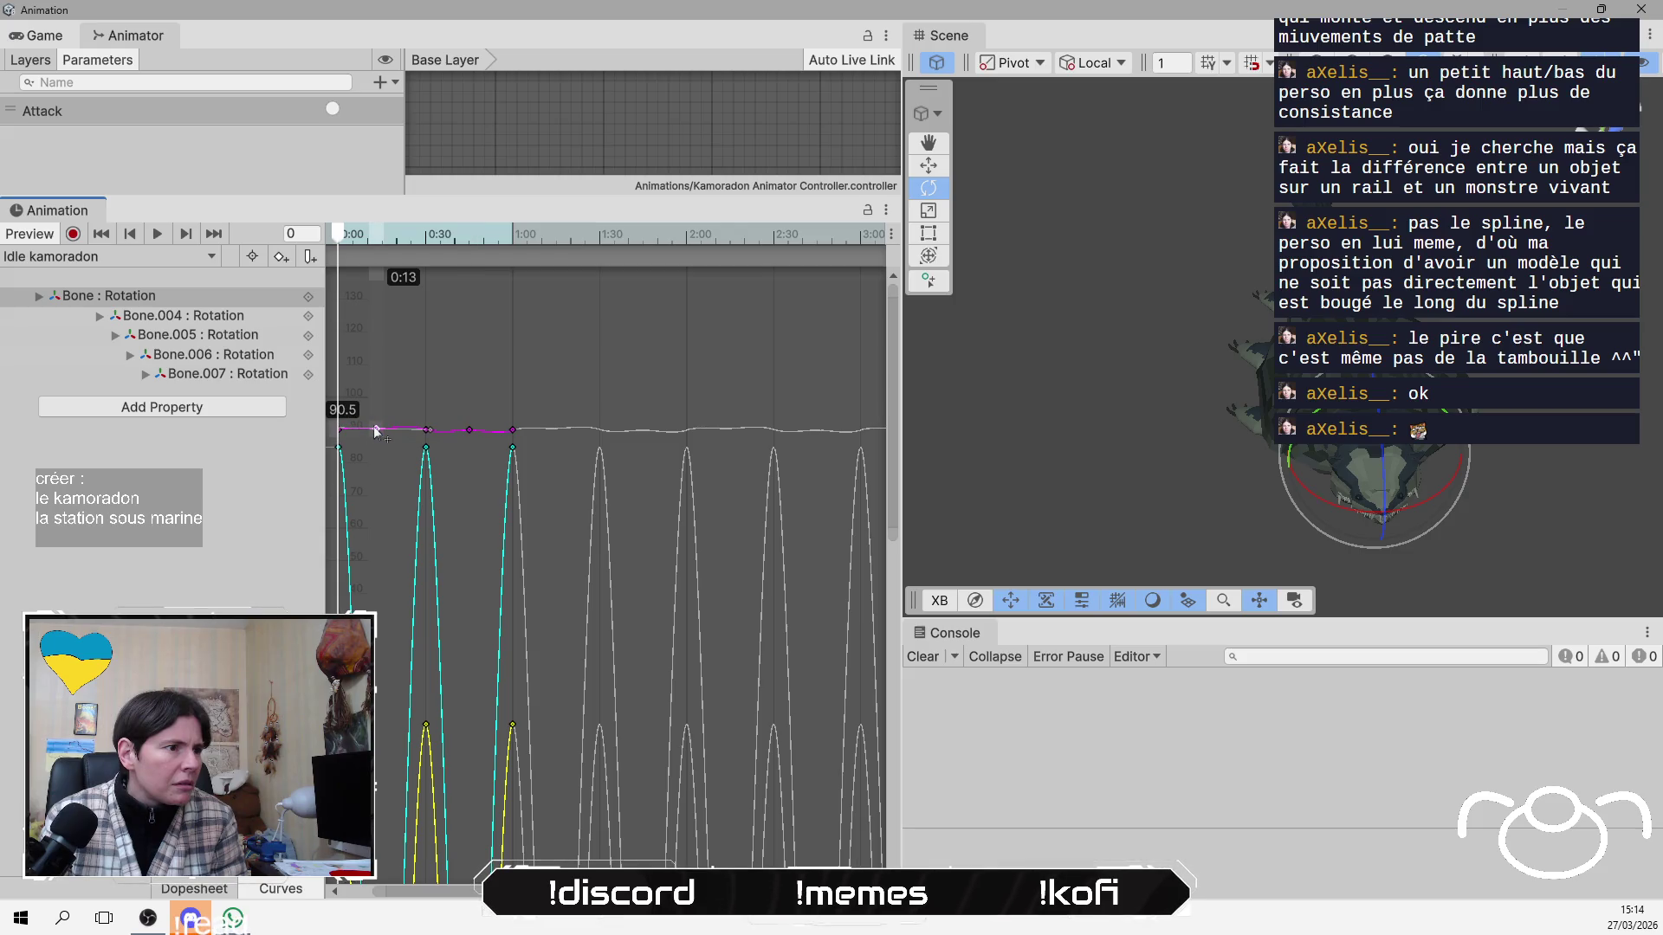
# Play the preview, orbit around the creature, and show all bone rotation curves together.
pyautogui.click(153, 237)
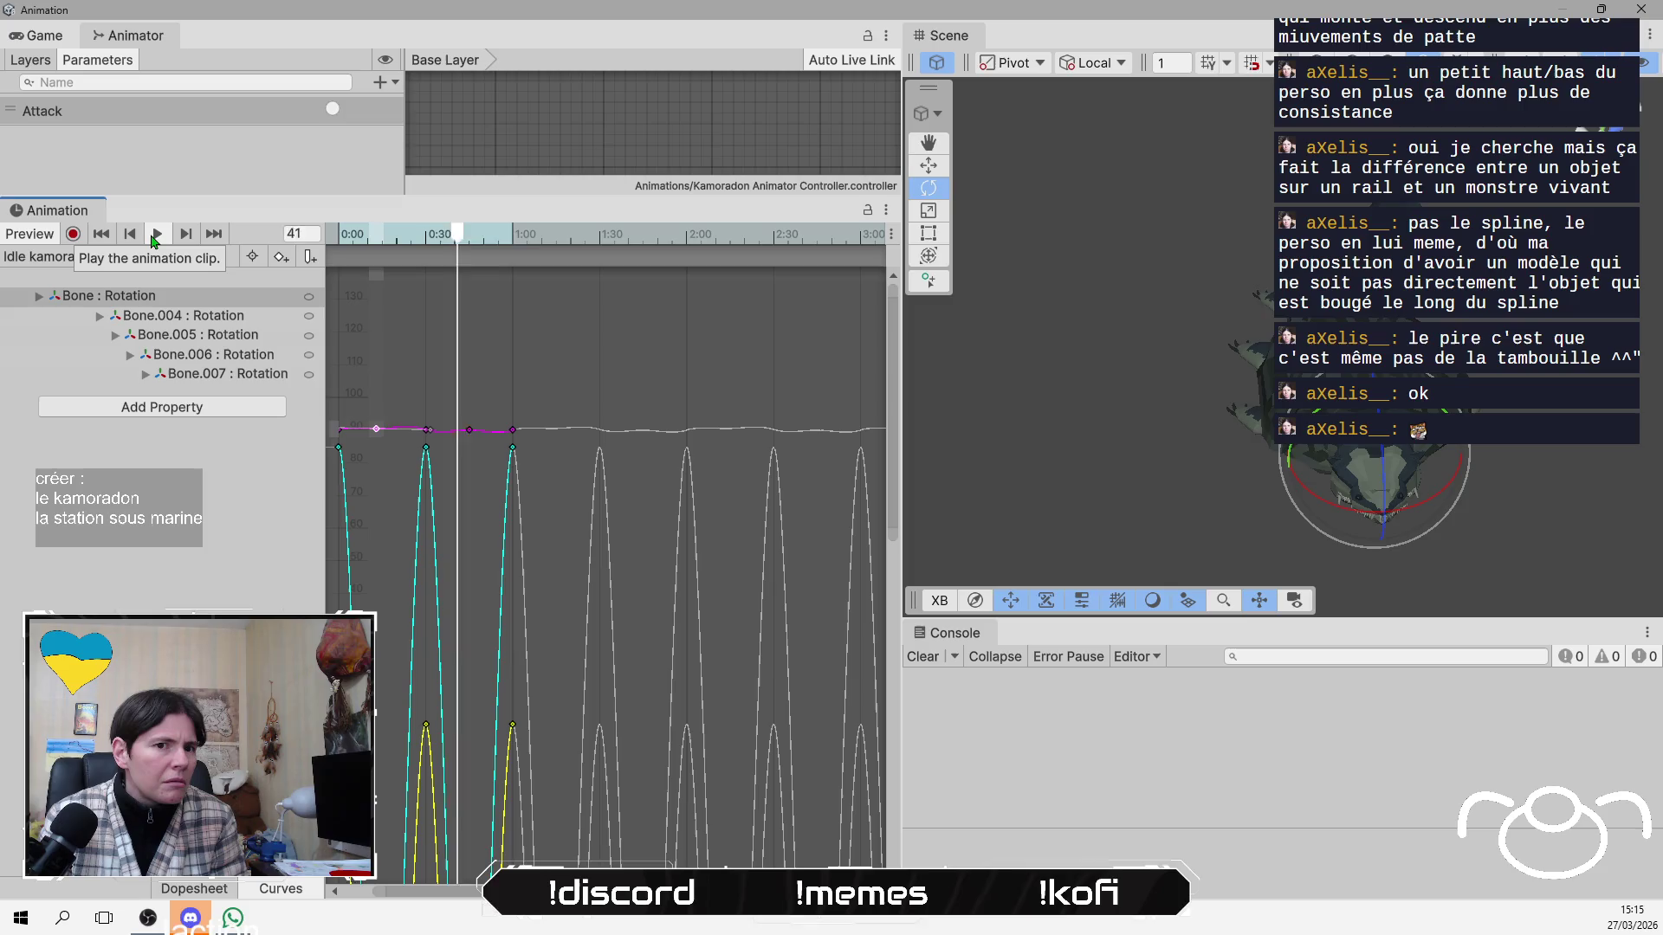
pyautogui.moveTo(1229, 361); pyautogui.dragTo(1128, 149)
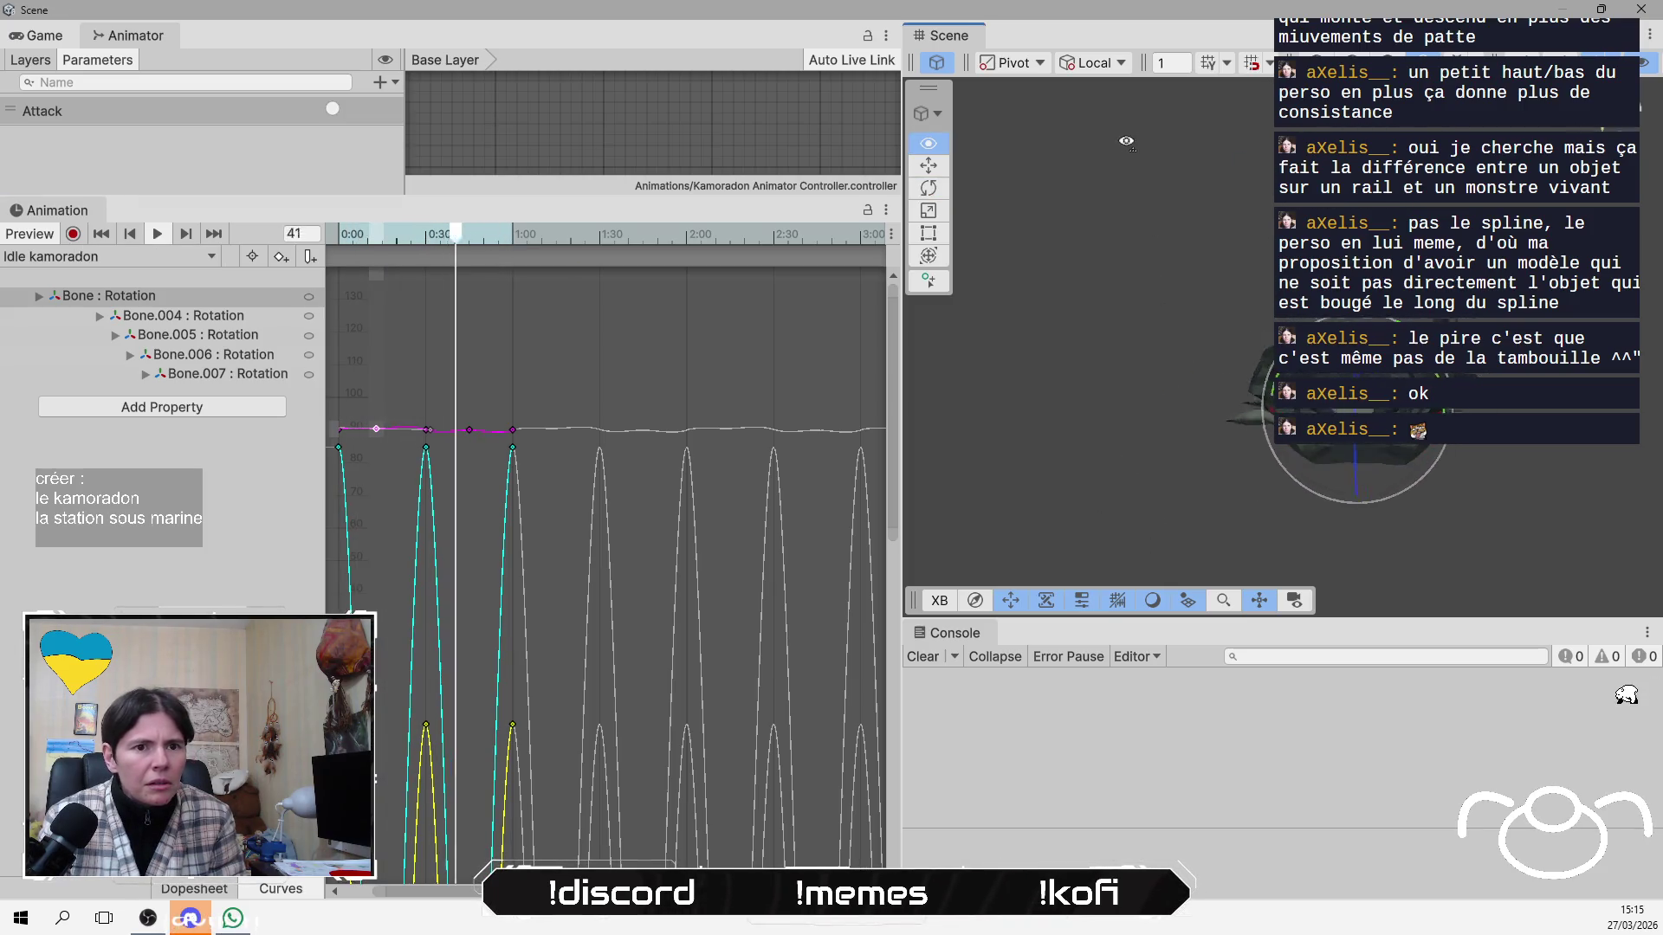
pyautogui.moveTo(1114, 443); pyautogui.dragTo(1105, 372)
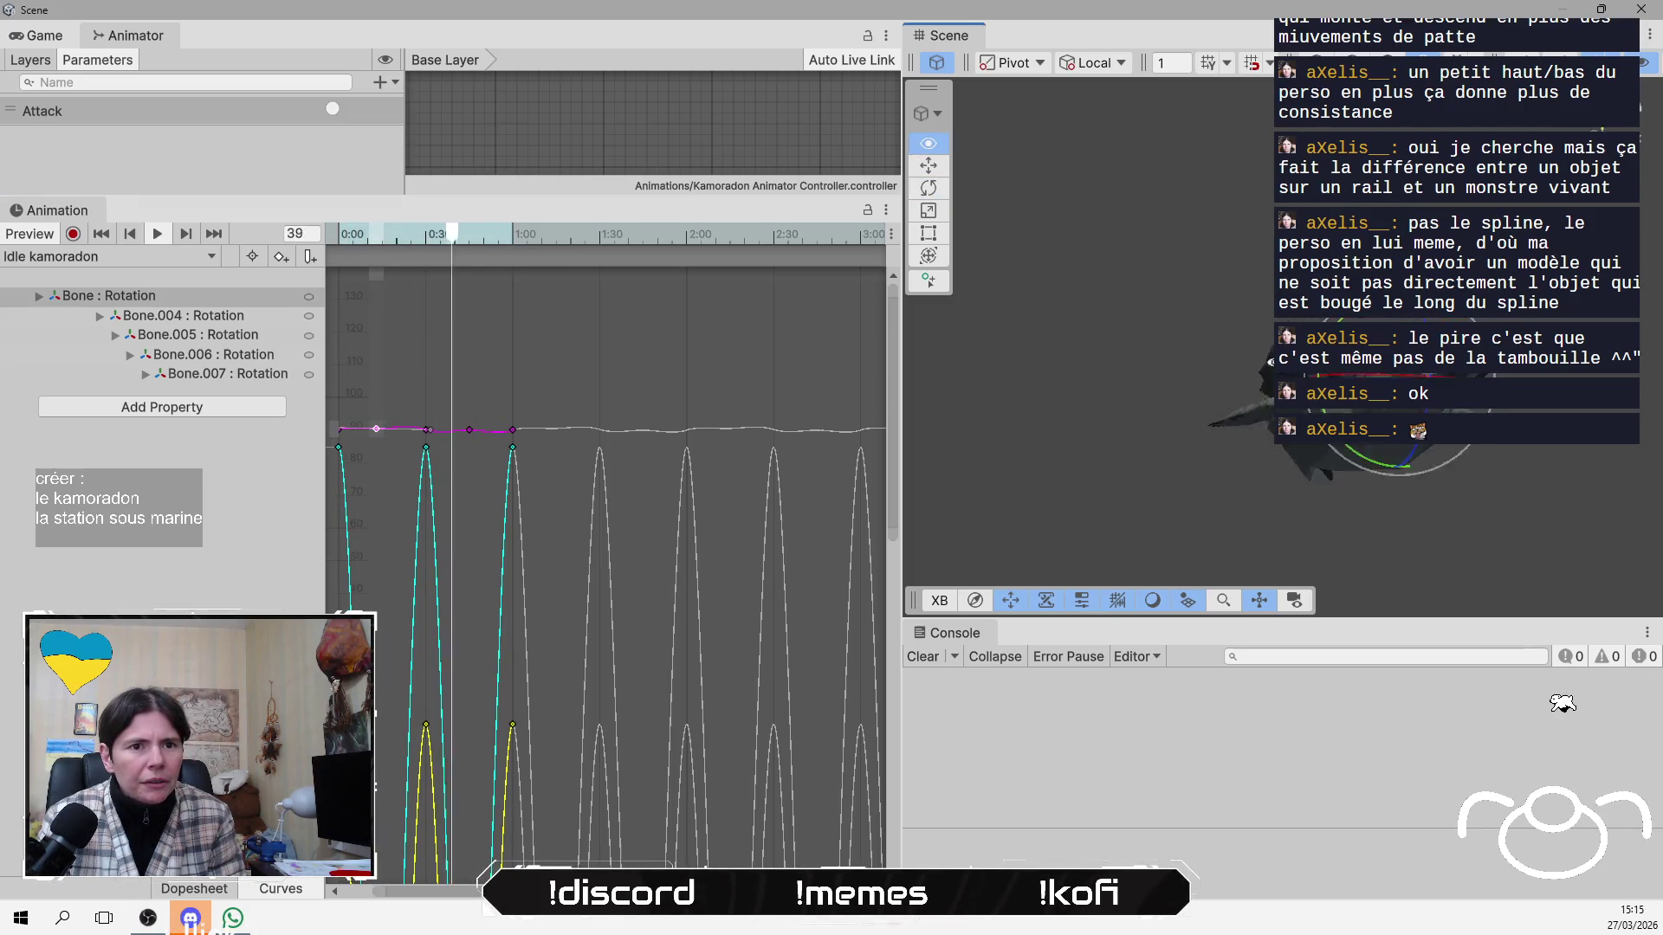
pyautogui.click(249, 487)
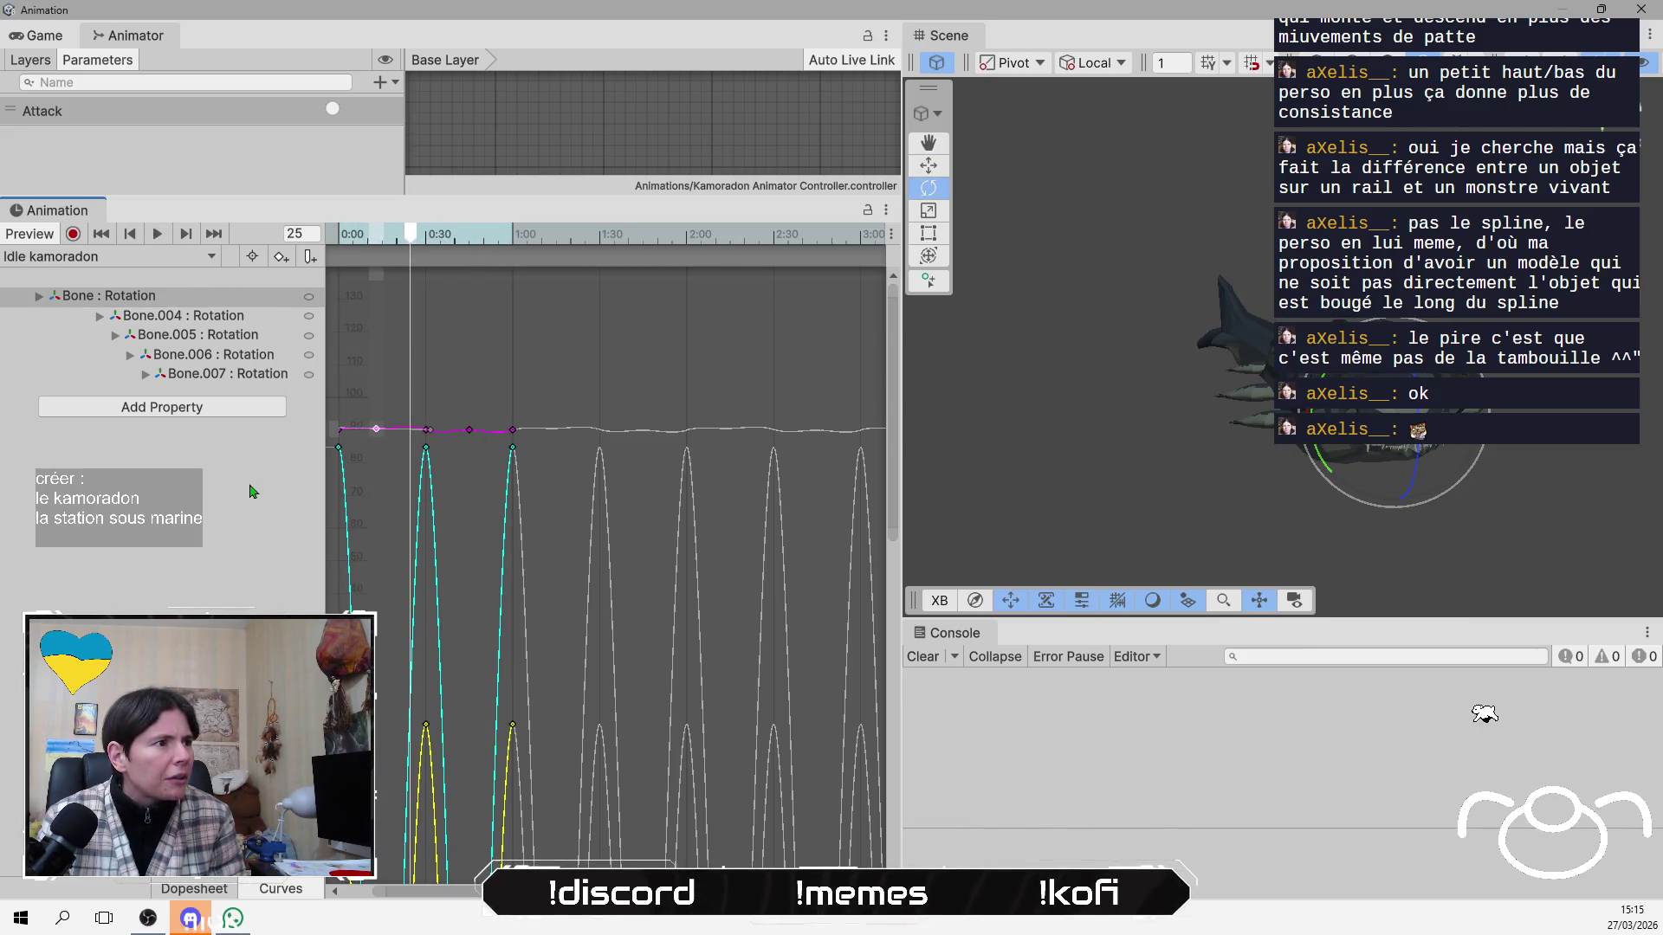
pyautogui.click(264, 601)
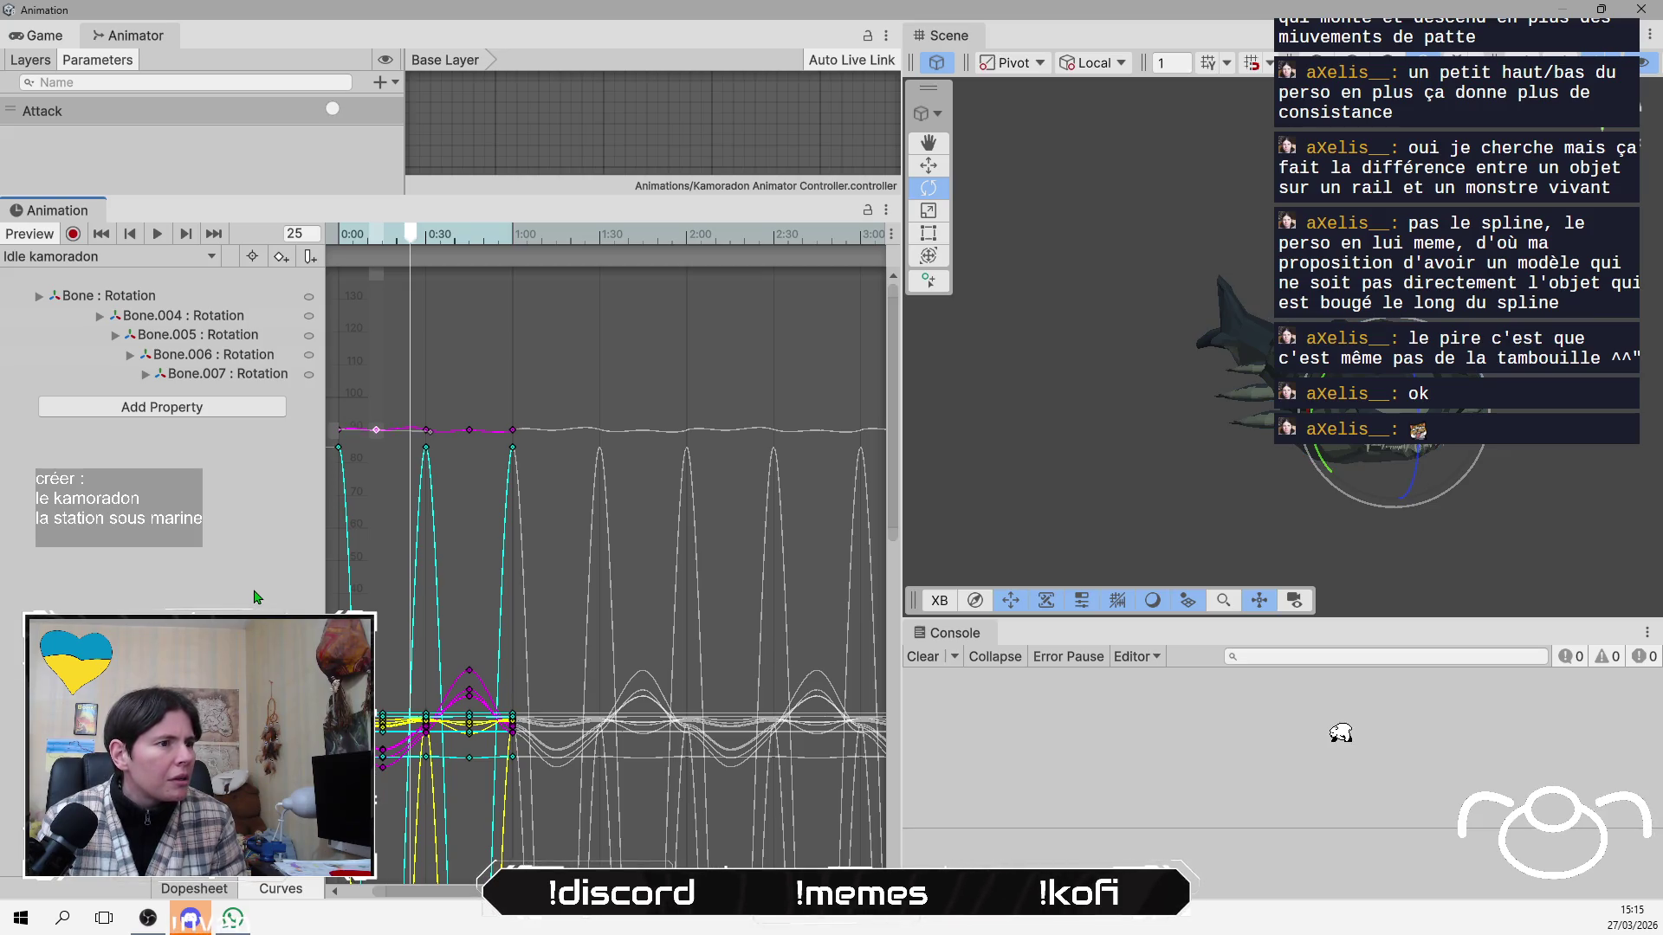
pyautogui.hotkey('ctrl', 'z')
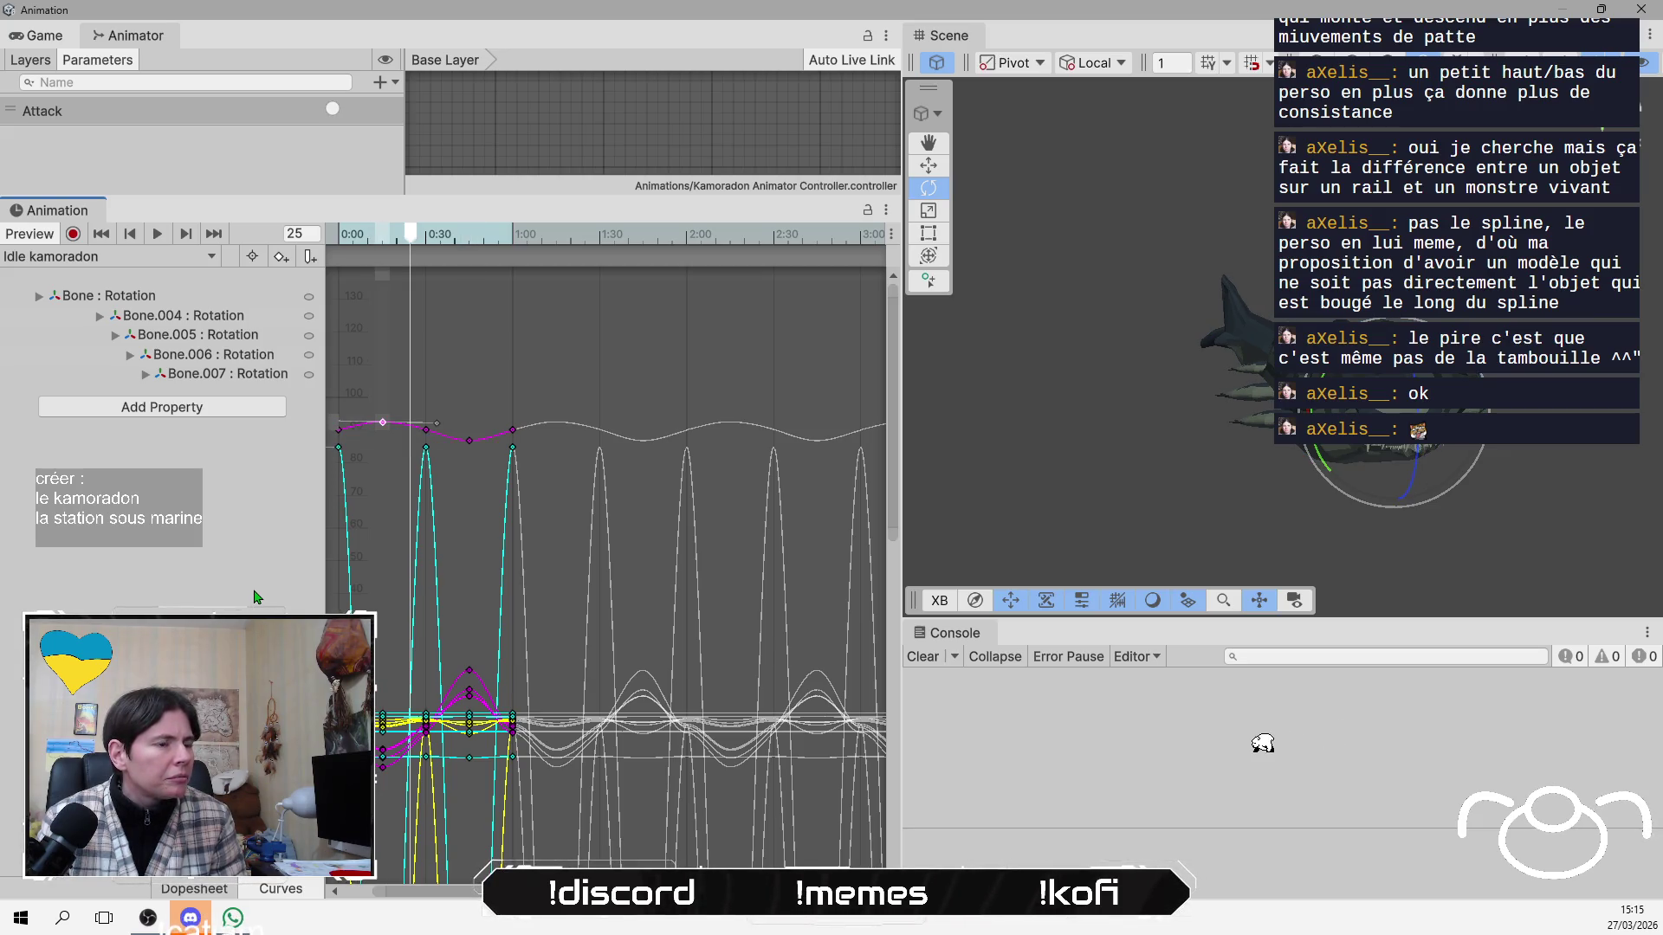
# Flatten the cyan curve, setting its keys to 30.8, 24.9, about 25 and 26.0, then play.
pyautogui.click(339, 448)
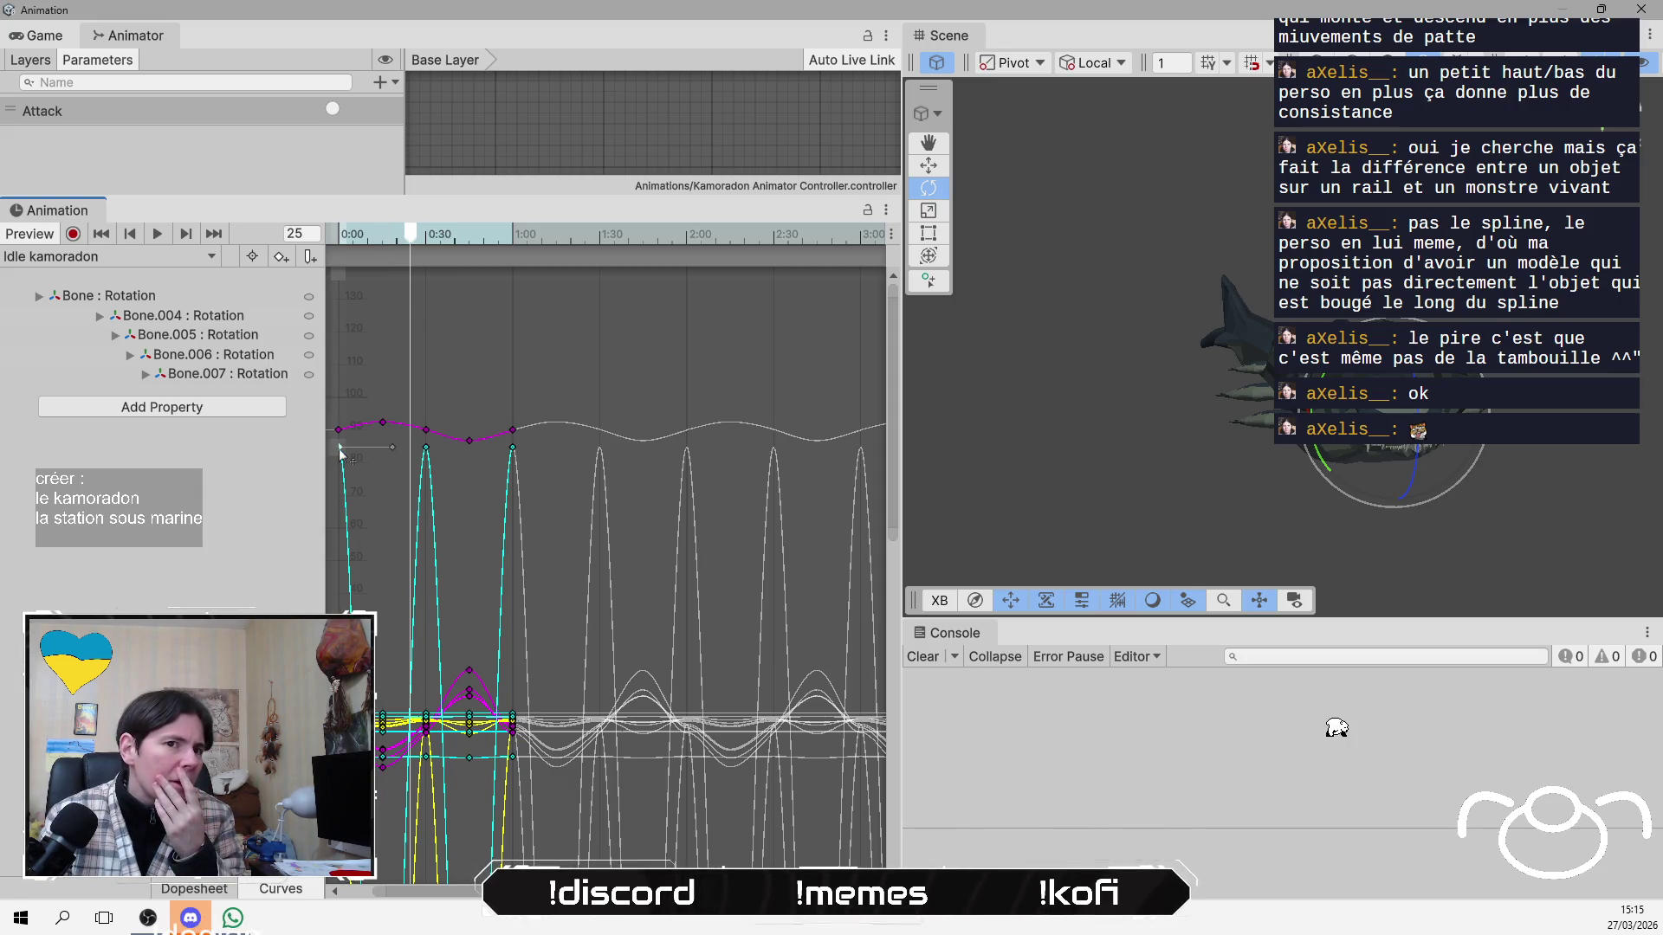
pyautogui.click(425, 448)
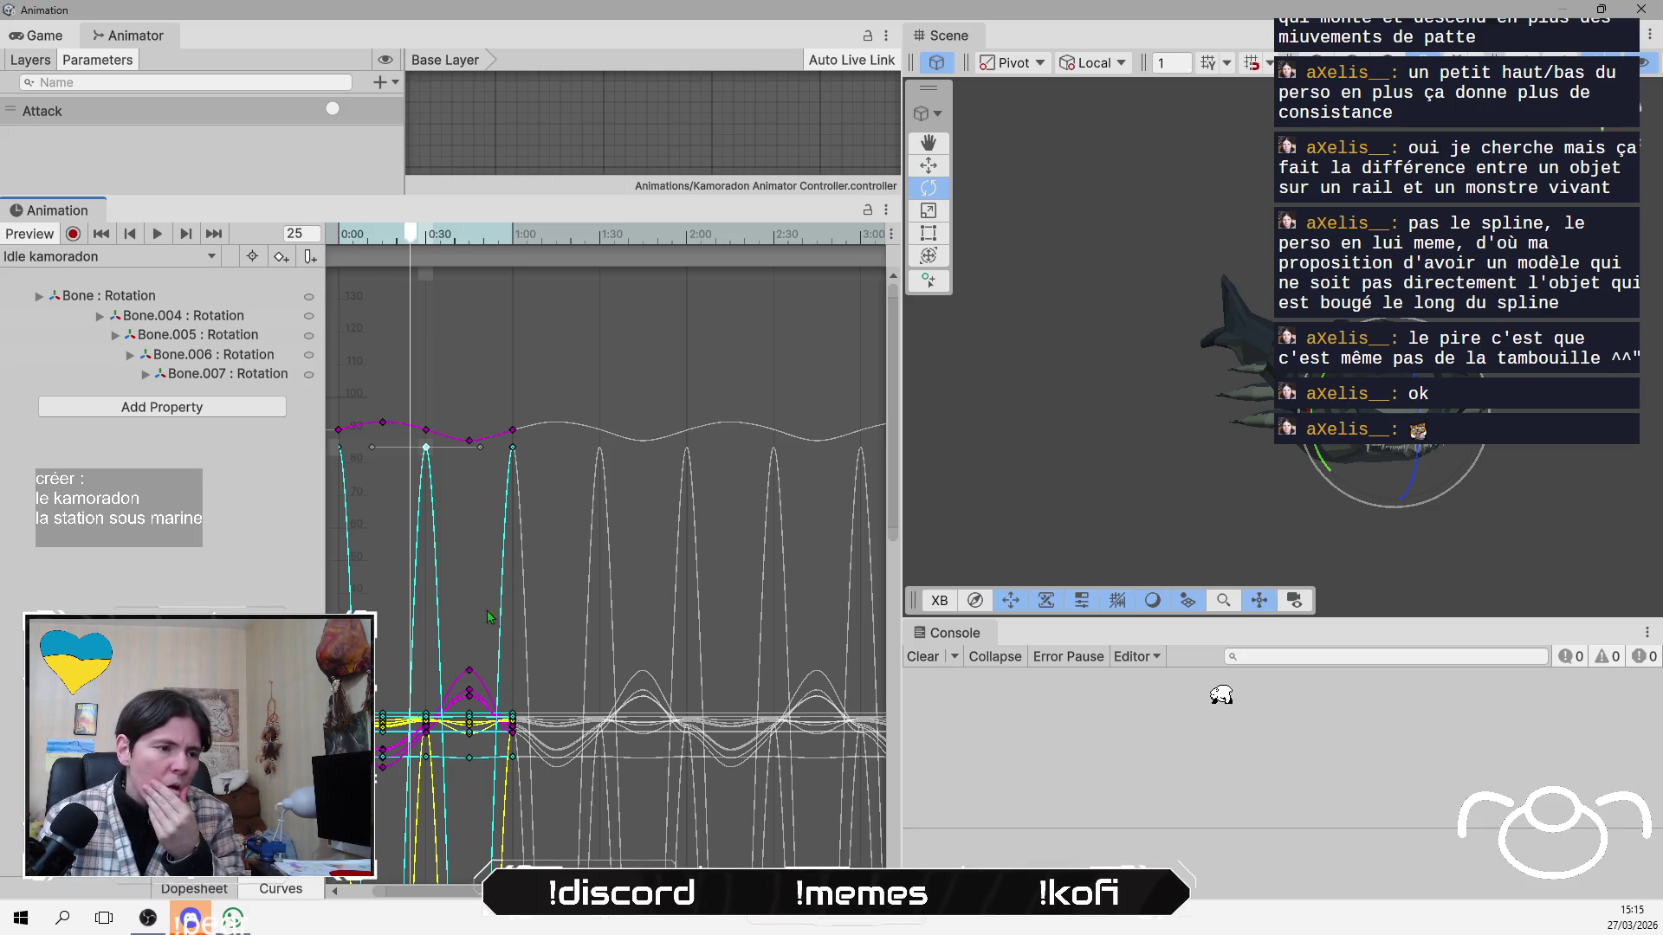
pyautogui.scroll(-6, 448, 602)
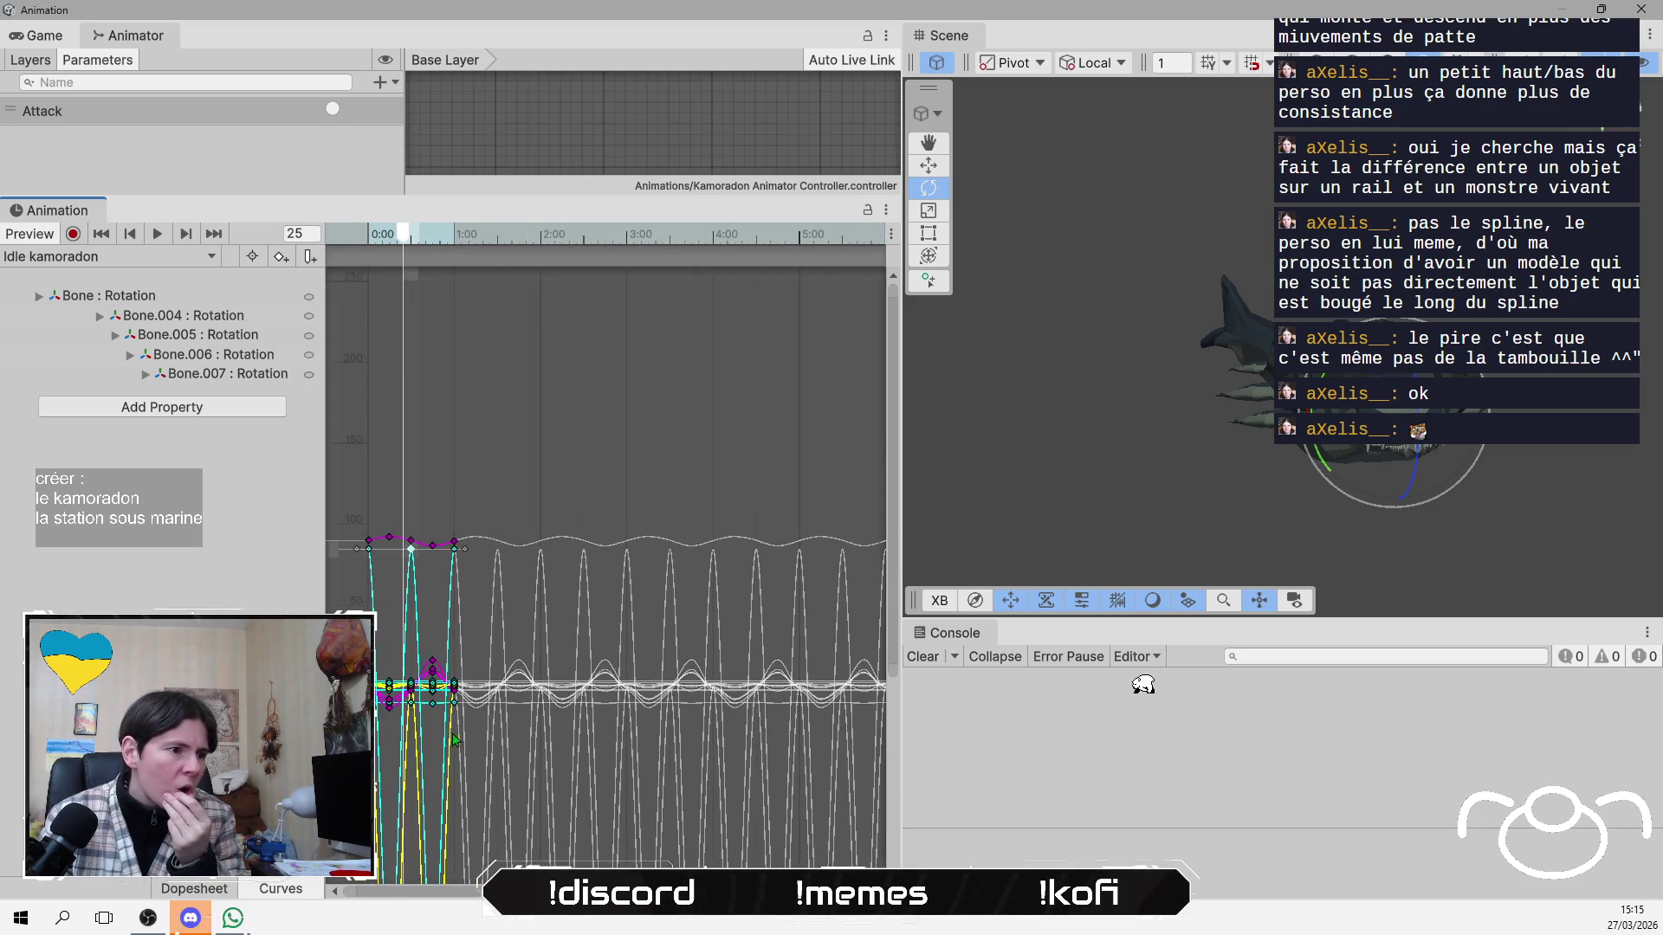
pyautogui.moveTo(389, 797)
pyautogui.mouseDown()
pyautogui.moveTo(395, 377)
pyautogui.moveTo(388, 481)
pyautogui.mouseUp()
pyautogui.moveTo(370, 364); pyautogui.dragTo(372, 465)
pyautogui.moveTo(413, 375); pyautogui.dragTo(416, 472)
pyautogui.moveTo(433, 804); pyautogui.dragTo(434, 470)
pyautogui.moveTo(458, 375)
pyautogui.mouseDown()
pyautogui.moveTo(458, 472)
pyautogui.moveTo(372, 467)
pyautogui.moveTo(455, 472)
pyautogui.mouseUp()
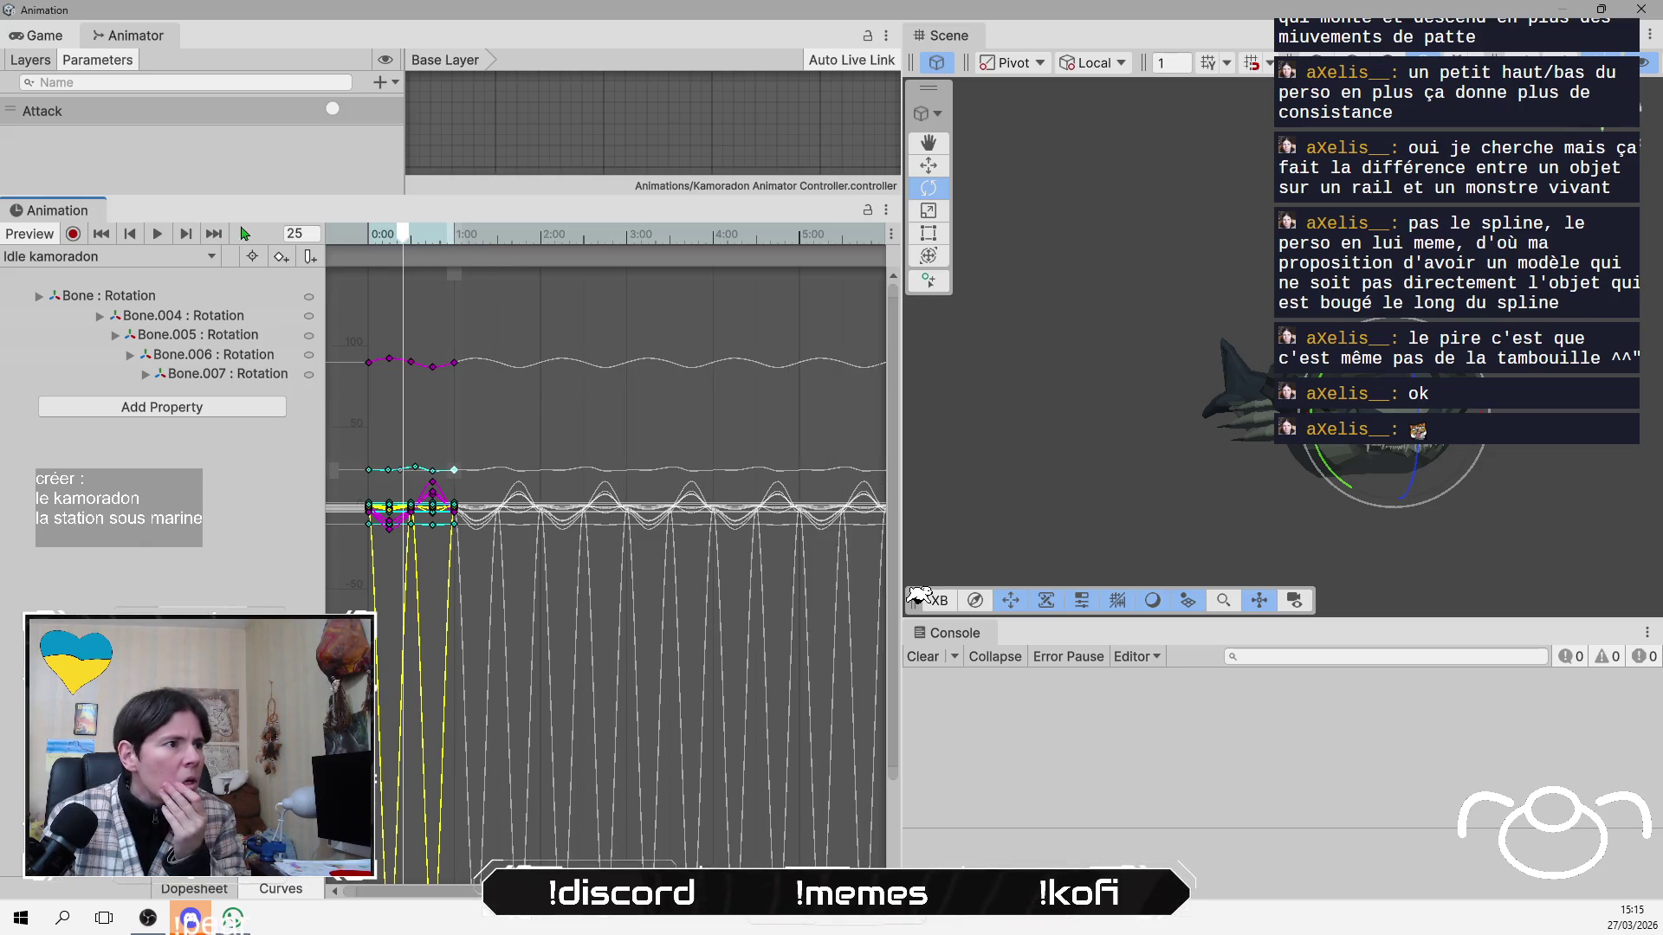
pyautogui.click(158, 233)
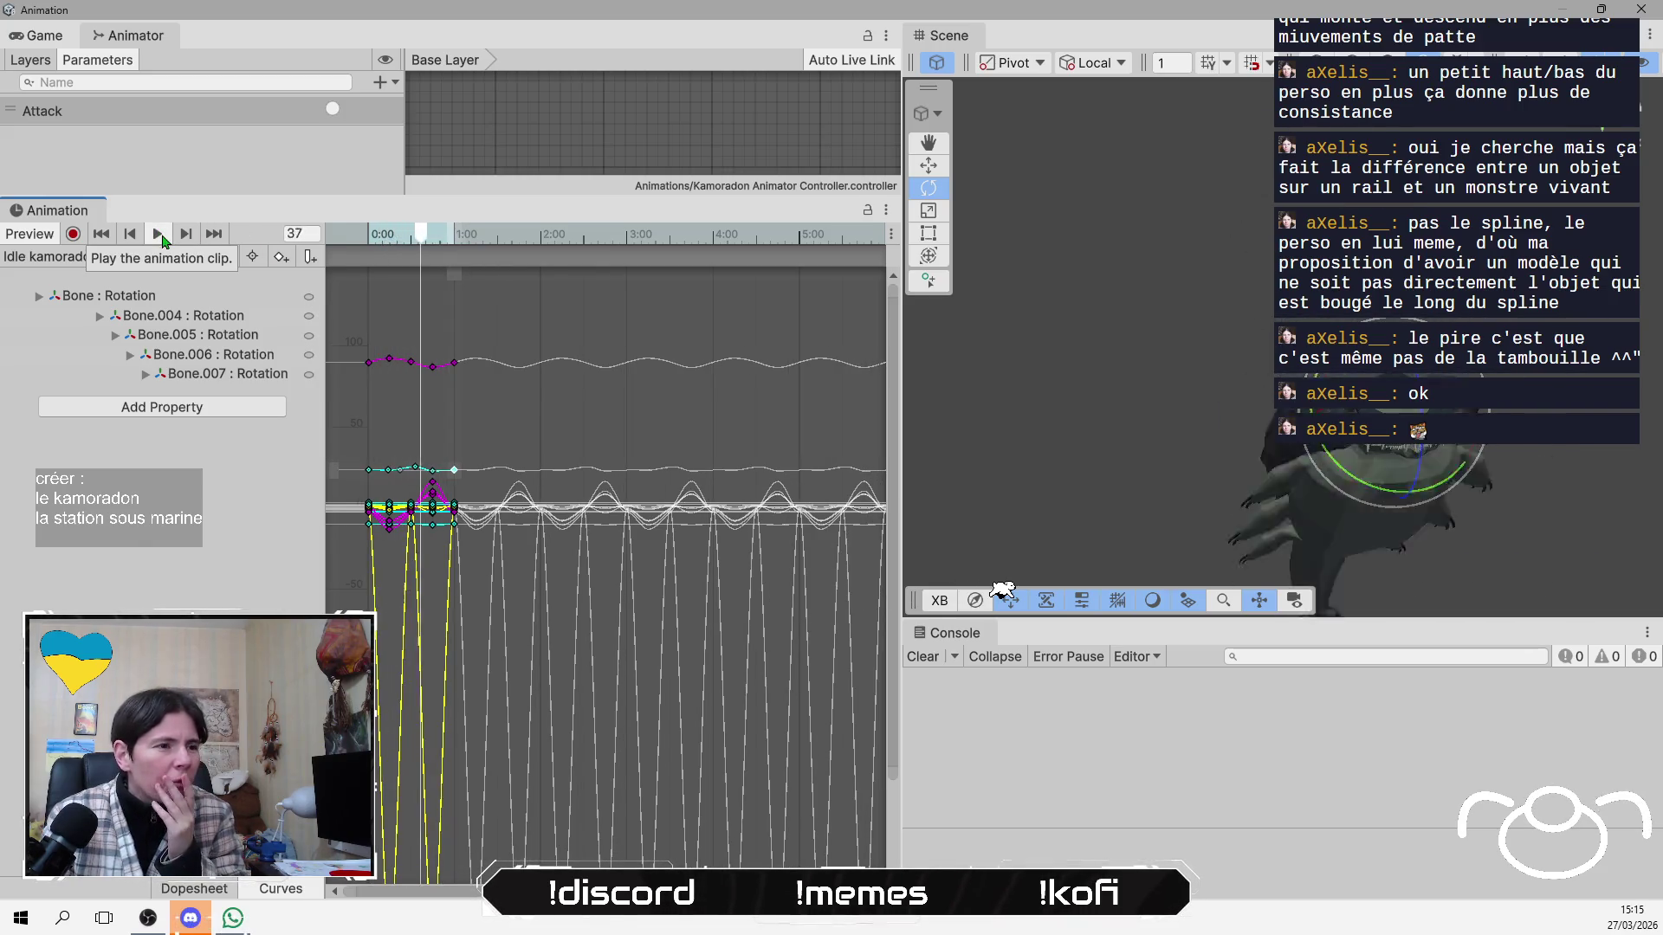
# Raise the yellow curve's two bottom keys to remove its dips, checking the pose at frame 25.
pyautogui.scroll(-3, 364, 719)
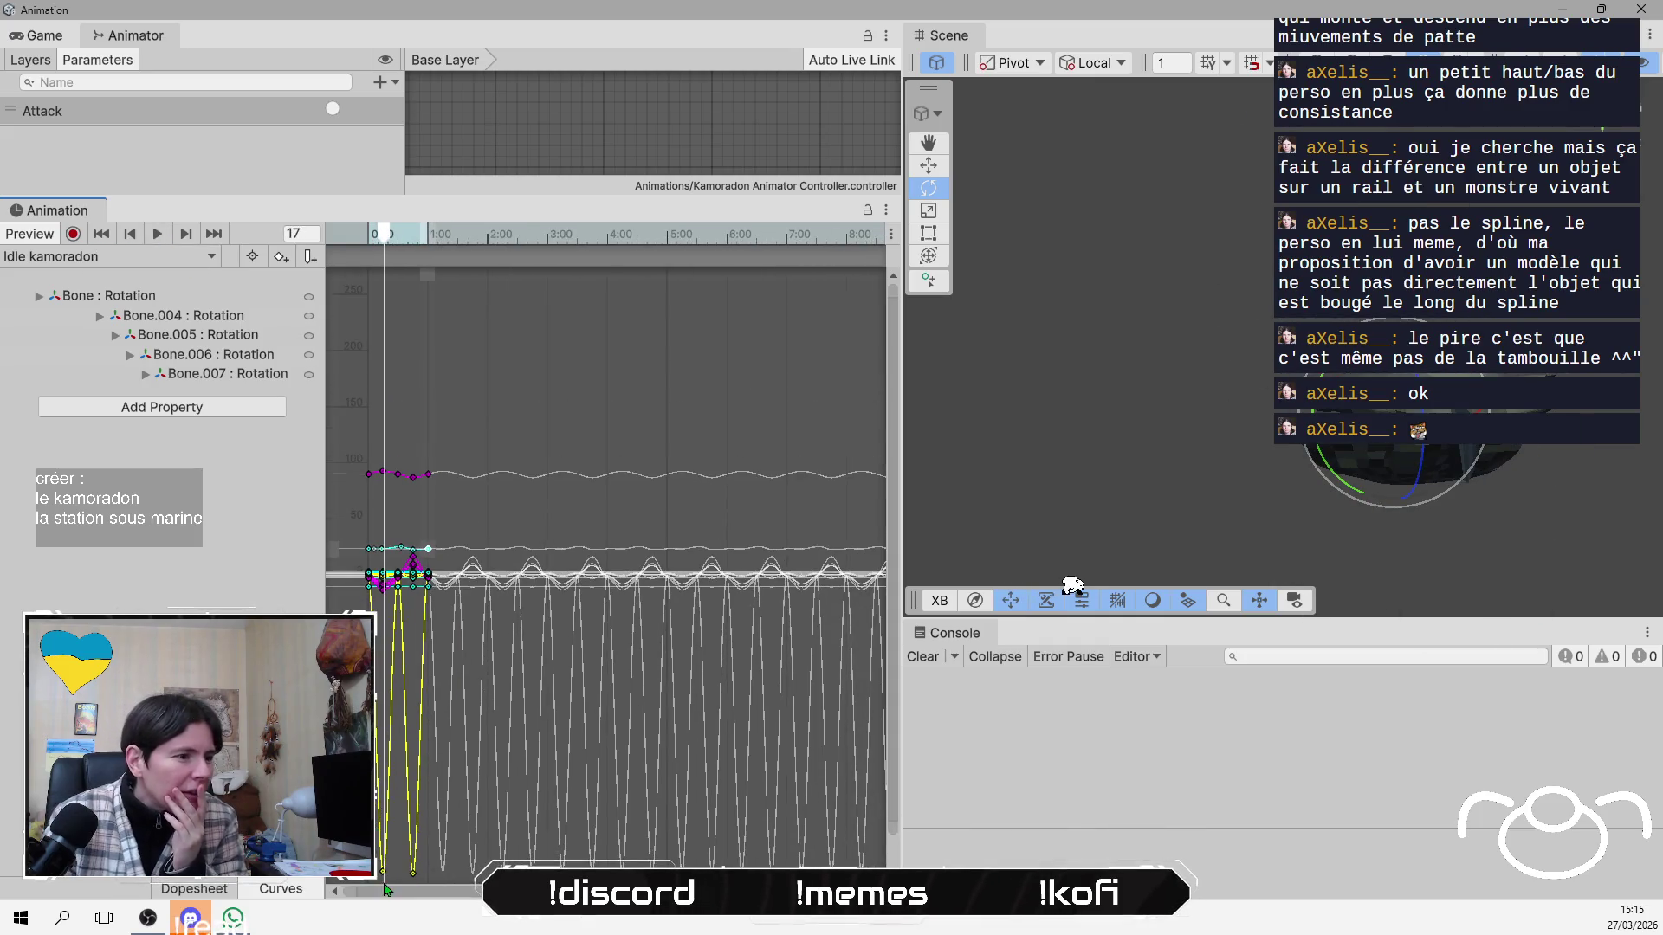
pyautogui.moveTo(382, 881); pyautogui.dragTo(381, 586)
pyautogui.moveTo(415, 876); pyautogui.dragTo(411, 583)
pyautogui.scroll(5, 411, 583)
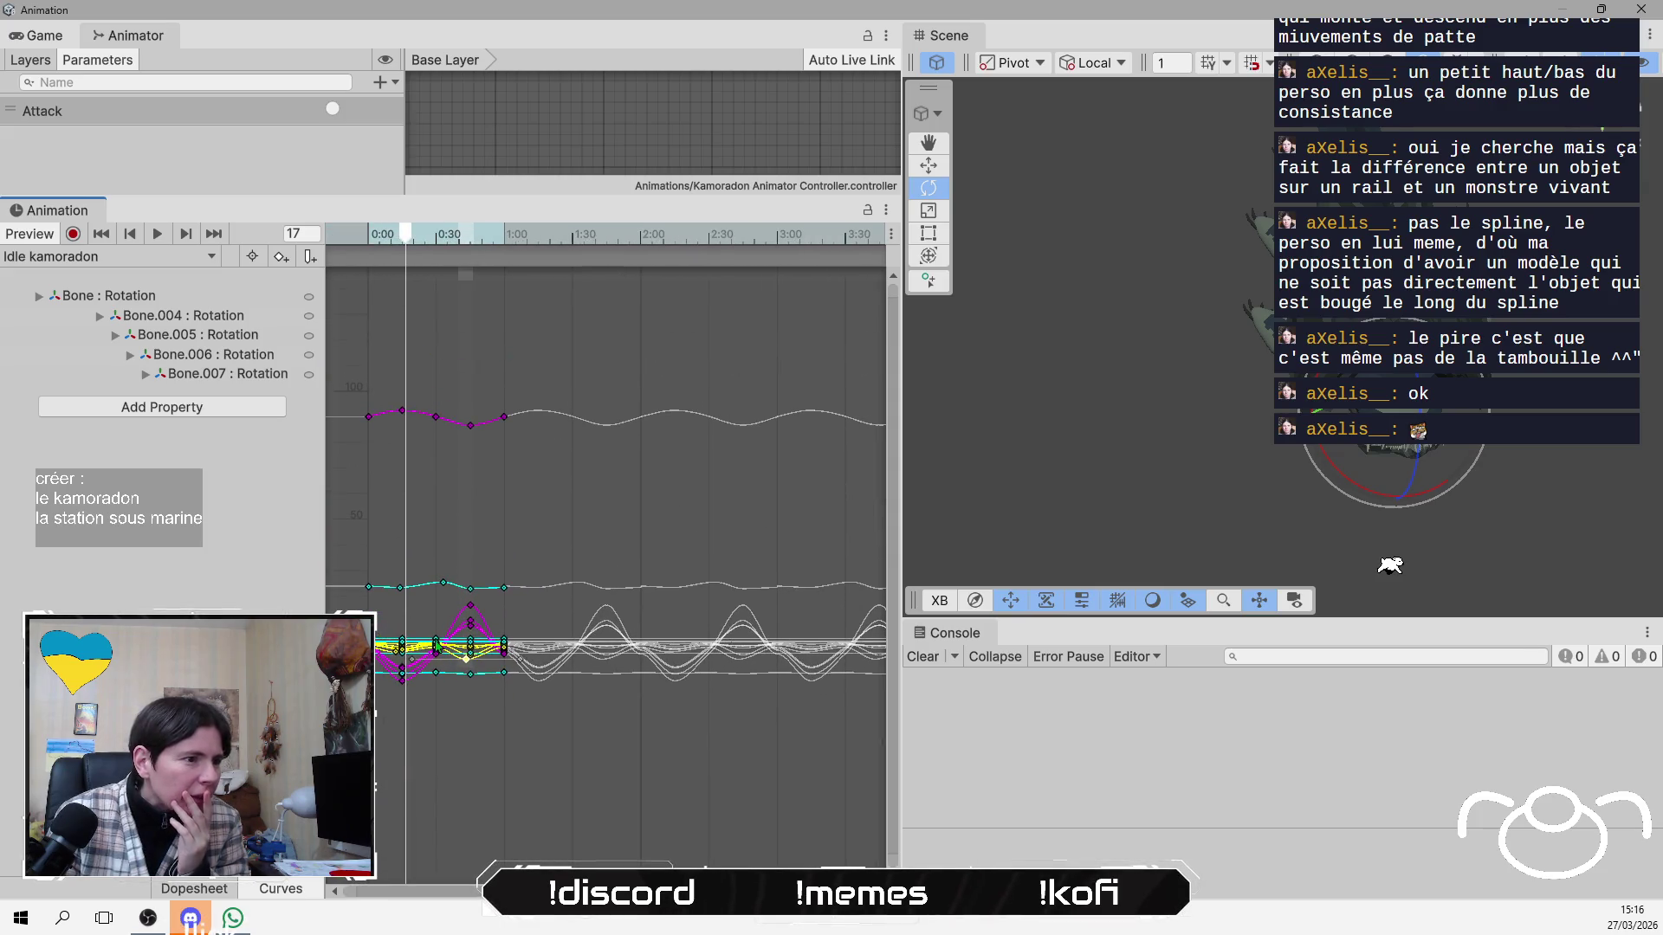
pyautogui.moveTo(404, 659)
pyautogui.mouseDown()
pyautogui.moveTo(407, 643)
pyautogui.moveTo(400, 857)
pyautogui.moveTo(408, 830)
pyautogui.mouseUp()
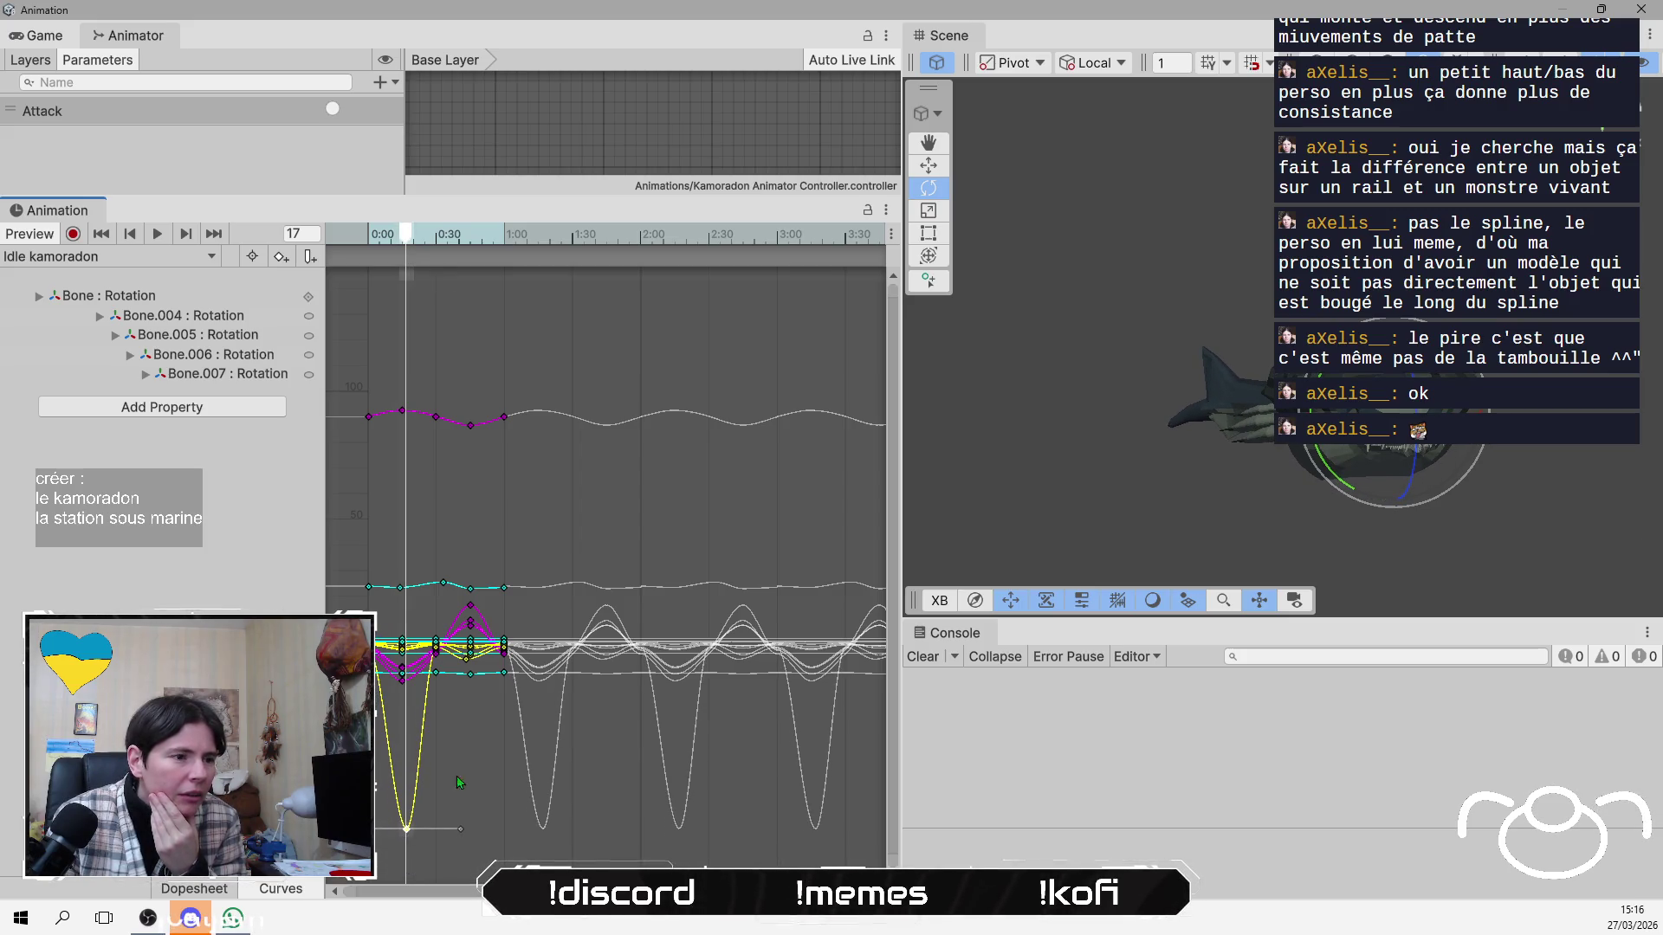
pyautogui.moveTo(406, 238); pyautogui.dragTo(425, 239)
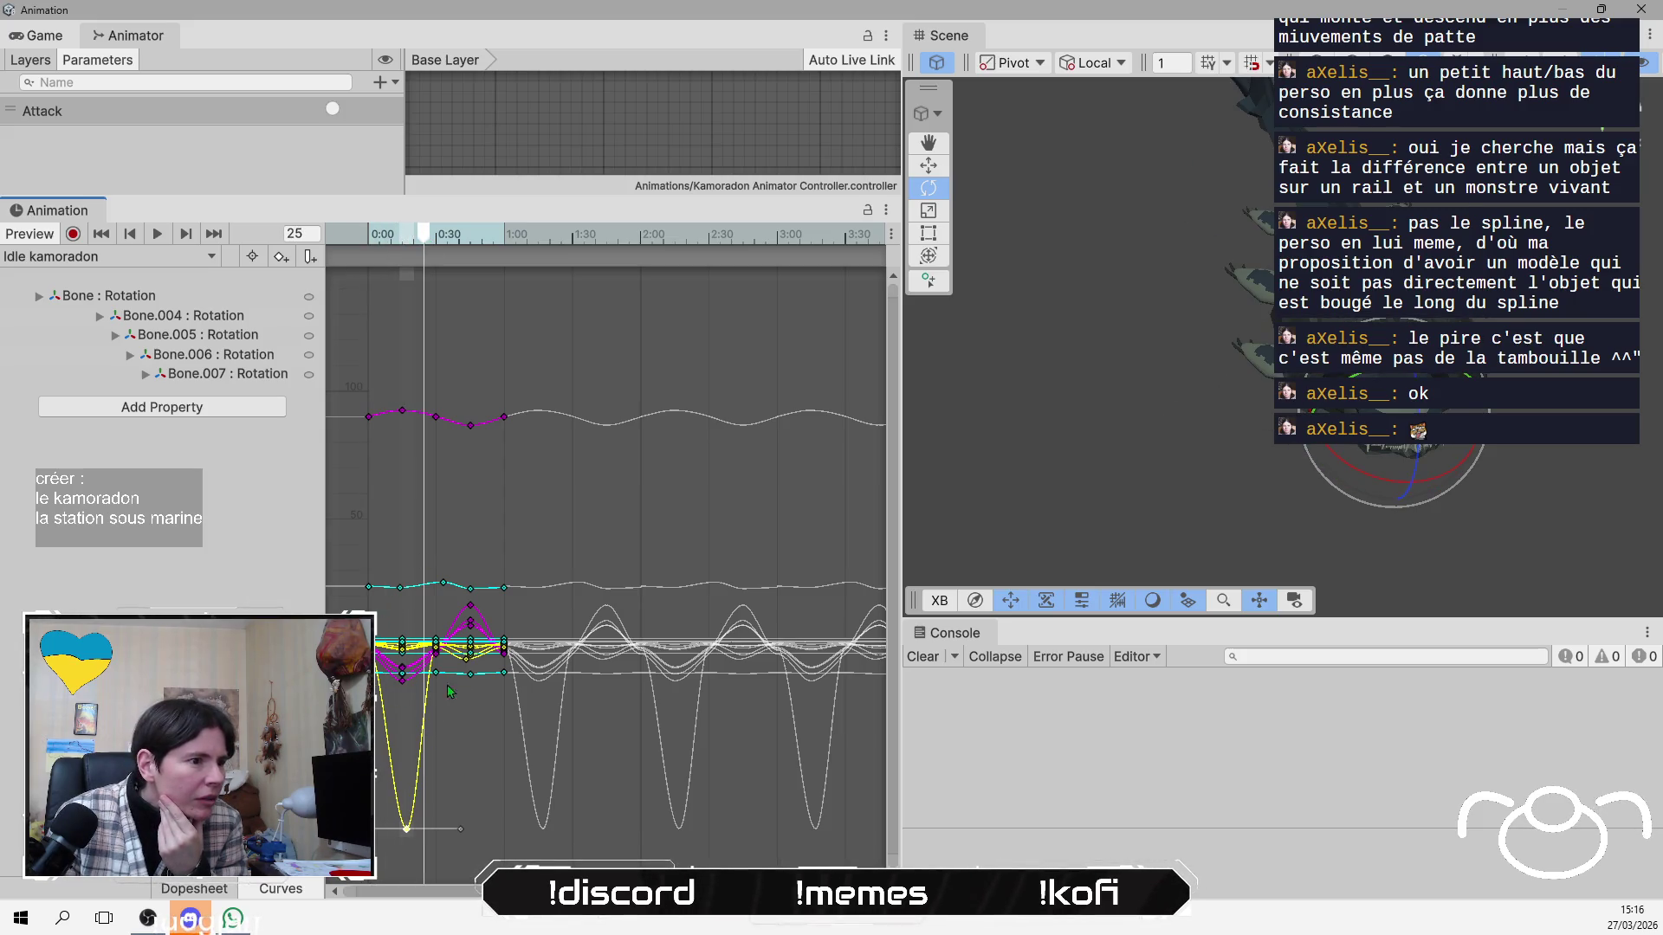
# Lower the yellow keys at 0:45, the peak, the last and 0:00 into a shallow ripple.
pyautogui.moveTo(469, 655); pyautogui.dragTo(468, 830)
pyautogui.moveTo(424, 243)
pyautogui.mouseDown()
pyautogui.moveTo(395, 245)
pyautogui.moveTo(488, 247)
pyautogui.moveTo(462, 252)
pyautogui.mouseUp()
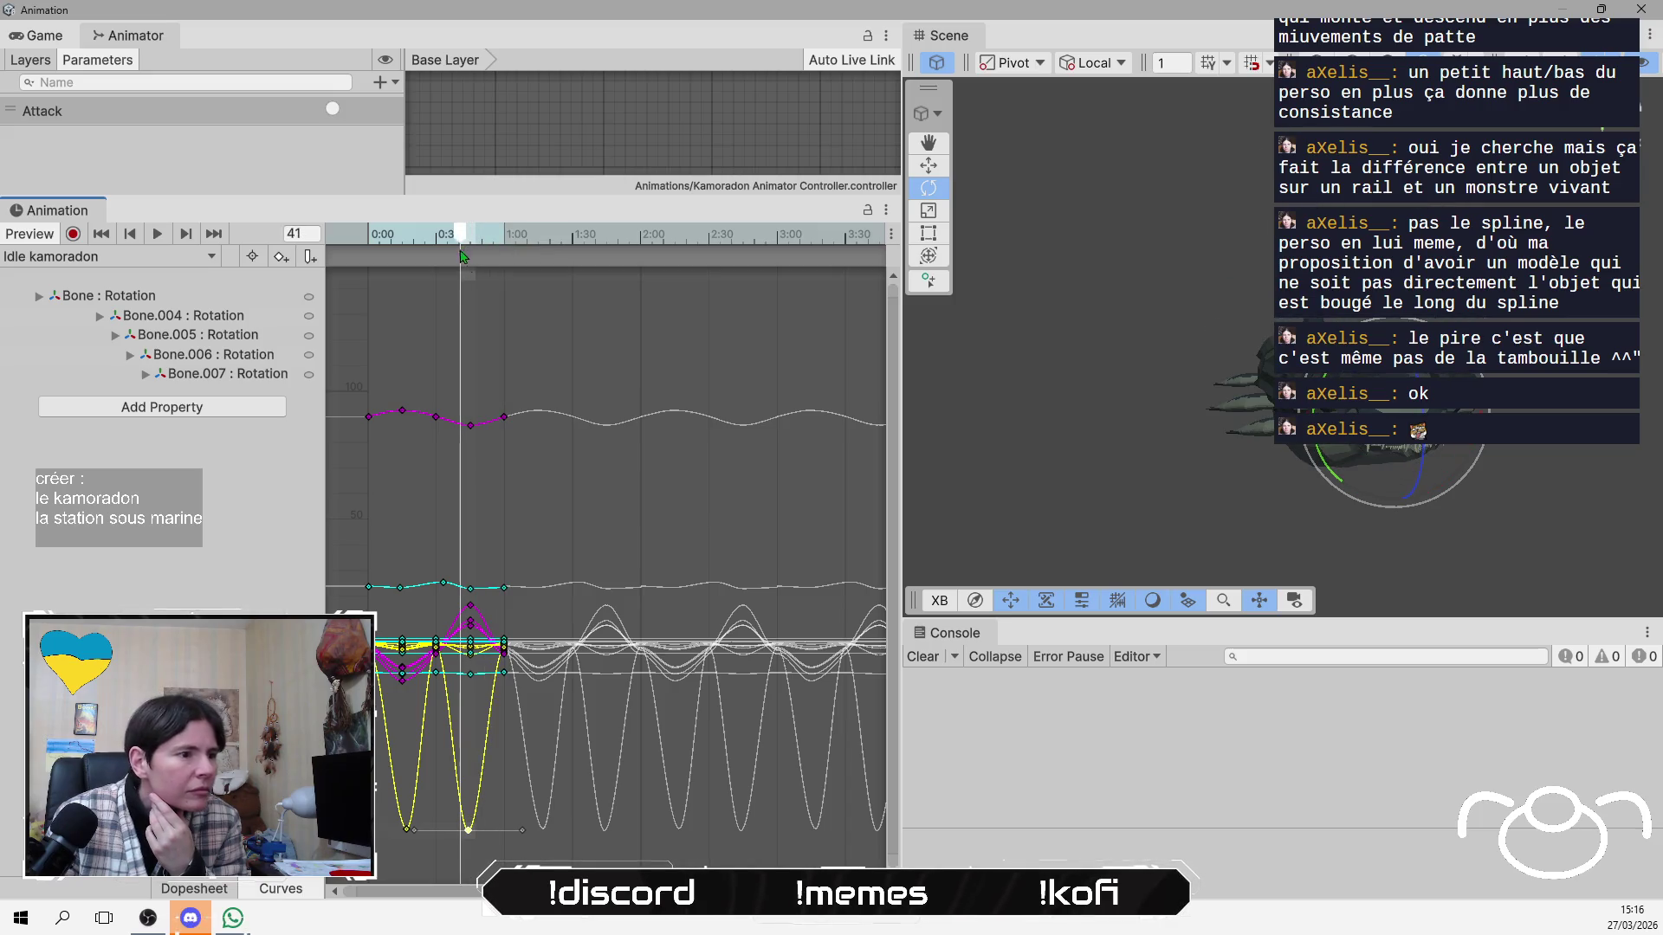
pyautogui.click(438, 655)
pyautogui.moveTo(440, 700); pyautogui.dragTo(433, 830)
pyautogui.moveTo(507, 656); pyautogui.dragTo(521, 820)
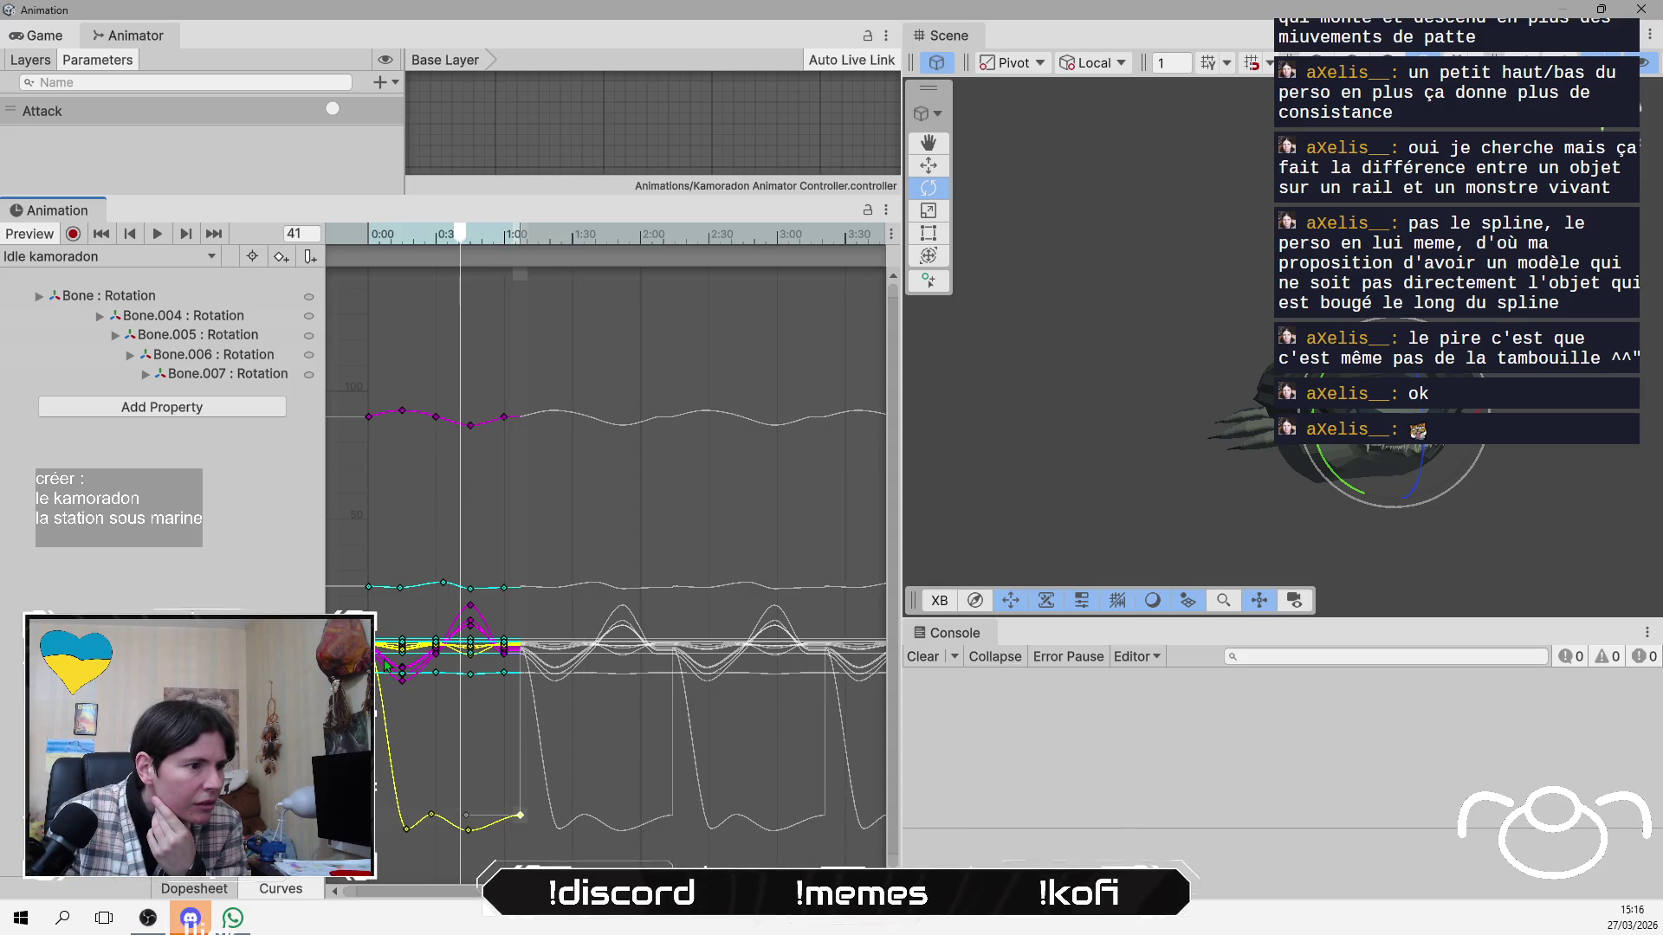
pyautogui.moveTo(376, 648); pyautogui.dragTo(381, 835)
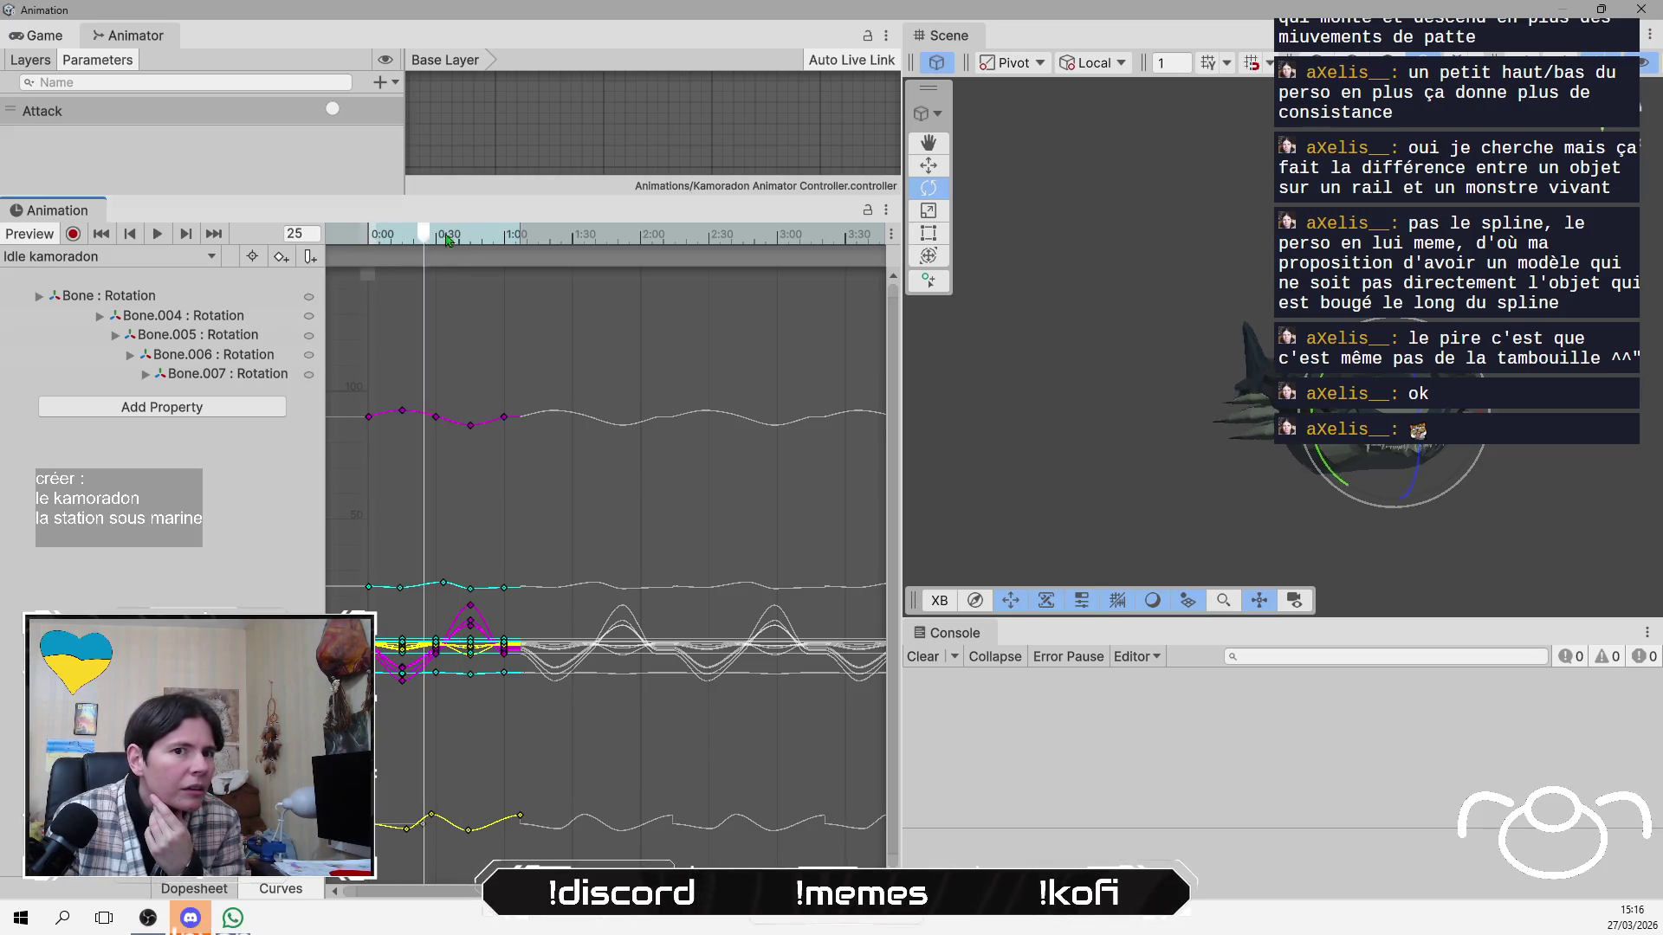
# Lower the yellow key at 1:08 slightly while scrubbing between frames 0 and 61.
pyautogui.click(353, 235)
pyautogui.moveTo(354, 236); pyautogui.dragTo(509, 247)
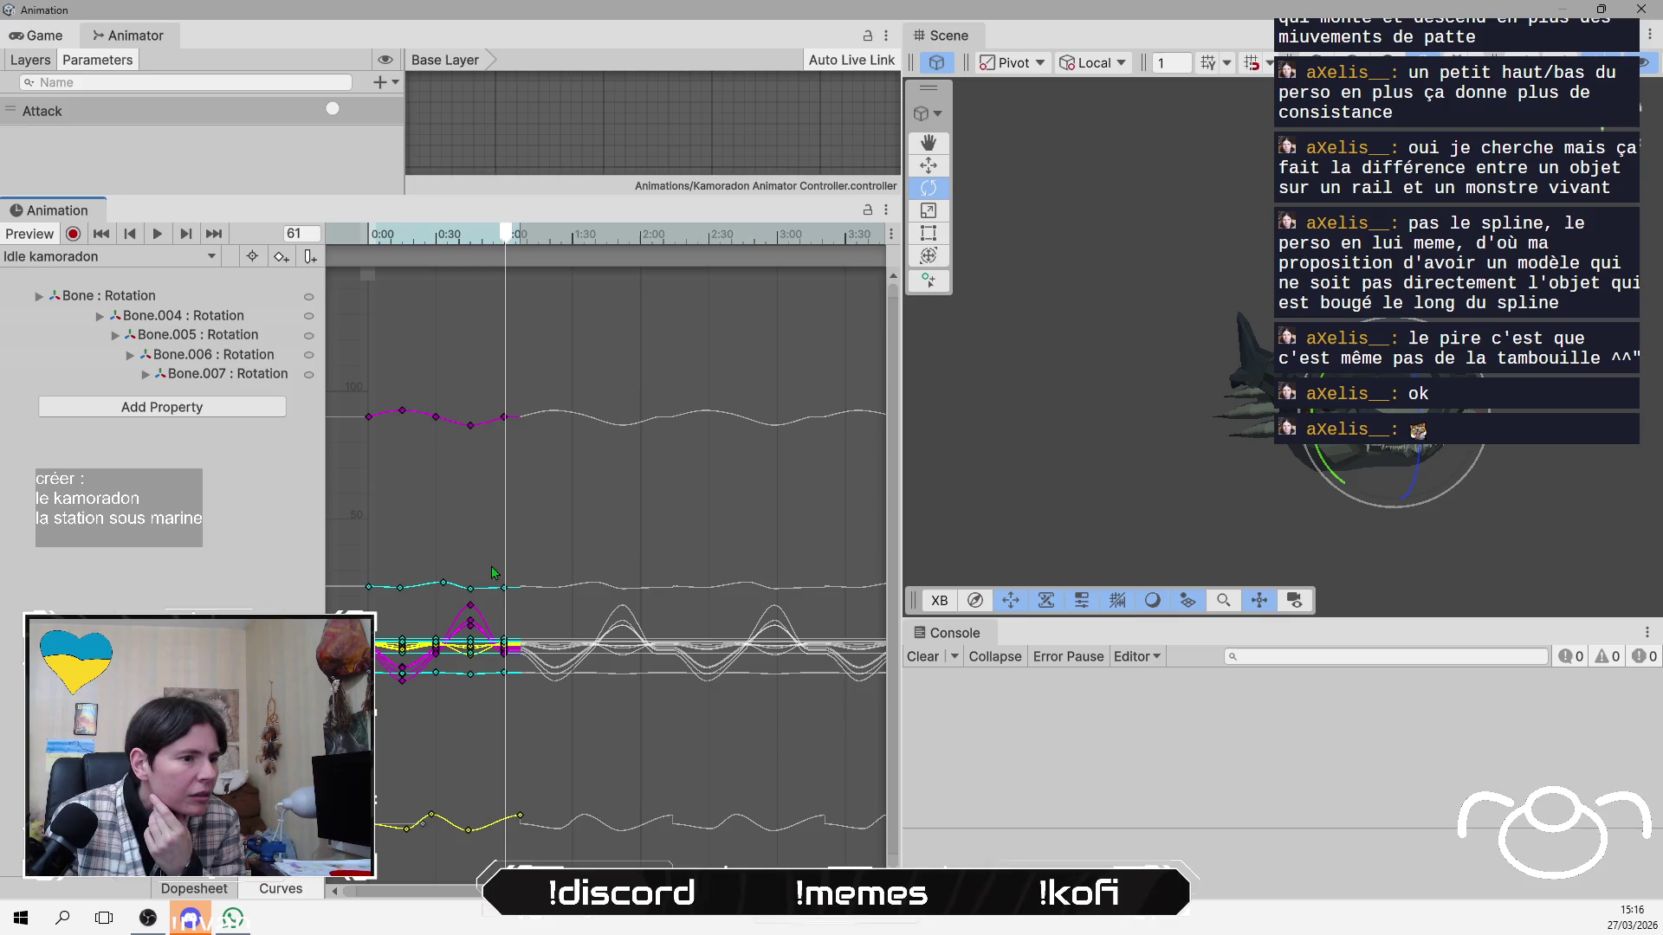
pyautogui.moveTo(523, 821); pyautogui.dragTo(435, 828)
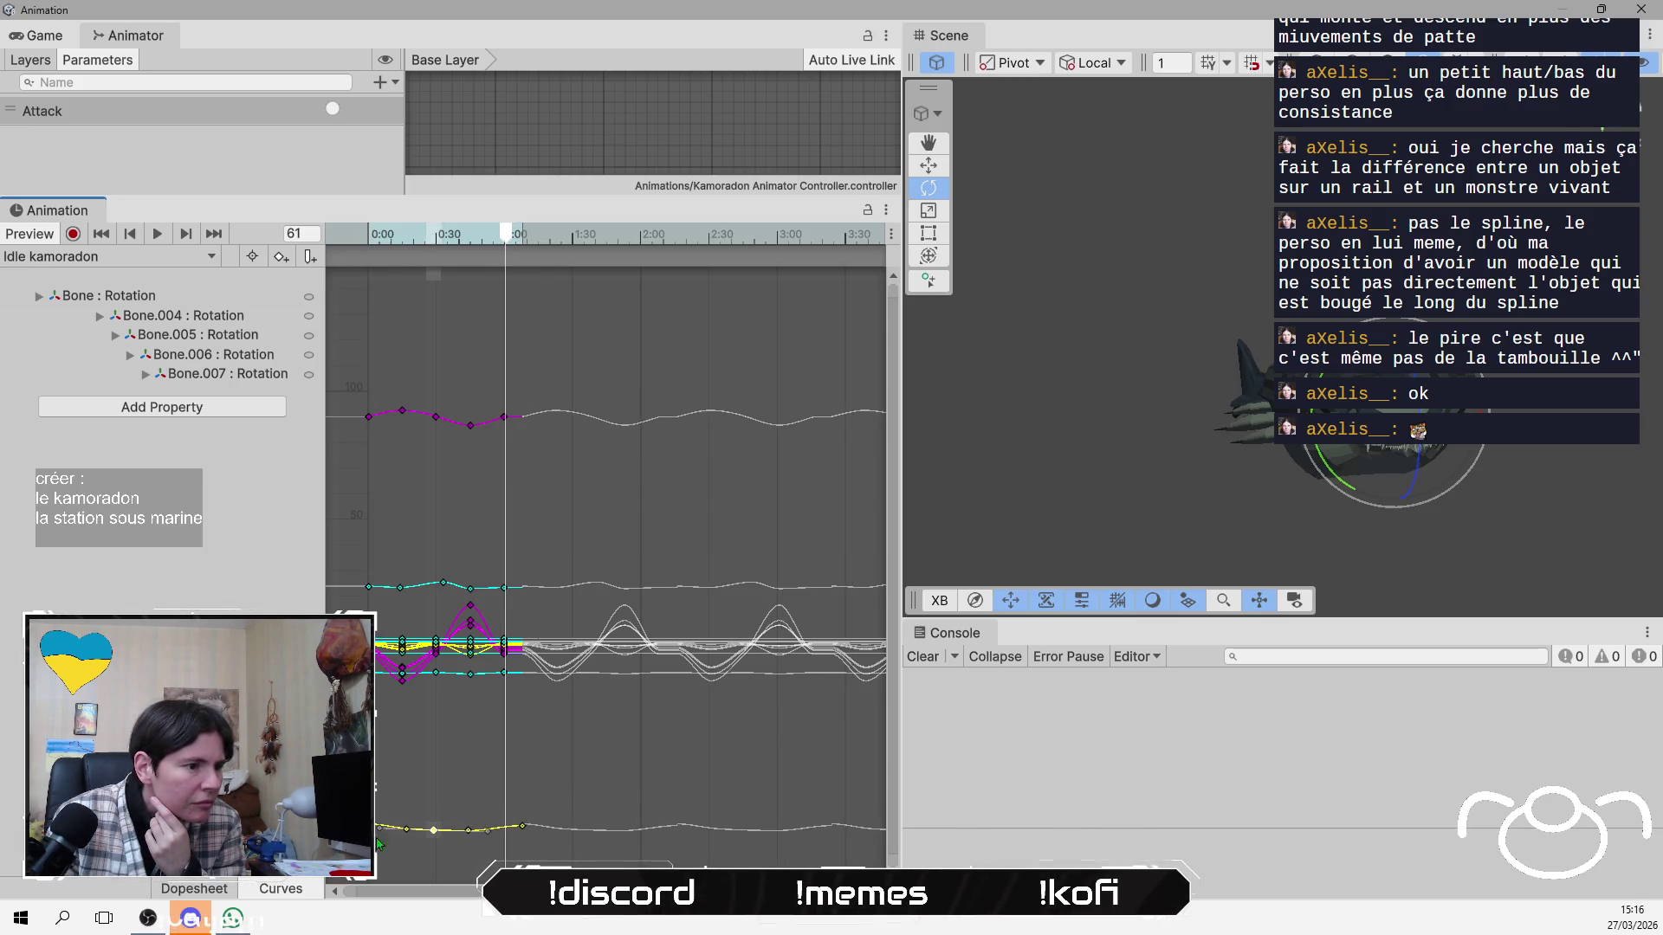
pyautogui.moveTo(511, 236); pyautogui.dragTo(321, 242)
pyautogui.moveTo(1065, 515); pyautogui.dragTo(1084, 507)
# Raise the magenta keys at 0:15 to 101.6 and 1:00 to 99.4, and nudge cyan 0:31 to 24.1.
pyautogui.moveTo(402, 412); pyautogui.dragTo(403, 392)
pyautogui.moveTo(472, 433)
pyautogui.mouseDown()
pyautogui.moveTo(469, 449)
pyautogui.moveTo(511, 396)
pyautogui.moveTo(498, 389)
pyautogui.moveTo(516, 464)
pyautogui.moveTo(494, 425)
pyautogui.moveTo(523, 421)
pyautogui.mouseUp()
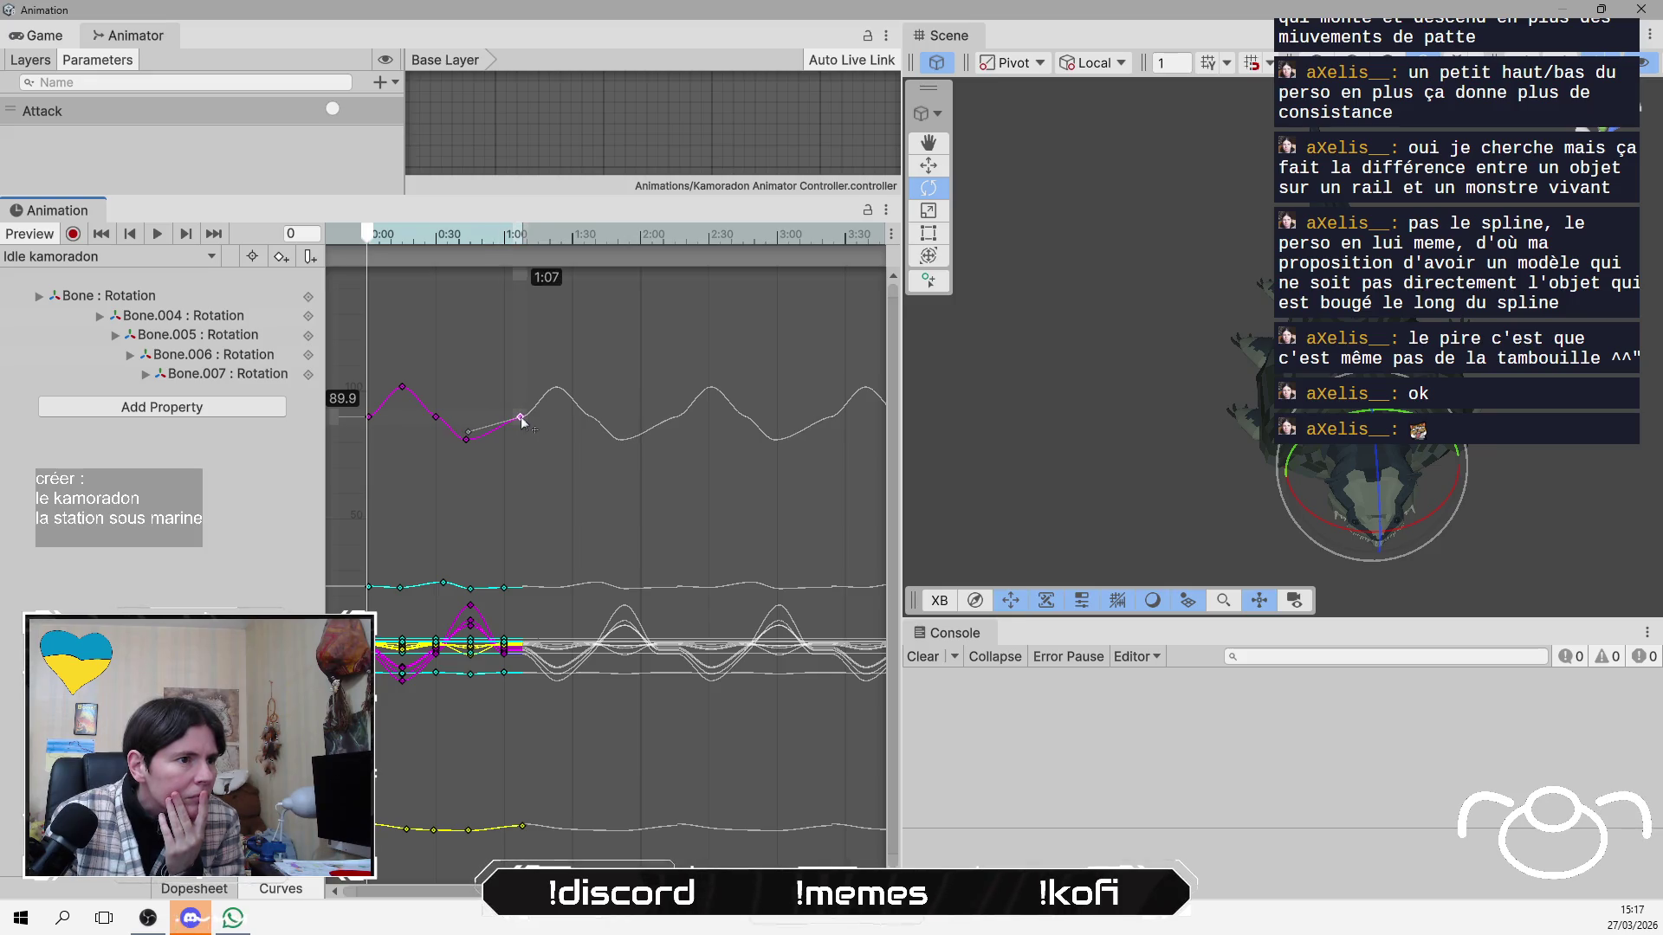
pyautogui.moveTo(377, 243)
pyautogui.mouseDown()
pyautogui.moveTo(438, 243)
pyautogui.moveTo(364, 243)
pyautogui.moveTo(531, 243)
pyautogui.moveTo(371, 251)
pyautogui.mouseUp()
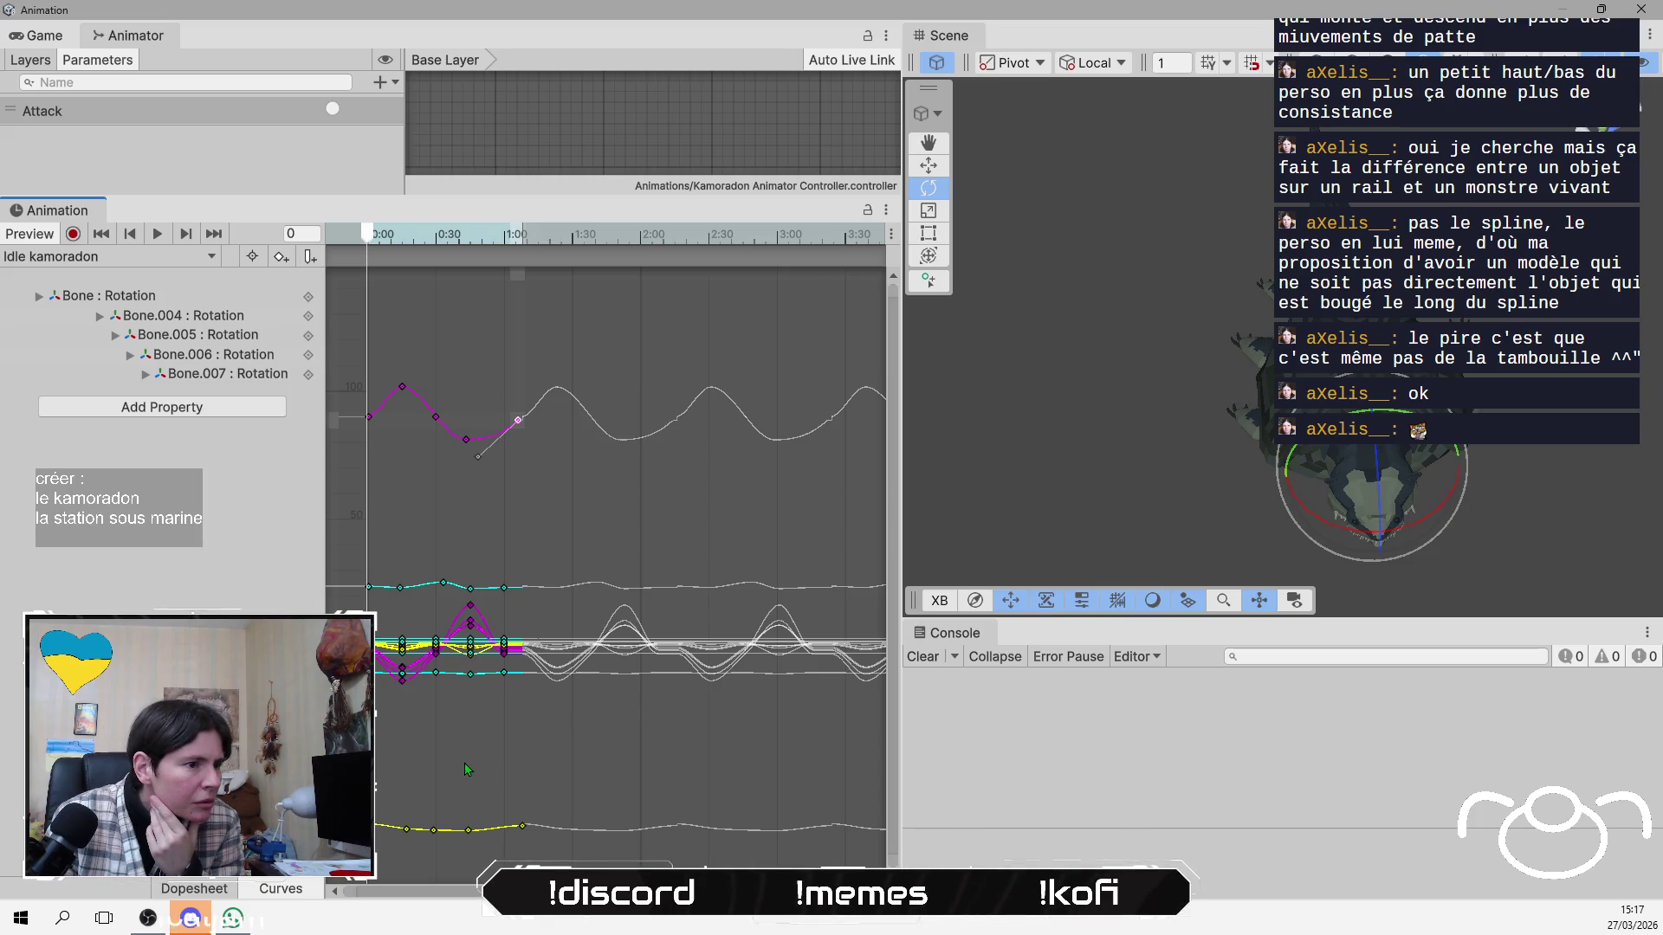
pyautogui.moveTo(444, 591); pyautogui.dragTo(439, 591)
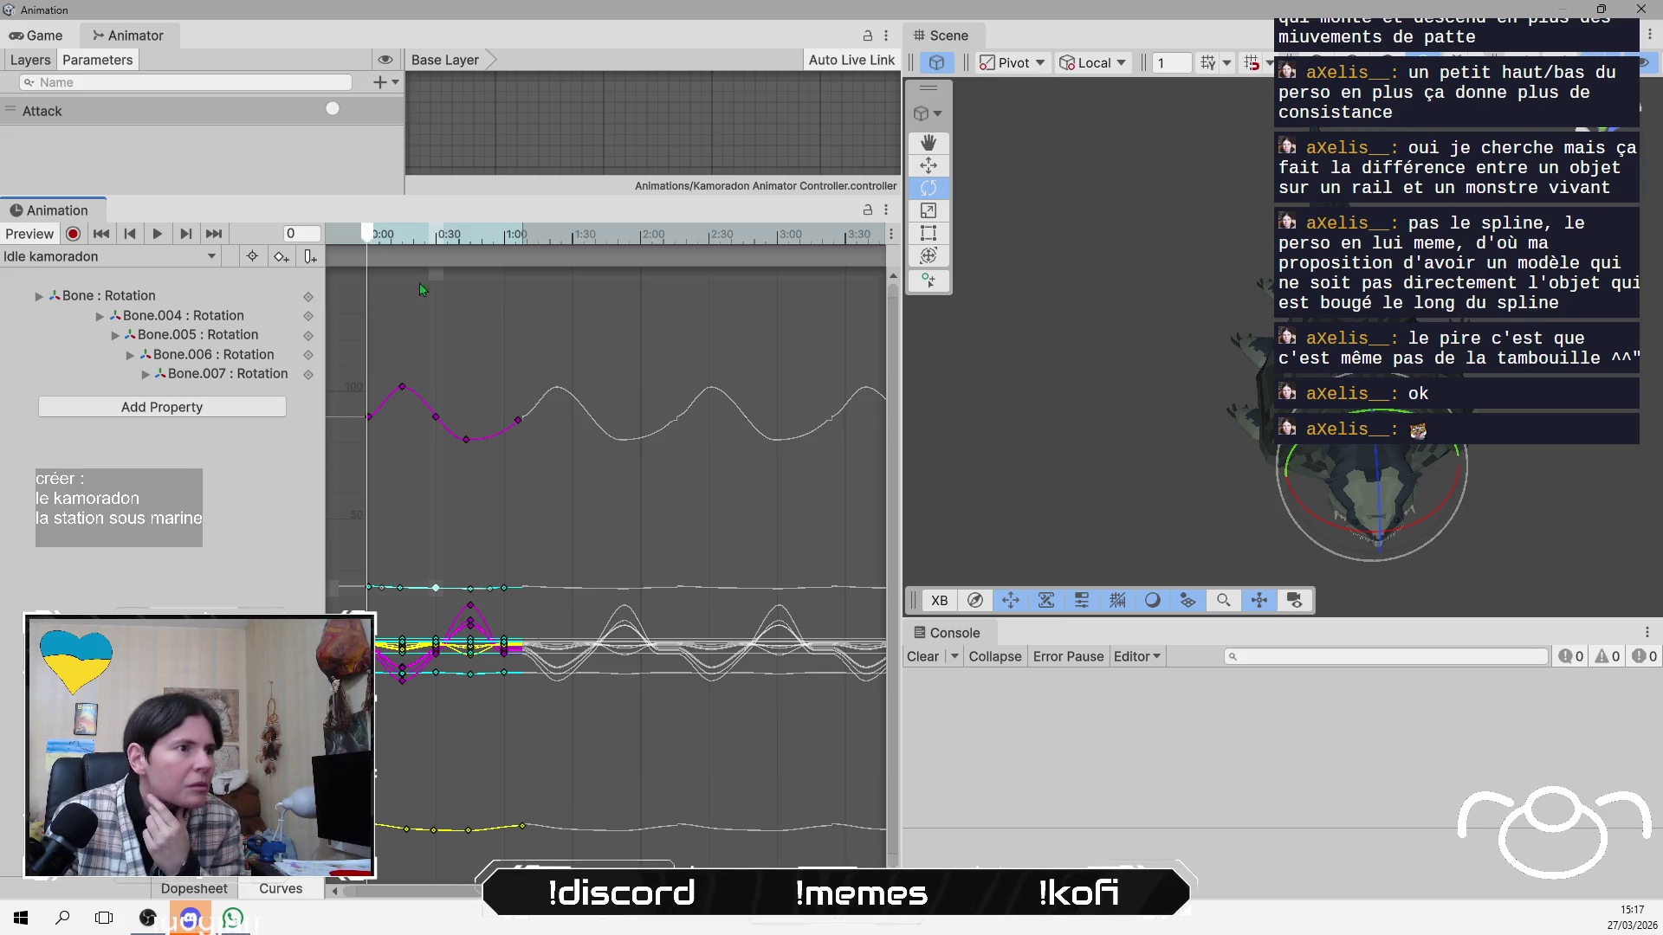
pyautogui.click(158, 235)
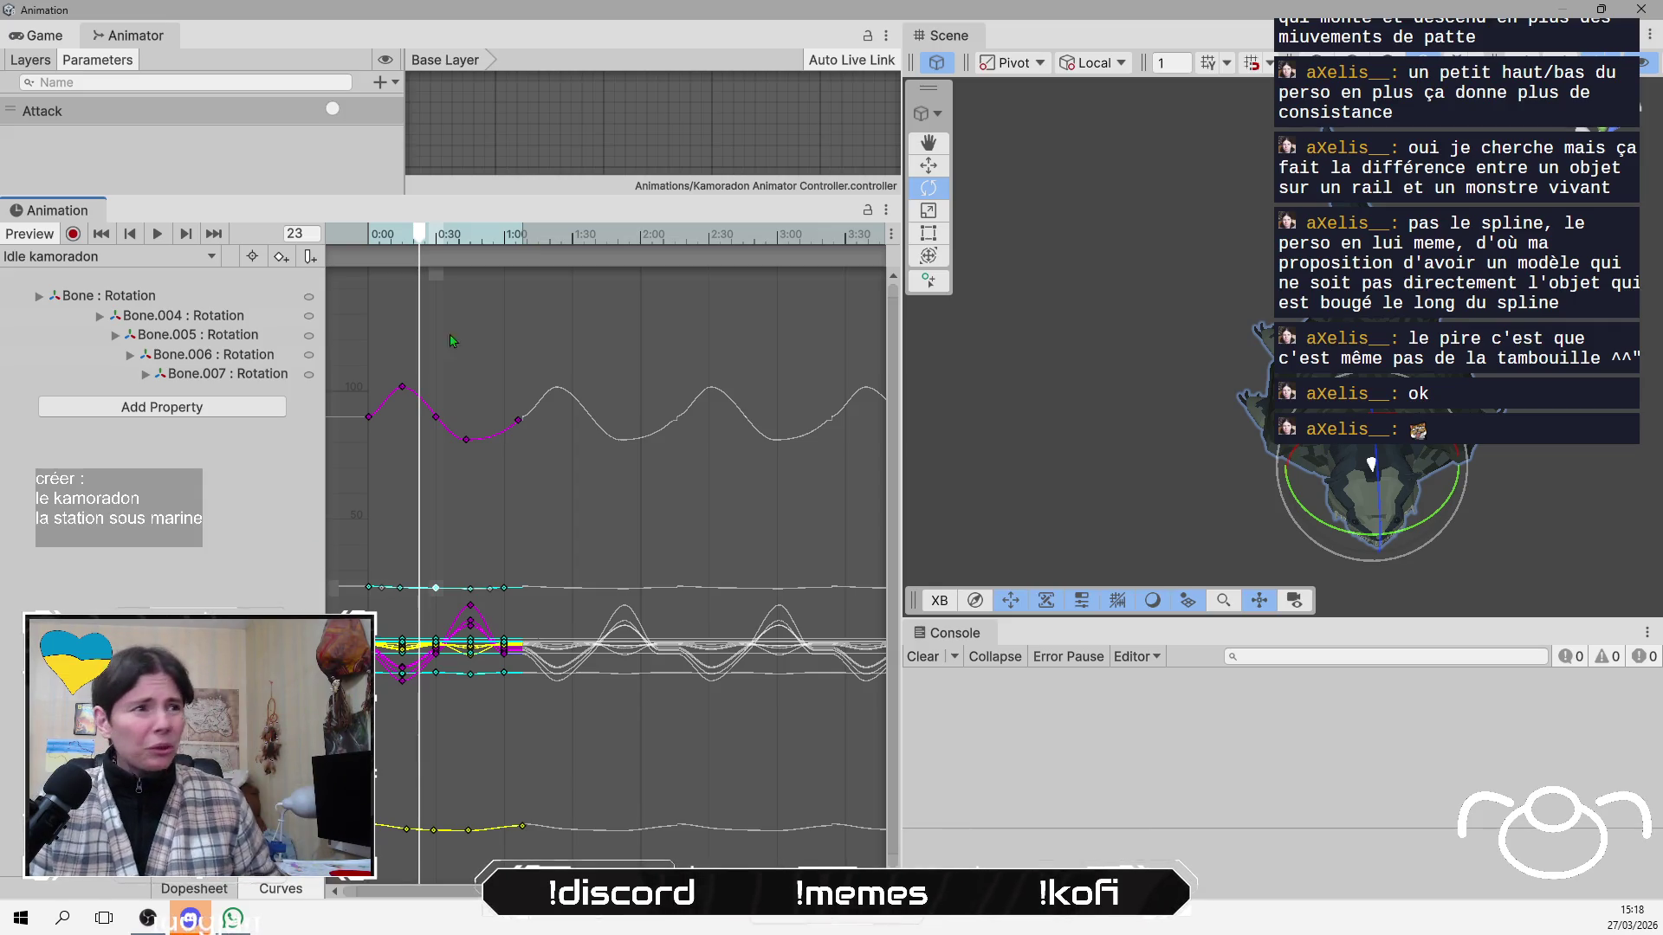
pyautogui.moveTo(420, 253)
pyautogui.mouseDown()
pyautogui.moveTo(390, 252)
pyautogui.moveTo(610, 251)
pyautogui.moveTo(371, 252)
pyautogui.mouseUp()
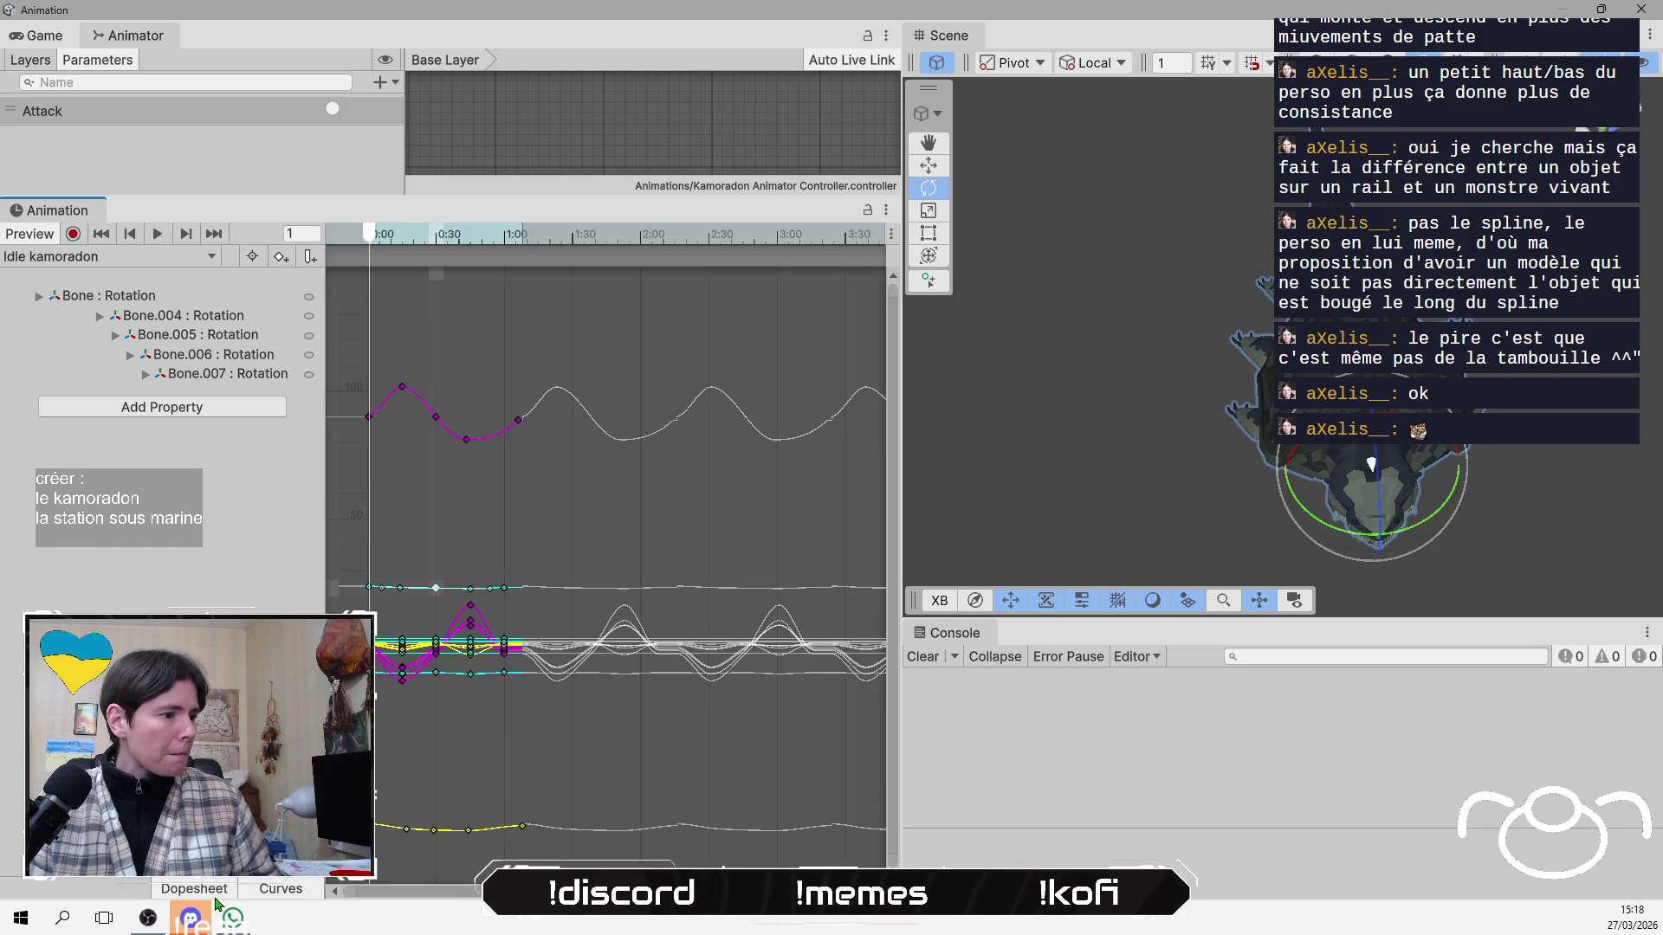
# Switch to the Dopesheet, move the Bone keys from 0:25 to 0:45, and play the clip.
pyautogui.click(214, 895)
pyautogui.scroll(10, 426, 298)
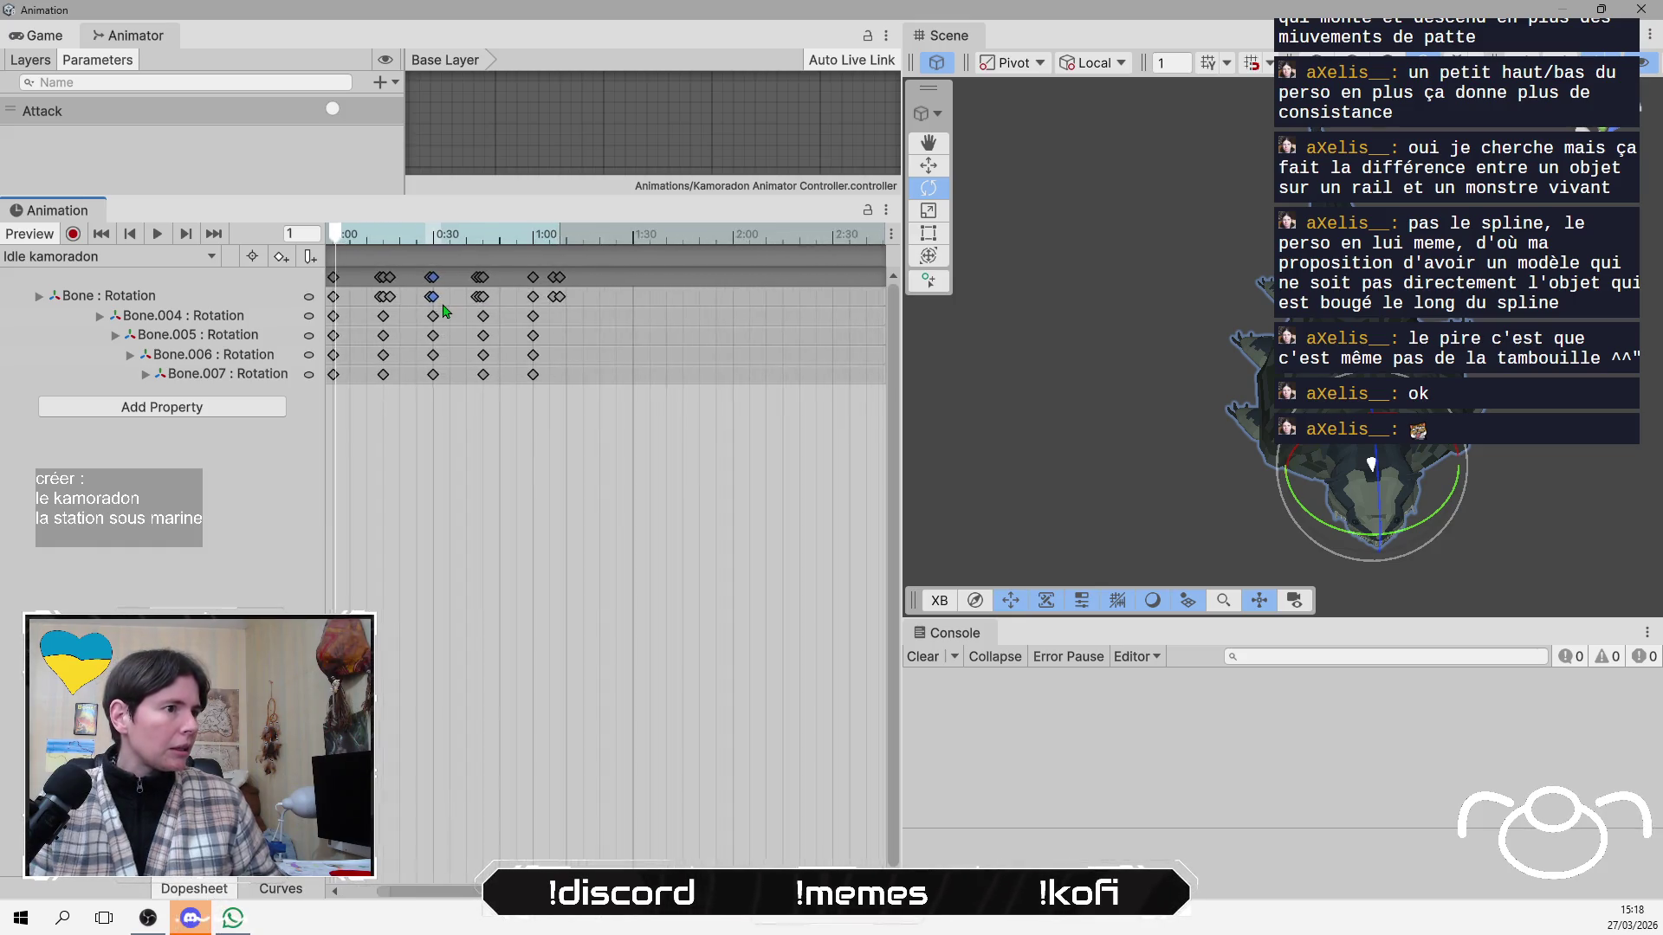
pyautogui.click(427, 297)
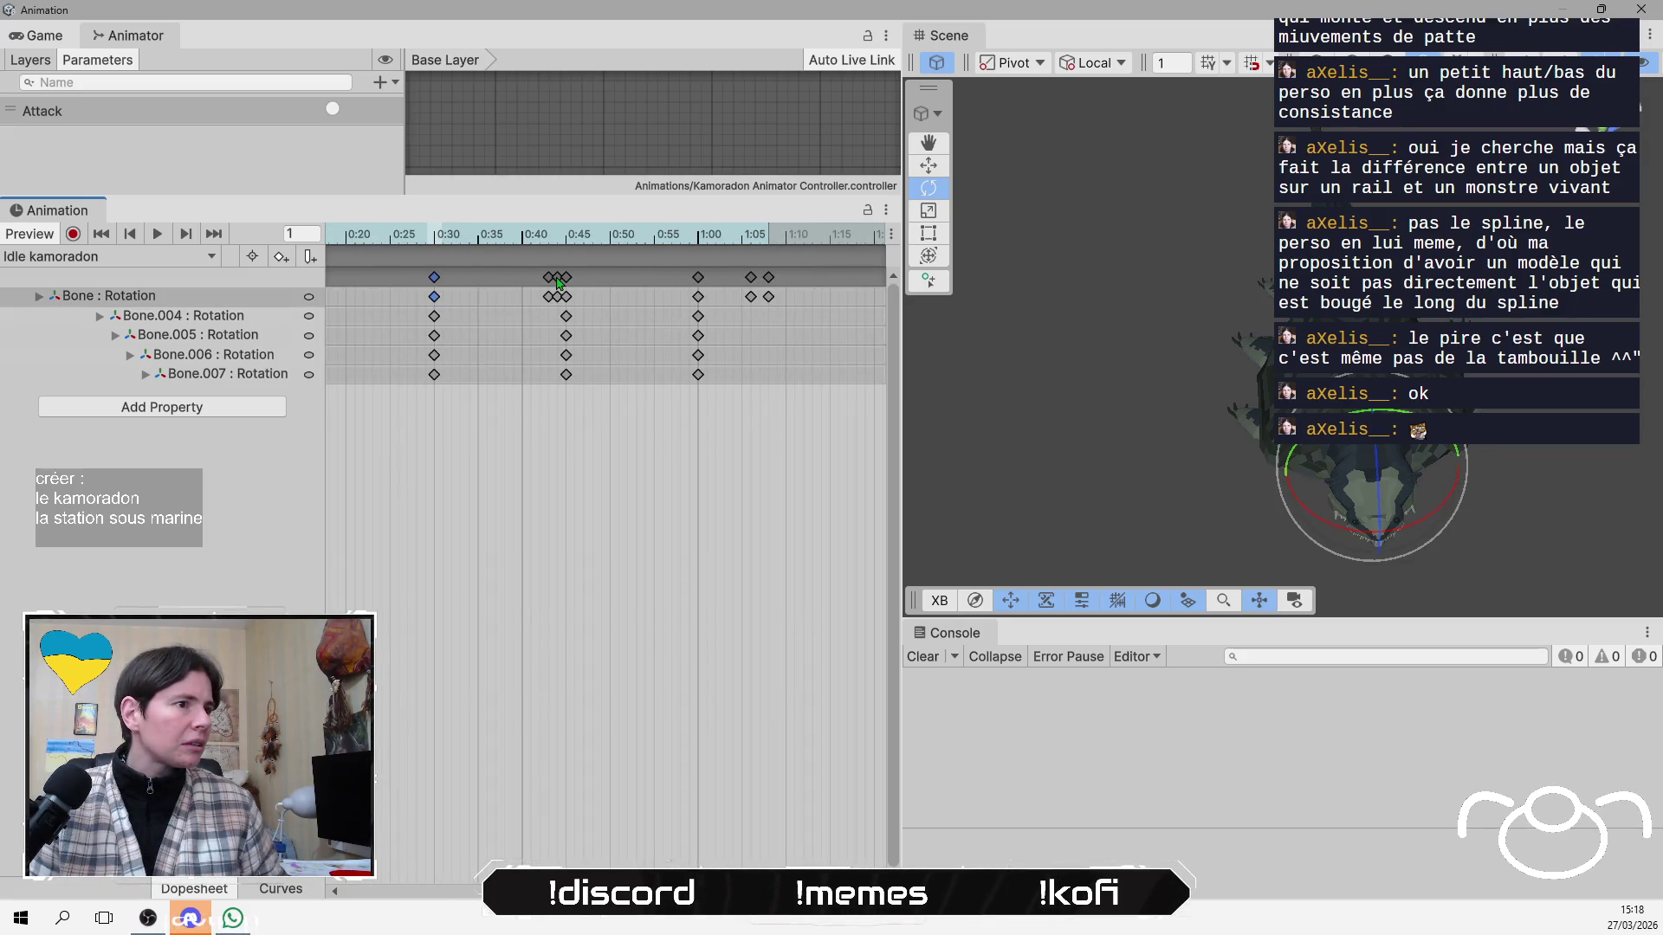
pyautogui.moveTo(569, 283); pyautogui.dragTo(566, 285)
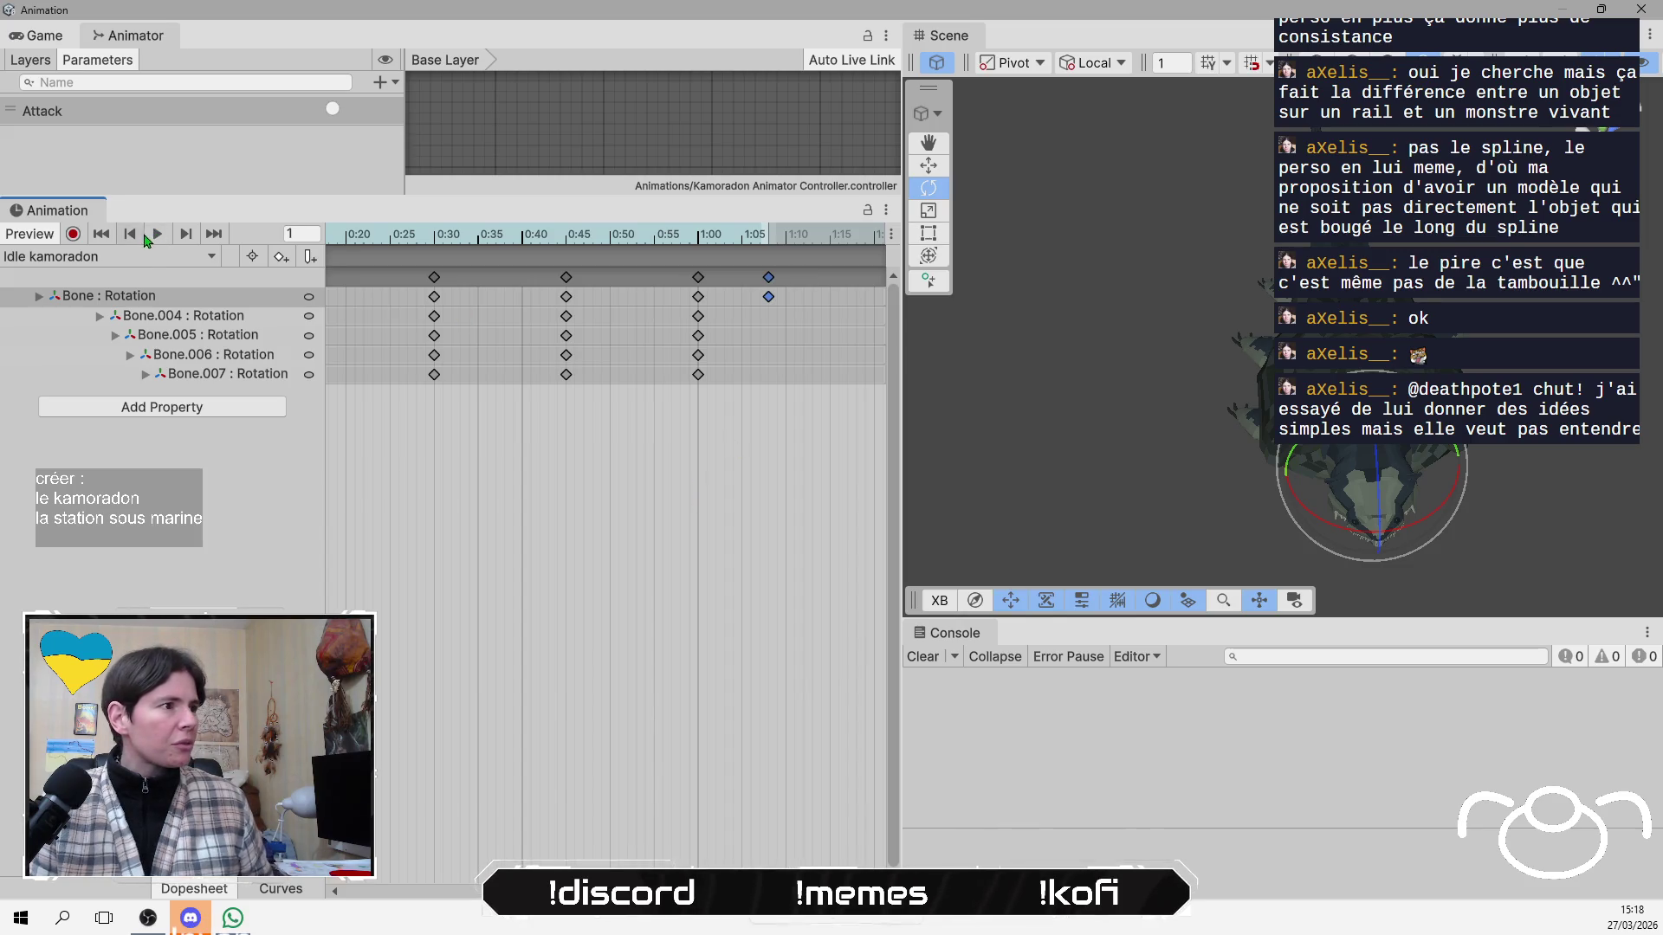
pyautogui.click(158, 240)
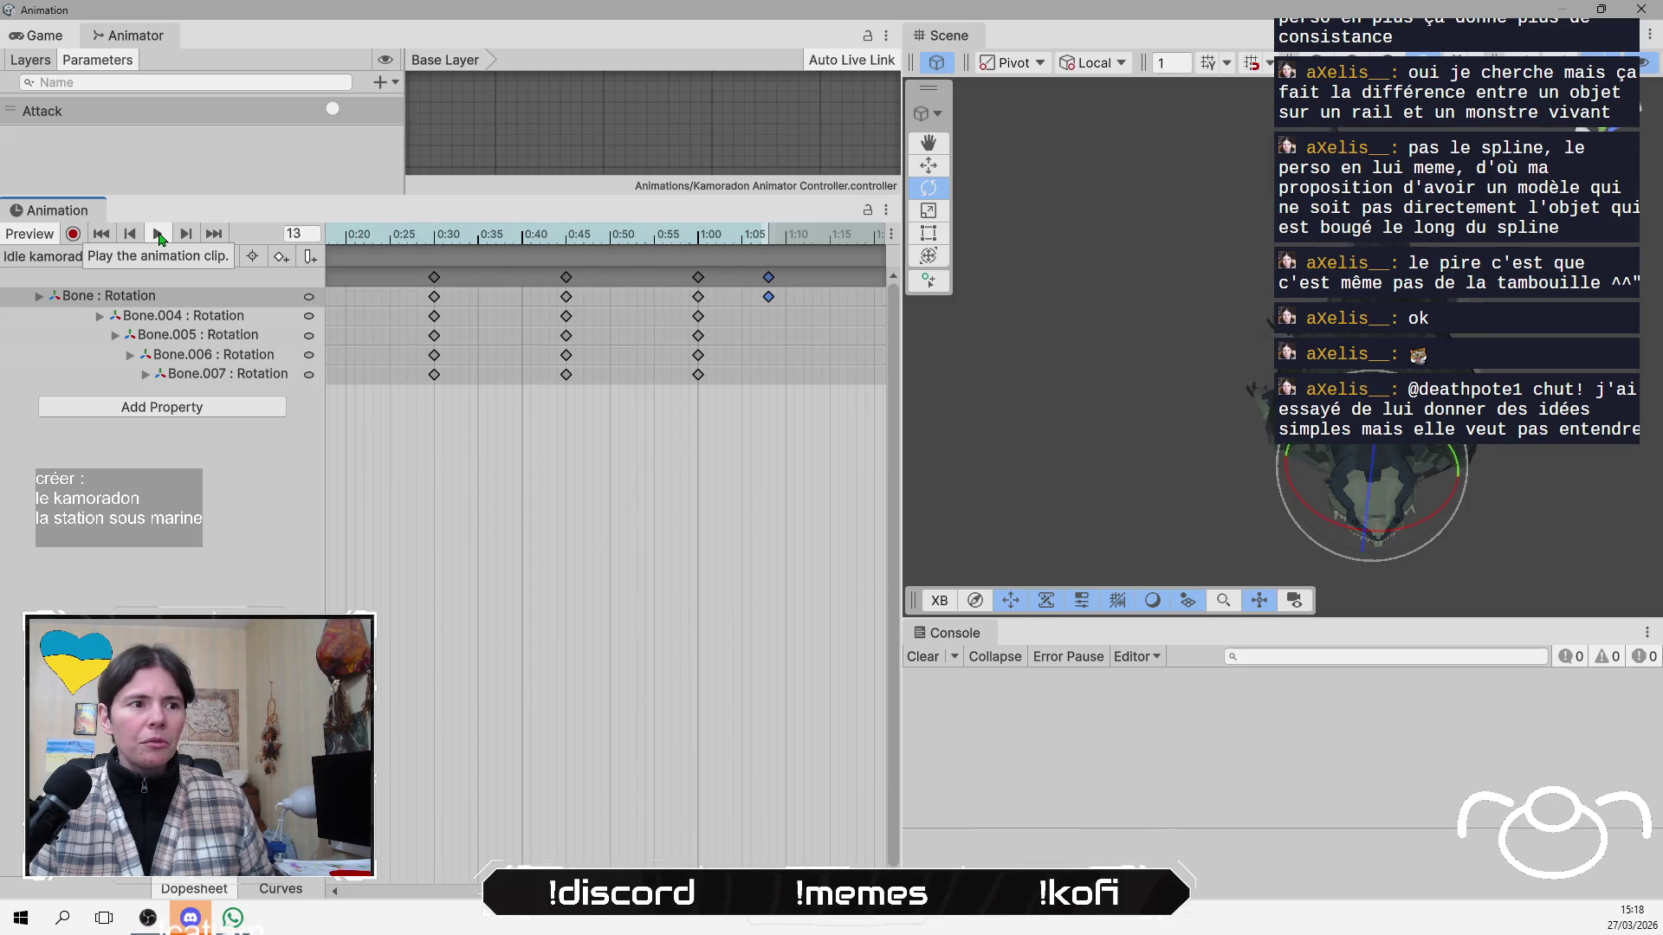
# Move the Bone key from 1:05 onto 1:00 and preview the pose at frame 40.
pyautogui.click(697, 297)
pyautogui.moveTo(767, 286); pyautogui.dragTo(700, 292)
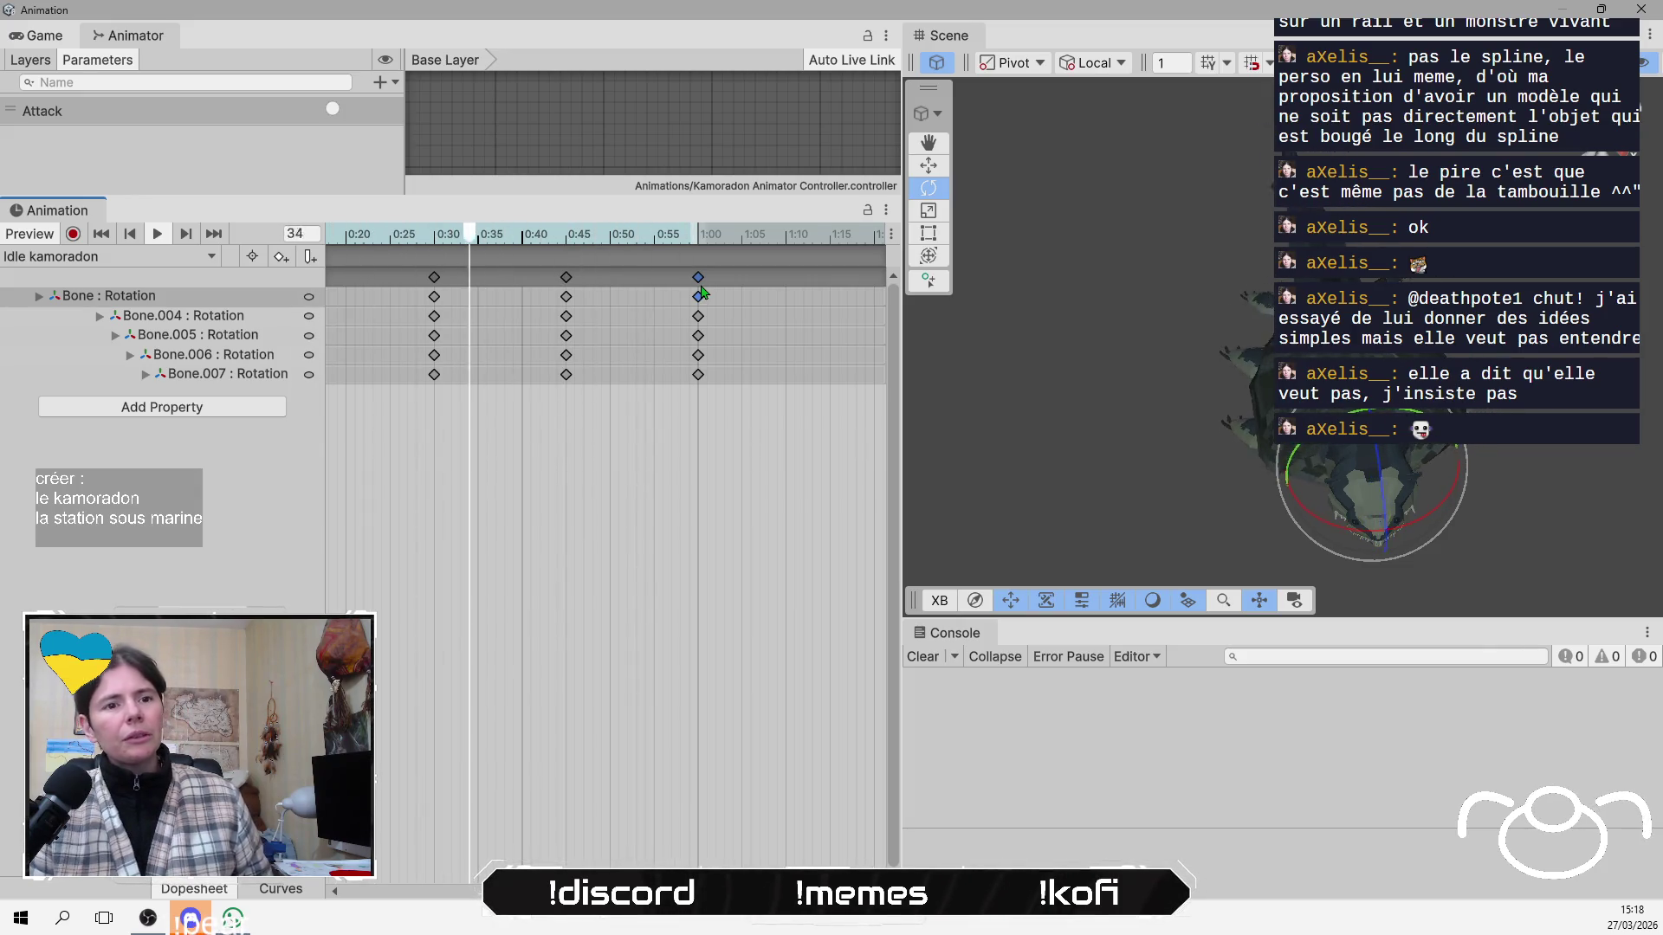
pyautogui.moveTo(1079, 456); pyautogui.dragTo(1217, 512)
pyautogui.scroll(-5, 654, 253)
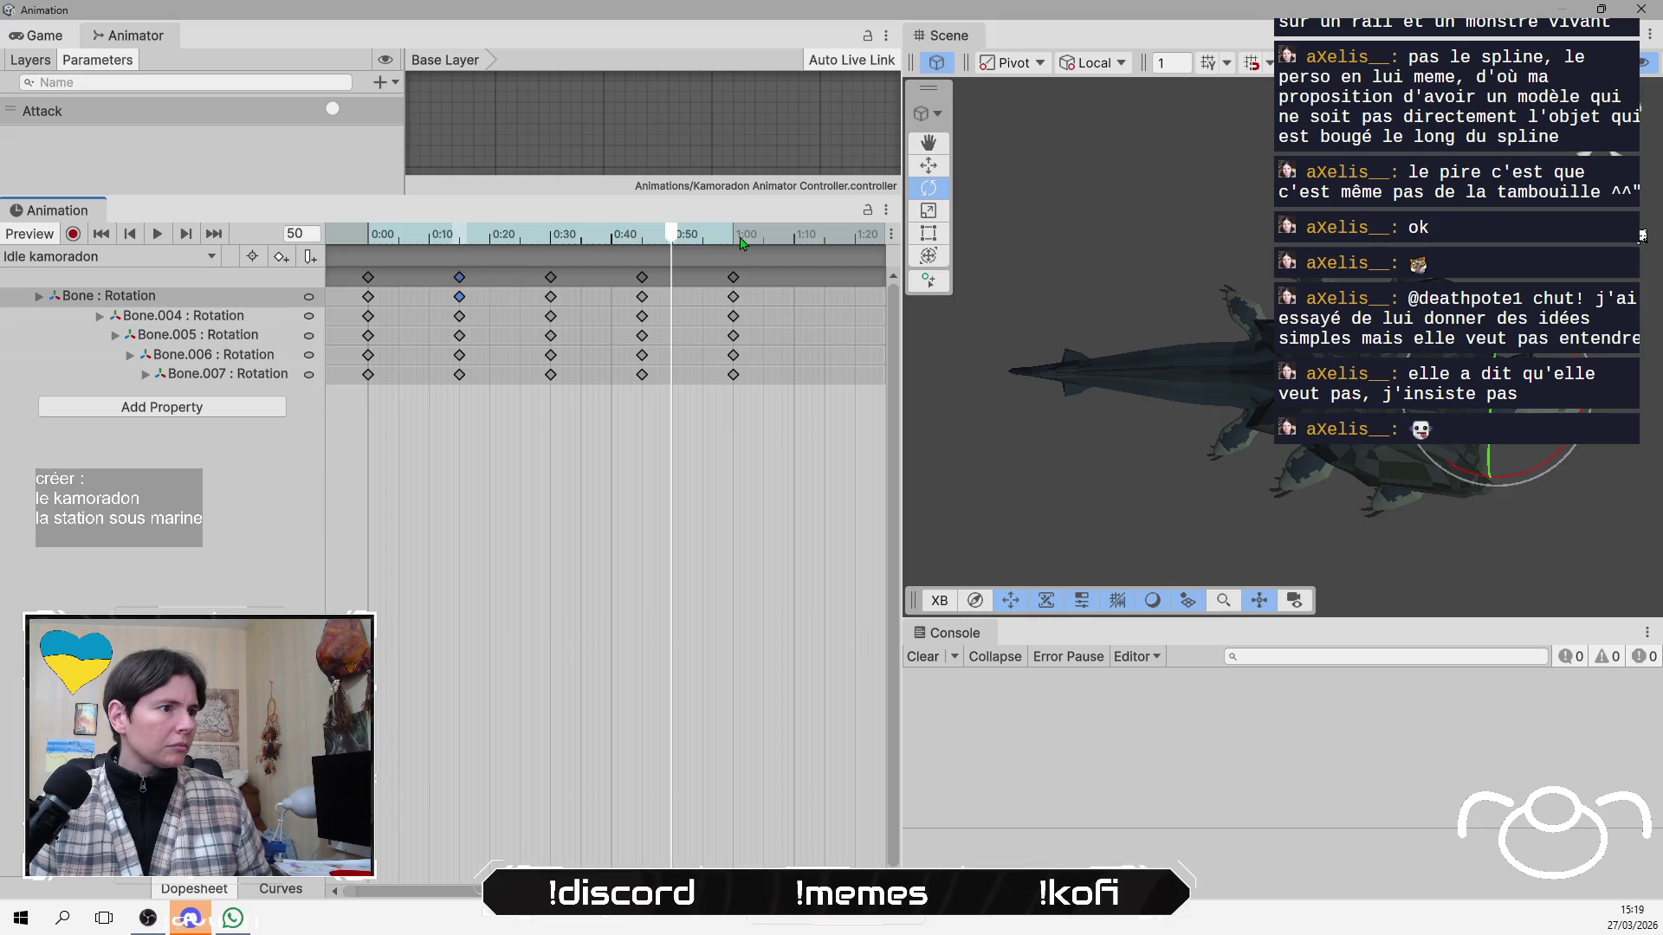
pyautogui.moveTo(680, 239)
pyautogui.mouseDown()
pyautogui.moveTo(618, 262)
pyautogui.moveTo(801, 259)
pyautogui.moveTo(738, 260)
pyautogui.mouseUp()
# Step through the clip's opening frames, orbit the view, and scrub from frame 15 to 45.
pyautogui.hotkey('shift', ',')
pyautogui.press('.')
pyautogui.press('.')
pyautogui.press('.')
pyautogui.press(',')
pyautogui.hotkey('shift', ',')
pyautogui.moveTo(1115, 318)
pyautogui.mouseDown()
pyautogui.moveTo(1204, 391)
pyautogui.moveTo(1208, 436)
pyautogui.moveTo(1170, 414)
pyautogui.mouseUp()
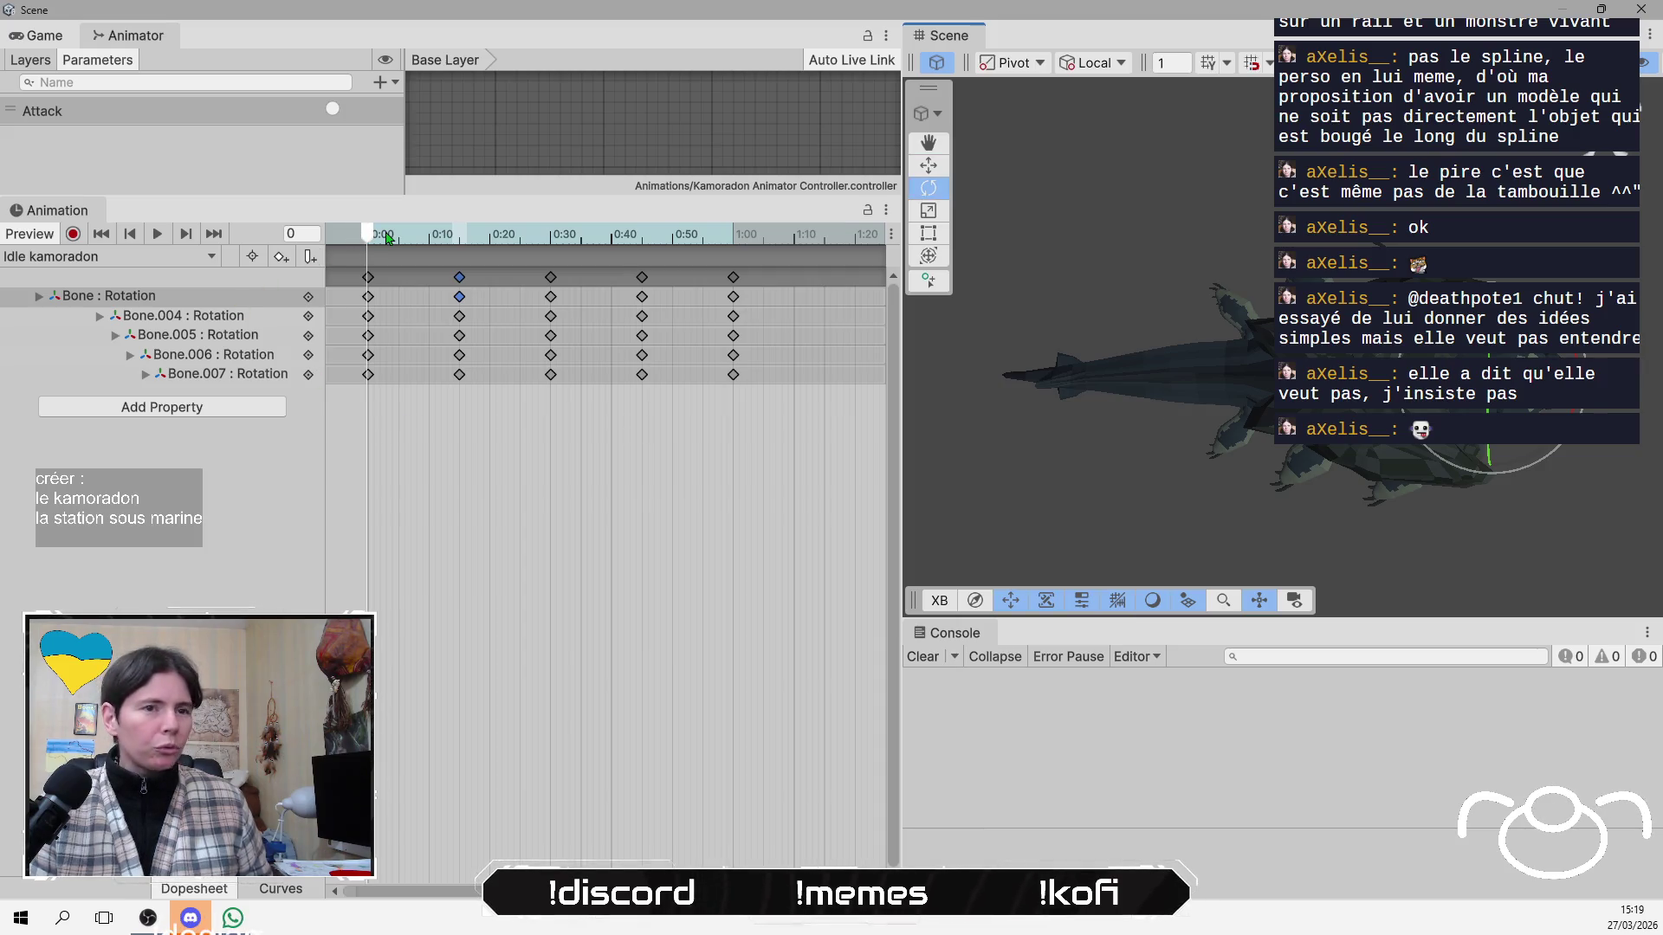
pyautogui.moveTo(361, 237)
pyautogui.mouseDown()
pyautogui.moveTo(788, 235)
pyautogui.moveTo(368, 235)
pyautogui.moveTo(460, 219)
pyautogui.mouseUp()
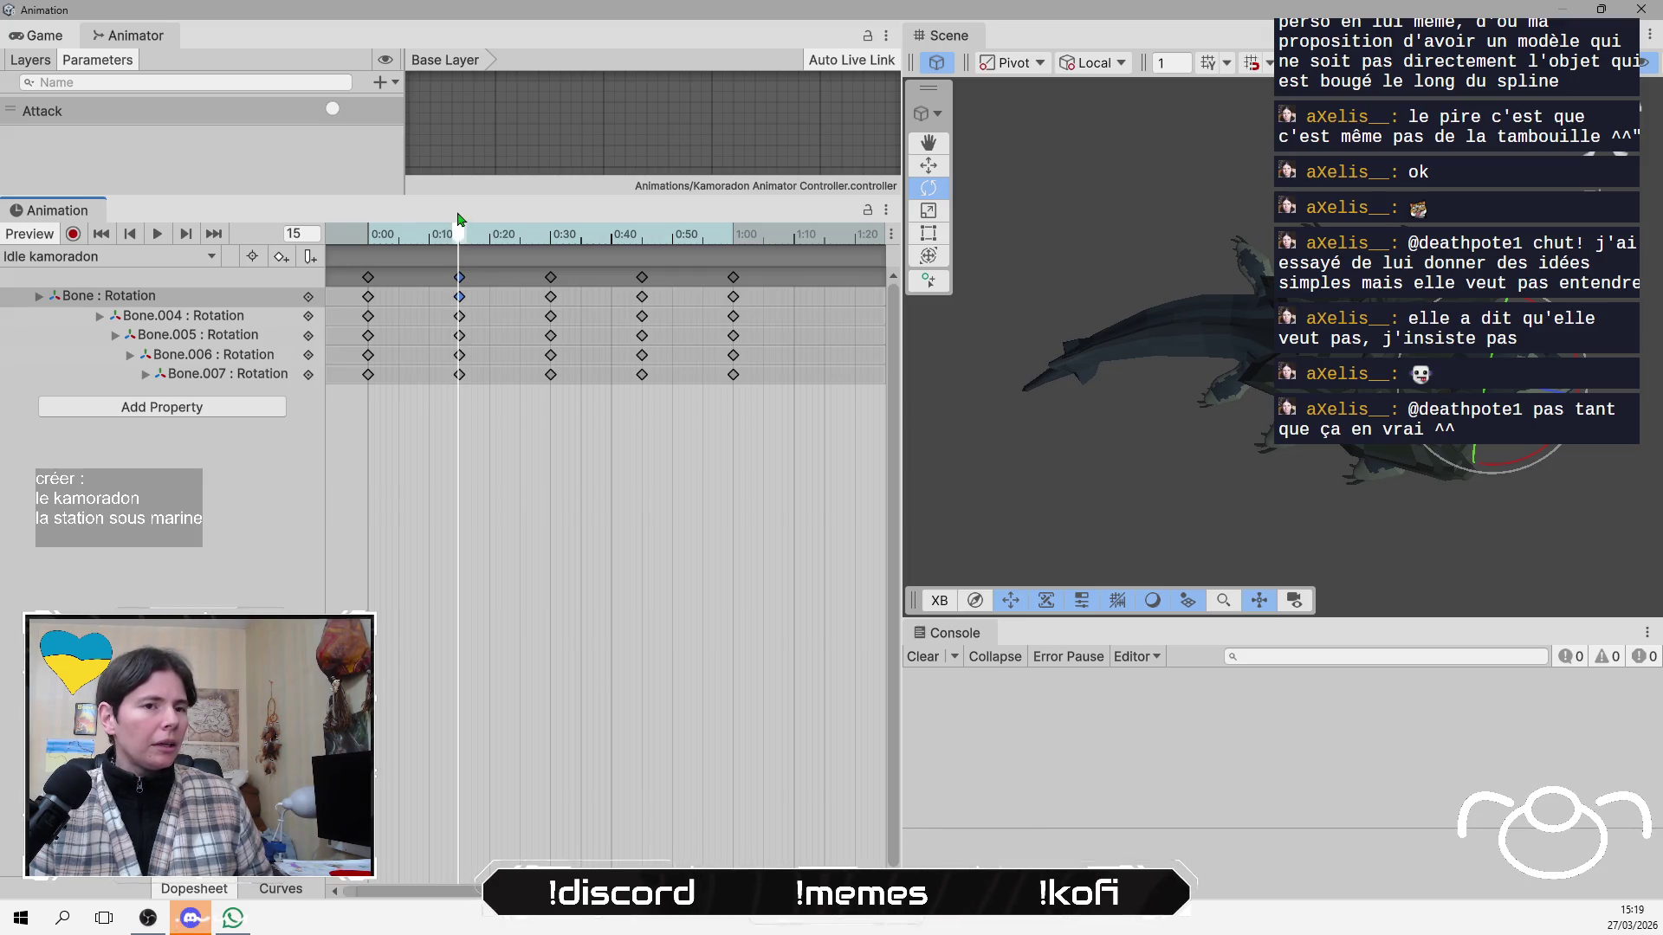
pyautogui.moveTo(462, 221); pyautogui.dragTo(641, 227)
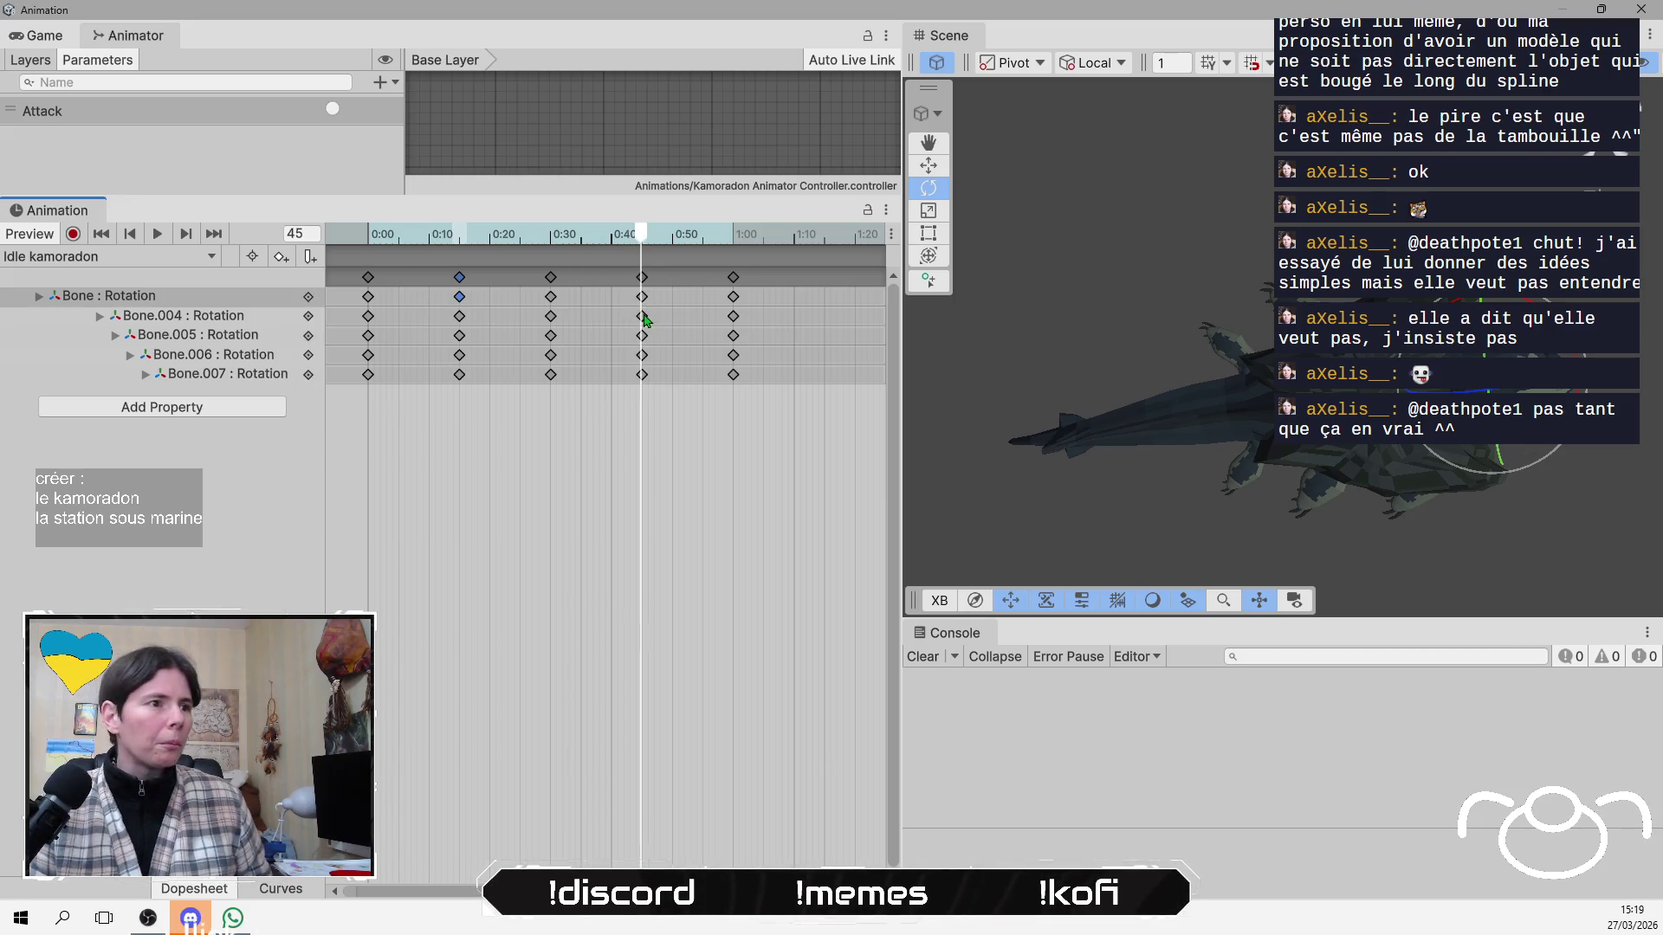
# Record new frame-45 rotations for Bone.004 through Bone.007, then scrub back to frame 20.
pyautogui.click(232, 346)
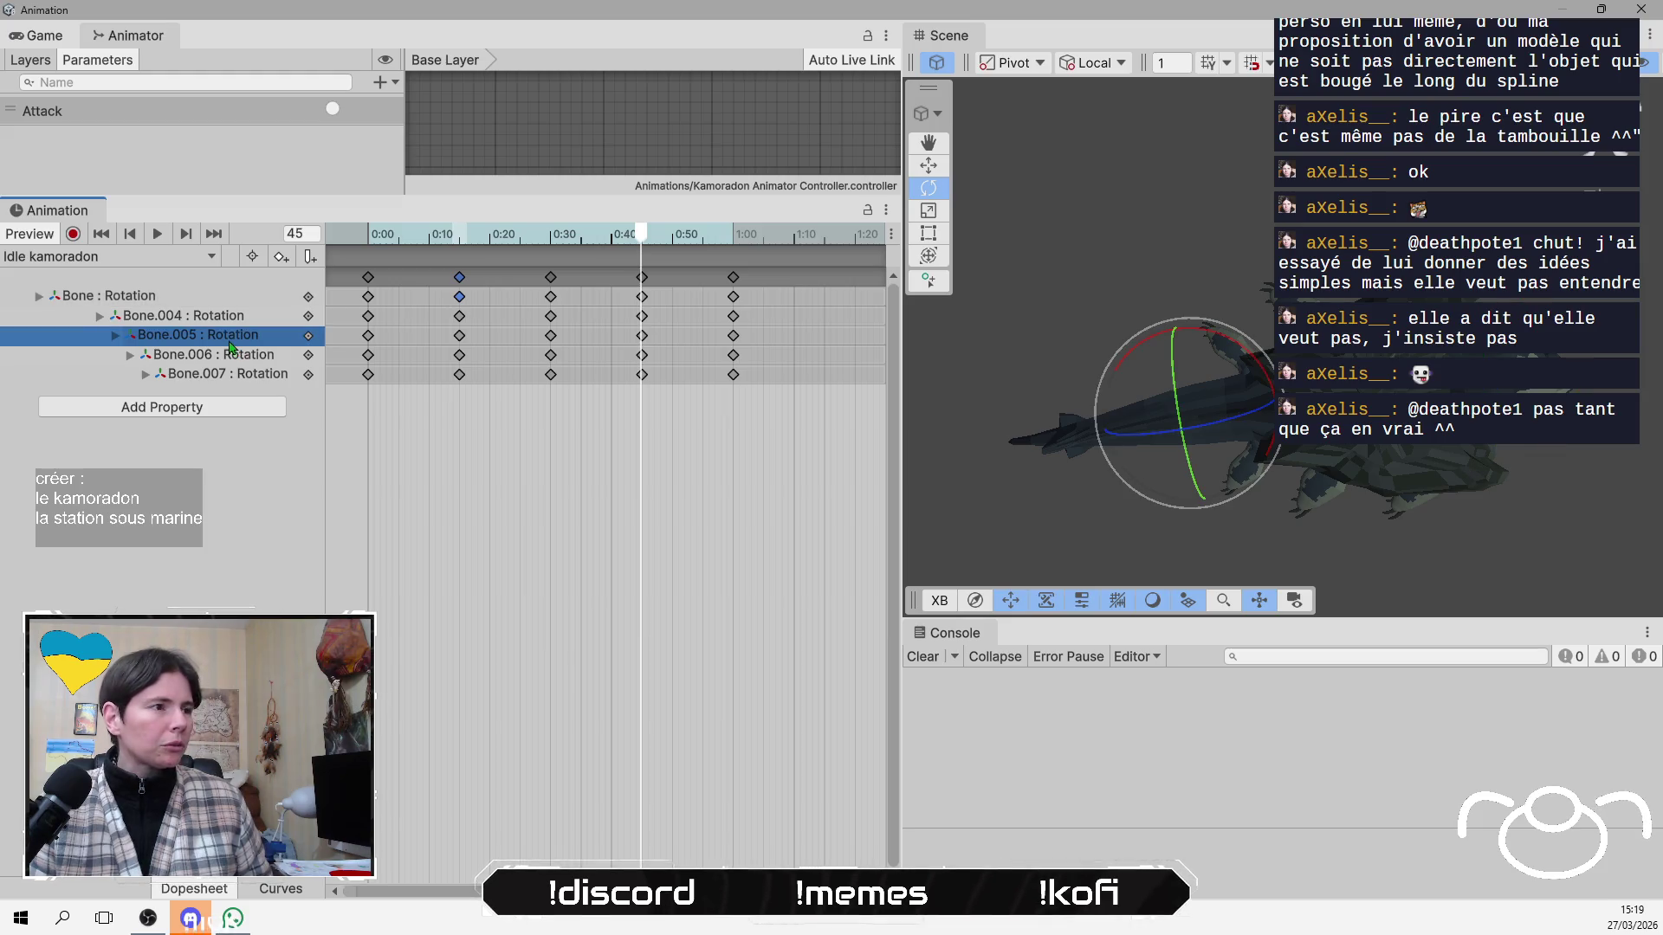
pyautogui.click(246, 317)
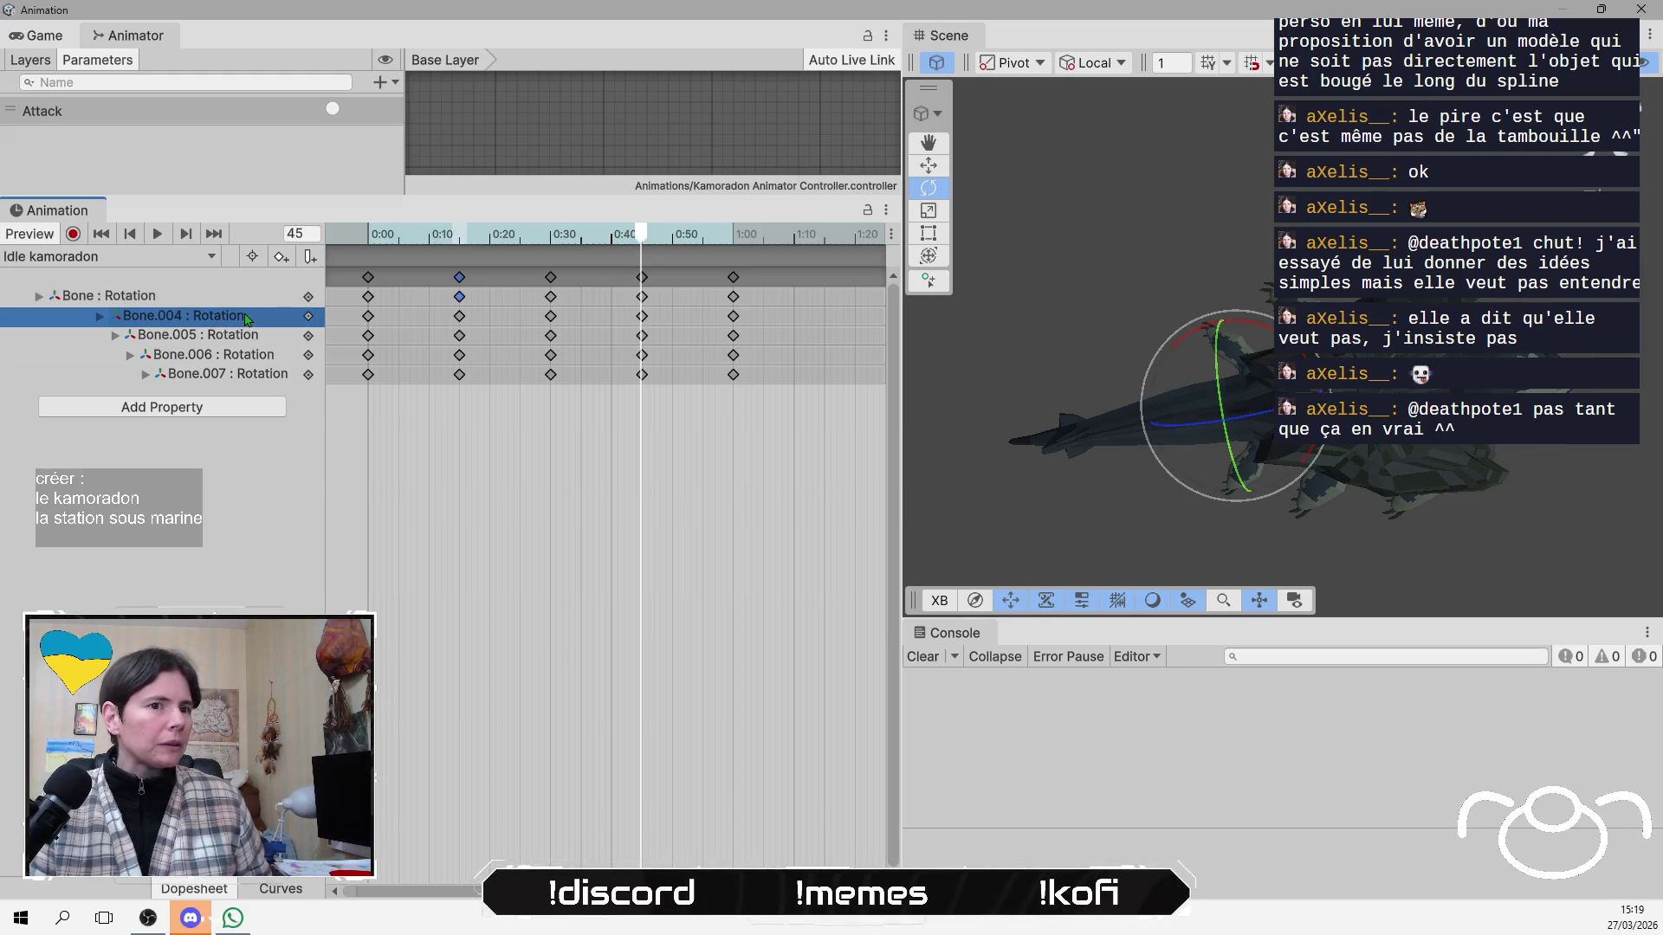
pyautogui.click(74, 234)
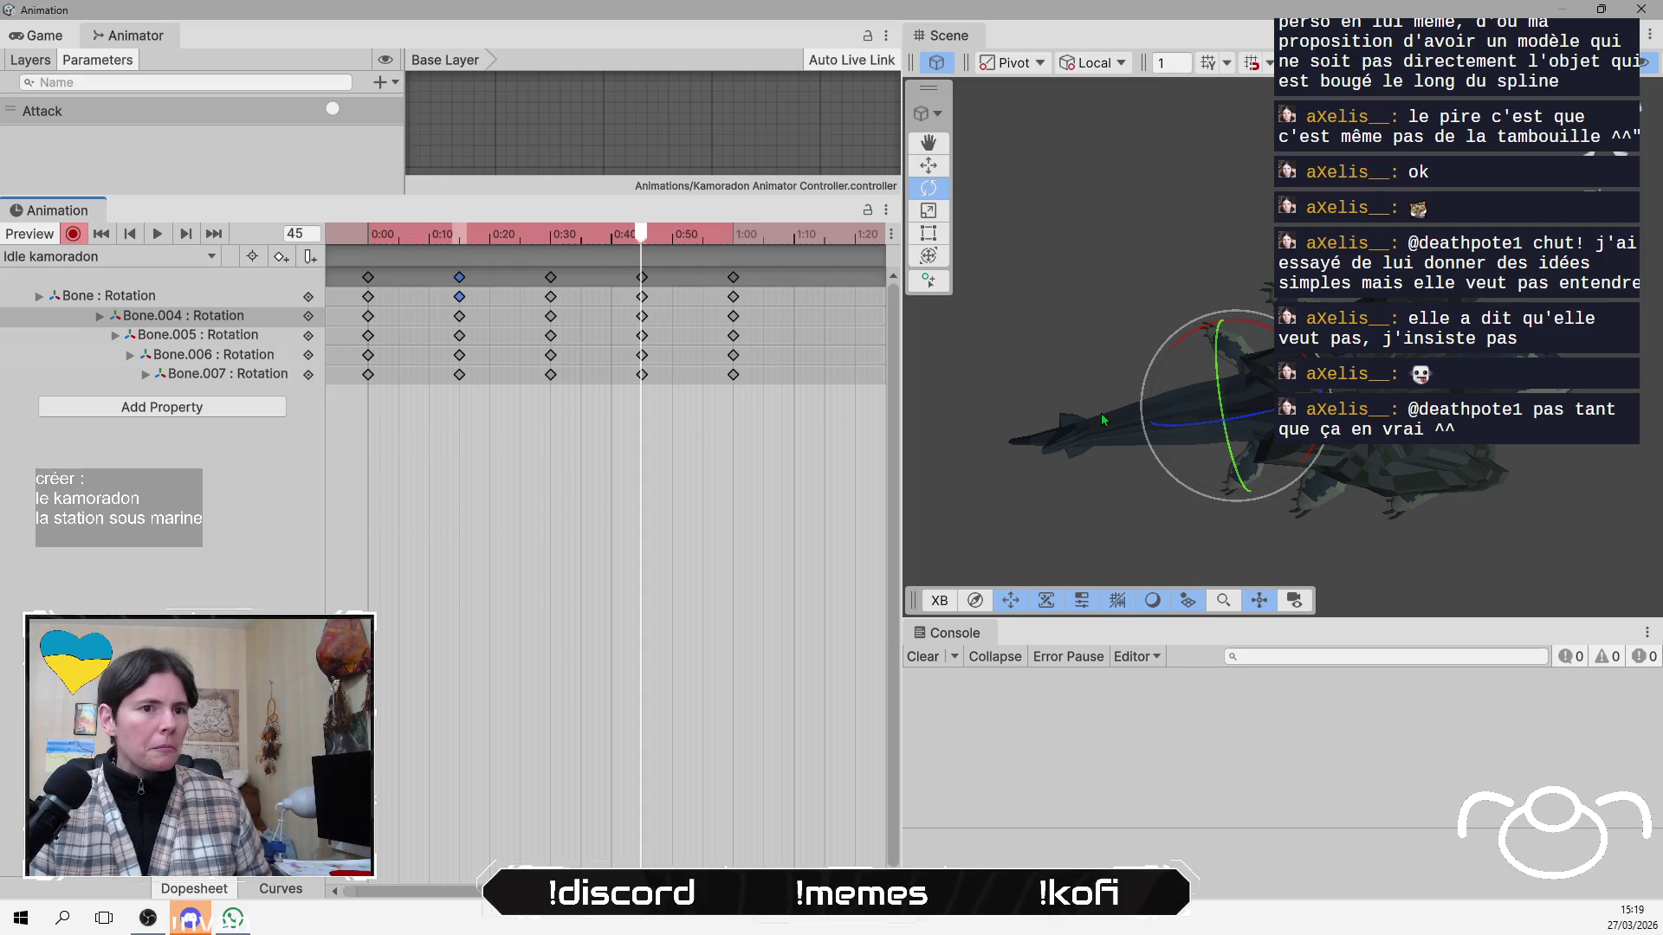
pyautogui.moveTo(1191, 347); pyautogui.dragTo(1206, 322)
pyautogui.click(232, 343)
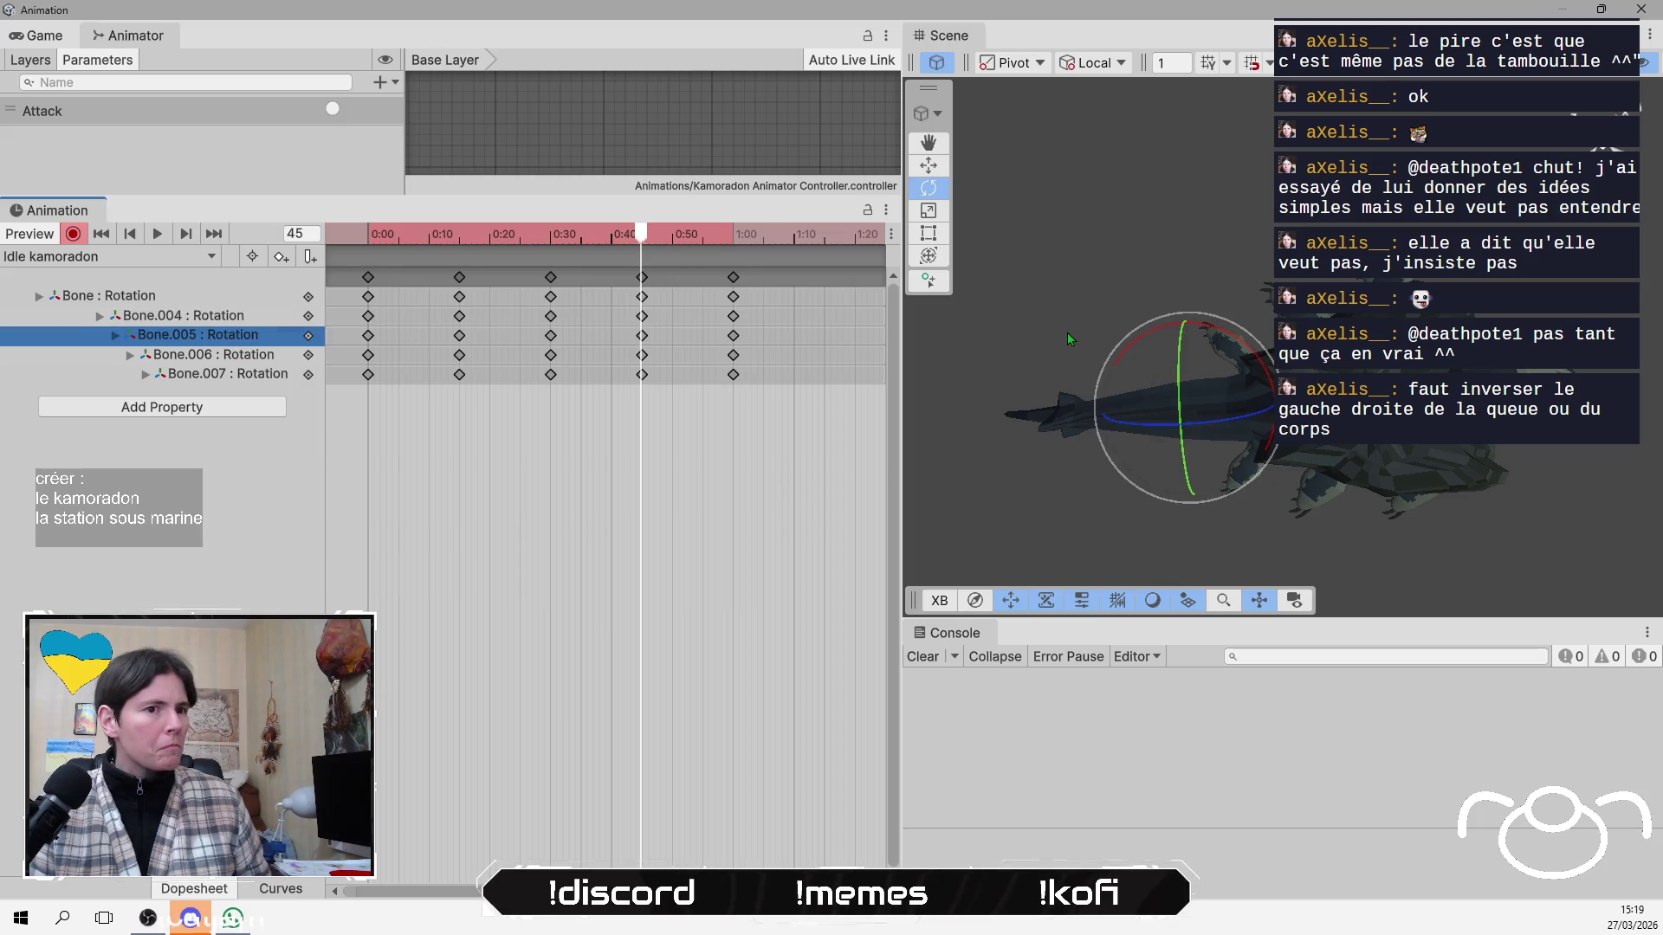
pyautogui.moveTo(1116, 362); pyautogui.dragTo(1120, 346)
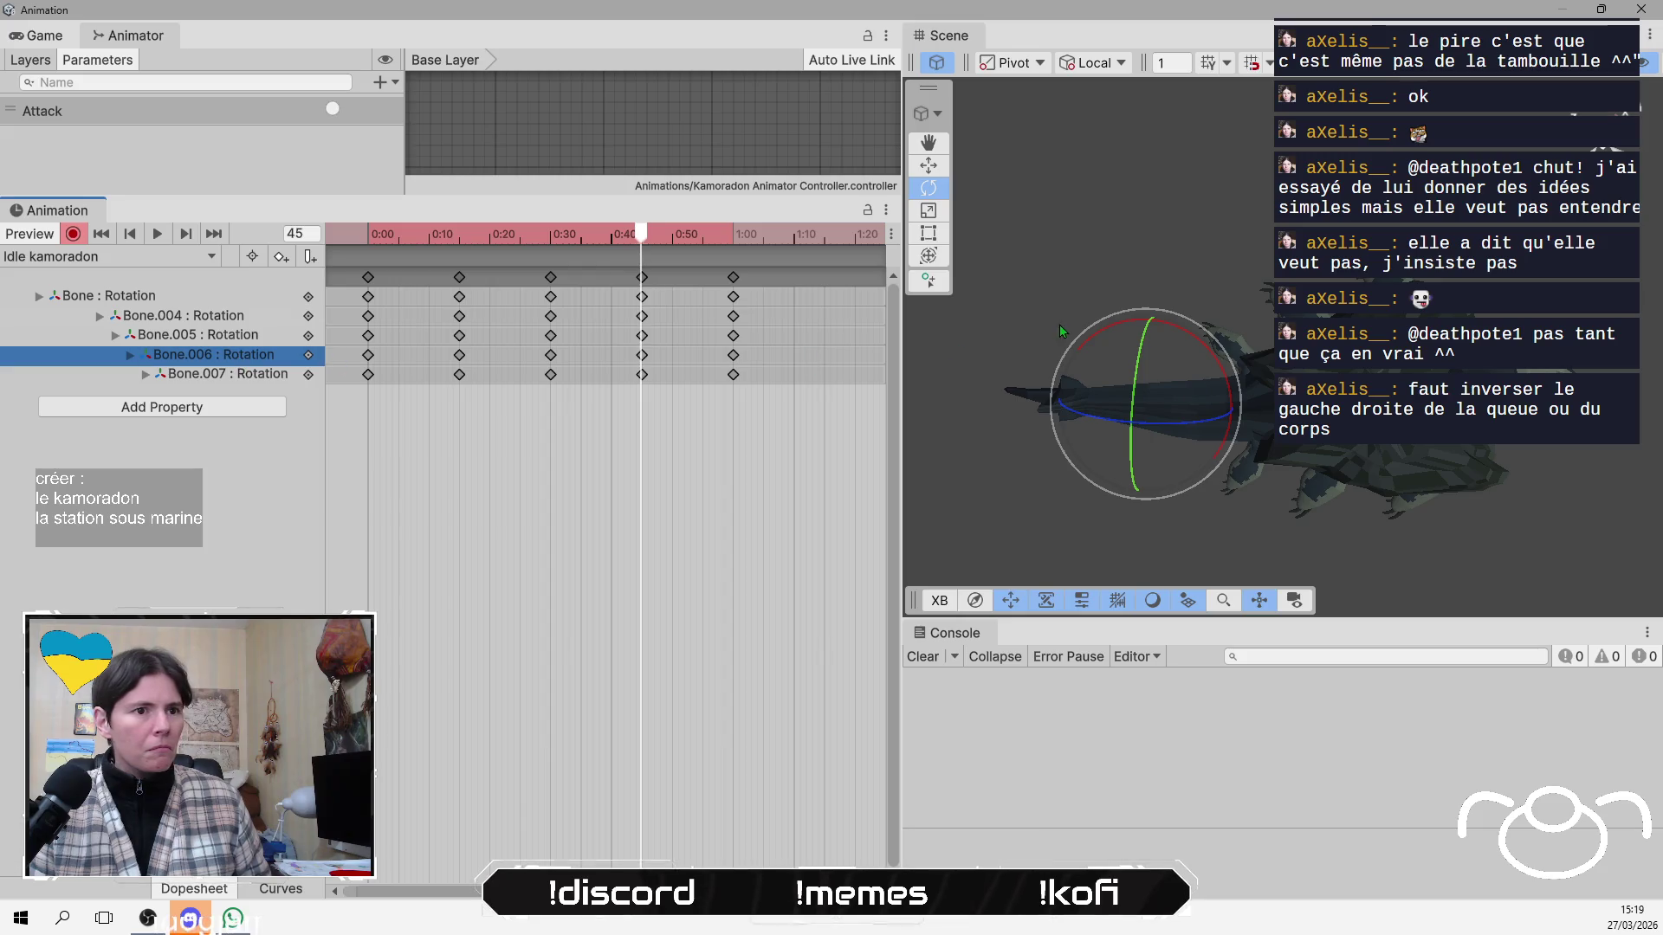
pyautogui.moveTo(1099, 329)
pyautogui.mouseDown()
pyautogui.moveTo(1073, 374)
pyautogui.moveTo(1093, 310)
pyautogui.mouseUp()
pyautogui.click(276, 378)
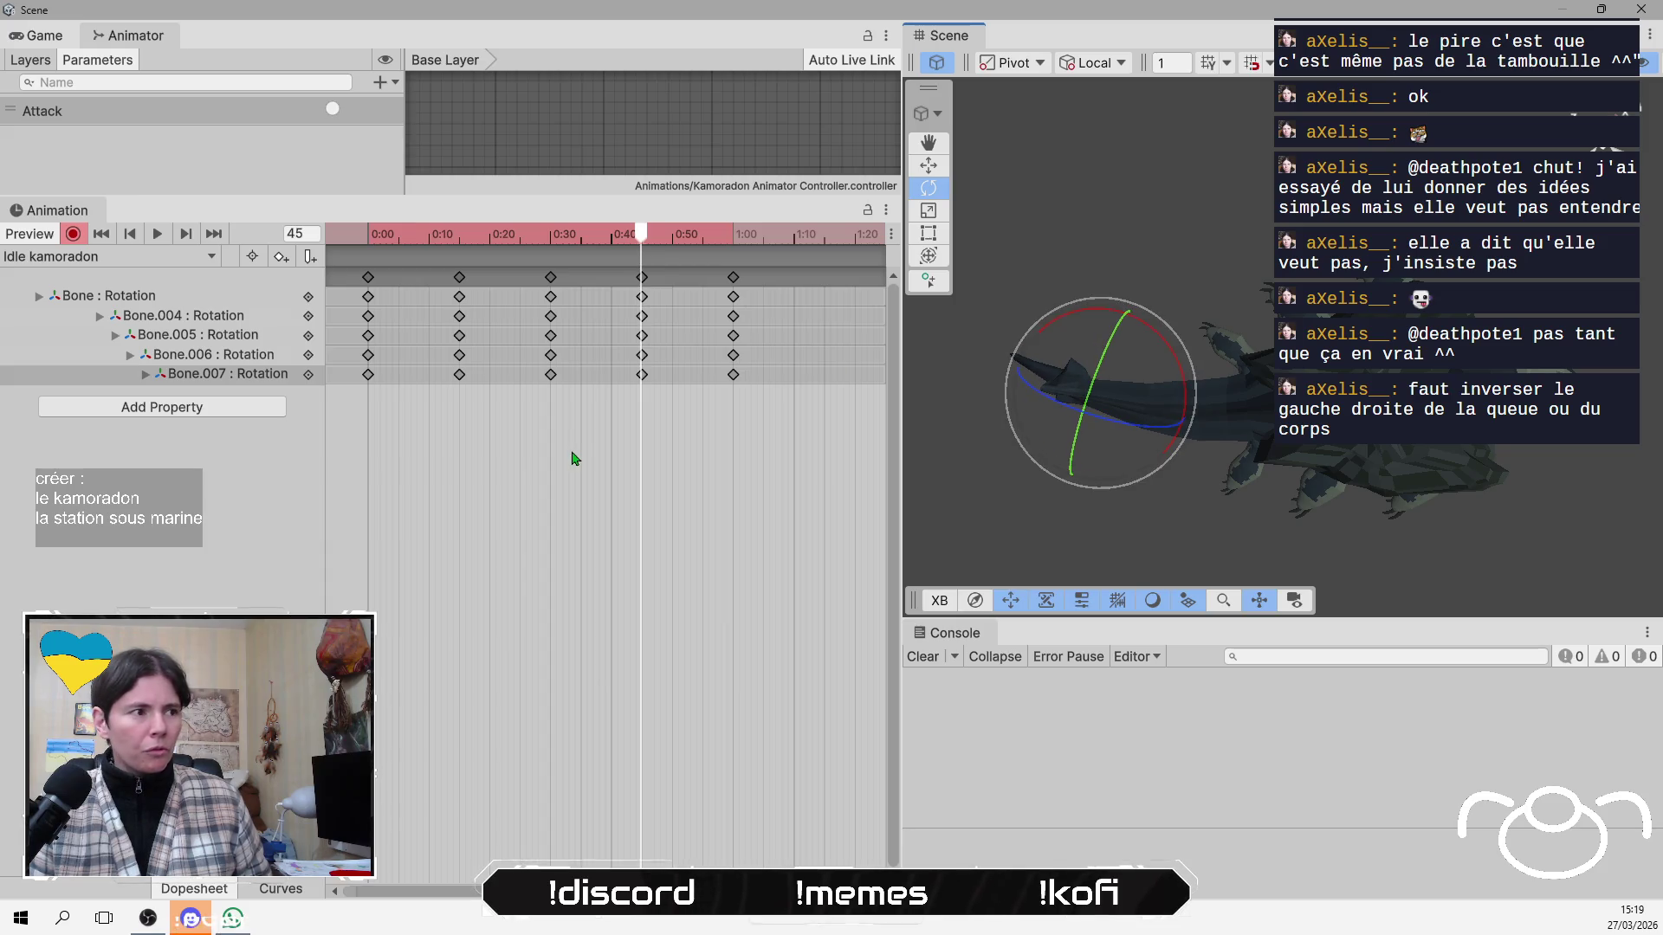
pyautogui.click(72, 236)
pyautogui.moveTo(642, 245)
pyautogui.mouseDown()
pyautogui.moveTo(366, 250)
pyautogui.moveTo(731, 326)
pyautogui.moveTo(551, 329)
pyautogui.moveTo(374, 359)
pyautogui.moveTo(731, 376)
pyautogui.moveTo(372, 378)
pyautogui.moveTo(549, 416)
pyautogui.moveTo(735, 397)
pyautogui.moveTo(218, 355)
pyautogui.mouseUp()
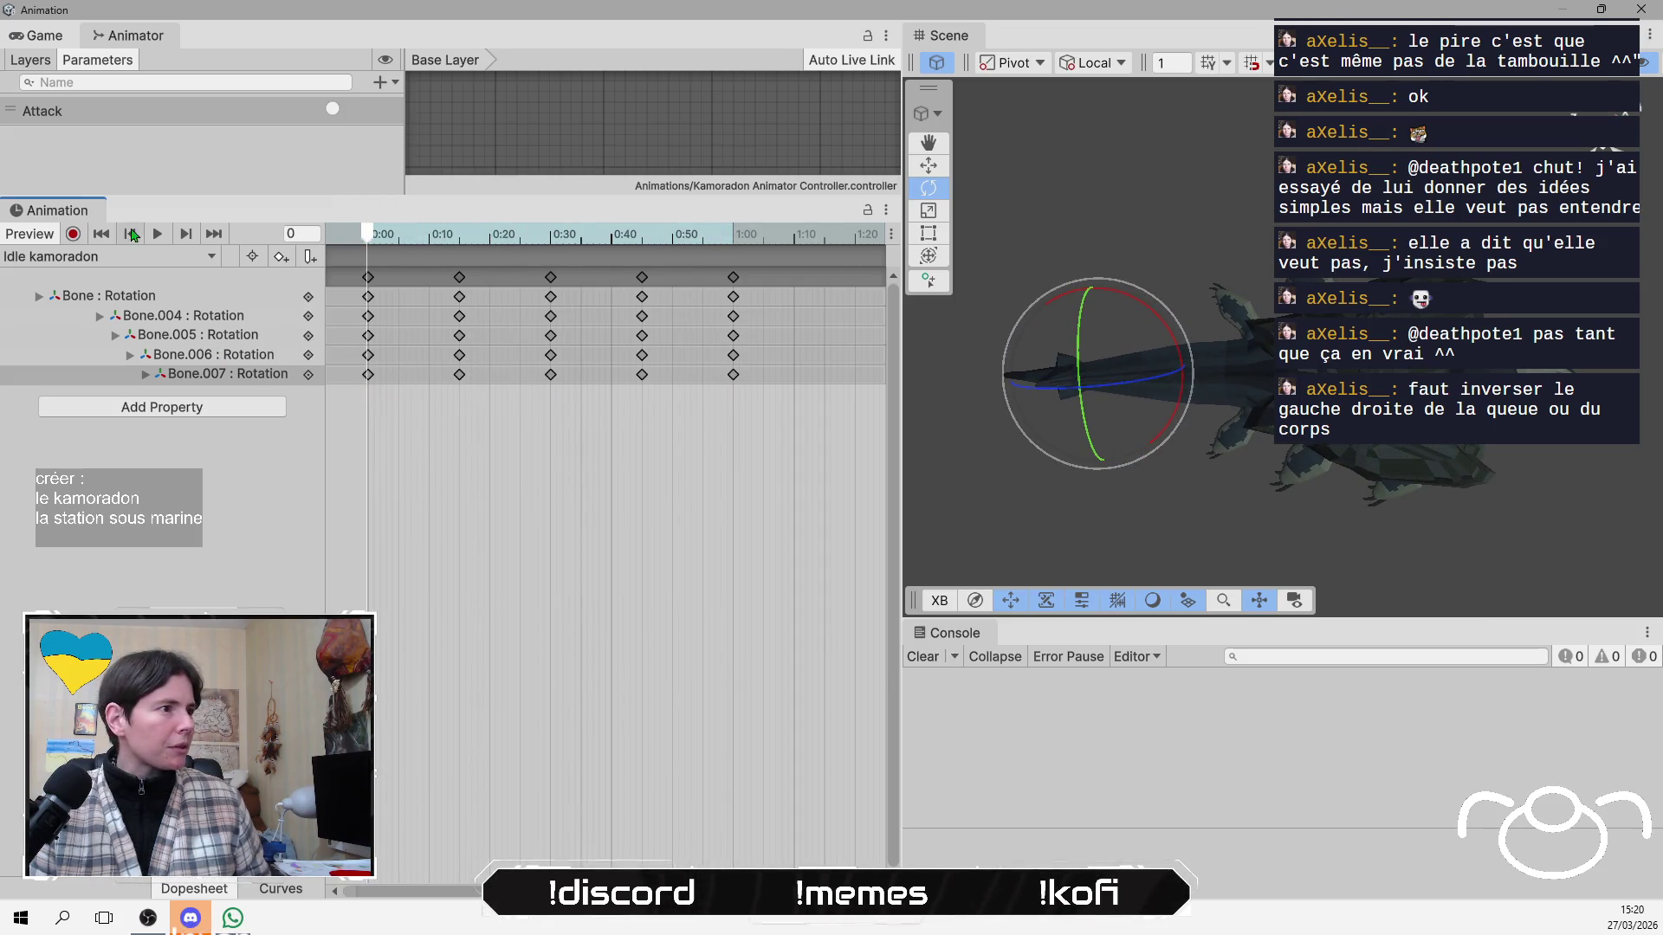
pyautogui.click(158, 235)
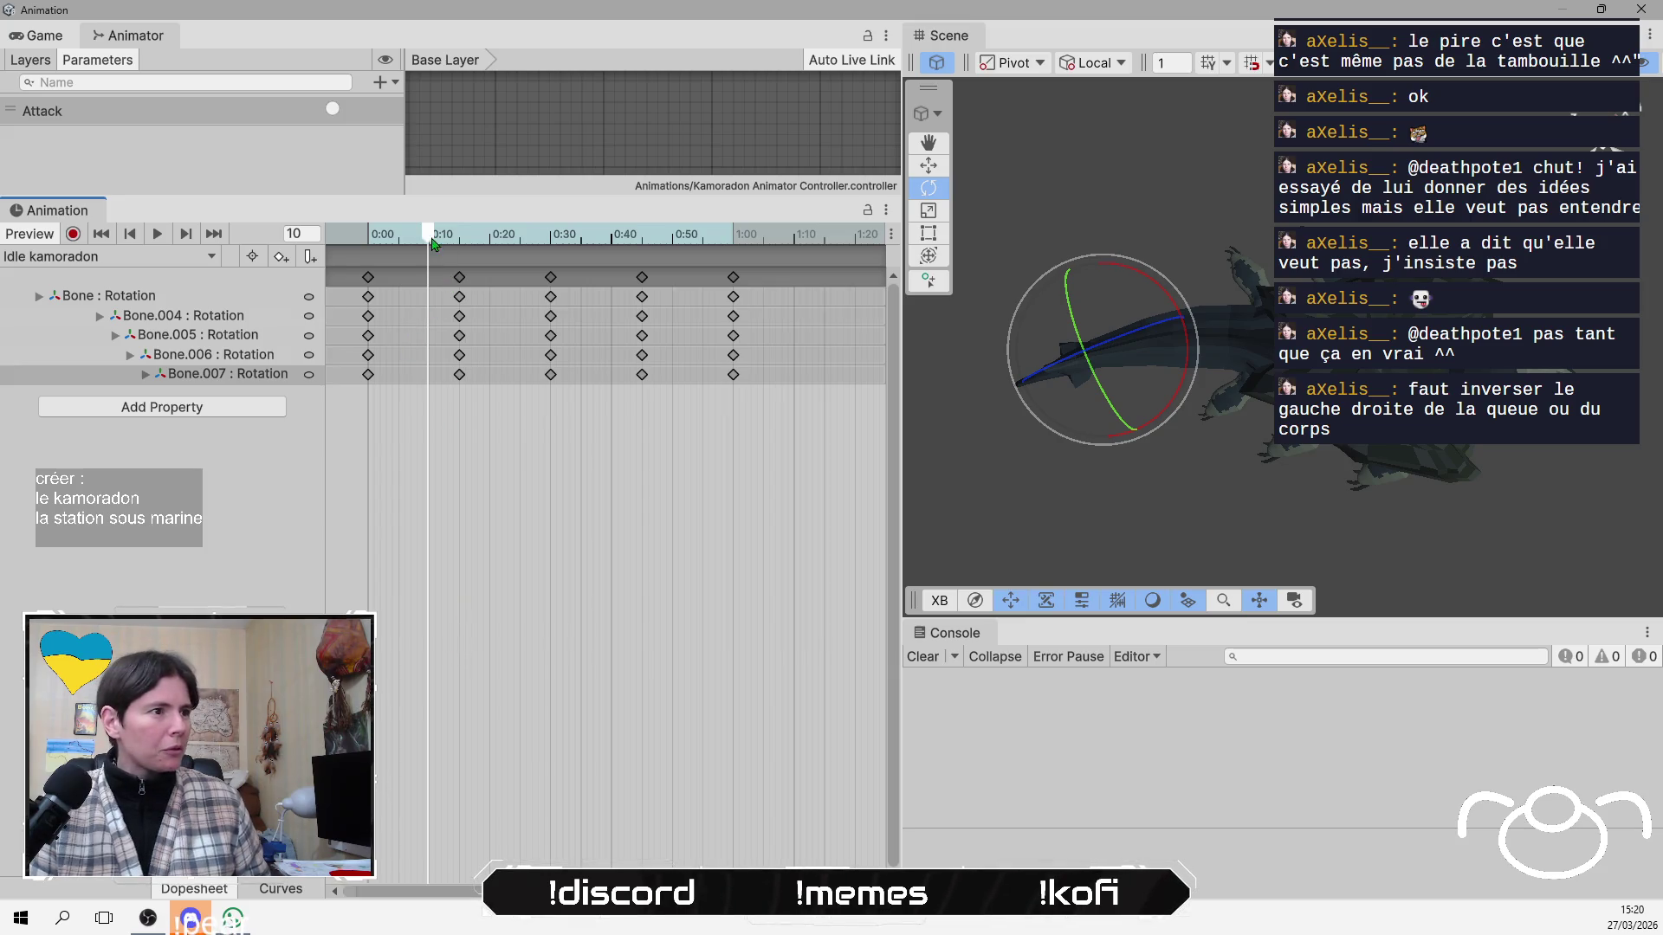
pyautogui.moveTo(433, 244); pyautogui.dragTo(358, 243)
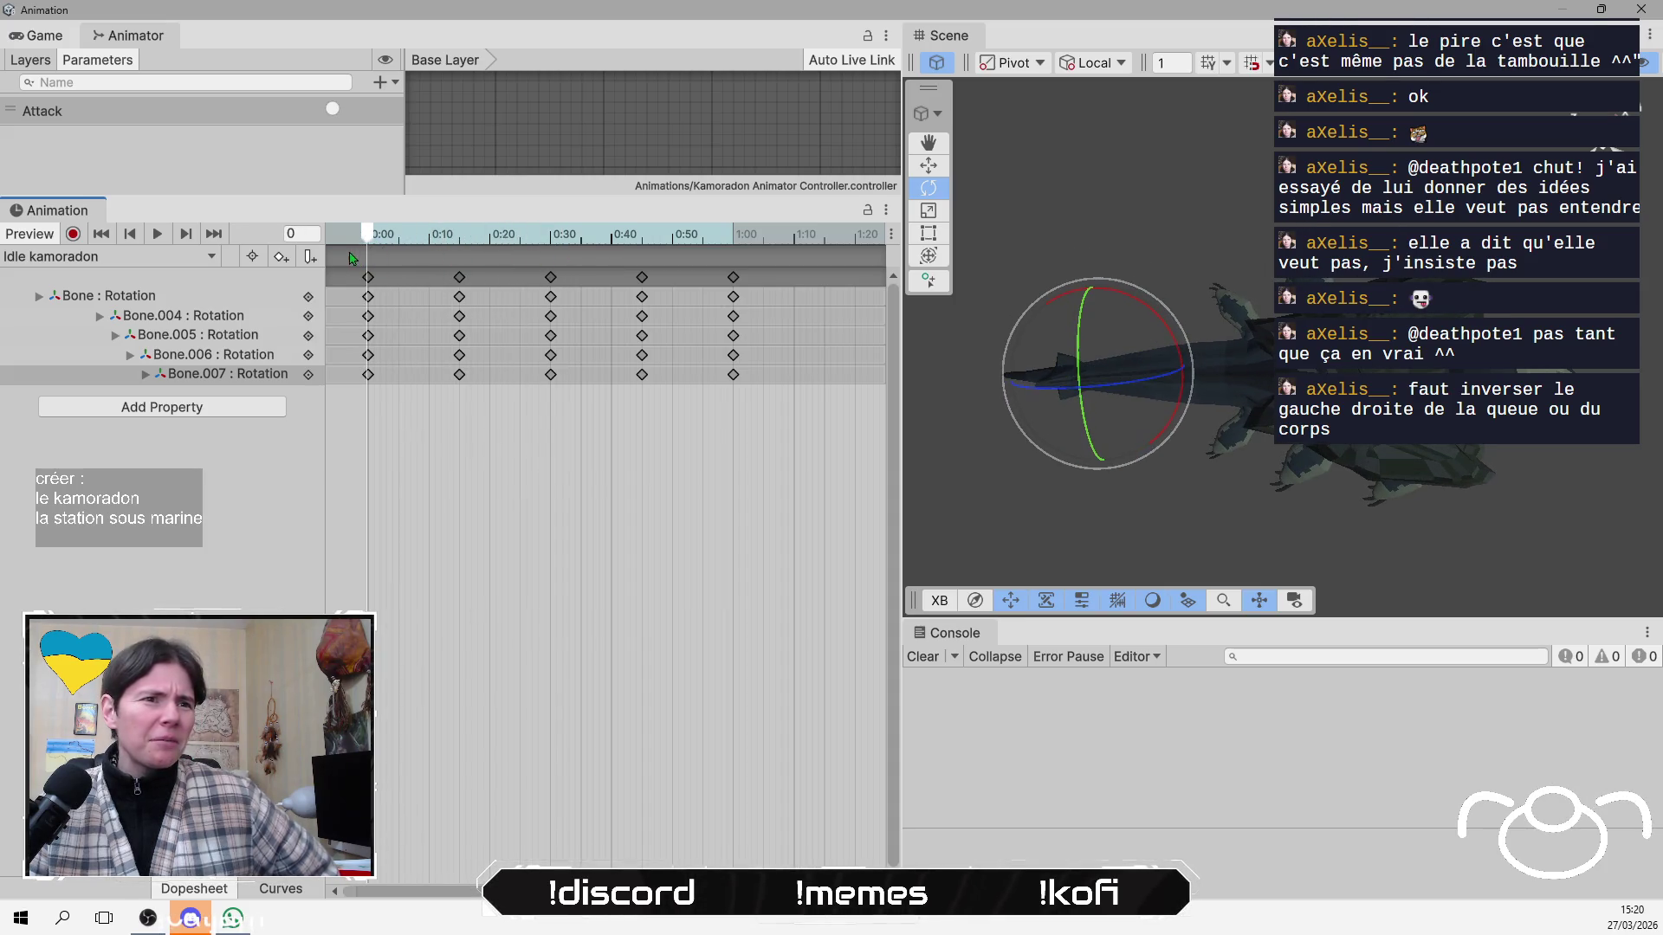
pyautogui.moveTo(358, 261)
pyautogui.mouseDown()
pyautogui.moveTo(478, 265)
pyautogui.moveTo(457, 265)
pyautogui.mouseUp()
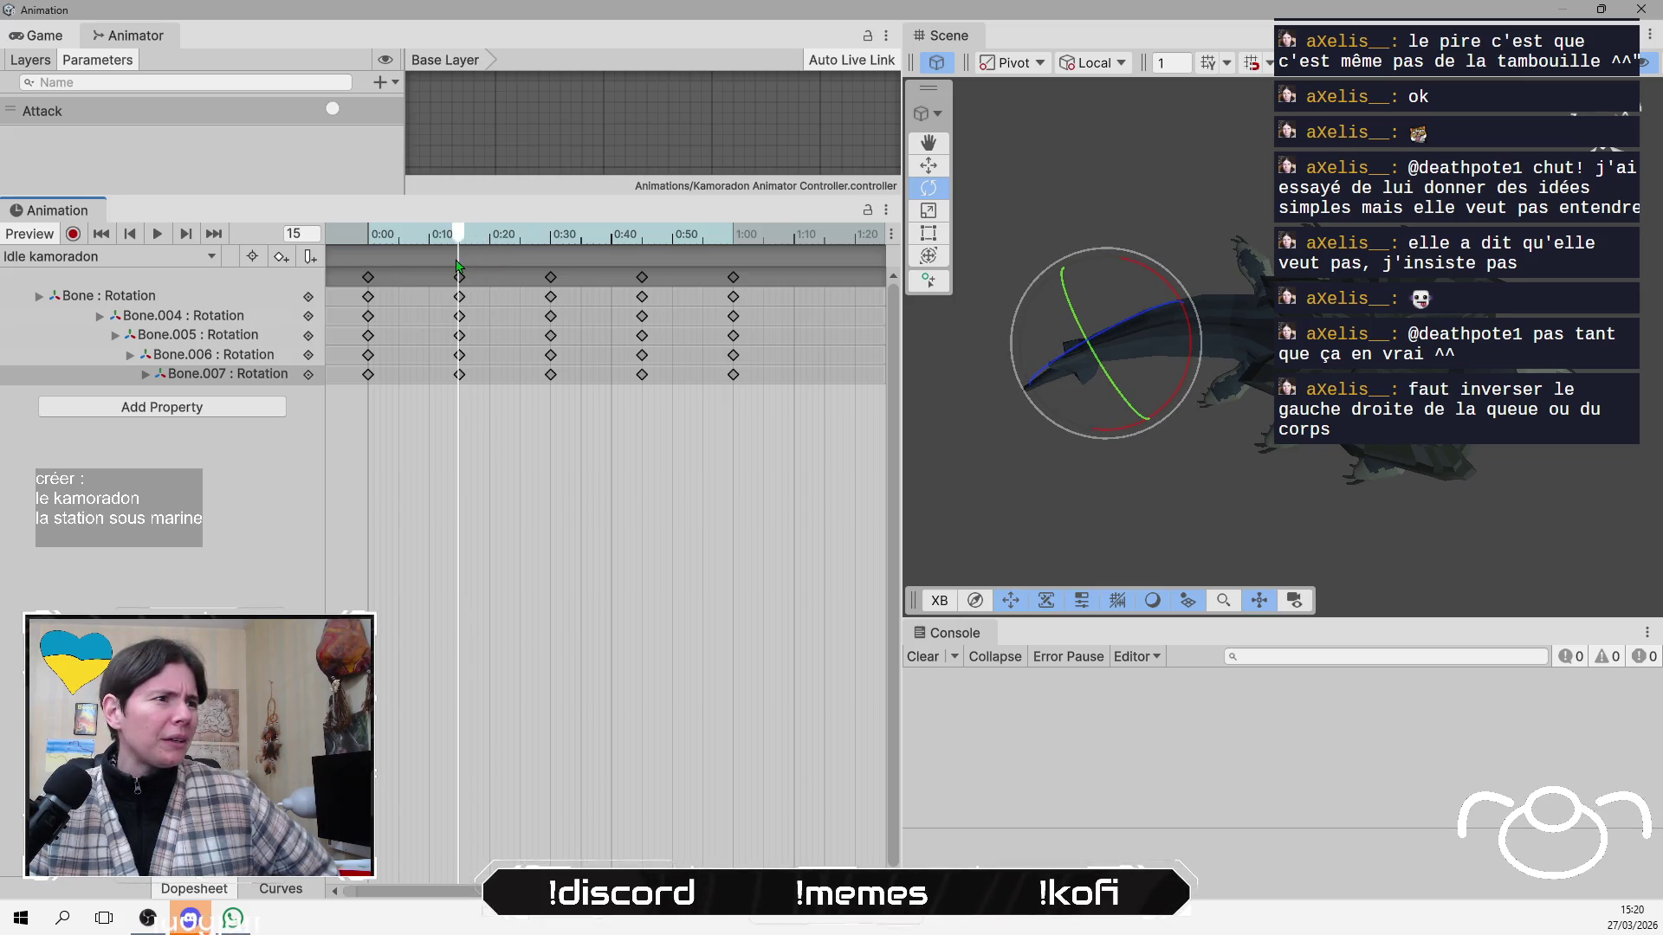
# Select the 0:10 keys of Bone.004–Bone.007 and drag them aside.
pyautogui.click(476, 438)
pyautogui.moveTo(450, 359); pyautogui.dragTo(442, 301)
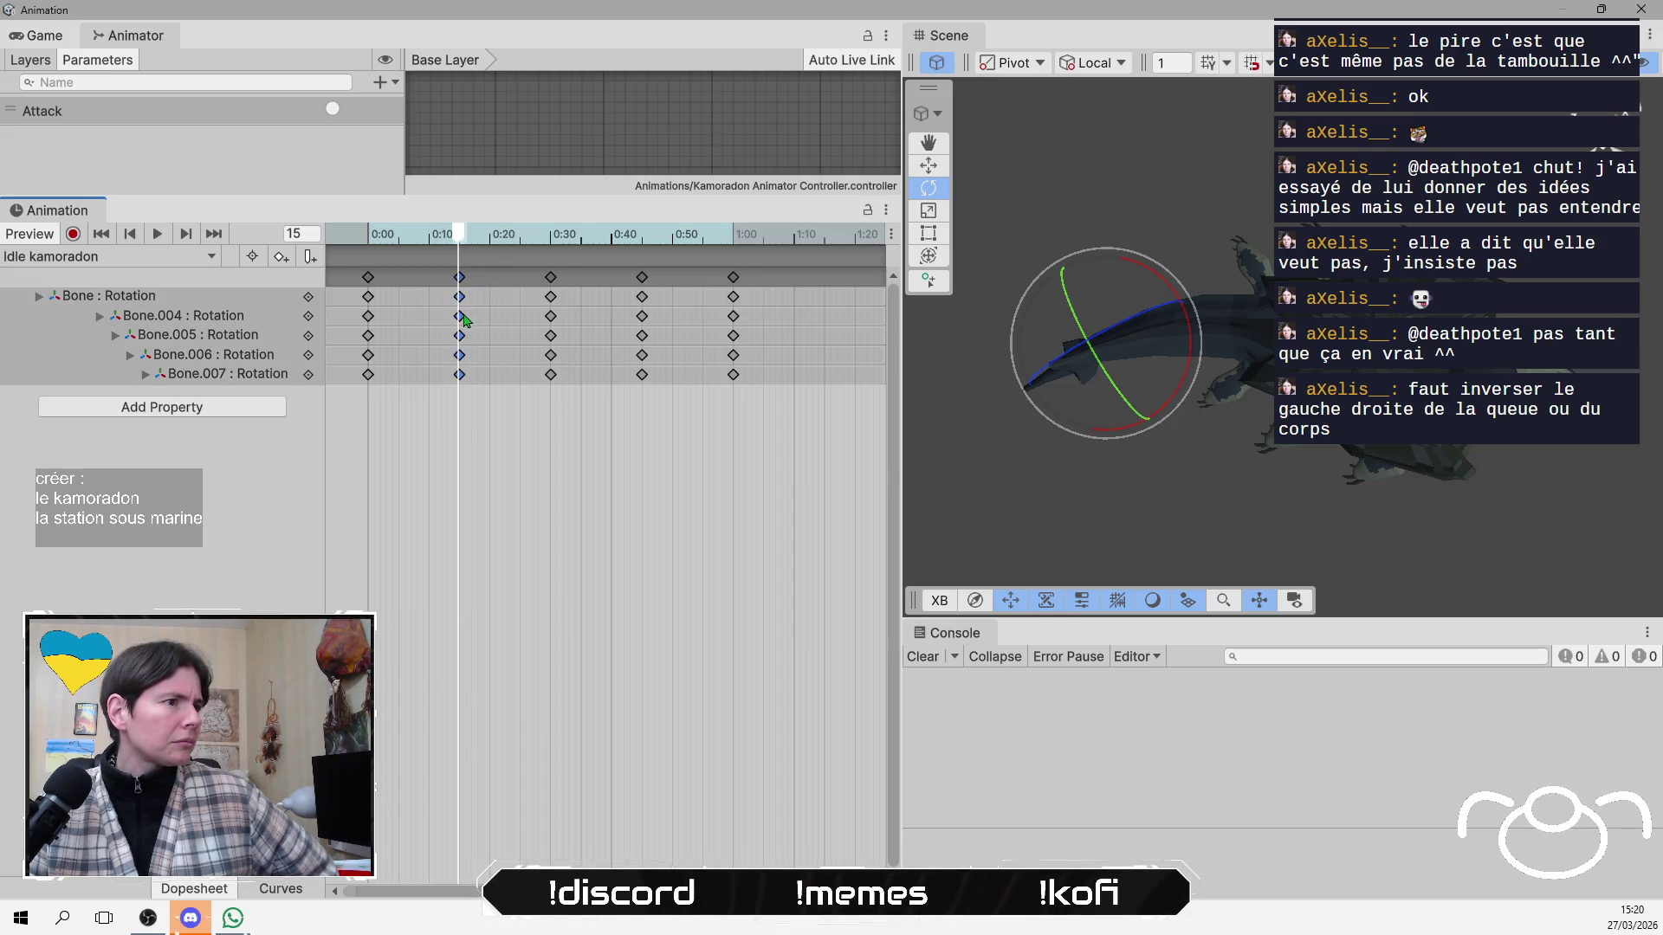
pyautogui.click(459, 317)
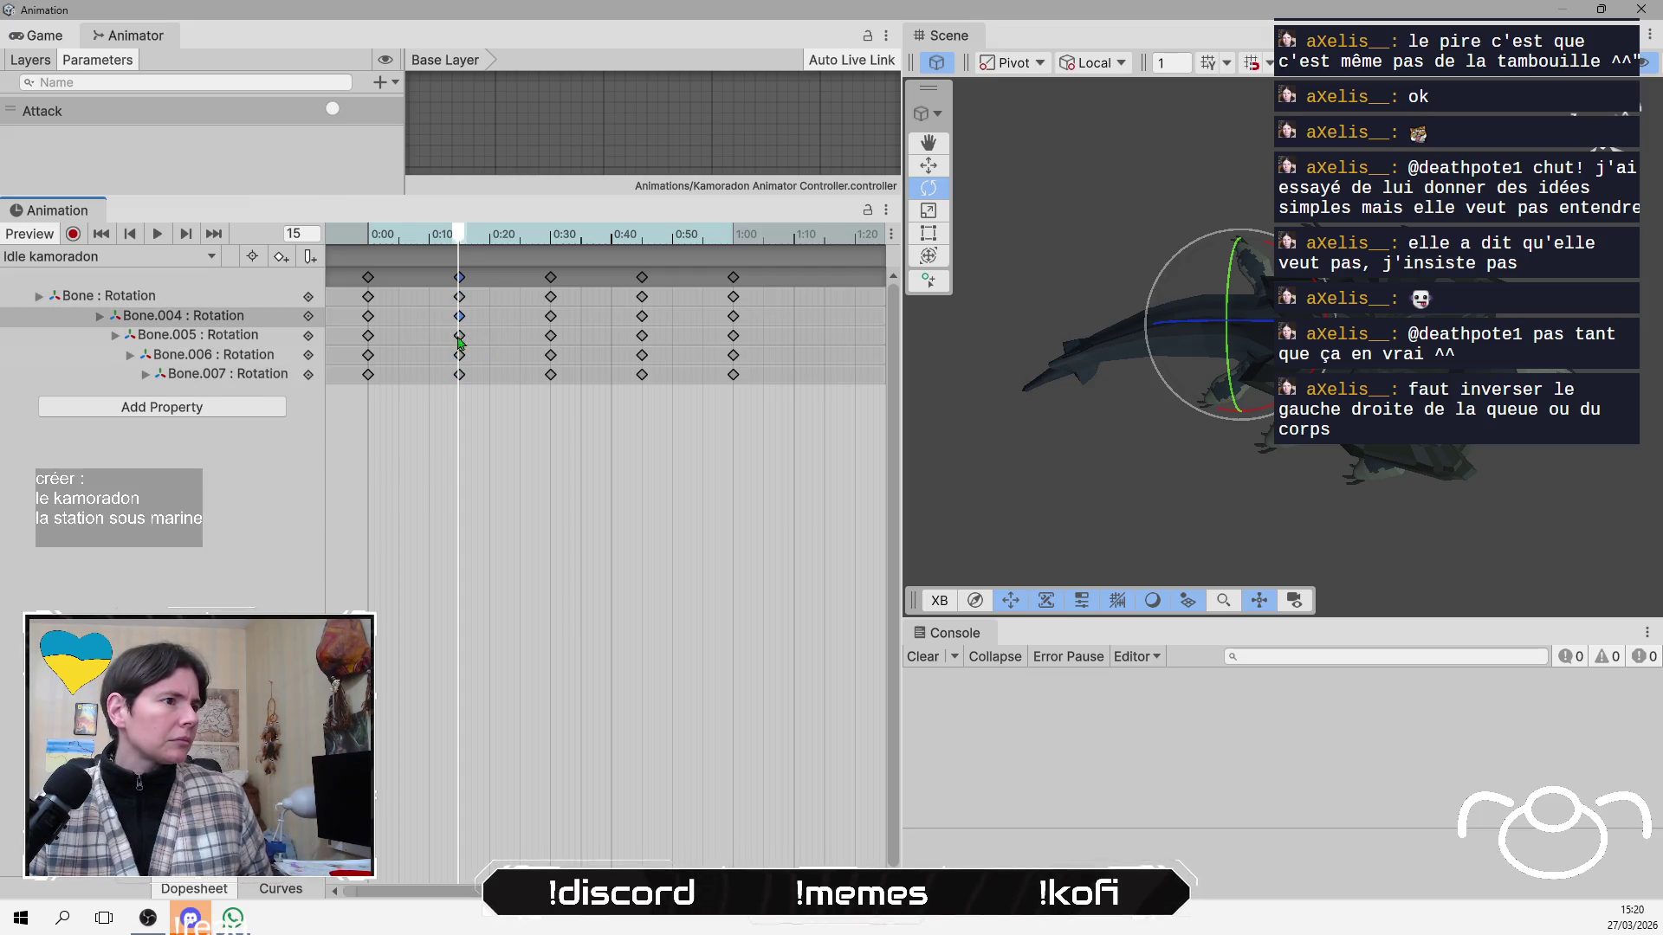
pyautogui.keyDown('shift'); pyautogui.click(461, 336); pyautogui.keyUp('shift')
pyautogui.keyDown('shift'); pyautogui.click(461, 356); pyautogui.keyUp('shift')
pyautogui.keyDown('shift'); pyautogui.click(461, 375); pyautogui.keyUp('shift')
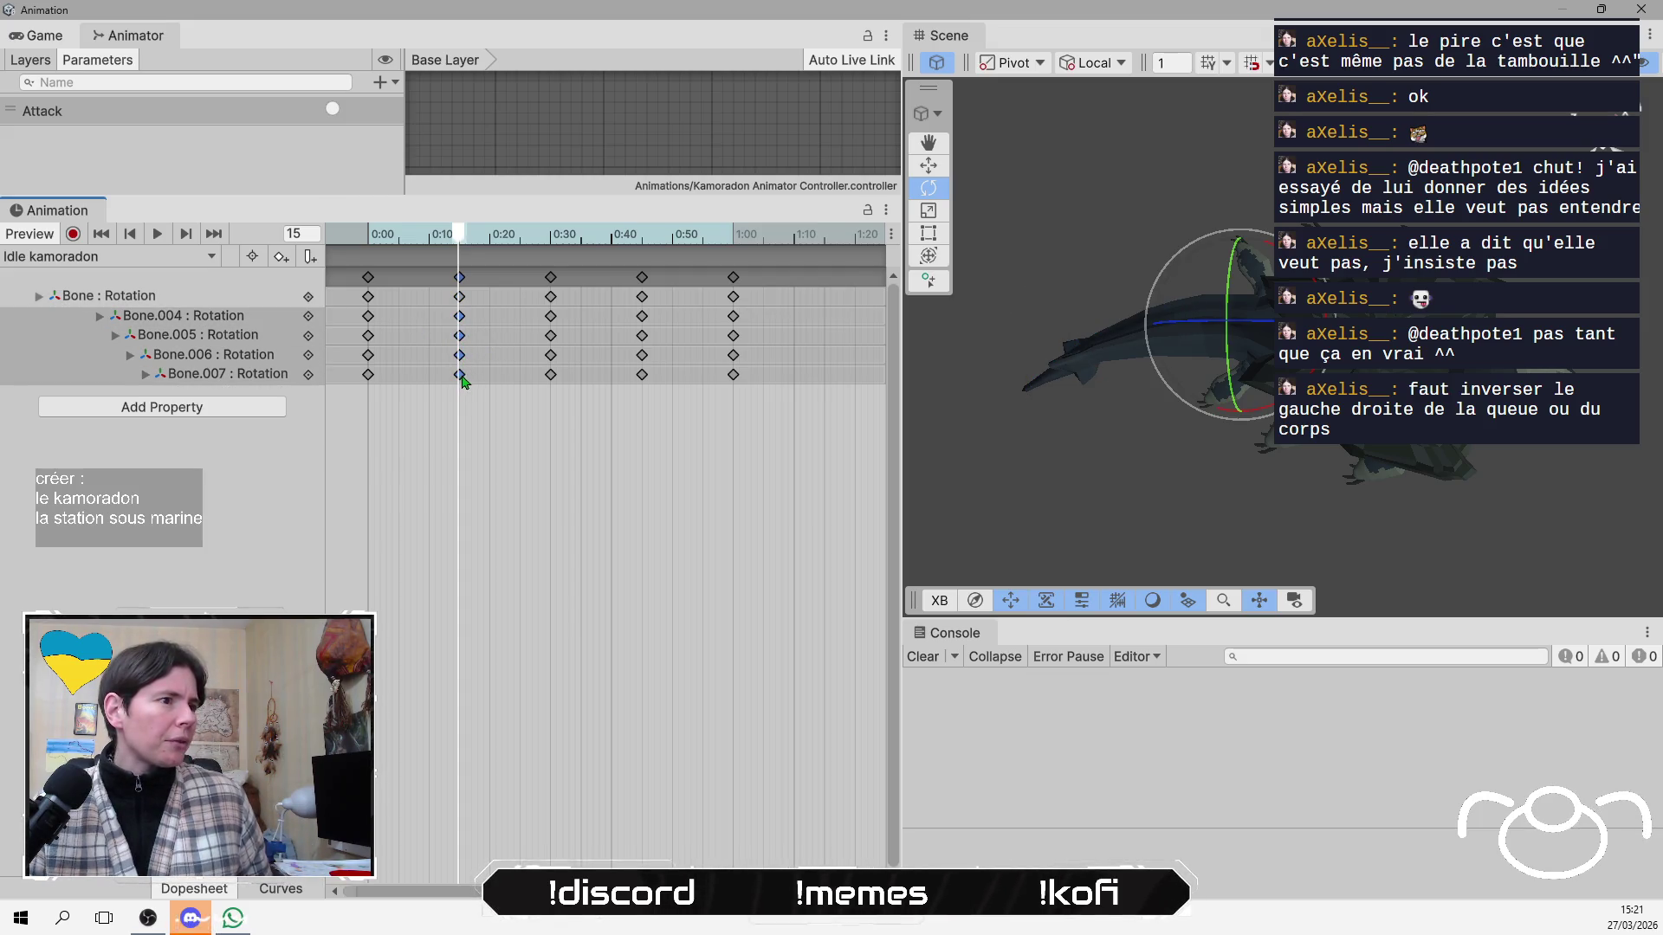
pyautogui.moveTo(465, 326); pyautogui.dragTo(611, 326)
# Move the Bone.004–Bone.007 keys from 0:40 to 0:10.
pyautogui.click(643, 317)
pyautogui.keyDown('shift'); pyautogui.click(644, 336); pyautogui.keyUp('shift')
pyautogui.keyDown('shift'); pyautogui.click(644, 356); pyautogui.keyUp('shift')
pyautogui.keyDown('shift'); pyautogui.click(644, 374); pyautogui.keyUp('shift')
pyautogui.moveTo(644, 326); pyautogui.dragTo(461, 326)
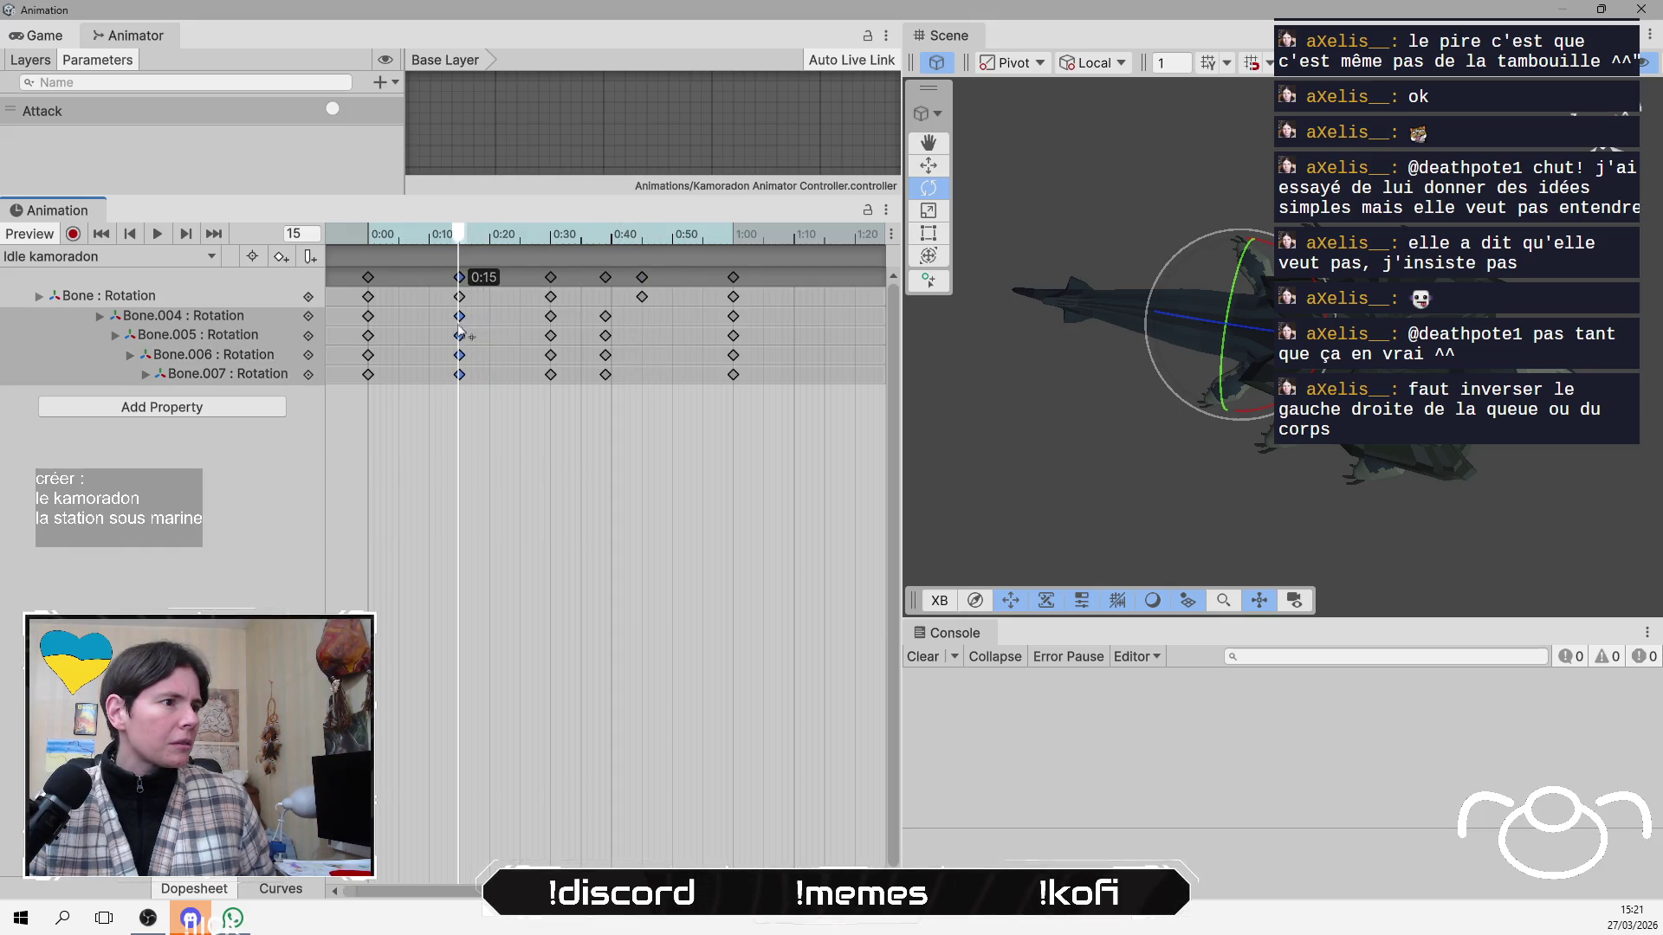
# Move the set-aside keys from 0:39 to 0:45.
pyautogui.click(606, 317)
pyautogui.keyDown('shift'); pyautogui.click(606, 336); pyautogui.keyUp('shift')
pyautogui.keyDown('shift'); pyautogui.click(605, 355); pyautogui.keyUp('shift')
pyautogui.keyDown('shift'); pyautogui.click(605, 375); pyautogui.keyUp('shift')
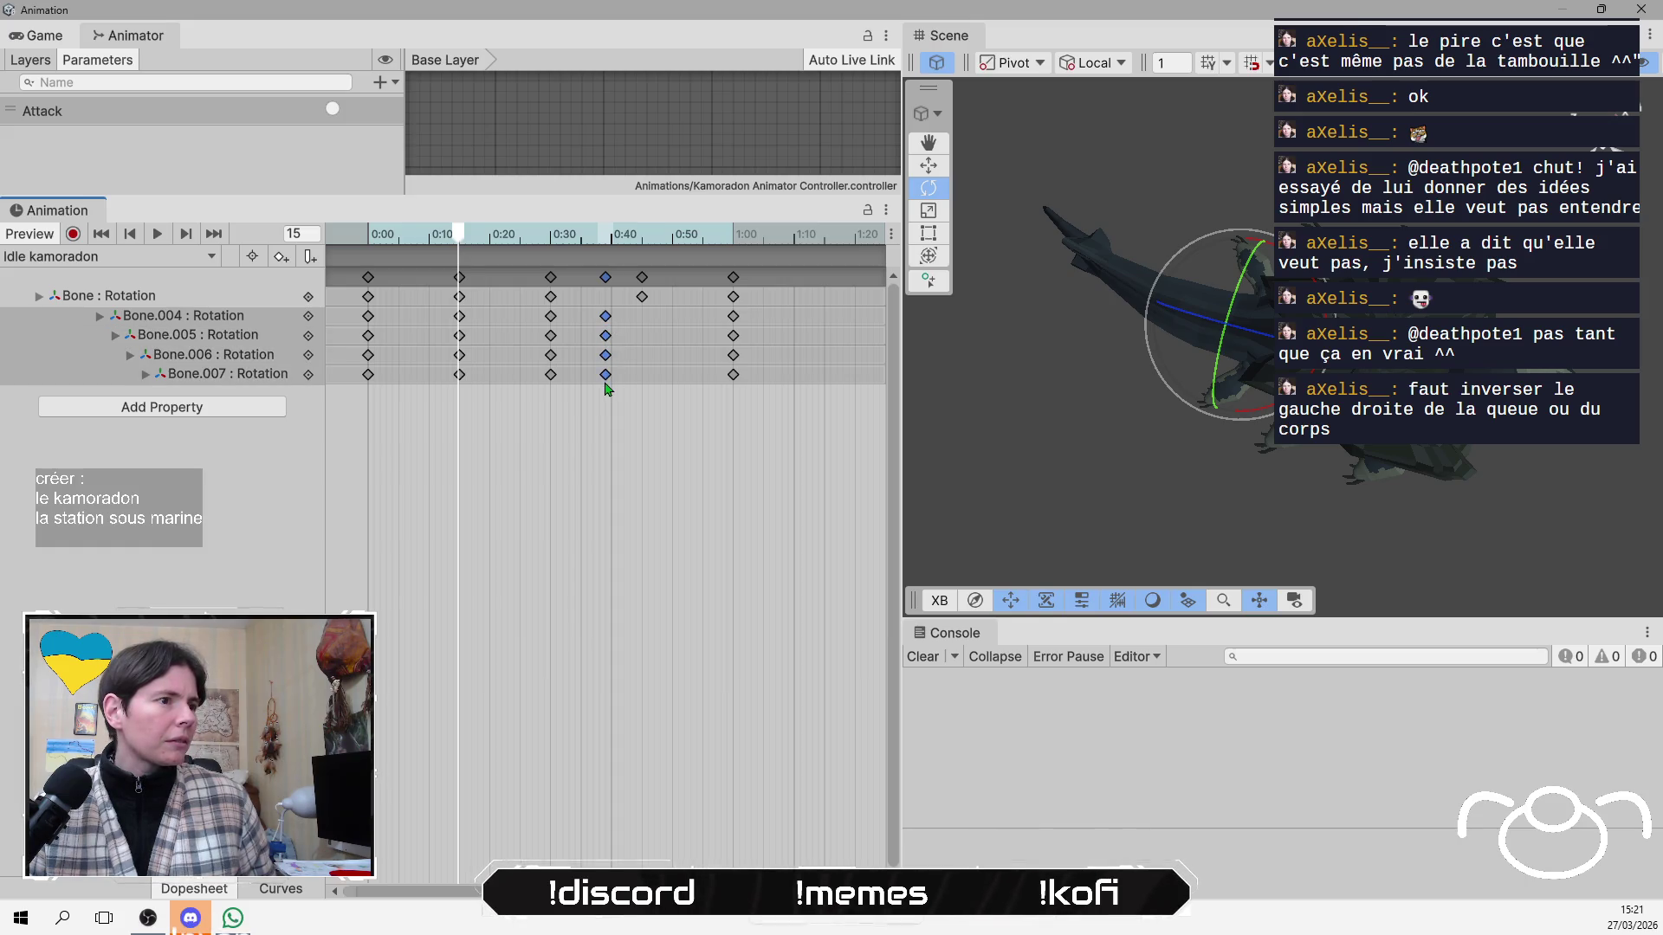
pyautogui.moveTo(608, 383); pyautogui.dragTo(642, 382)
# Play the swapped idle animation, then stop, rewind to frame 0 and clear the selection.
pyautogui.moveTo(442, 244)
pyautogui.mouseDown()
pyautogui.moveTo(397, 244)
pyautogui.moveTo(794, 244)
pyautogui.moveTo(367, 244)
pyautogui.mouseUp()
pyautogui.click(159, 238)
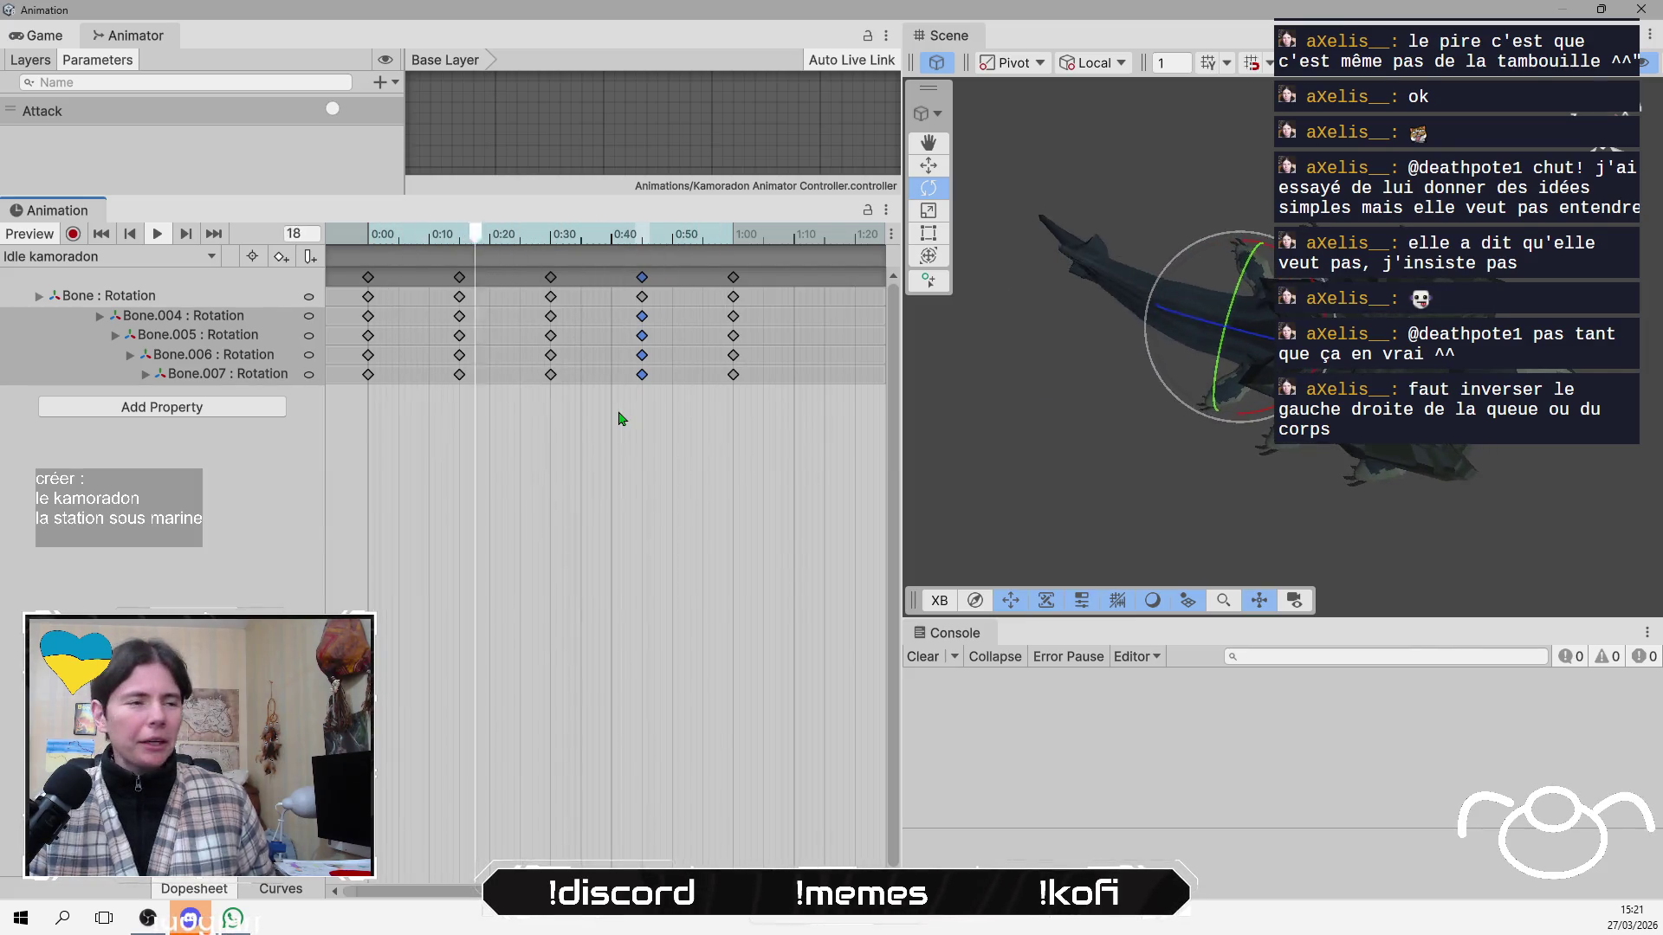
pyautogui.click(132, 232)
pyautogui.click(132, 232)
pyautogui.click(132, 233)
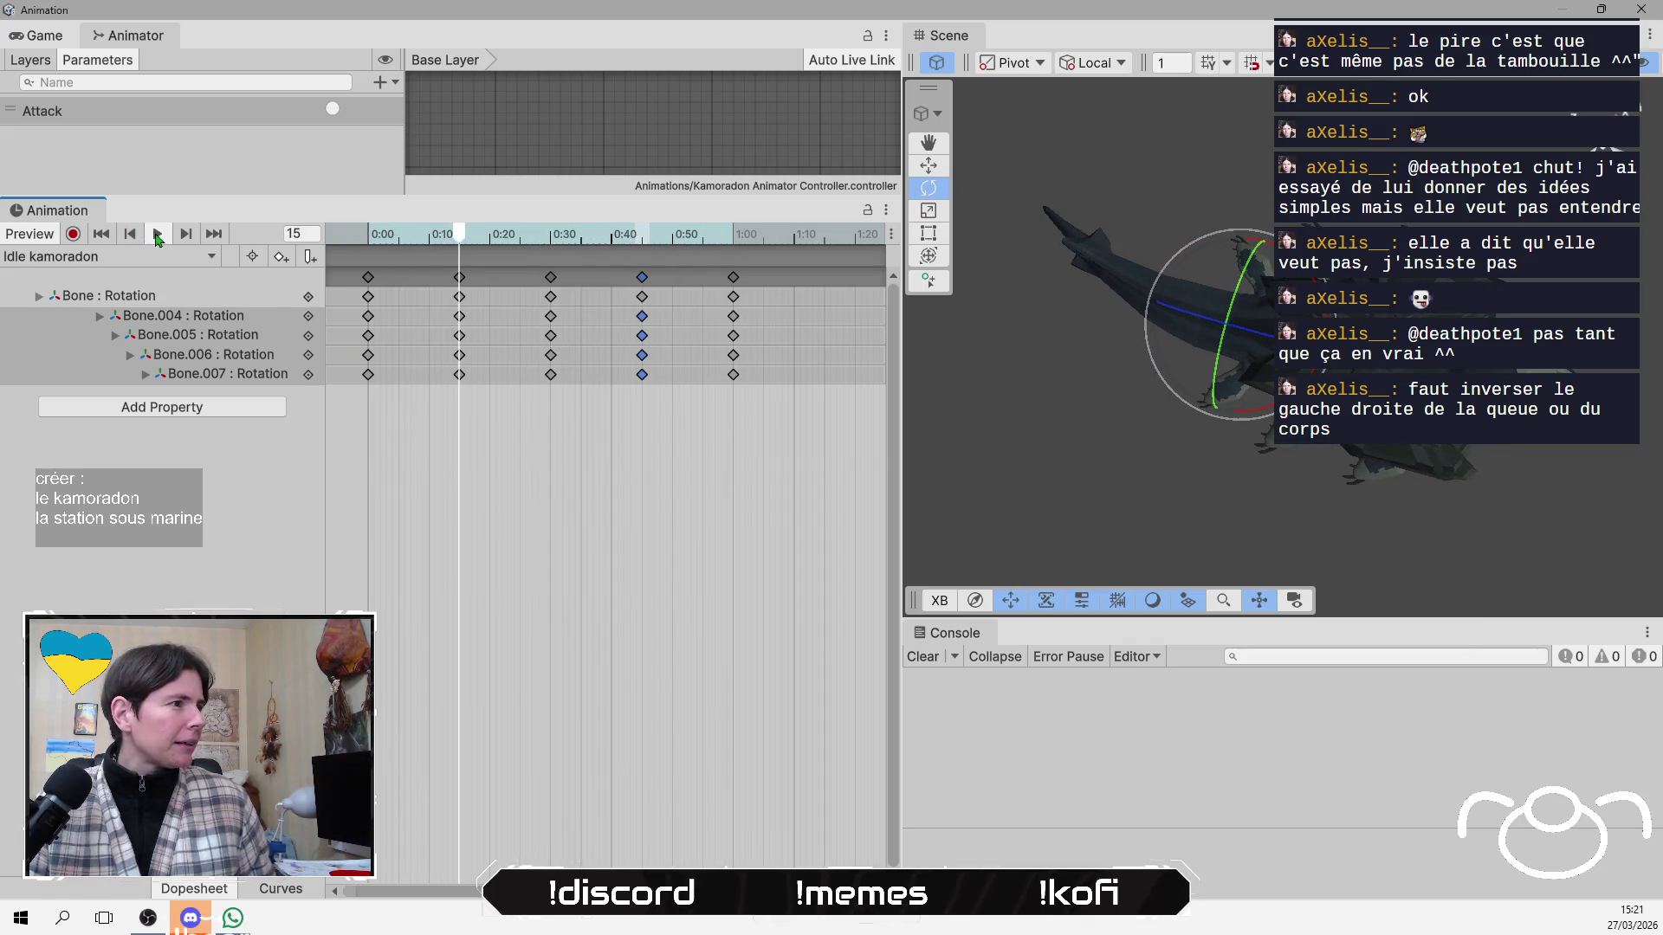
pyautogui.moveTo(448, 242); pyautogui.dragTo(369, 235)
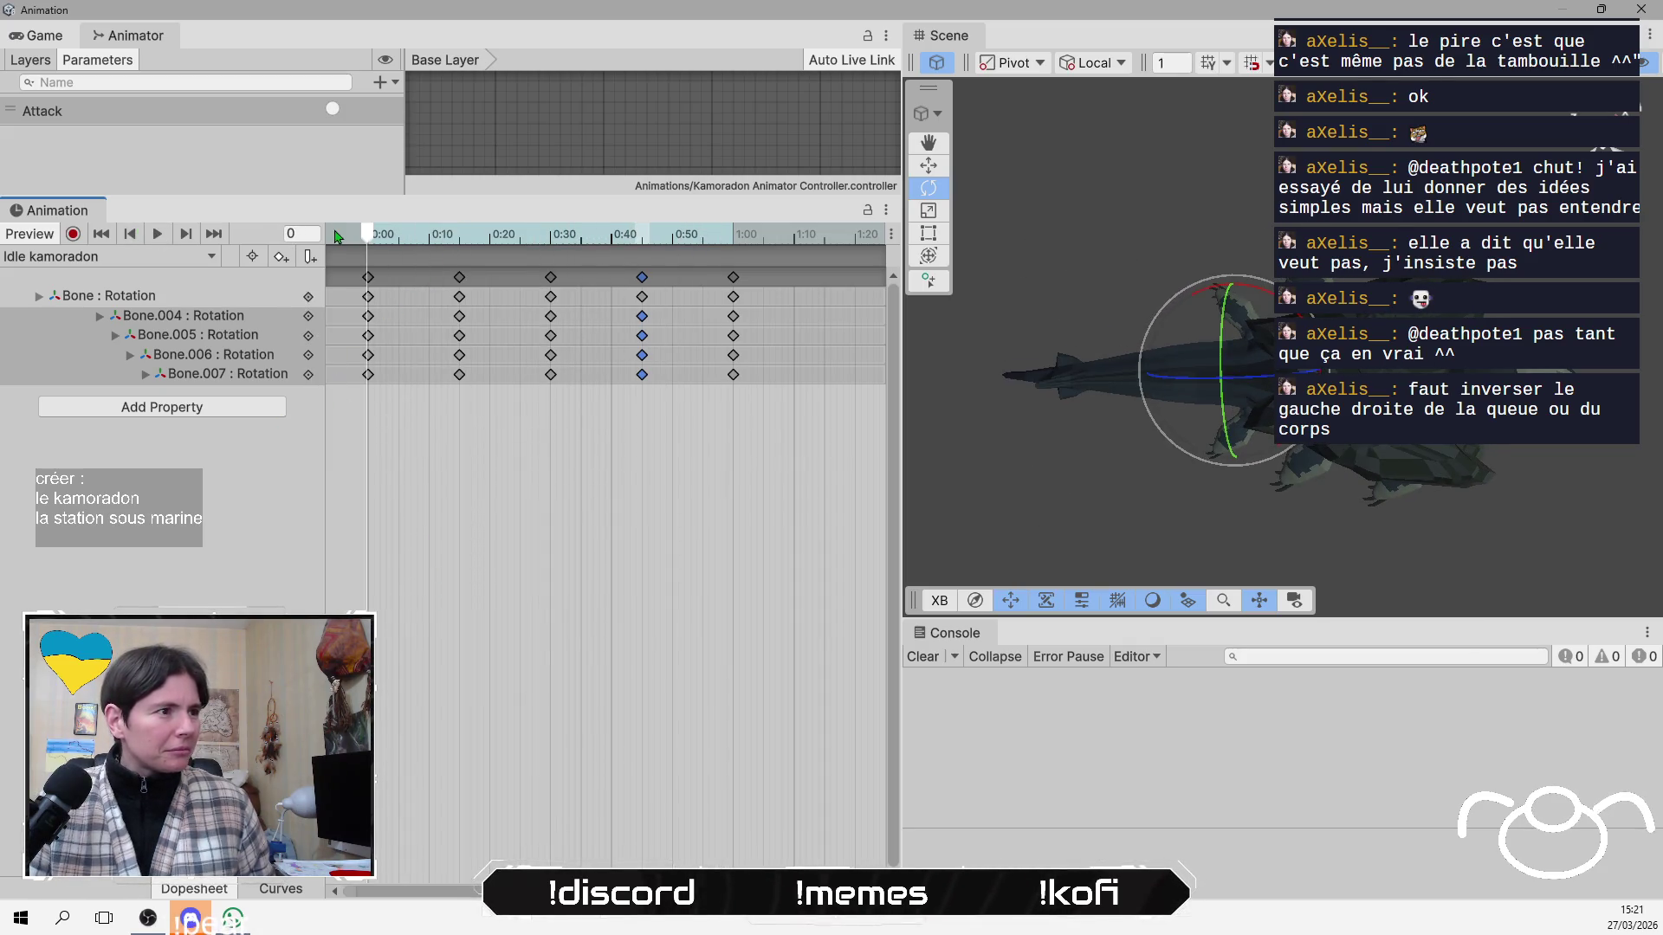
pyautogui.click(230, 525)
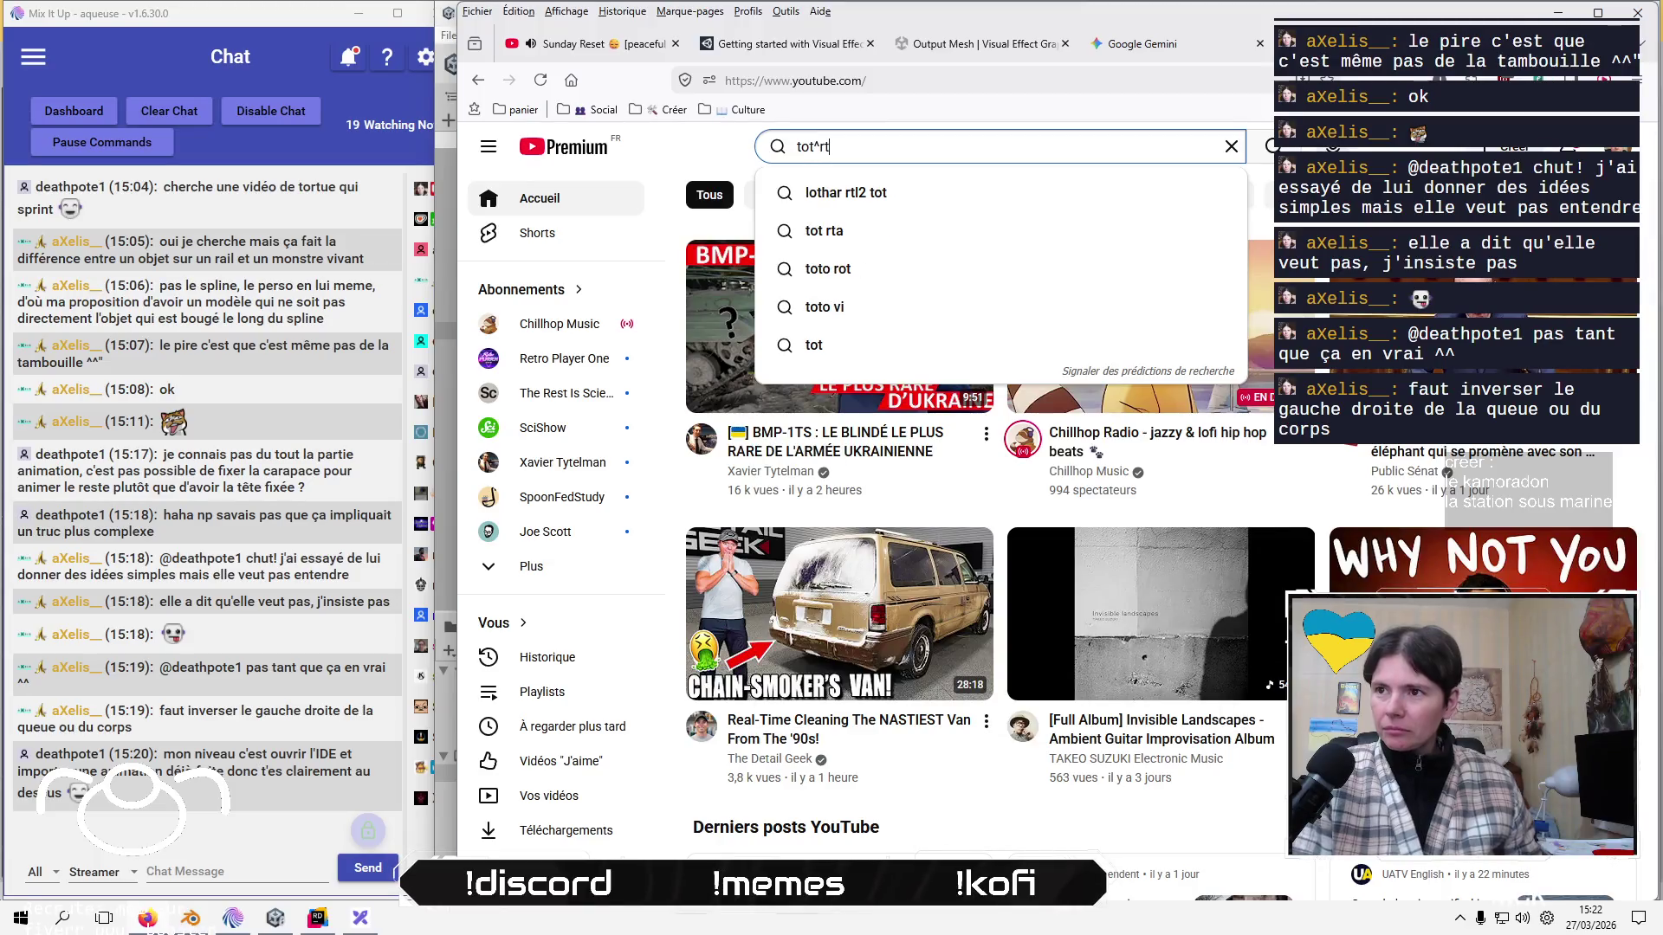
# Correct the YouTube search text to 'crocodile nage' and run the search.
pyautogui.press('BackSpace')
pyautogui.press('BackSpace')
pyautogui.press('BackSpace')
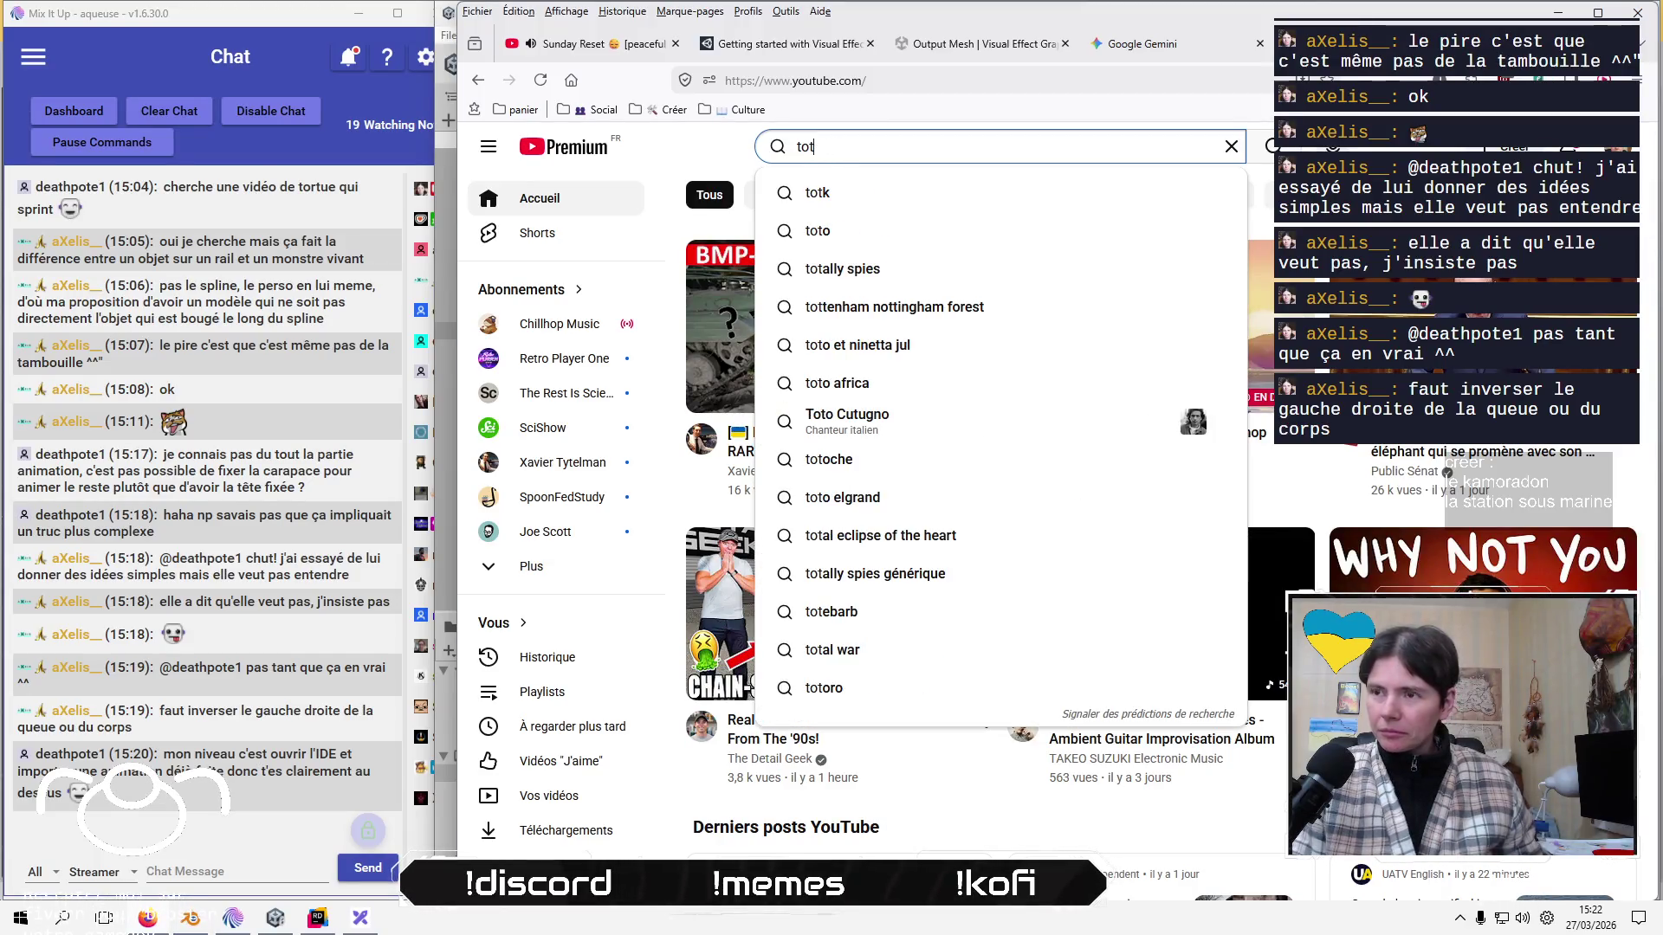
pyautogui.press('BackSpace')
pyautogui.write('rtue')
pyautogui.press('BackSpace')
pyautogui.press('BackSpace')
pyautogui.press('BackSpace')
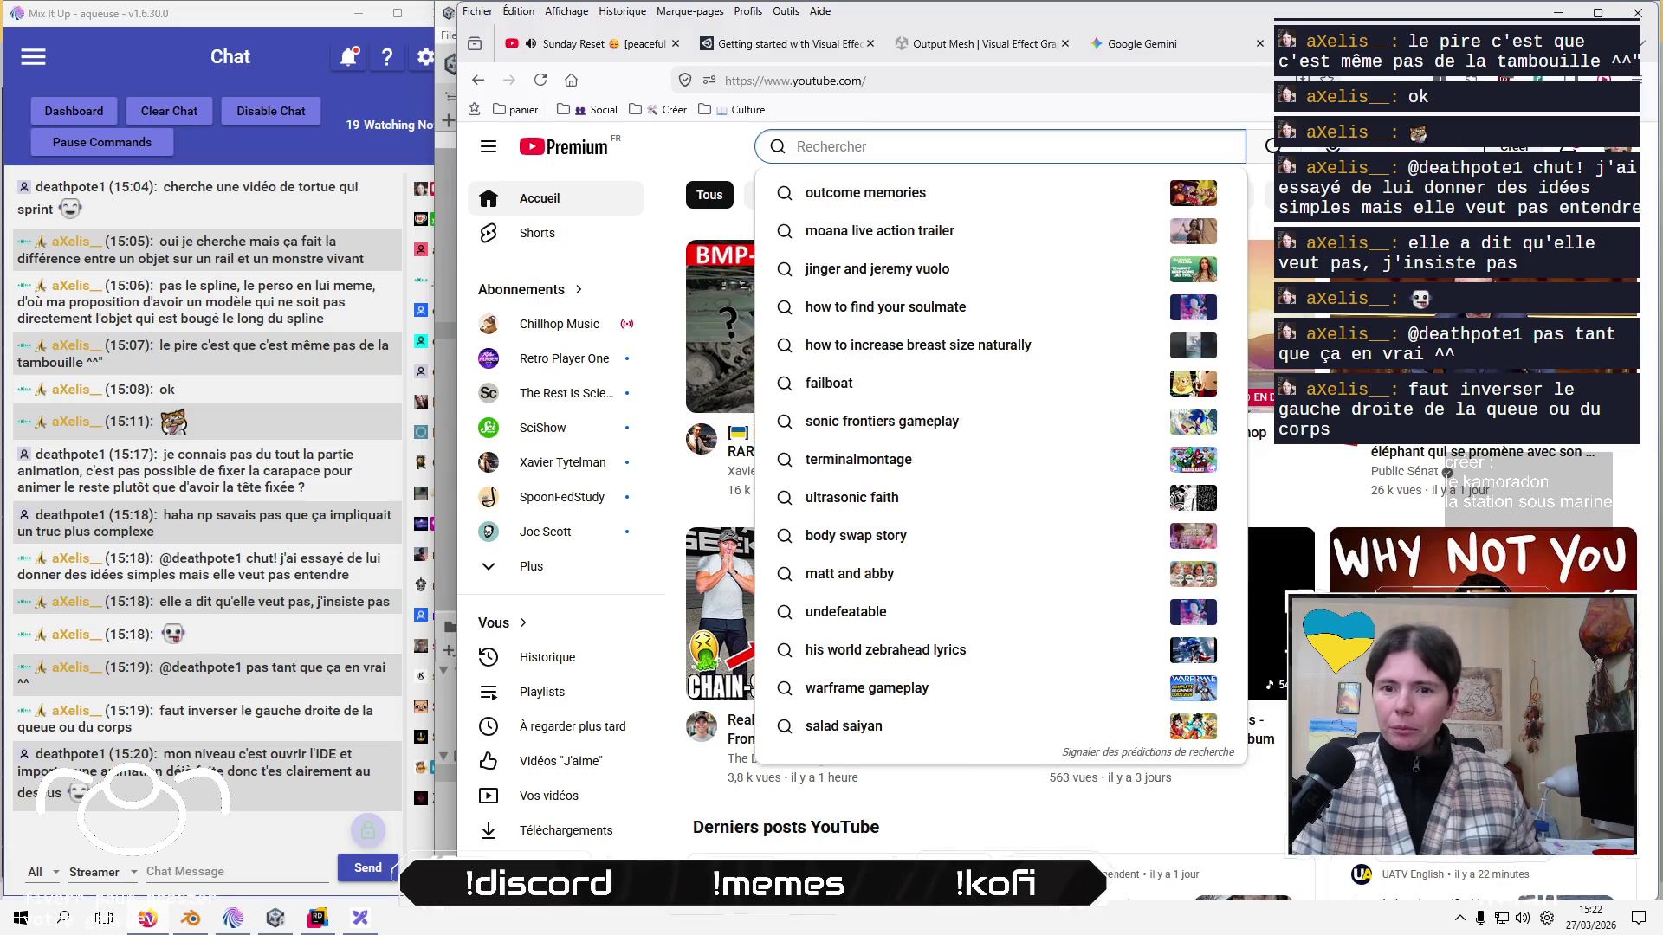
pyautogui.write('croco')
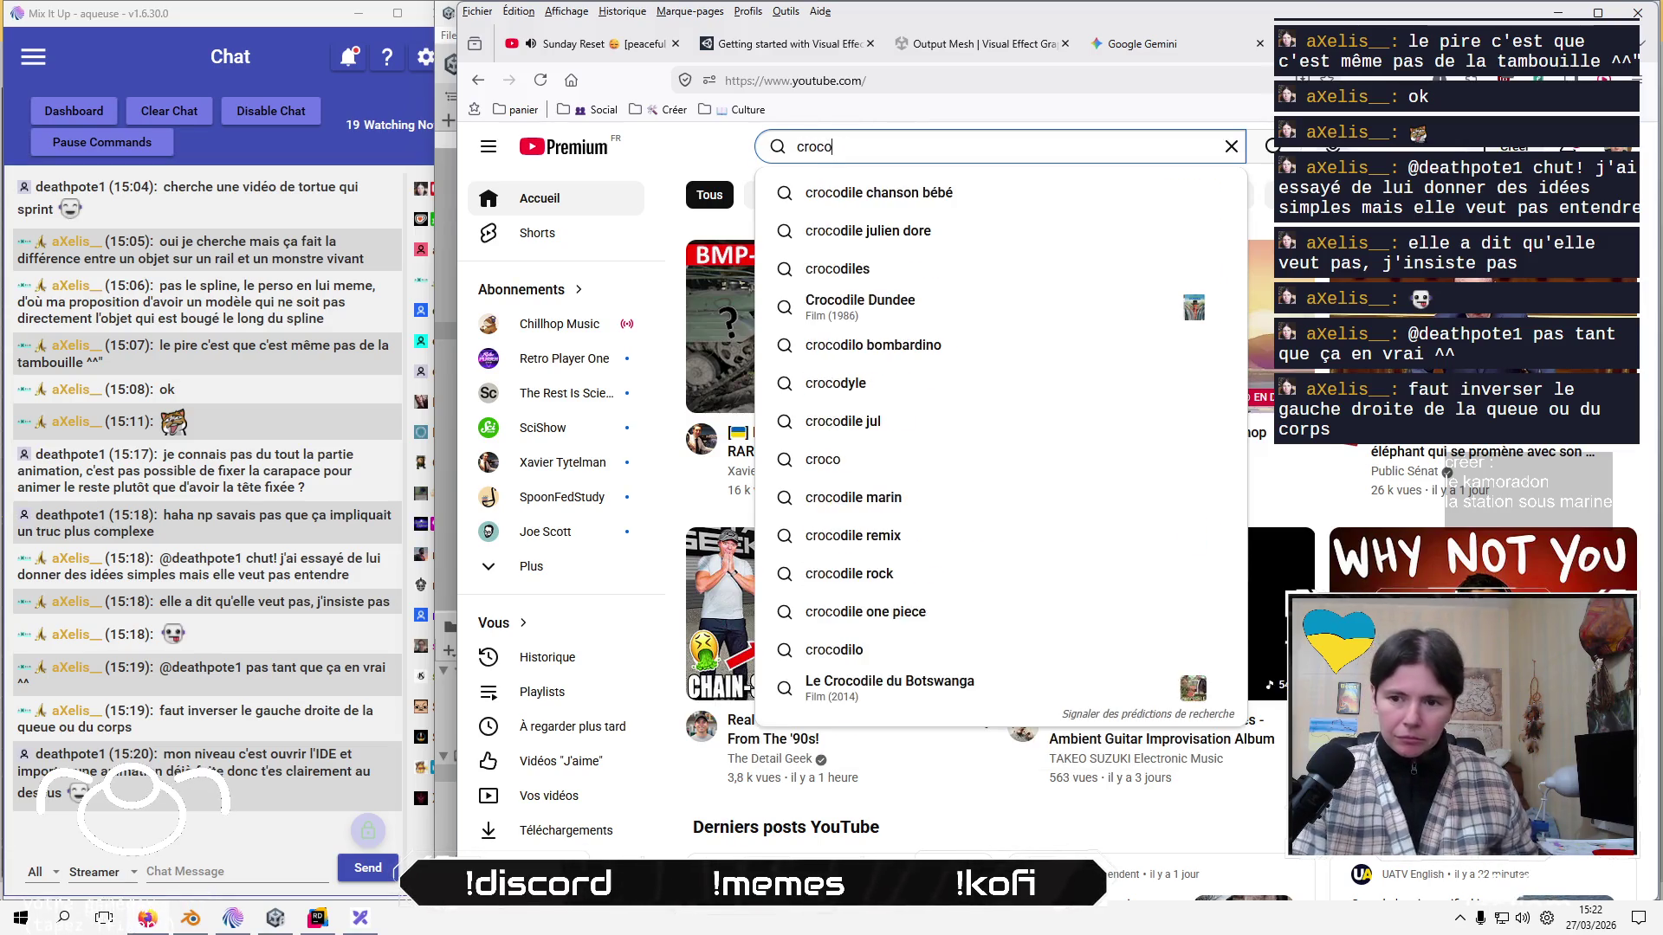
pyautogui.write('dile ang')
pyautogui.press('BackSpace')
pyautogui.press('BackSpace')
pyautogui.press('BackSpace')
pyautogui.write('nage')
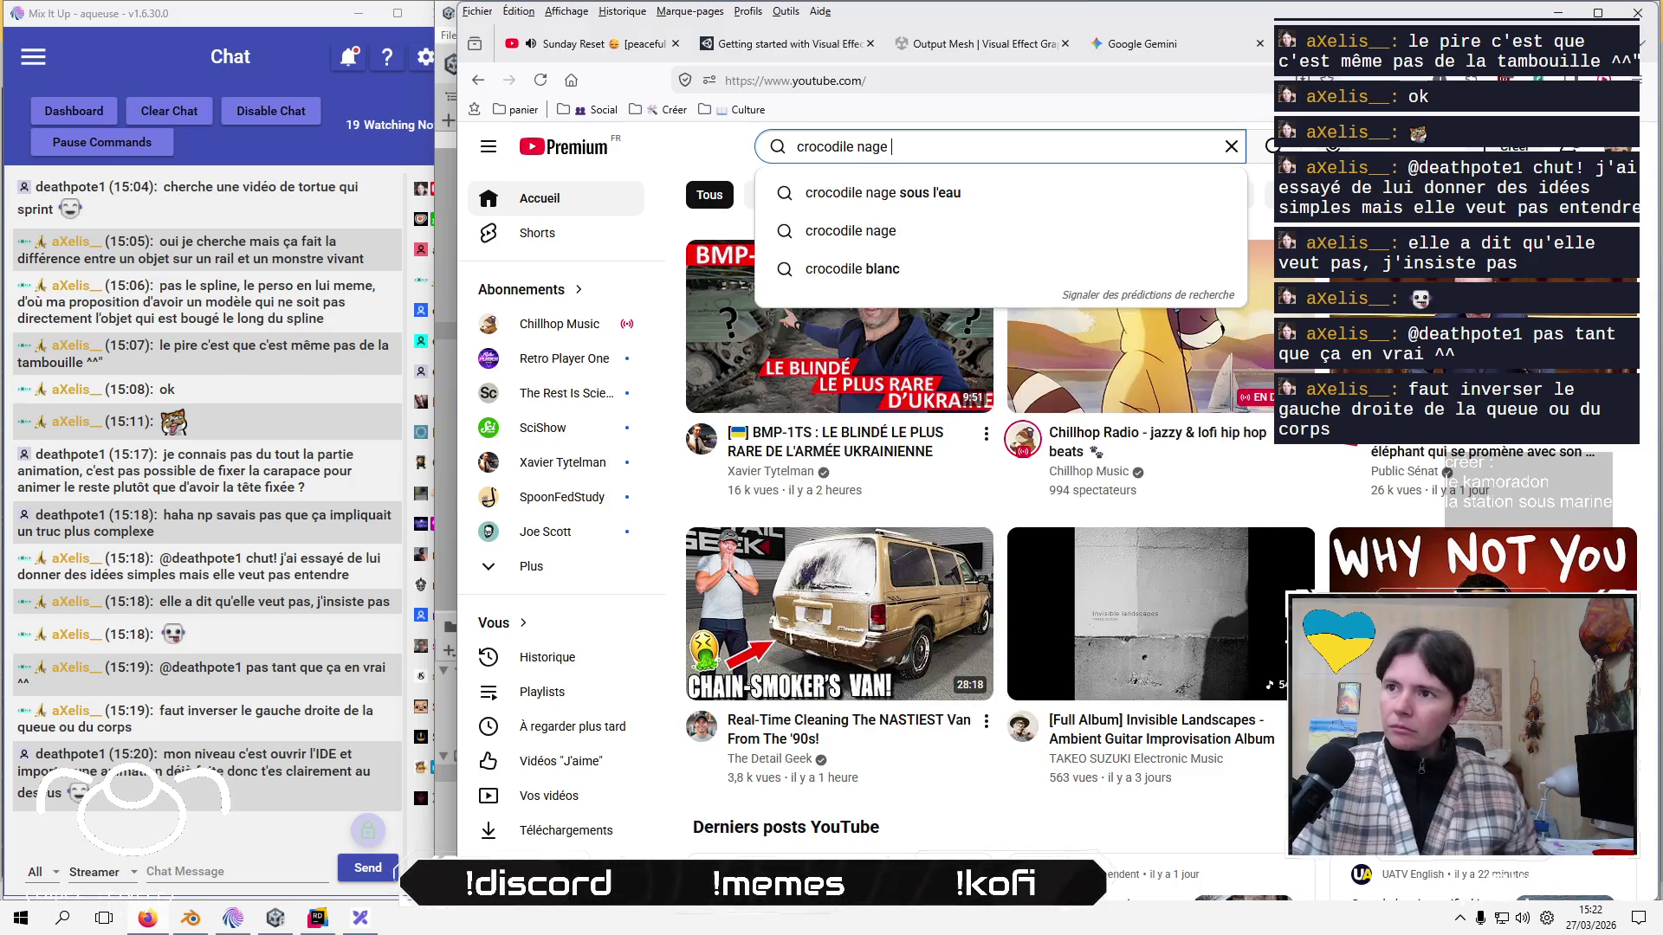
pyautogui.press('Return')
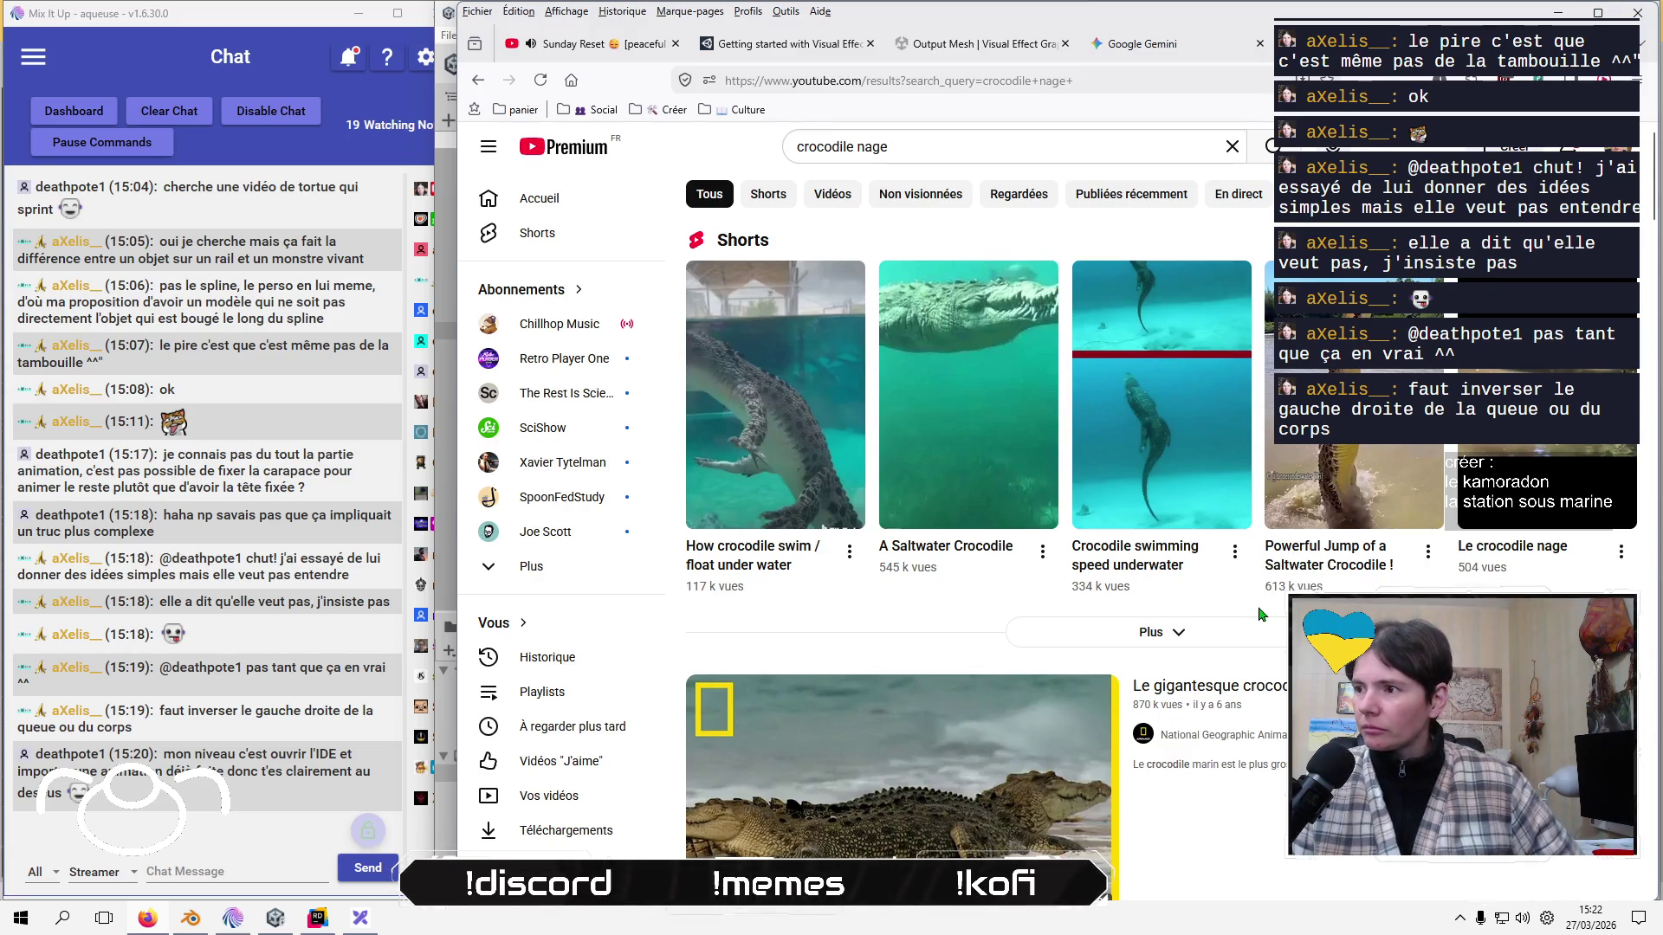
# Scroll the crocodile nage results past the National Geographic clips to the swimming-with-crocodiles videos.
pyautogui.scroll(-3, 896, 630)
pyautogui.scroll(3, 895, 630)
pyautogui.moveTo(1179, 395)
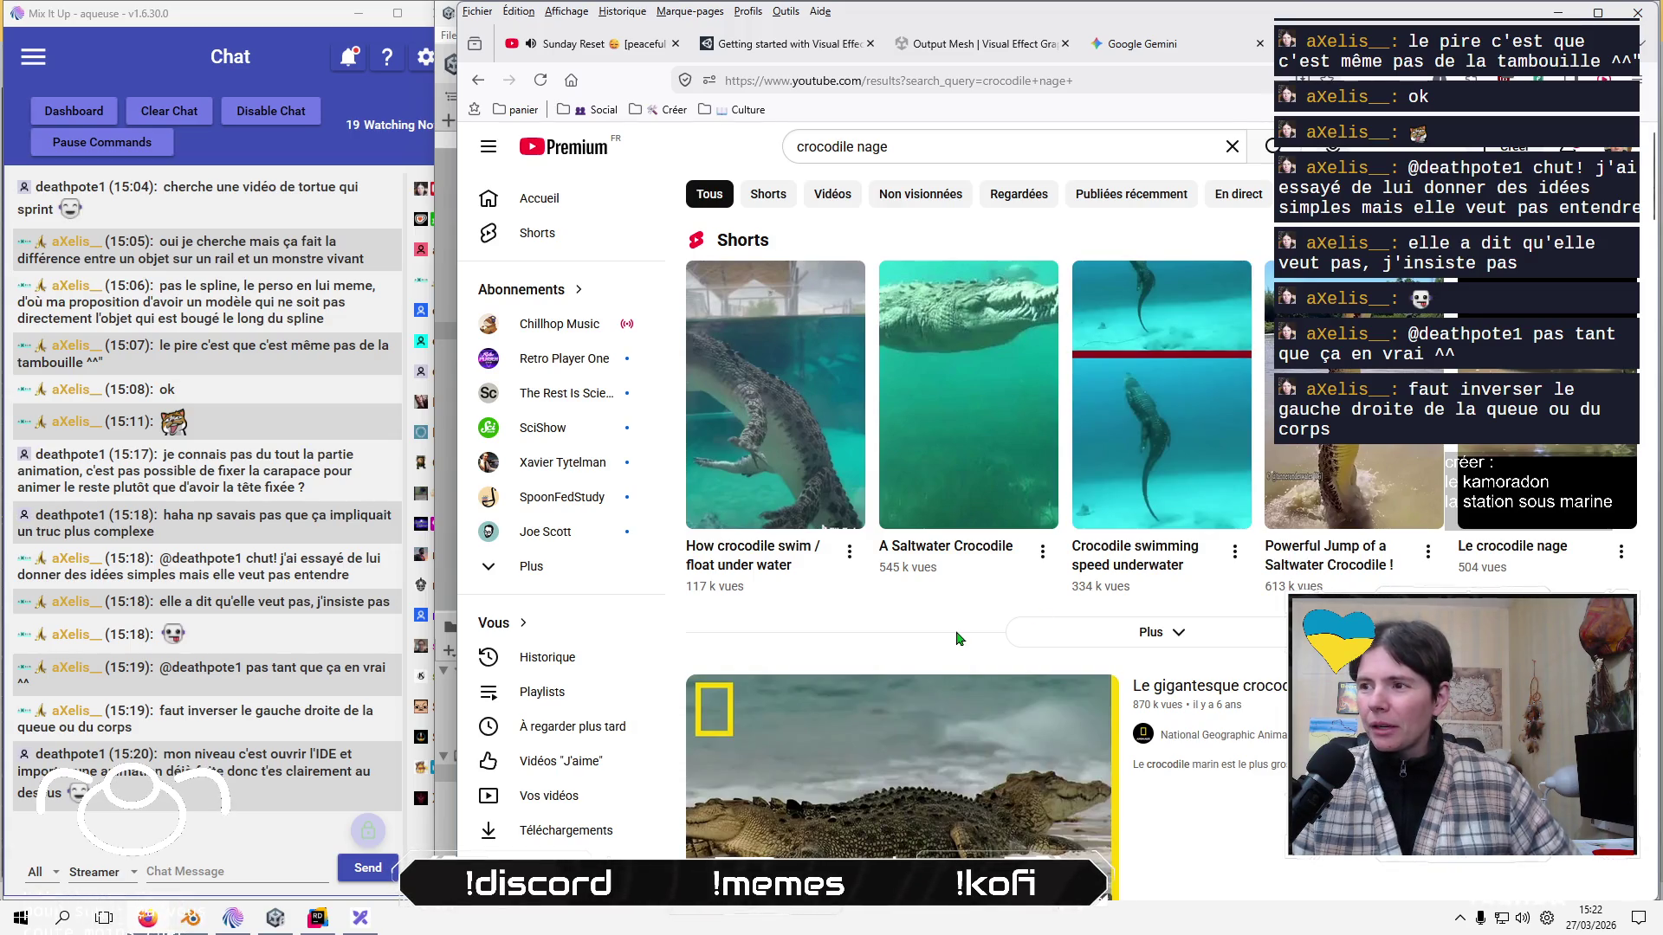
pyautogui.scroll(-5, 958, 638)
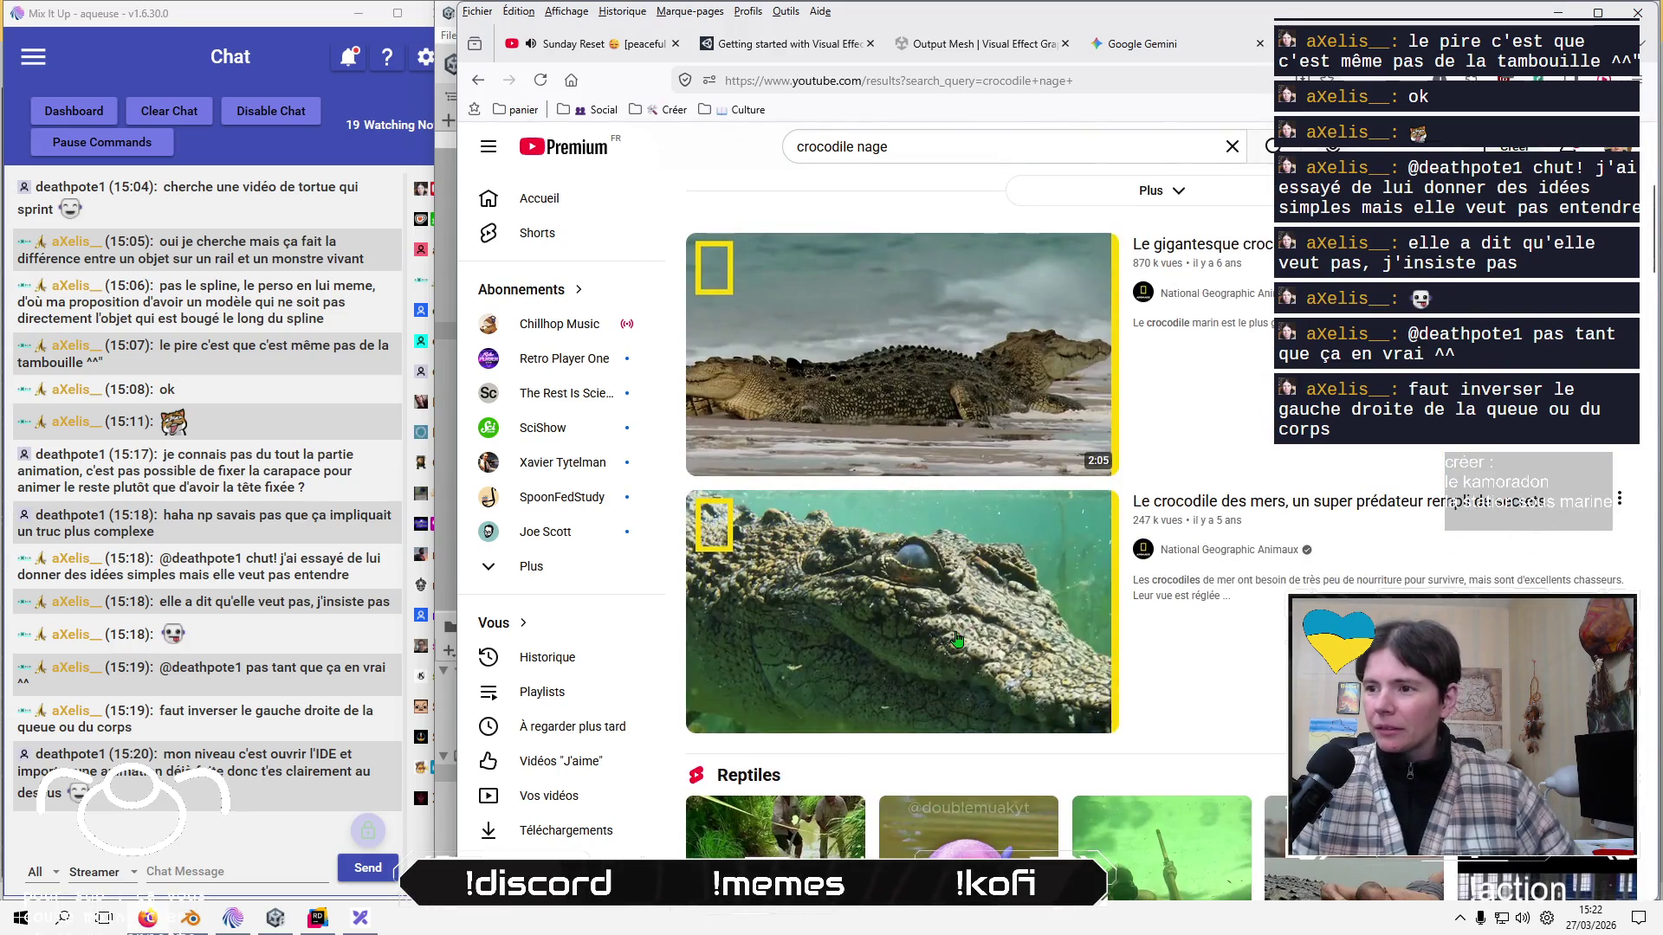
pyautogui.scroll(5, 957, 639)
pyautogui.scroll(-8, 957, 638)
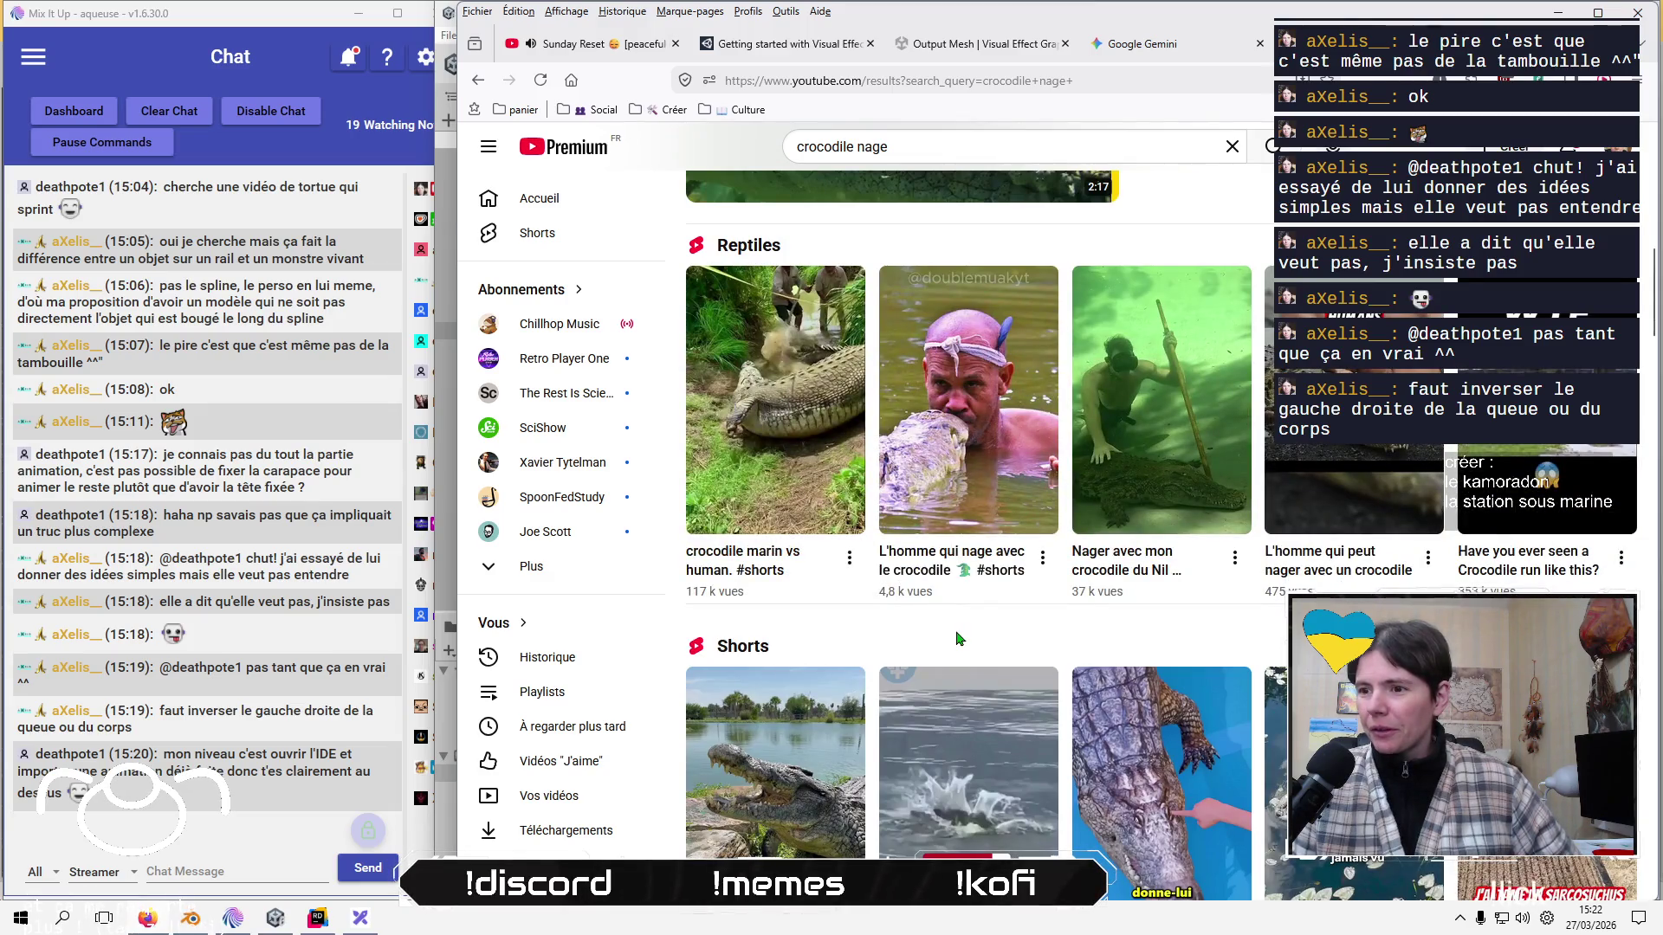
pyautogui.scroll(-9, 957, 638)
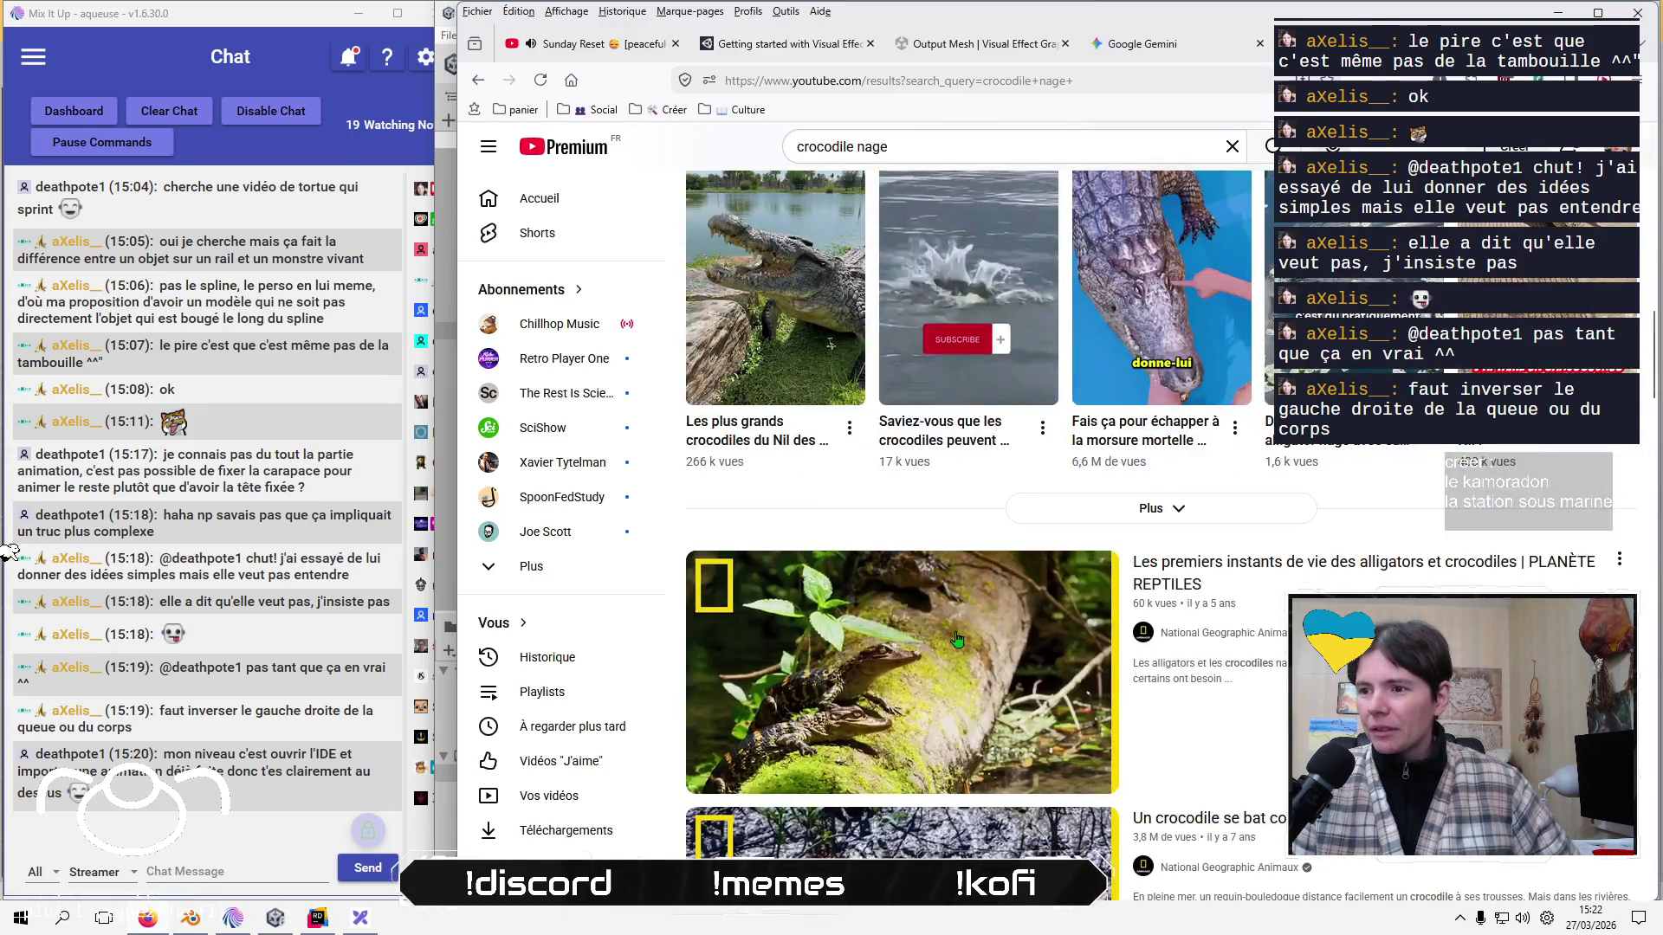
pyautogui.scroll(-2, 957, 638)
pyautogui.moveTo(957, 638)
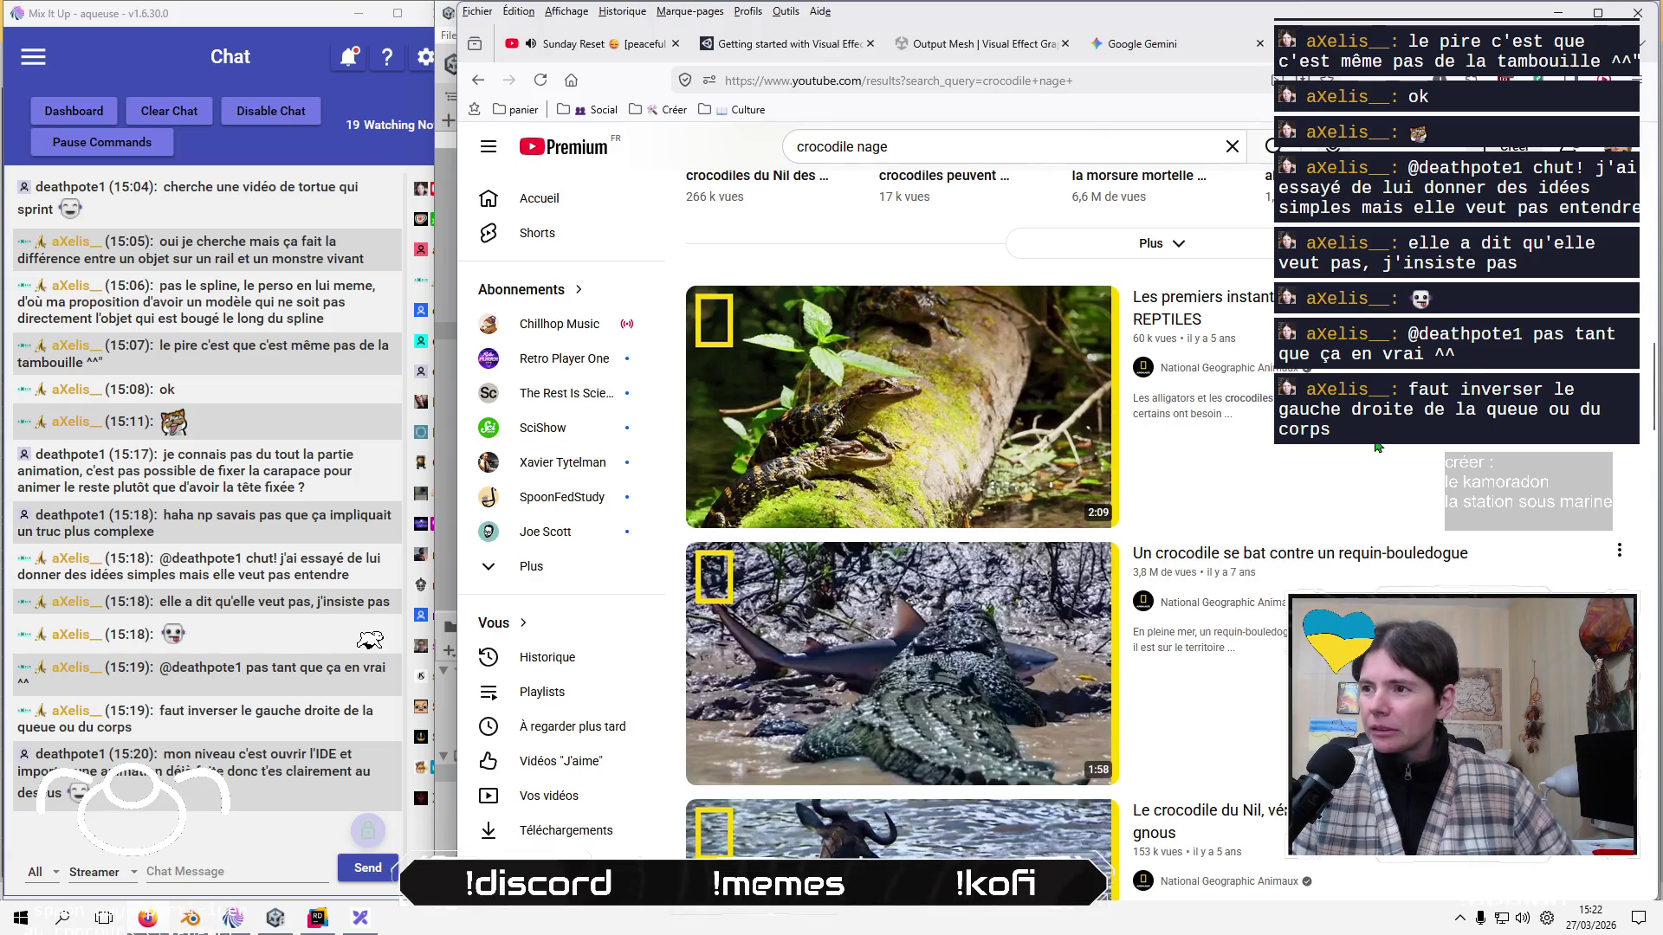
pyautogui.scroll(-1, 1375, 446)
pyautogui.scroll(-1, 1376, 446)
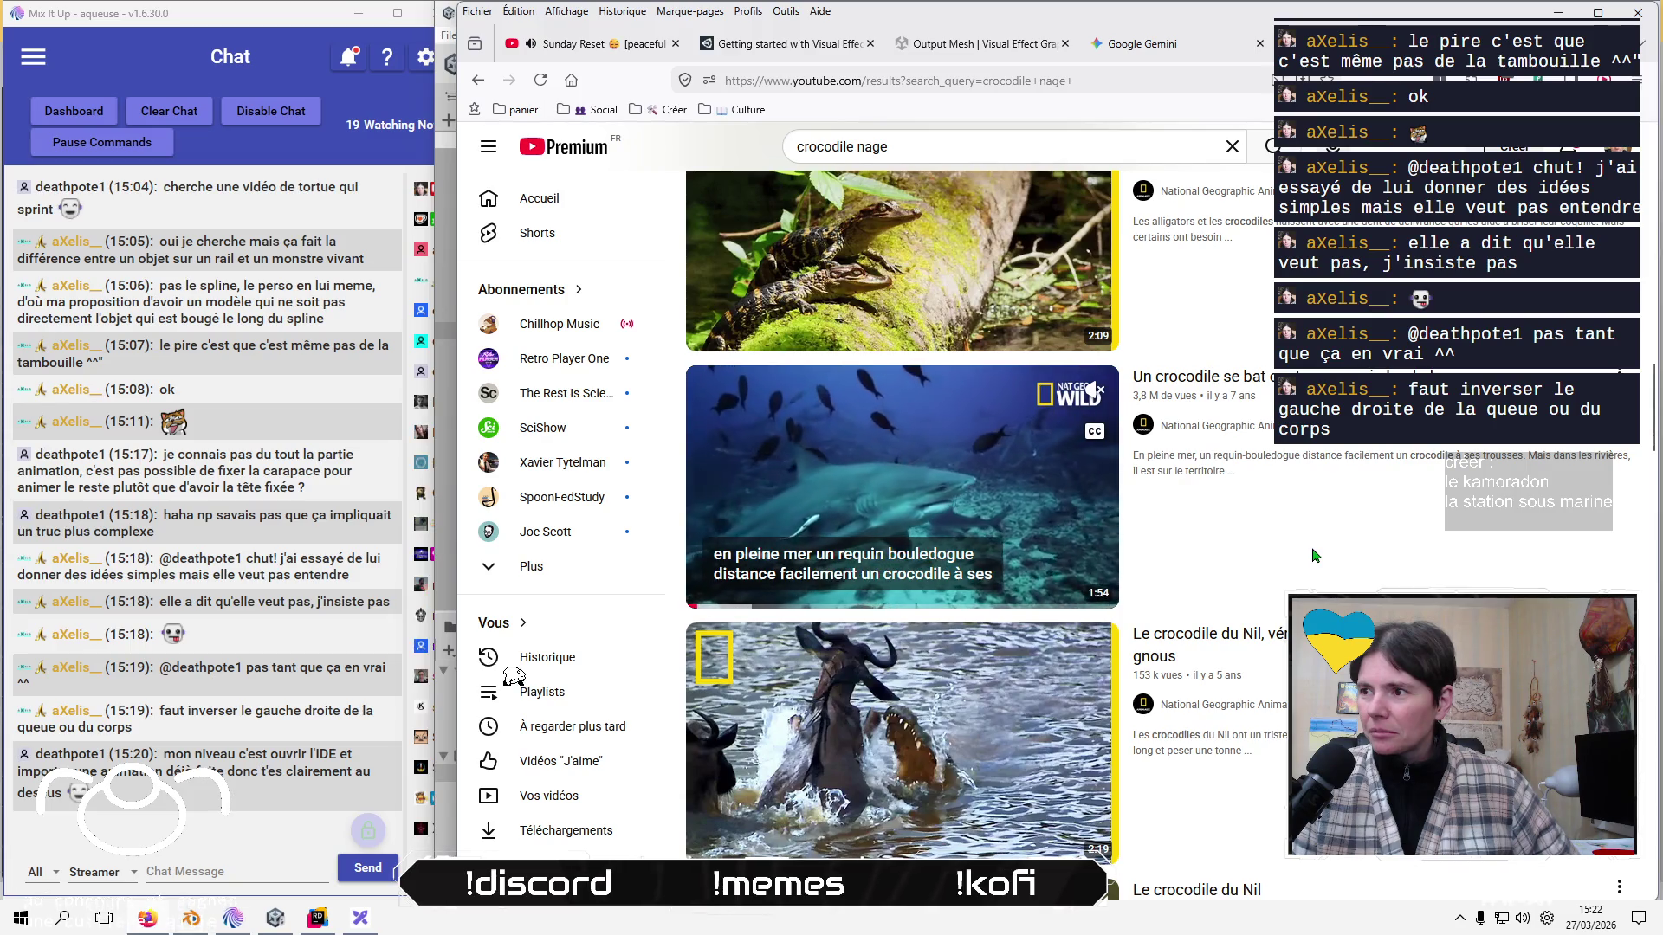
pyautogui.scroll(-4, 1314, 556)
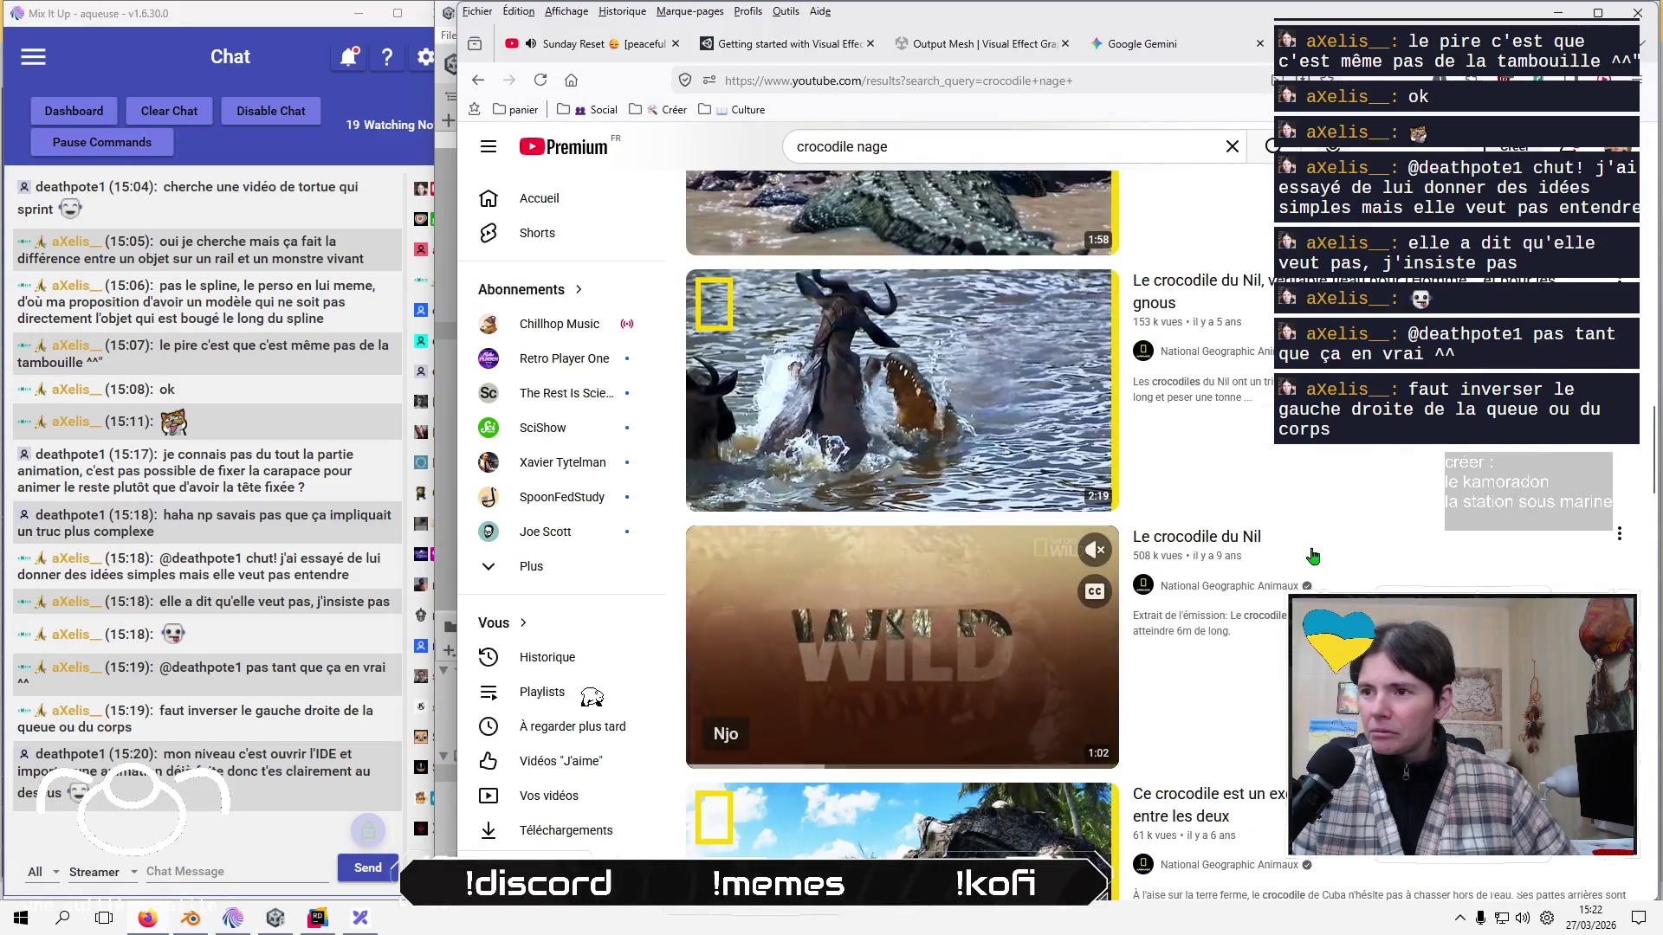
pyautogui.scroll(-5, 1314, 556)
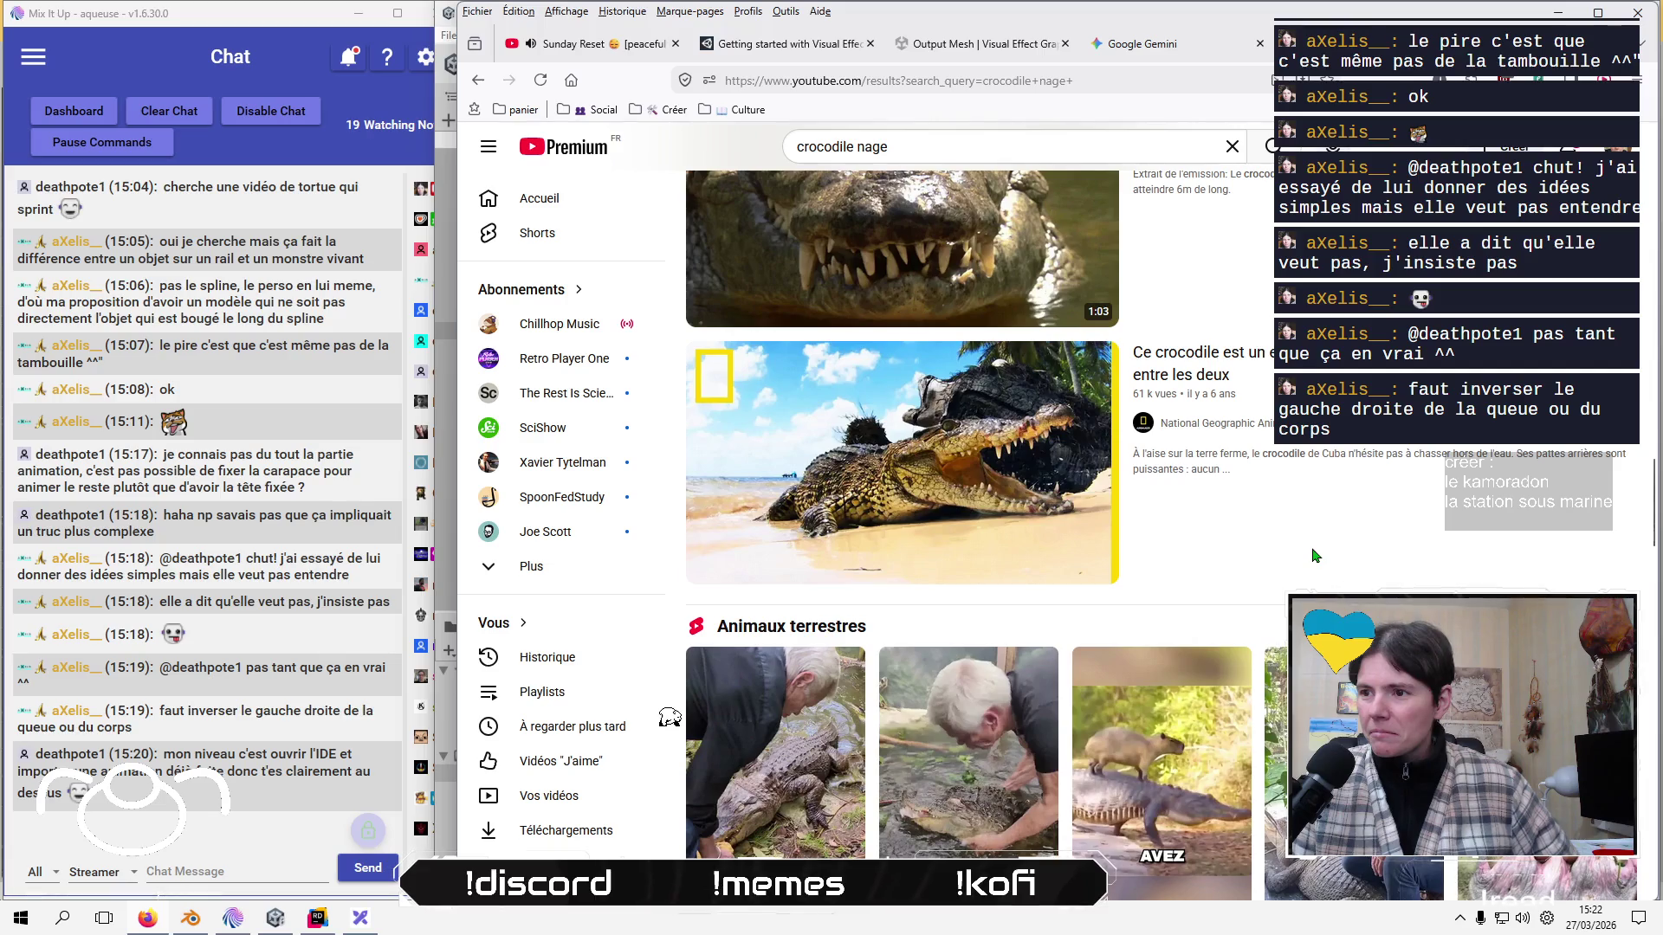
pyautogui.scroll(-3, 1314, 555)
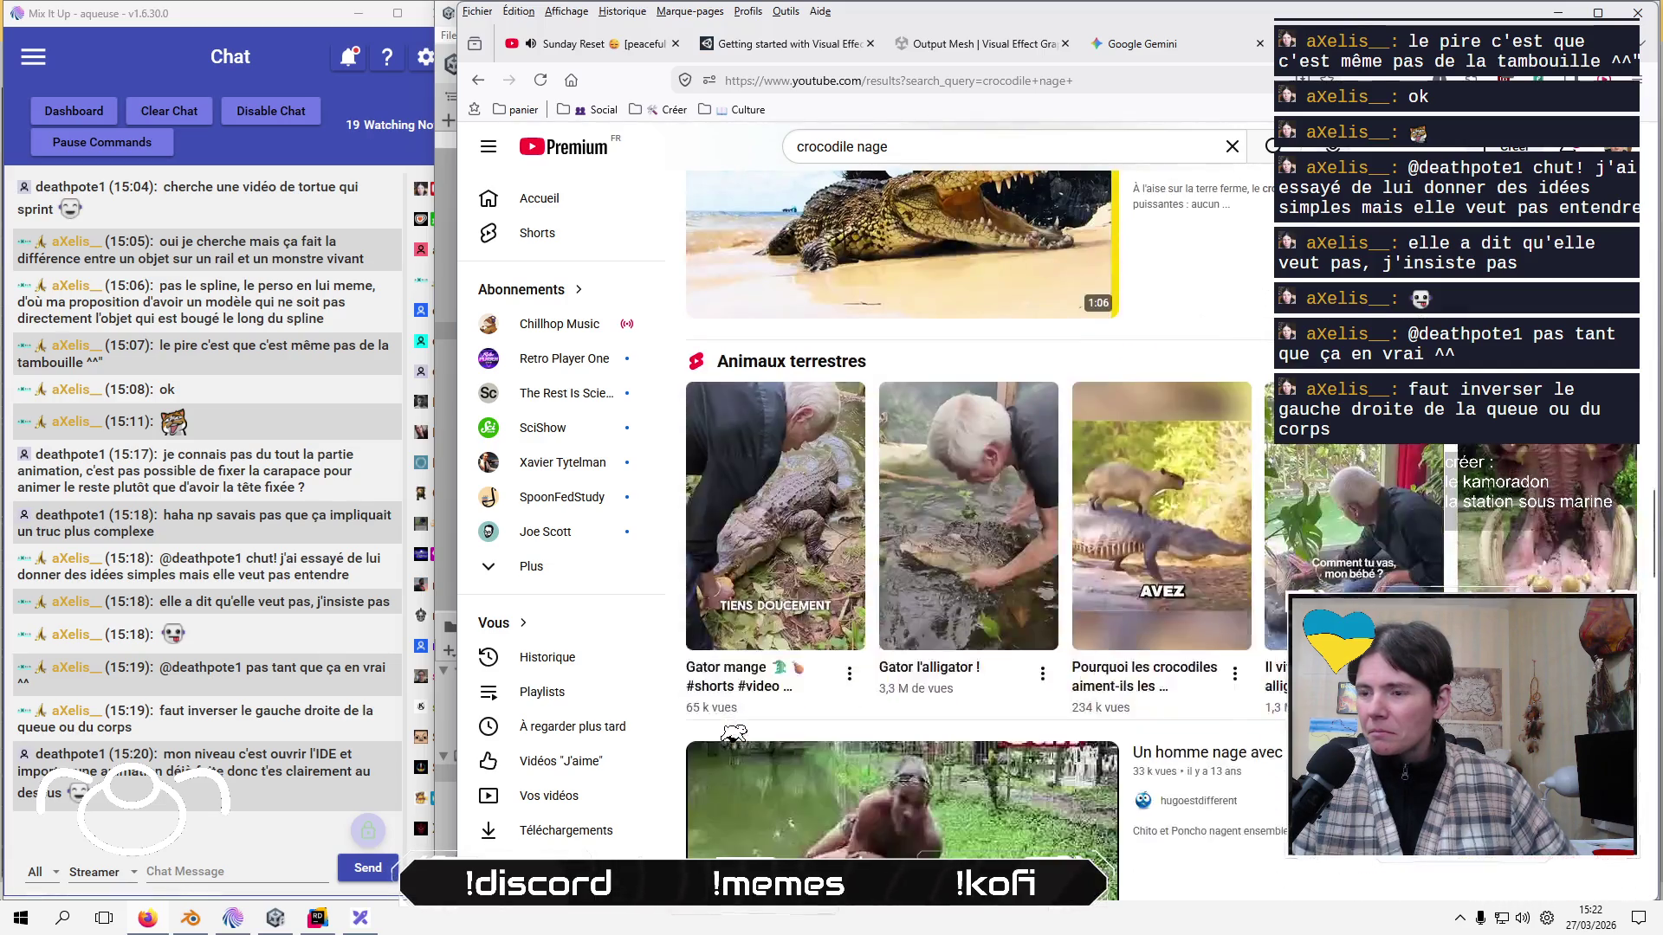
pyautogui.scroll(-5, 1206, 539)
pyautogui.scroll(-4, 1209, 539)
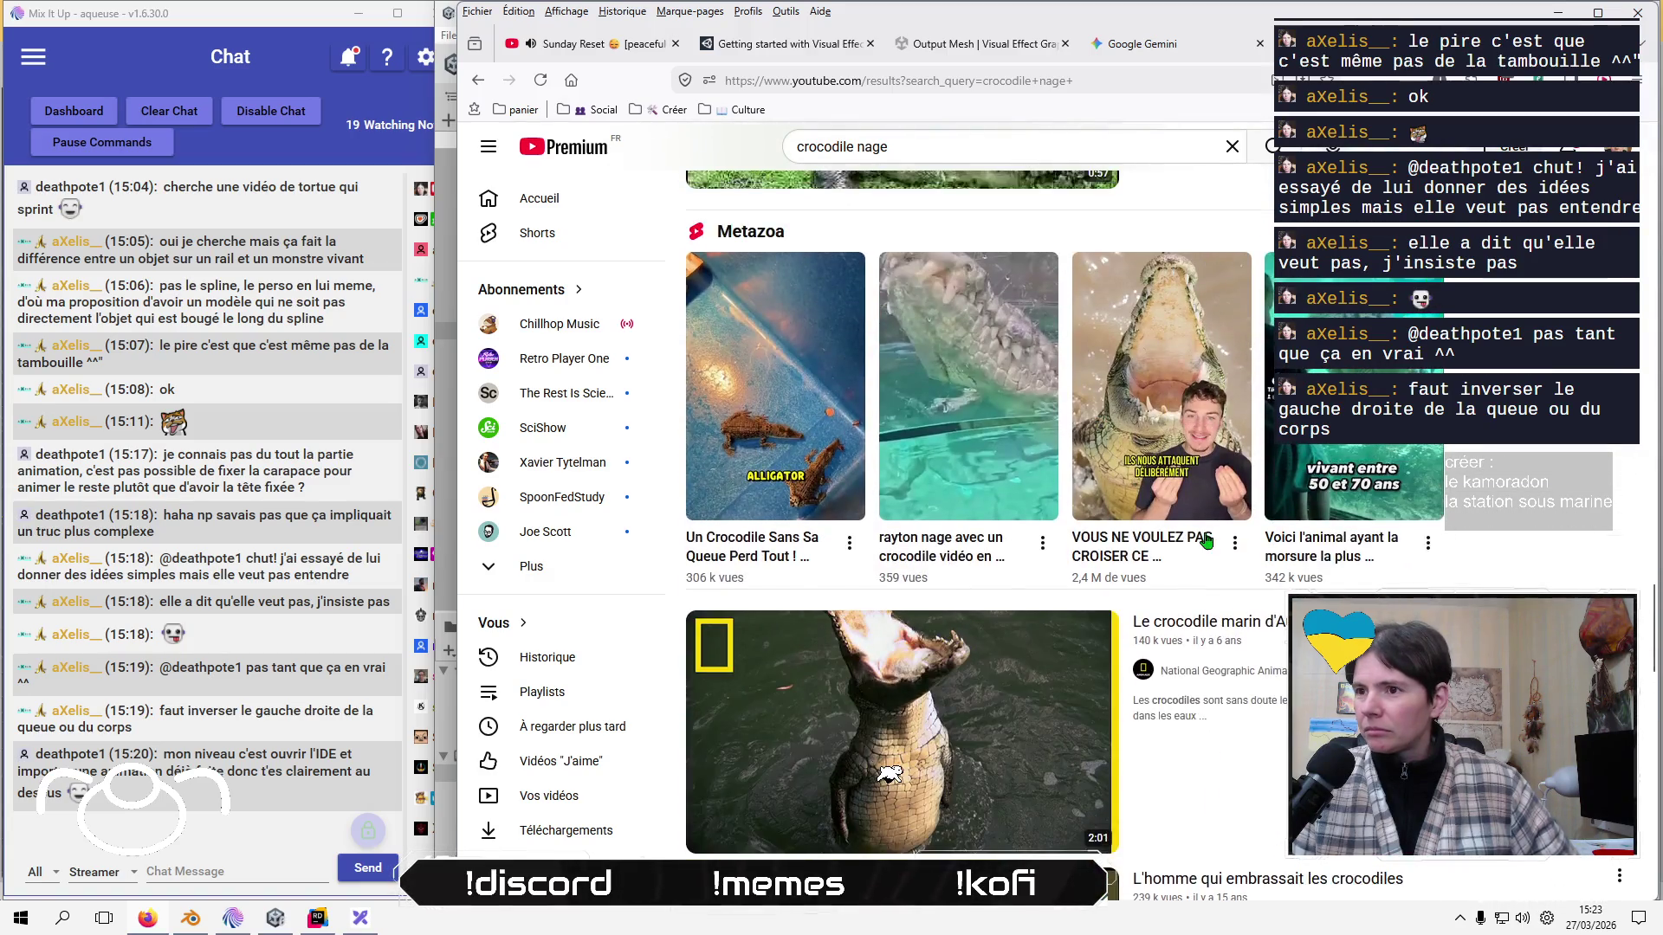
pyautogui.scroll(-2, 1207, 540)
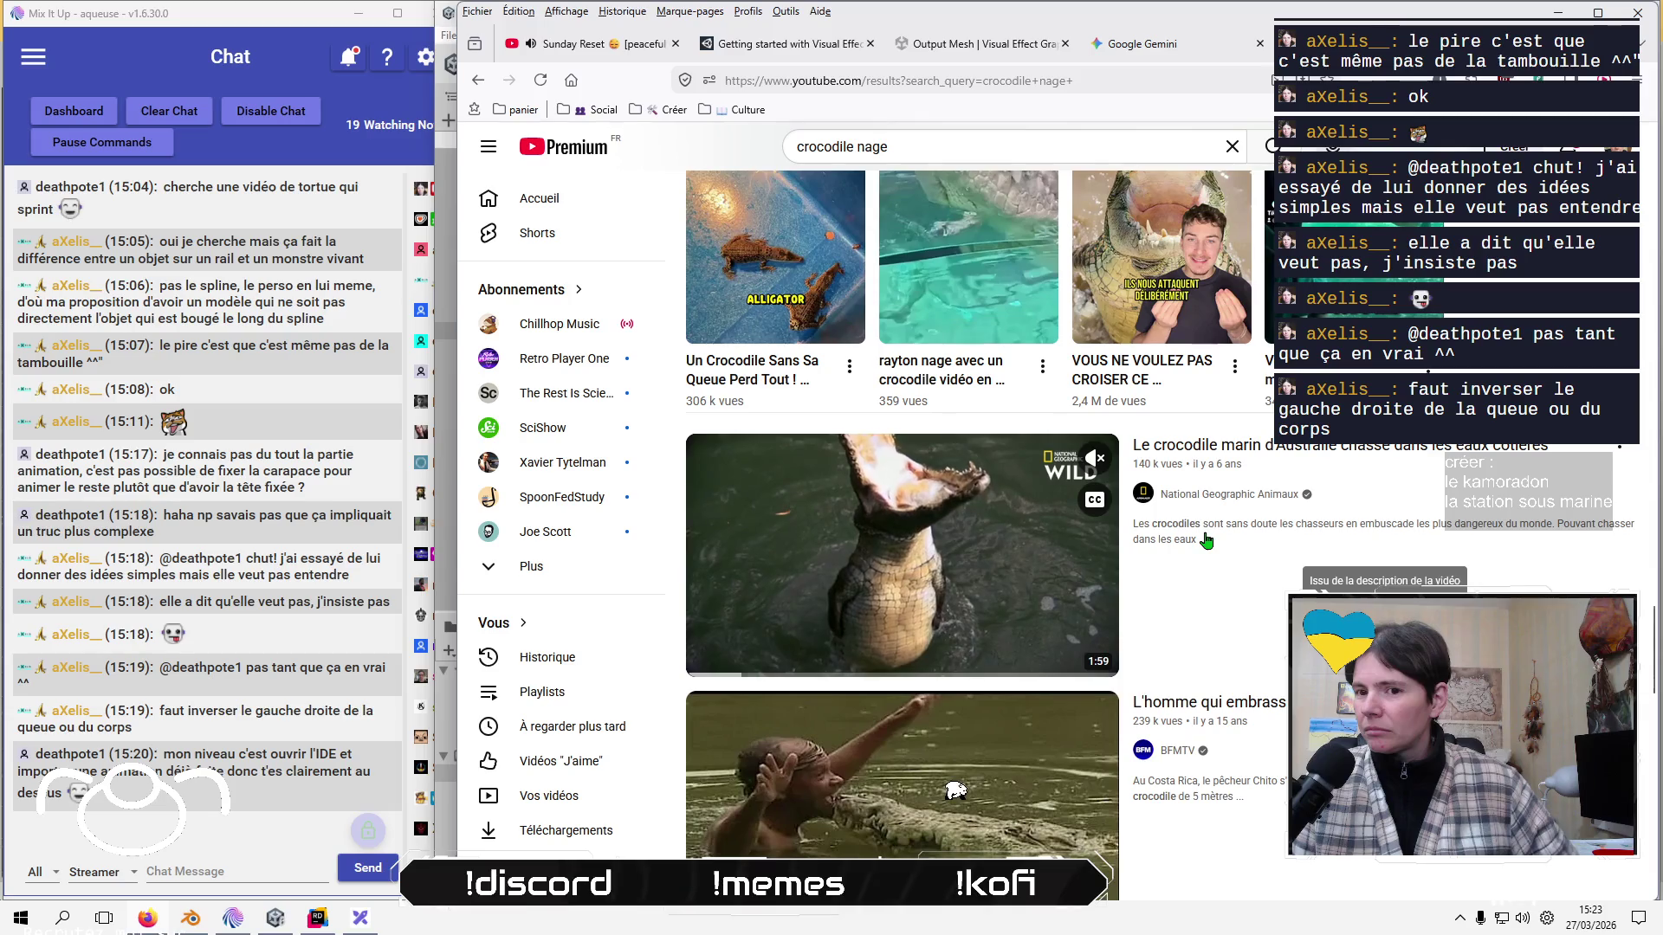
pyautogui.scroll(-1, 1207, 539)
pyautogui.scroll(-4, 1209, 539)
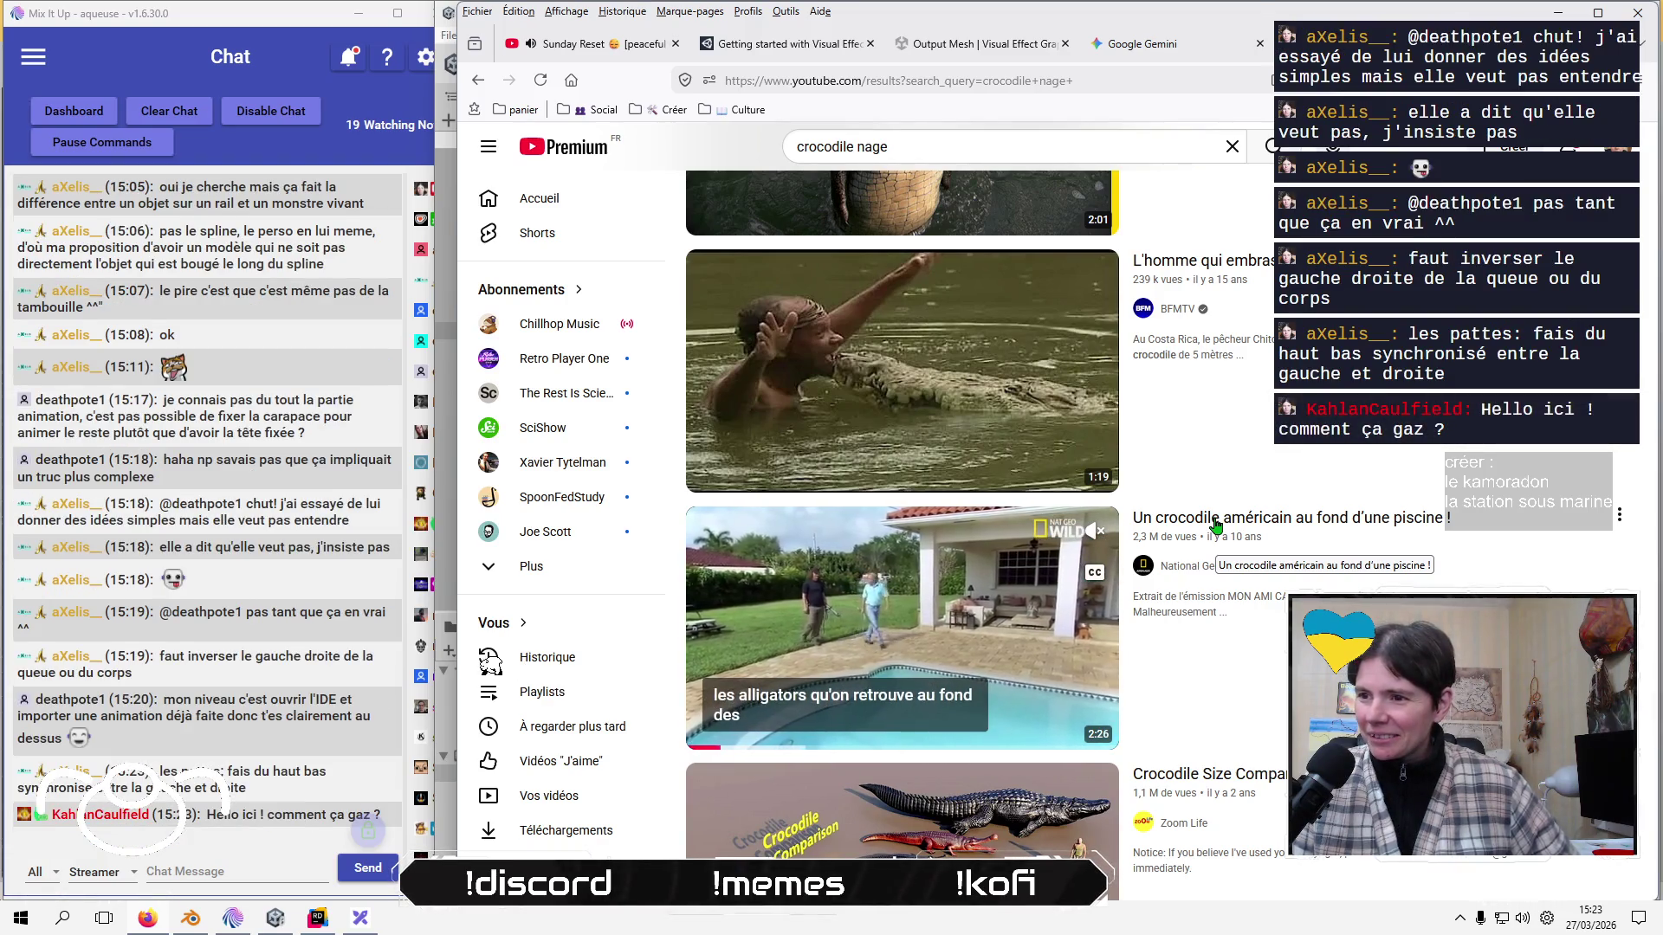
pyautogui.scroll(-3, 1216, 526)
pyautogui.scroll(-4, 1216, 526)
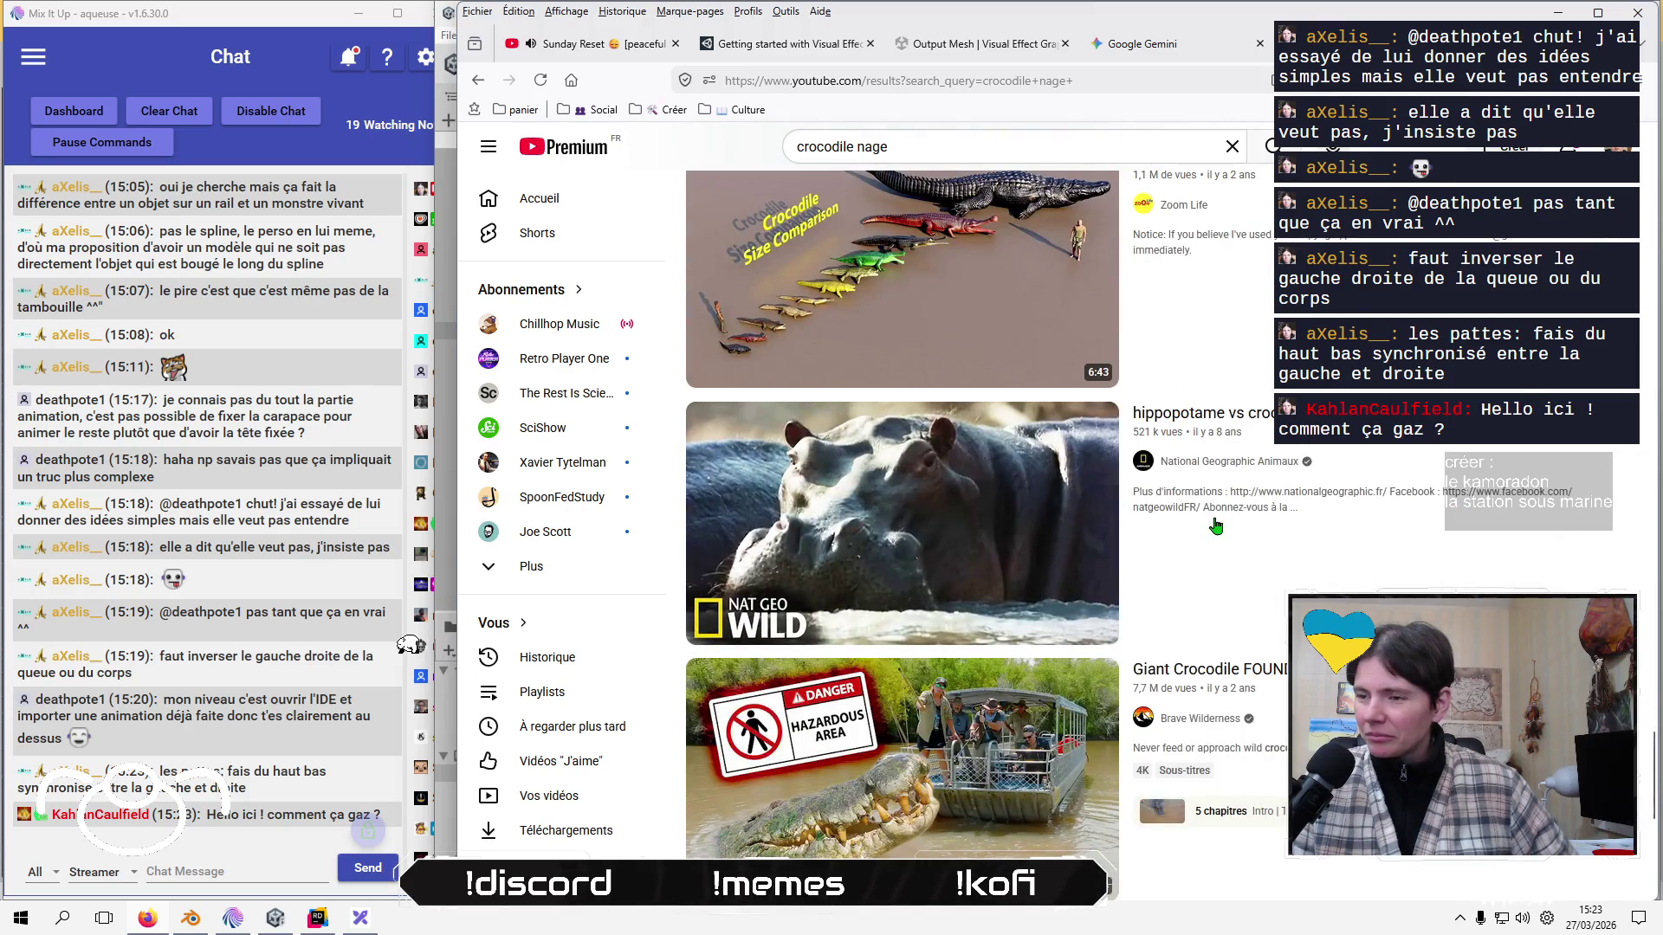
pyautogui.scroll(-4, 1216, 526)
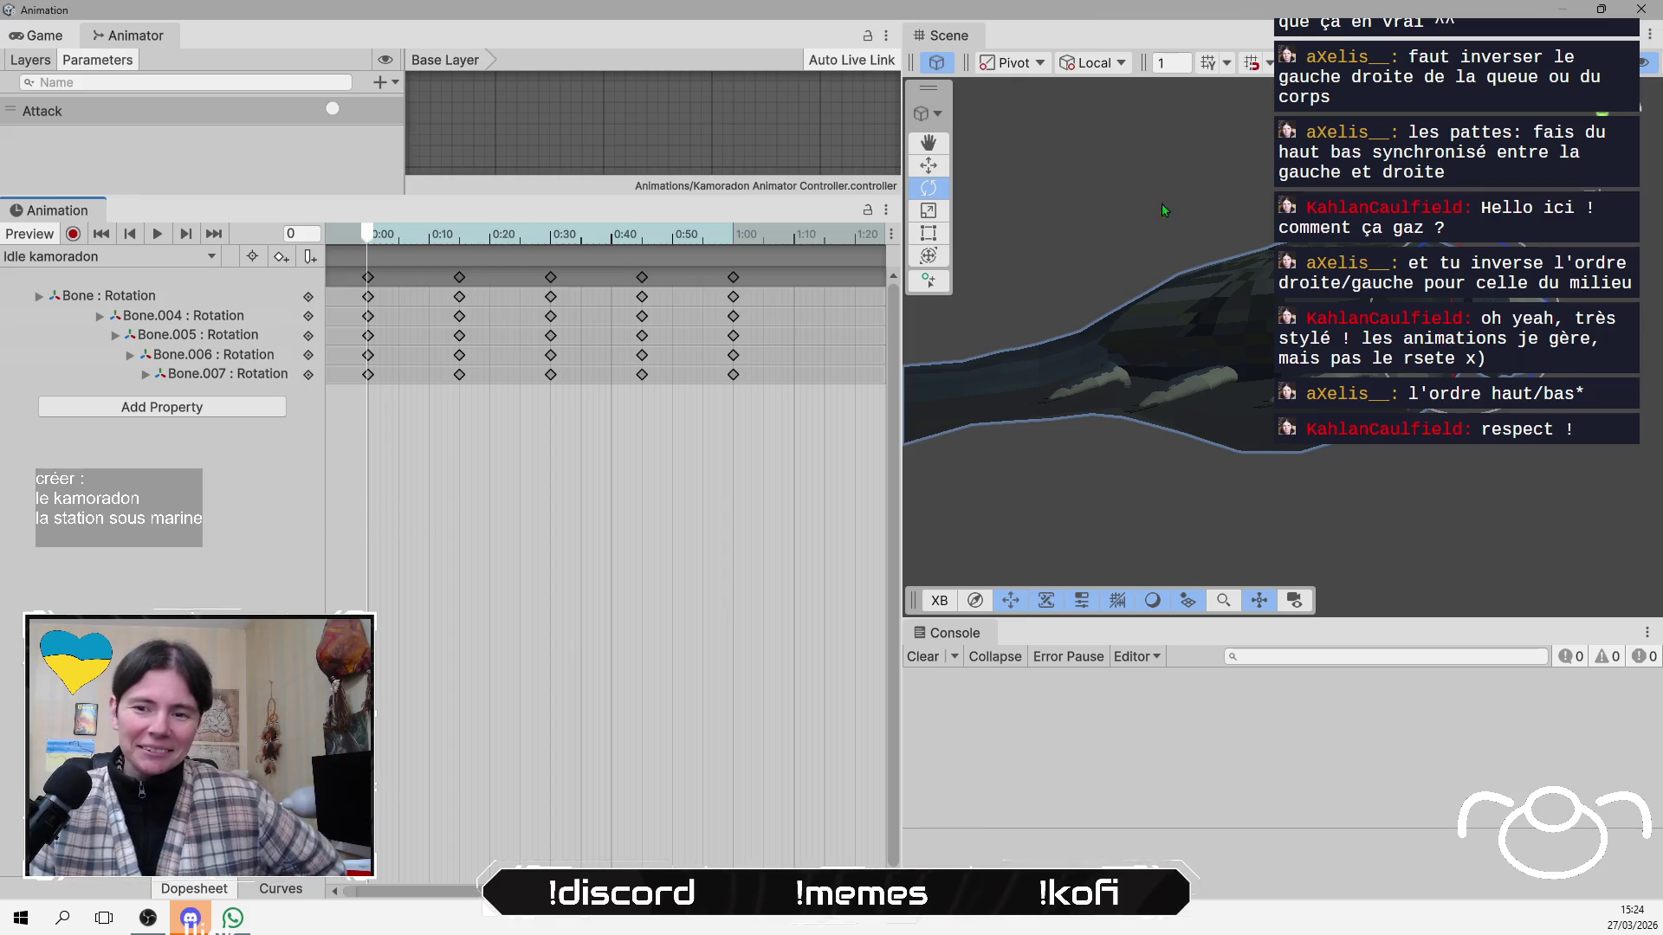
# Select the head bone Bone.007, frame it in the Scene view, and play Idle kamoradon.
pyautogui.moveTo(1285, 448)
pyautogui.mouseDown()
pyautogui.moveTo(1234, 483)
pyautogui.moveTo(1172, 463)
pyautogui.mouseUp()
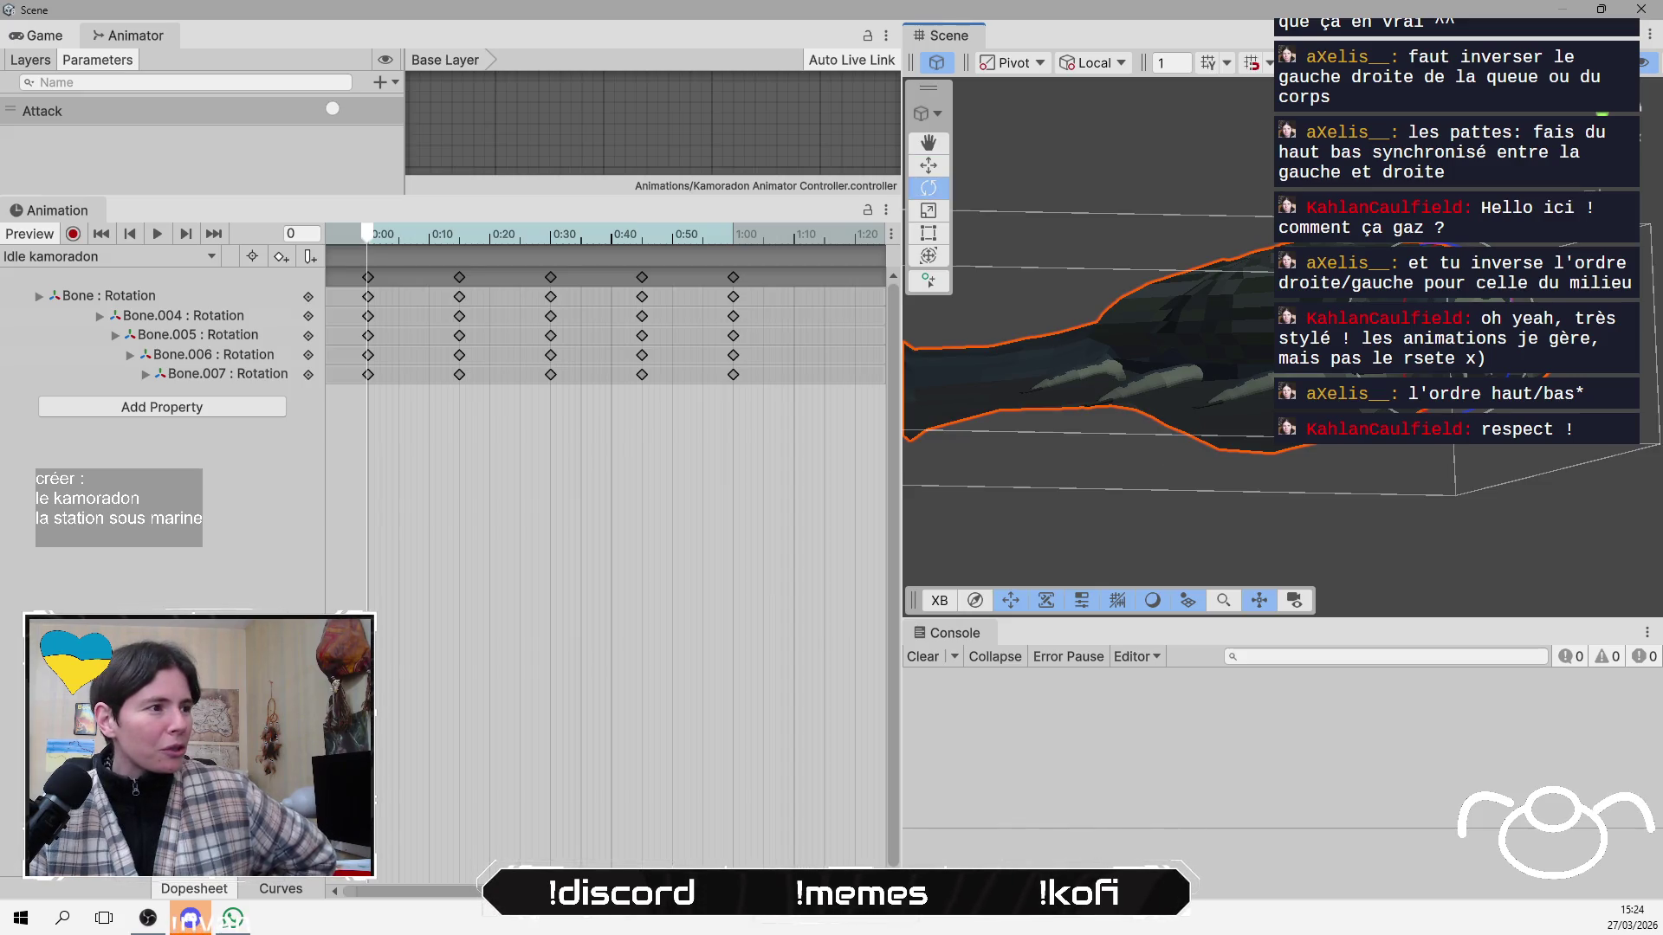
pyautogui.scroll(-3, 722, 523)
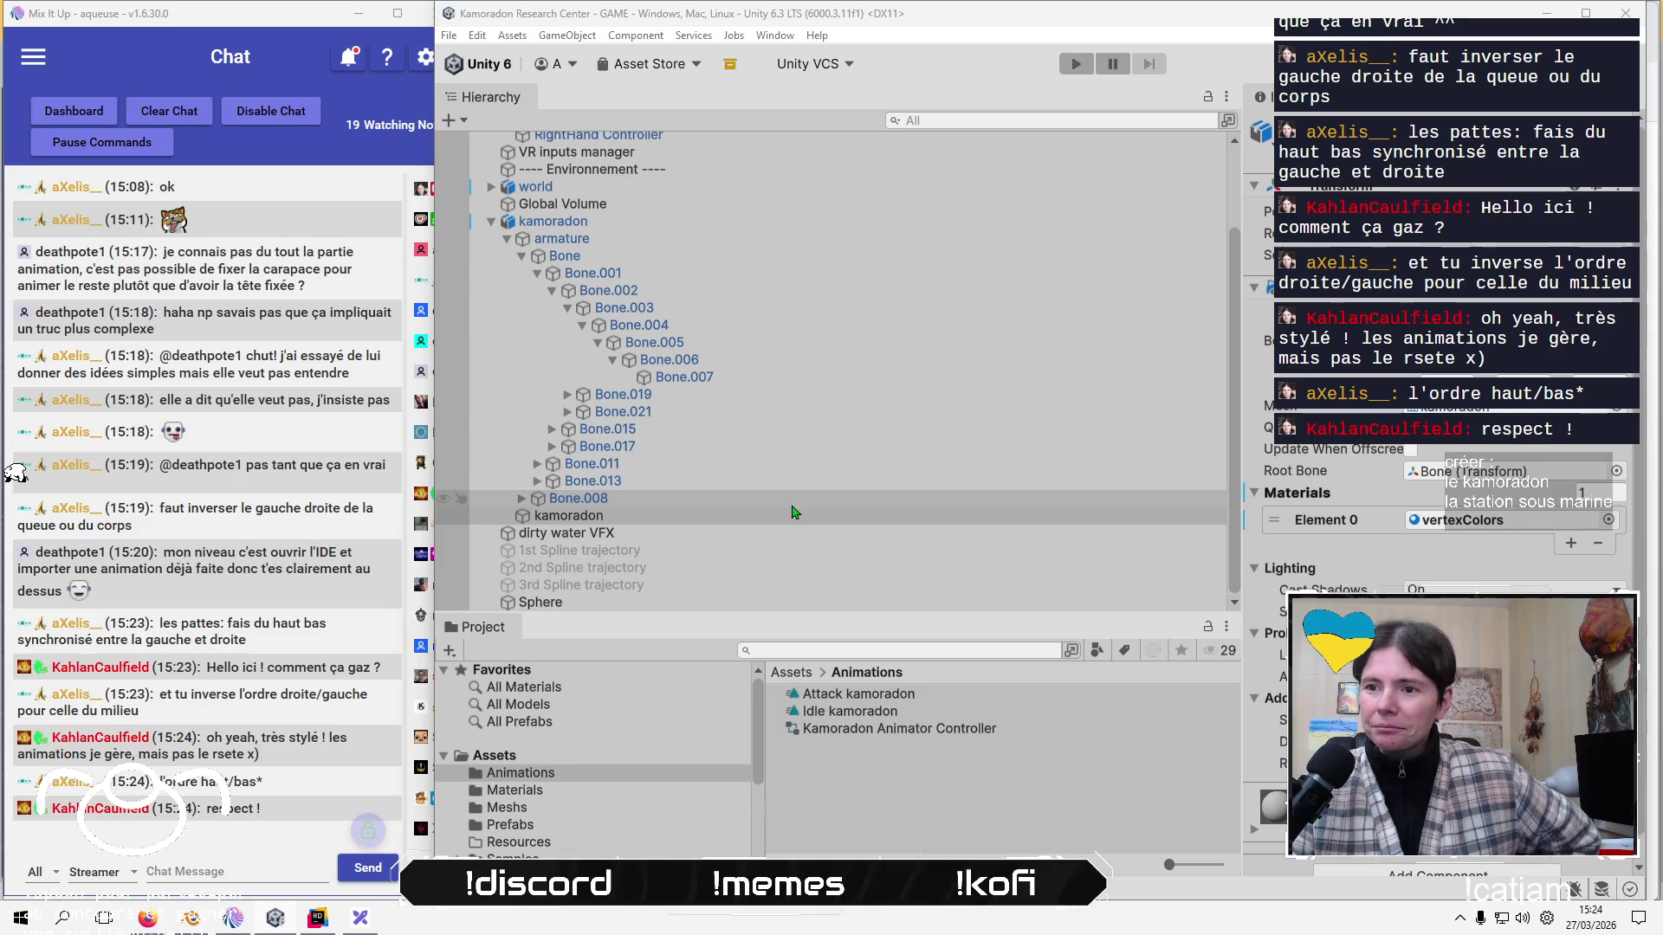
pyautogui.click(722, 523)
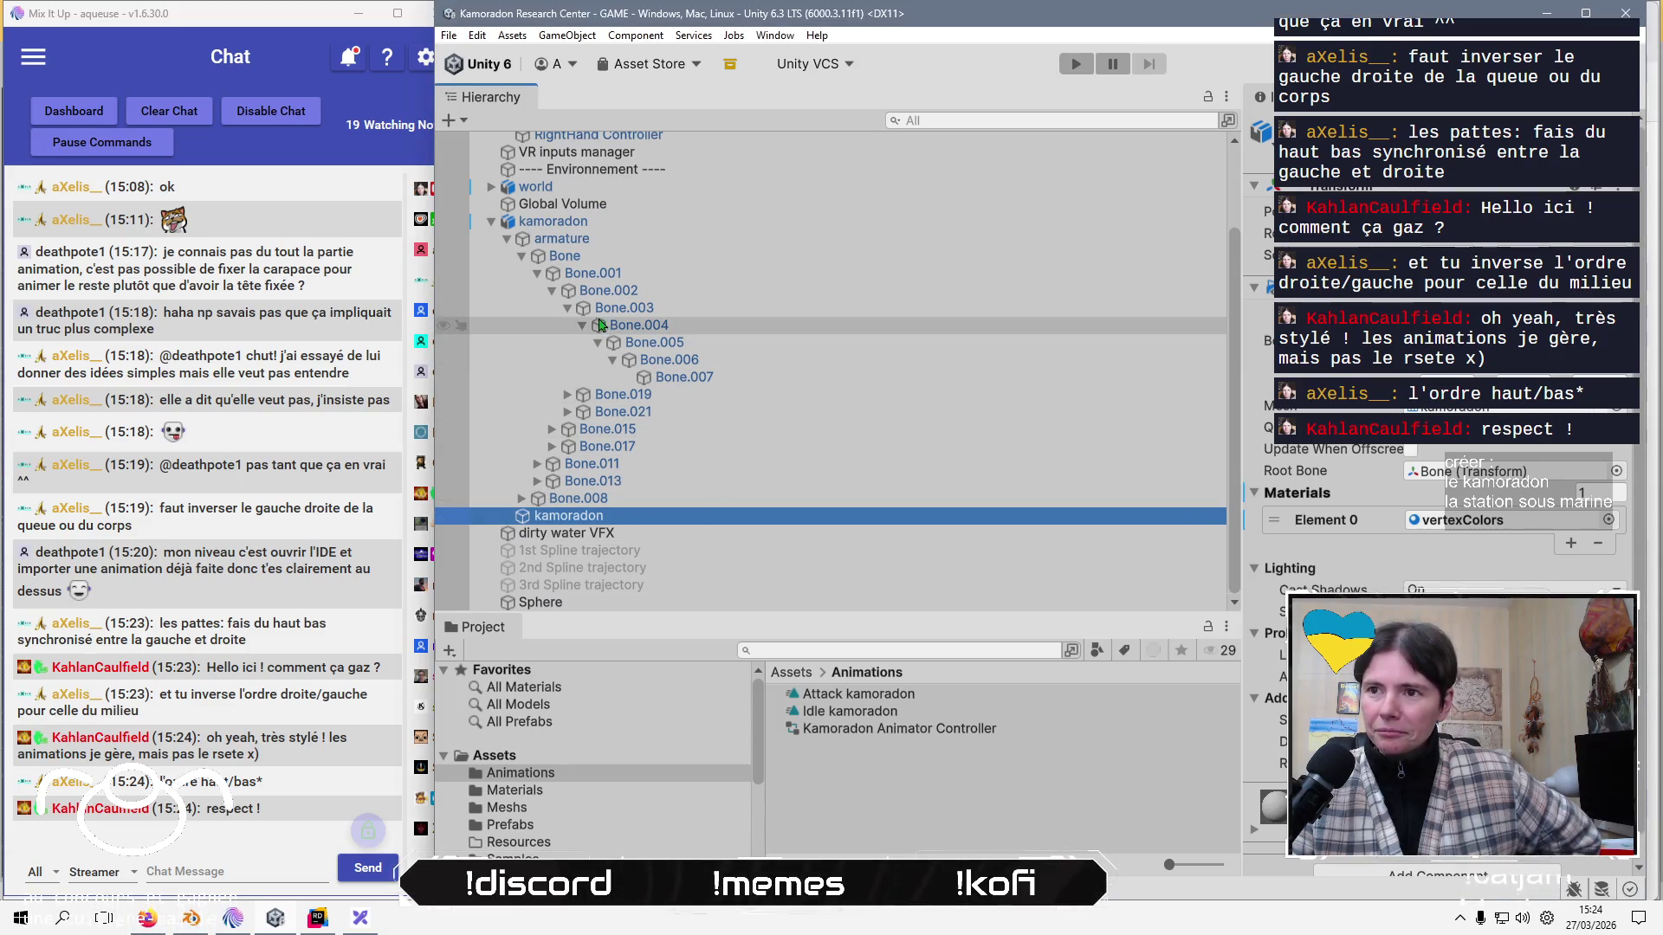
pyautogui.click(666, 377)
pyautogui.press('Up')
pyautogui.press('Up')
pyautogui.press('Up')
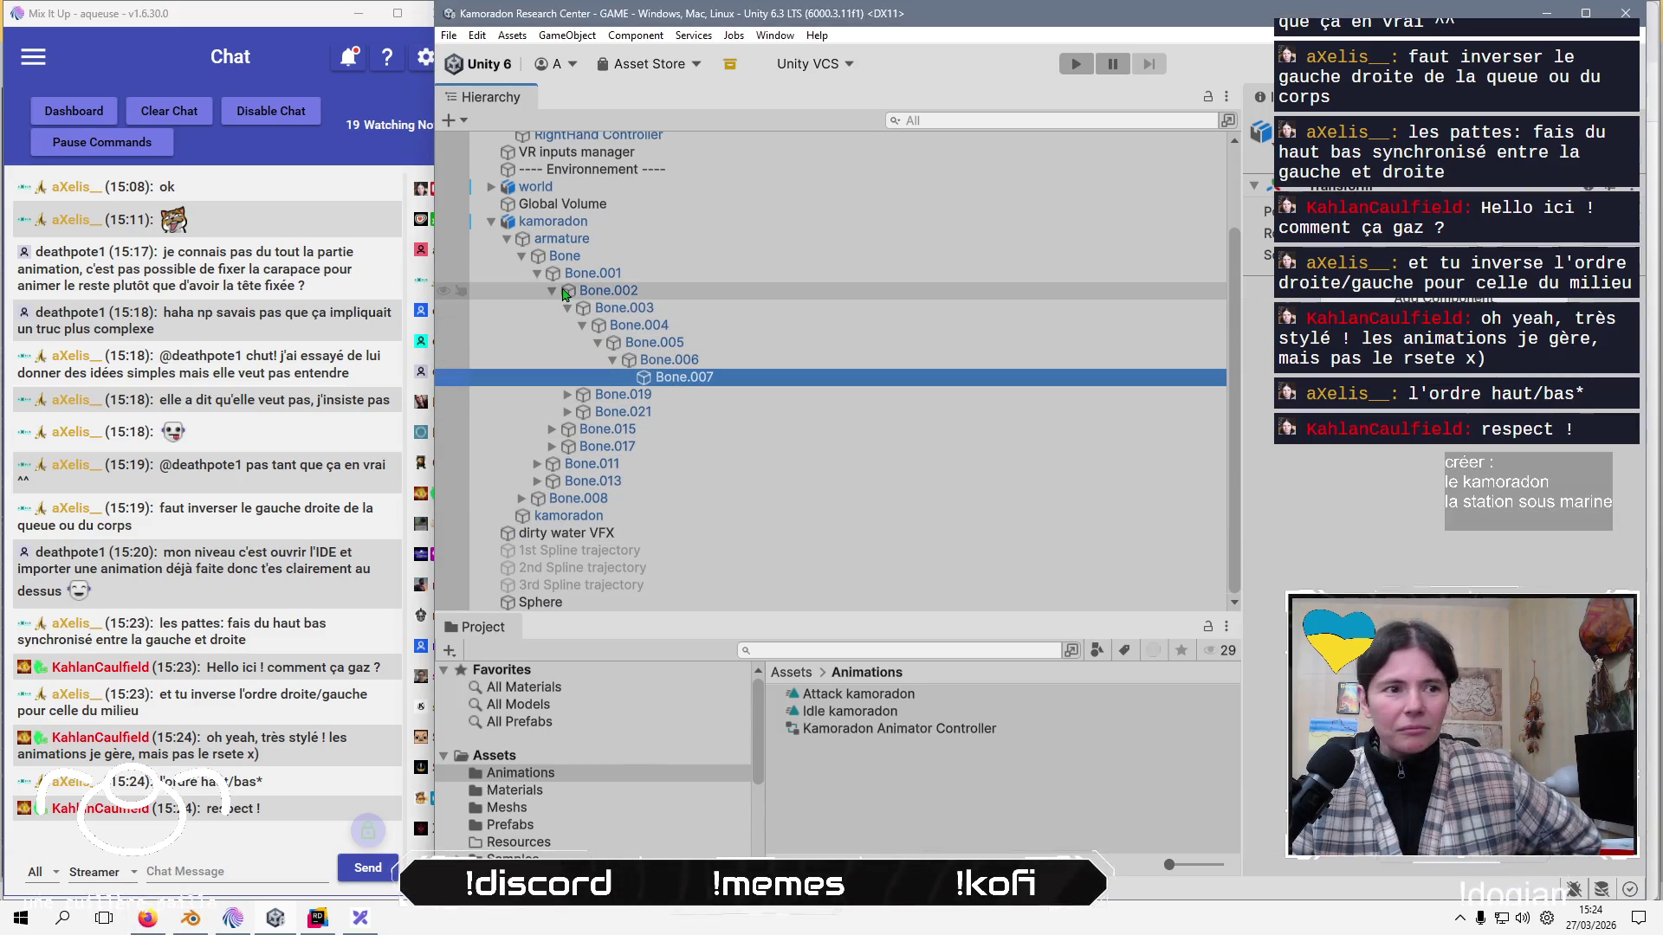
pyautogui.press('Left')
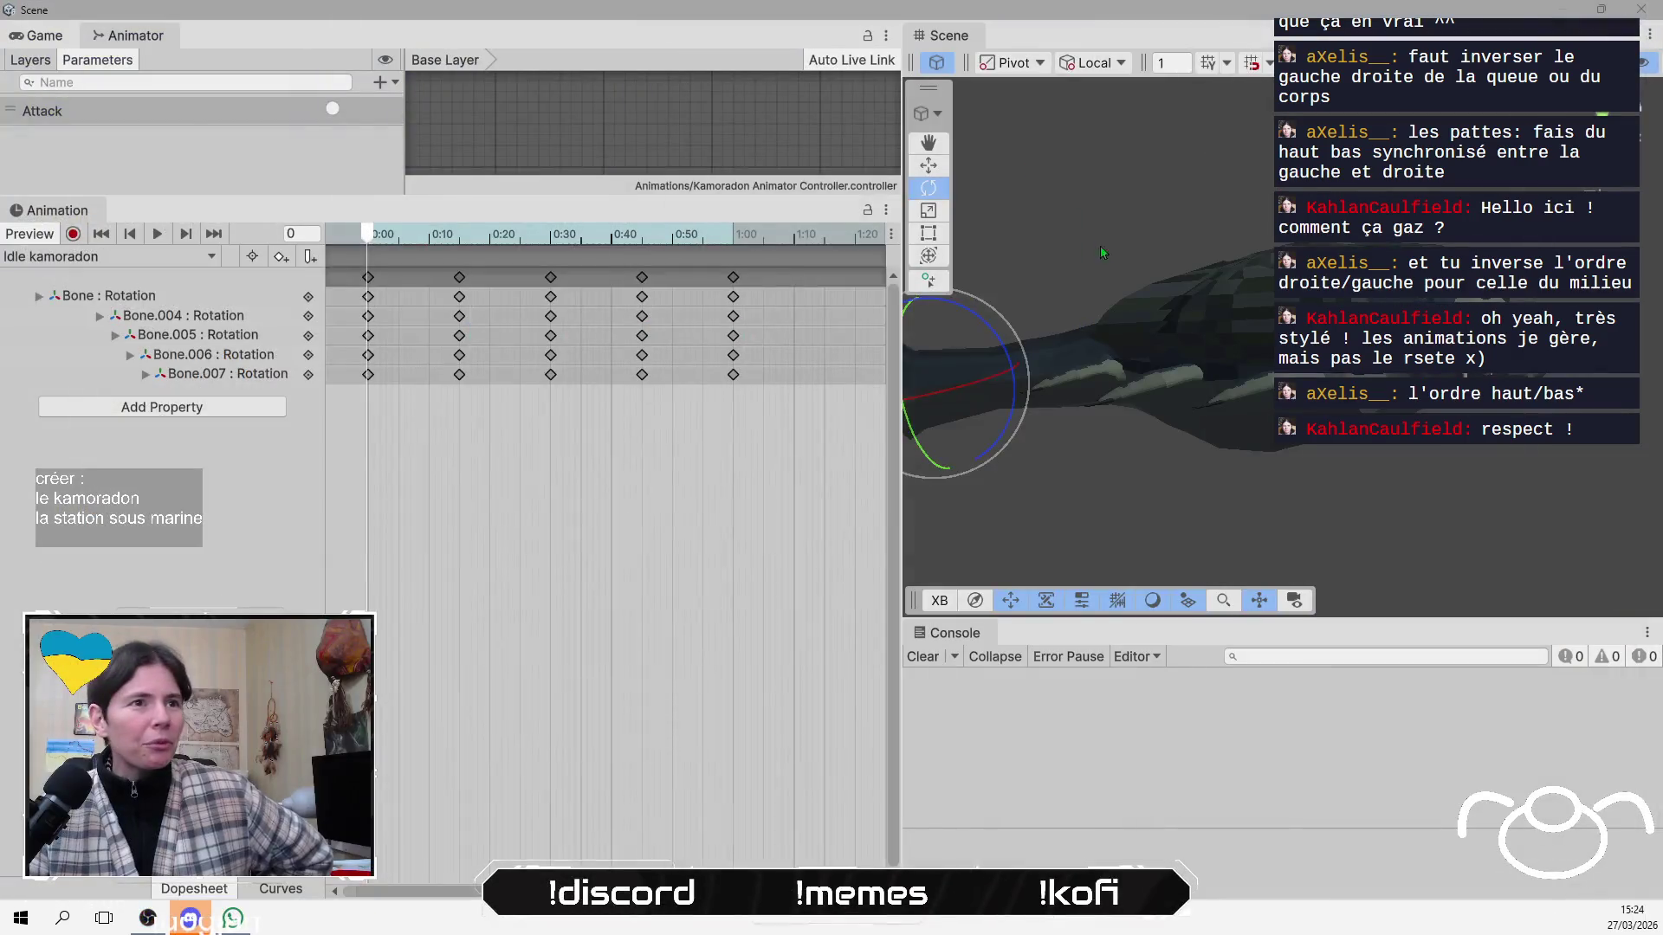
pyautogui.press('f')
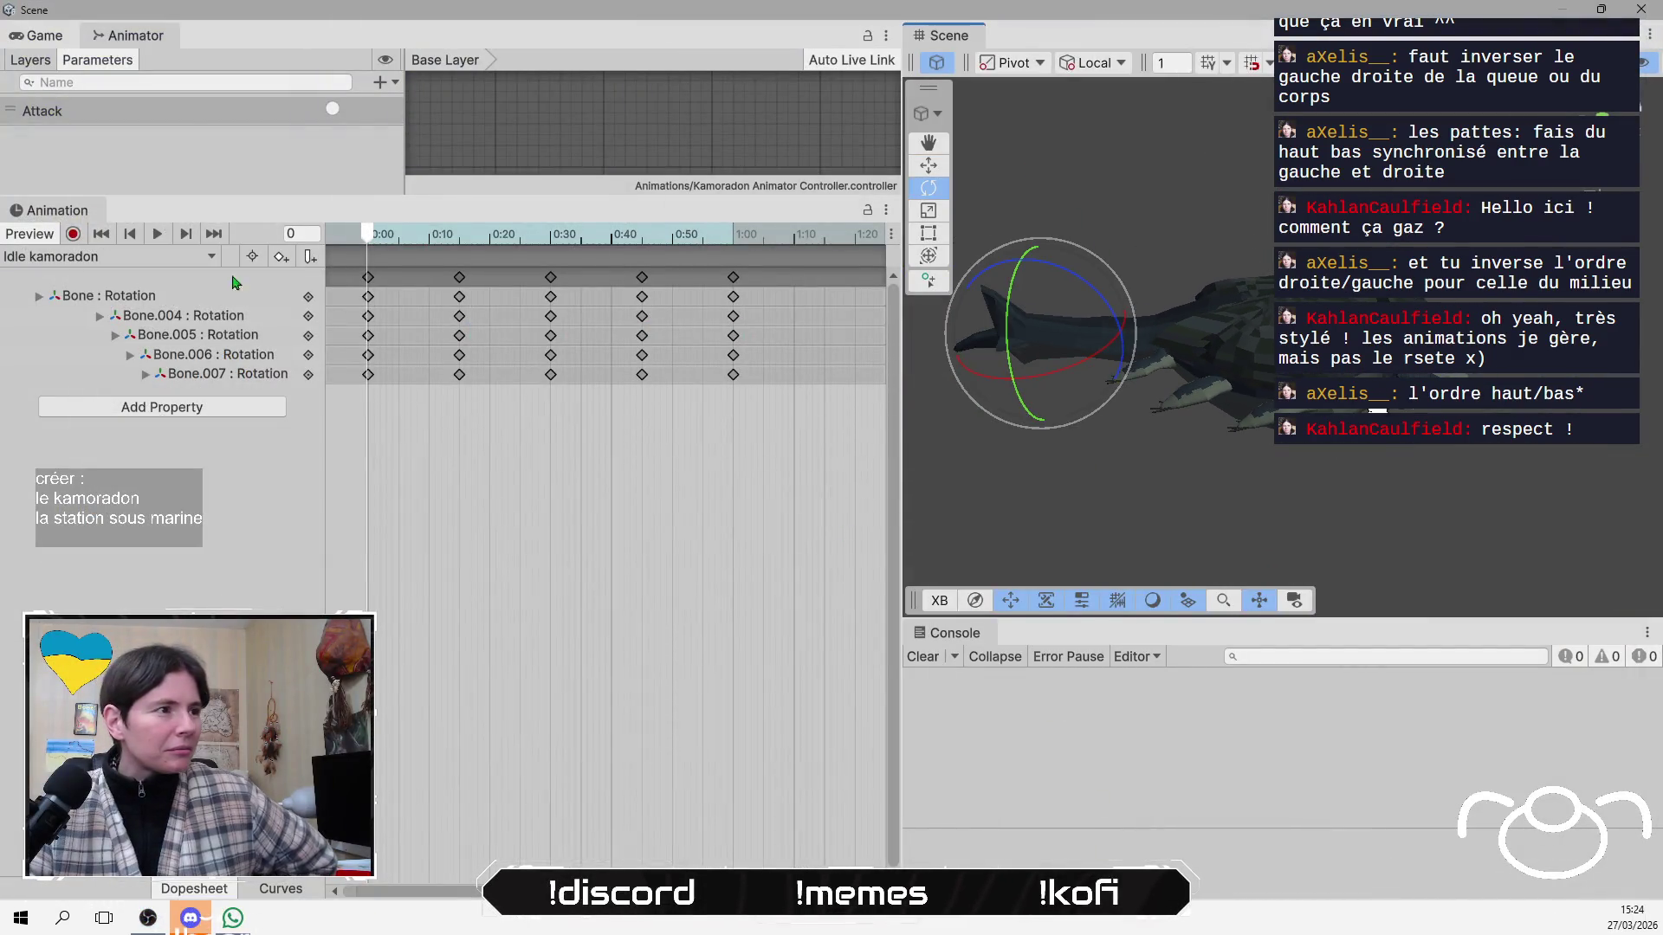
pyautogui.click(160, 236)
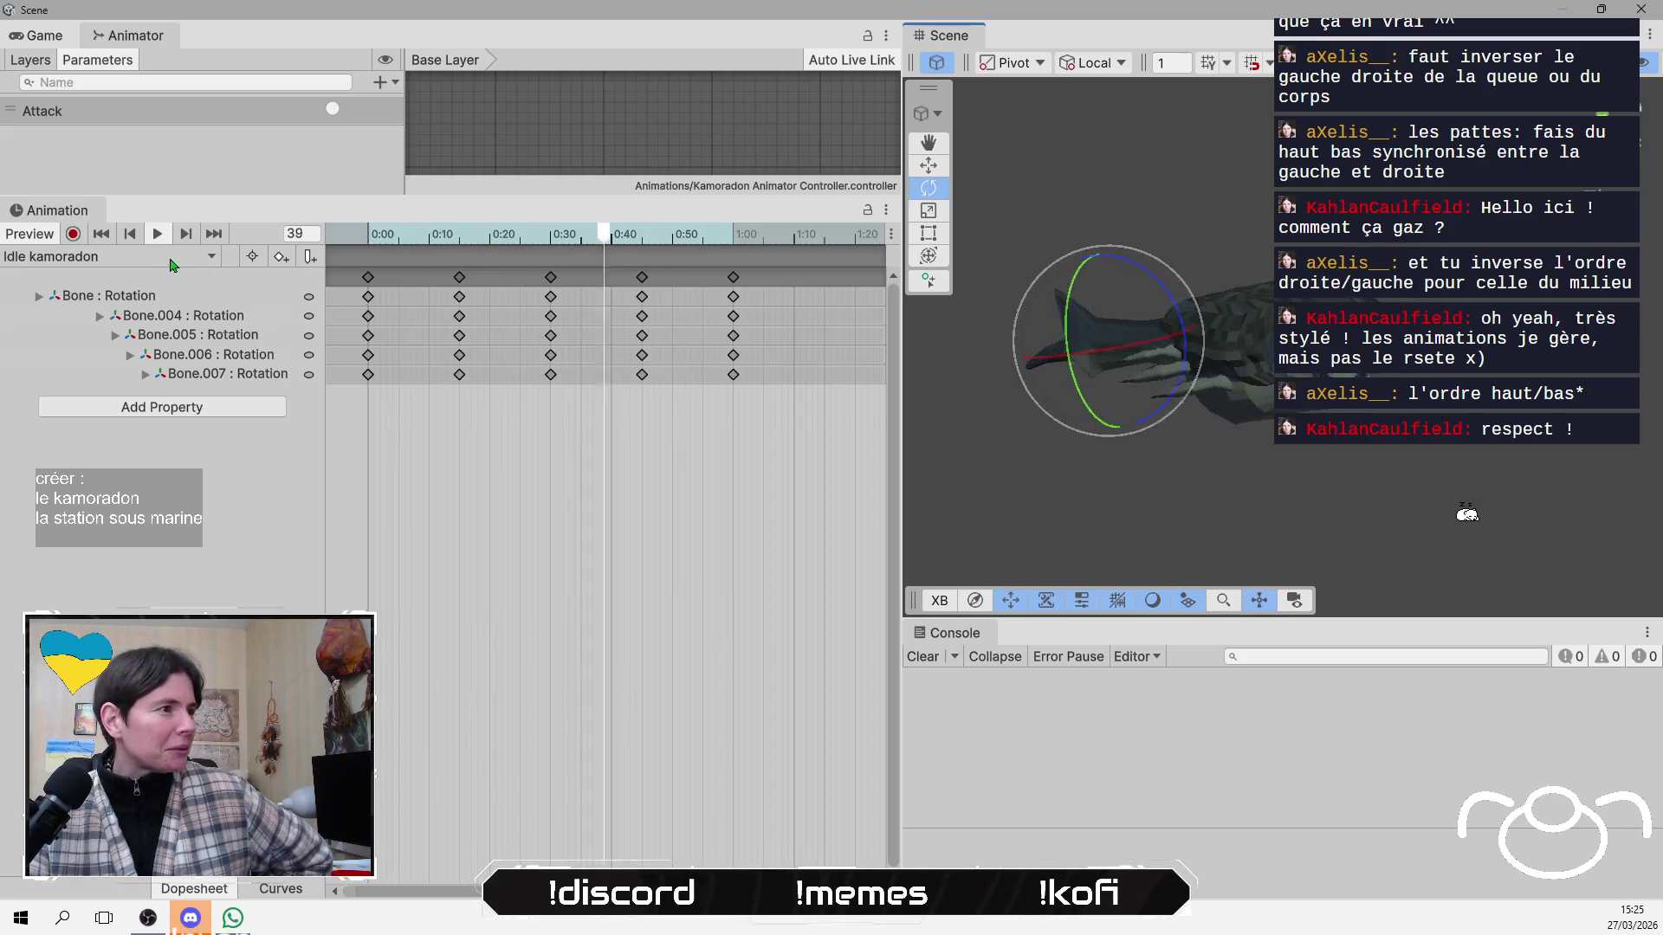
# Stop Idle kamoradon playback at frame 0 and undock the Animation window as a floating window.
pyautogui.click(159, 235)
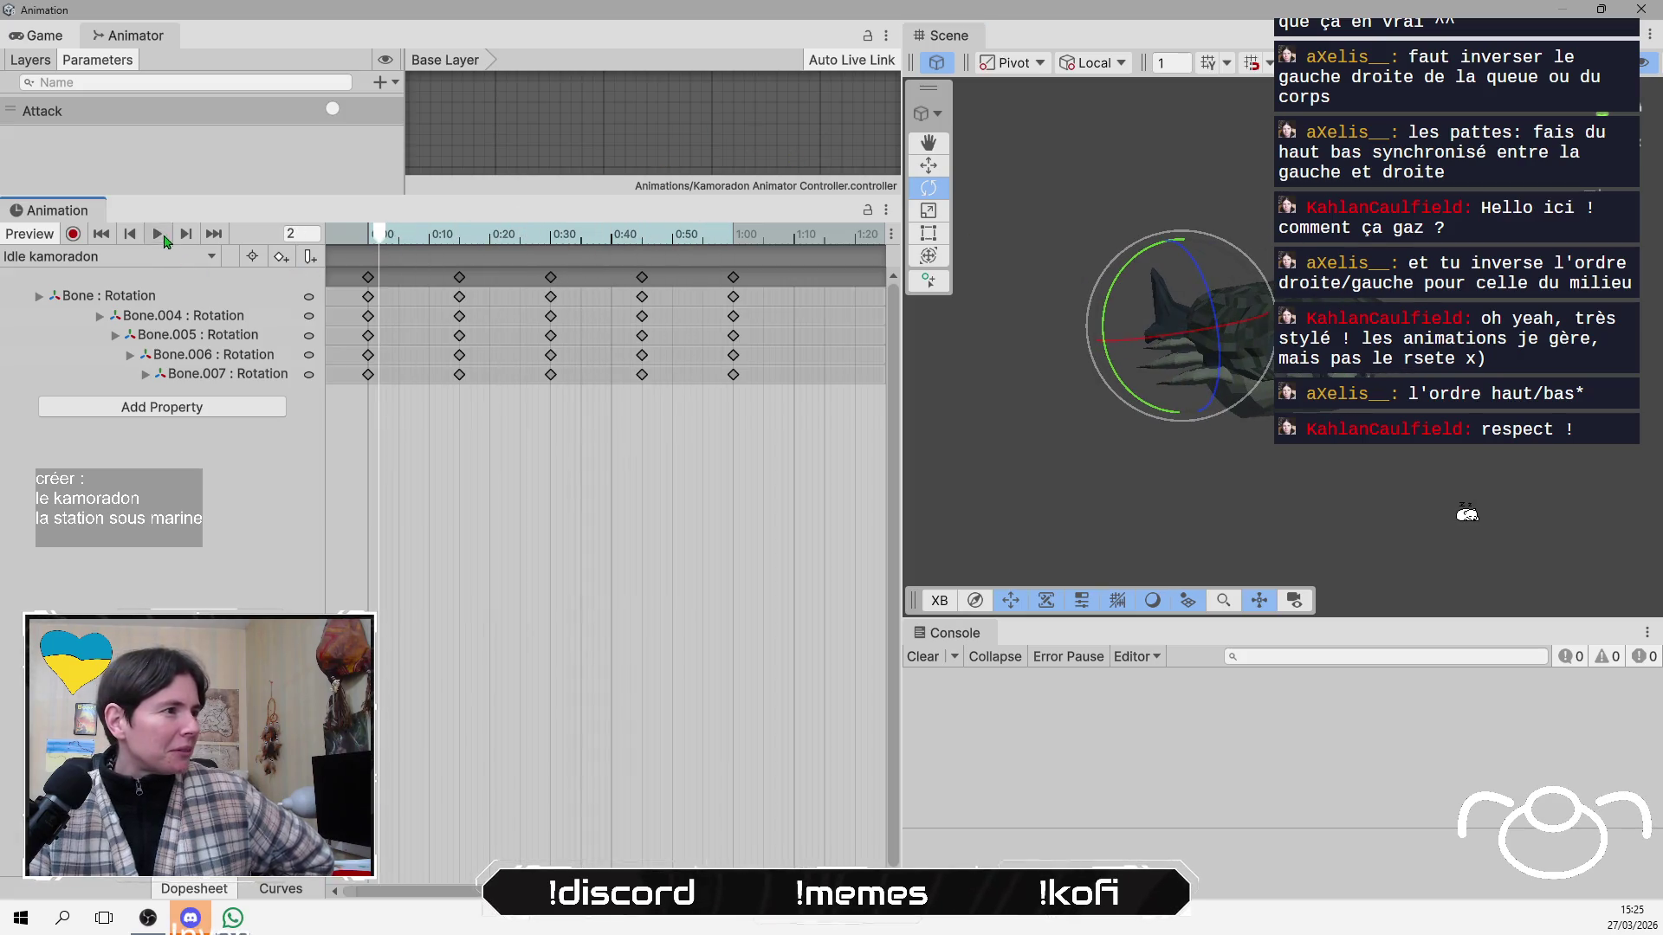
pyautogui.click(369, 240)
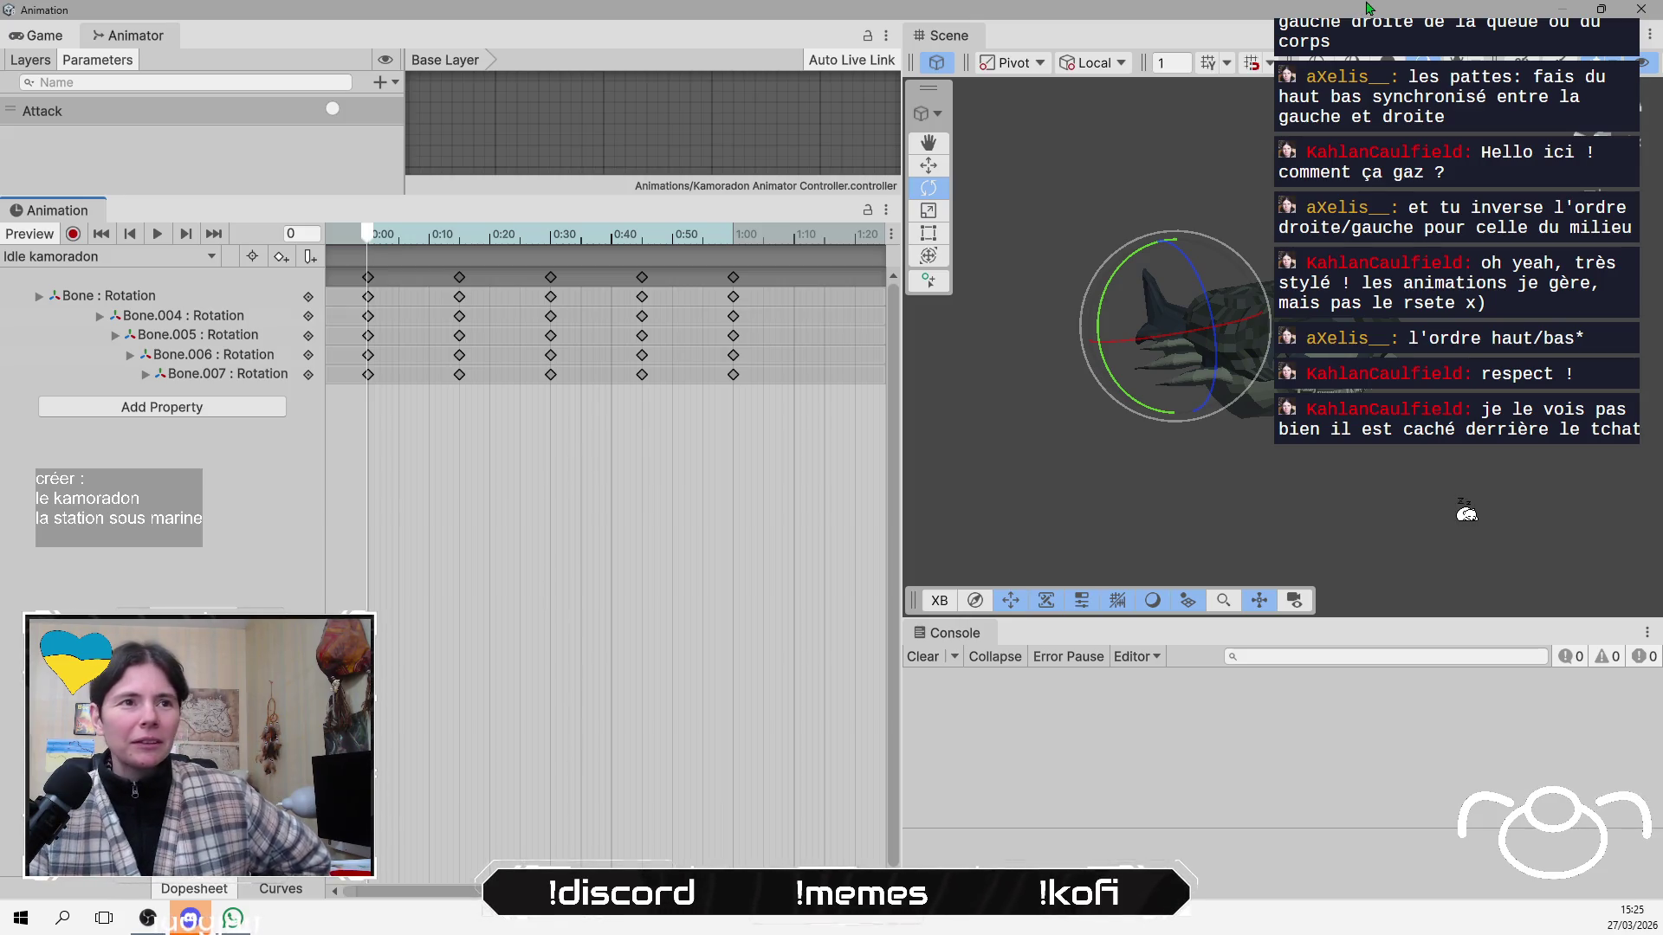
pyautogui.moveTo(762, 9)
pyautogui.mouseDown()
pyautogui.moveTo(764, 143)
pyautogui.moveTo(1654, 182)
pyautogui.moveTo(645, 200)
pyautogui.mouseUp()
pyautogui.doubleClick(644, 193)
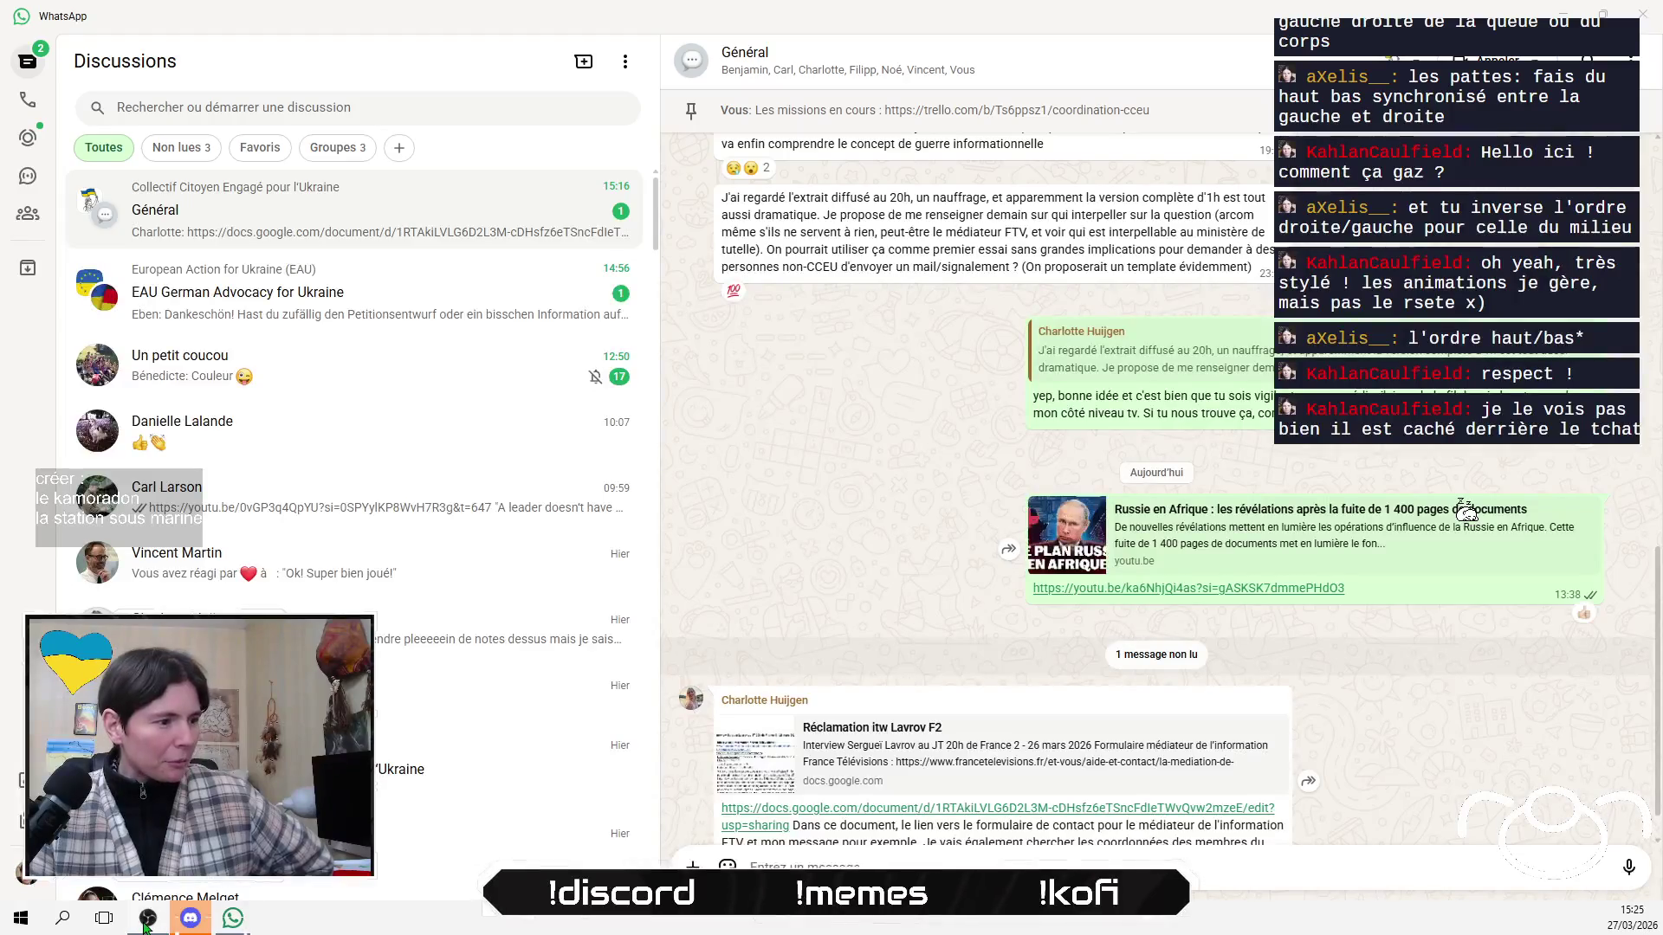
# Switch from WhatsApp back to Unity's Animation window showing the Idle kamoradon clip.
pyautogui.hotkey('alt', 'Tab')
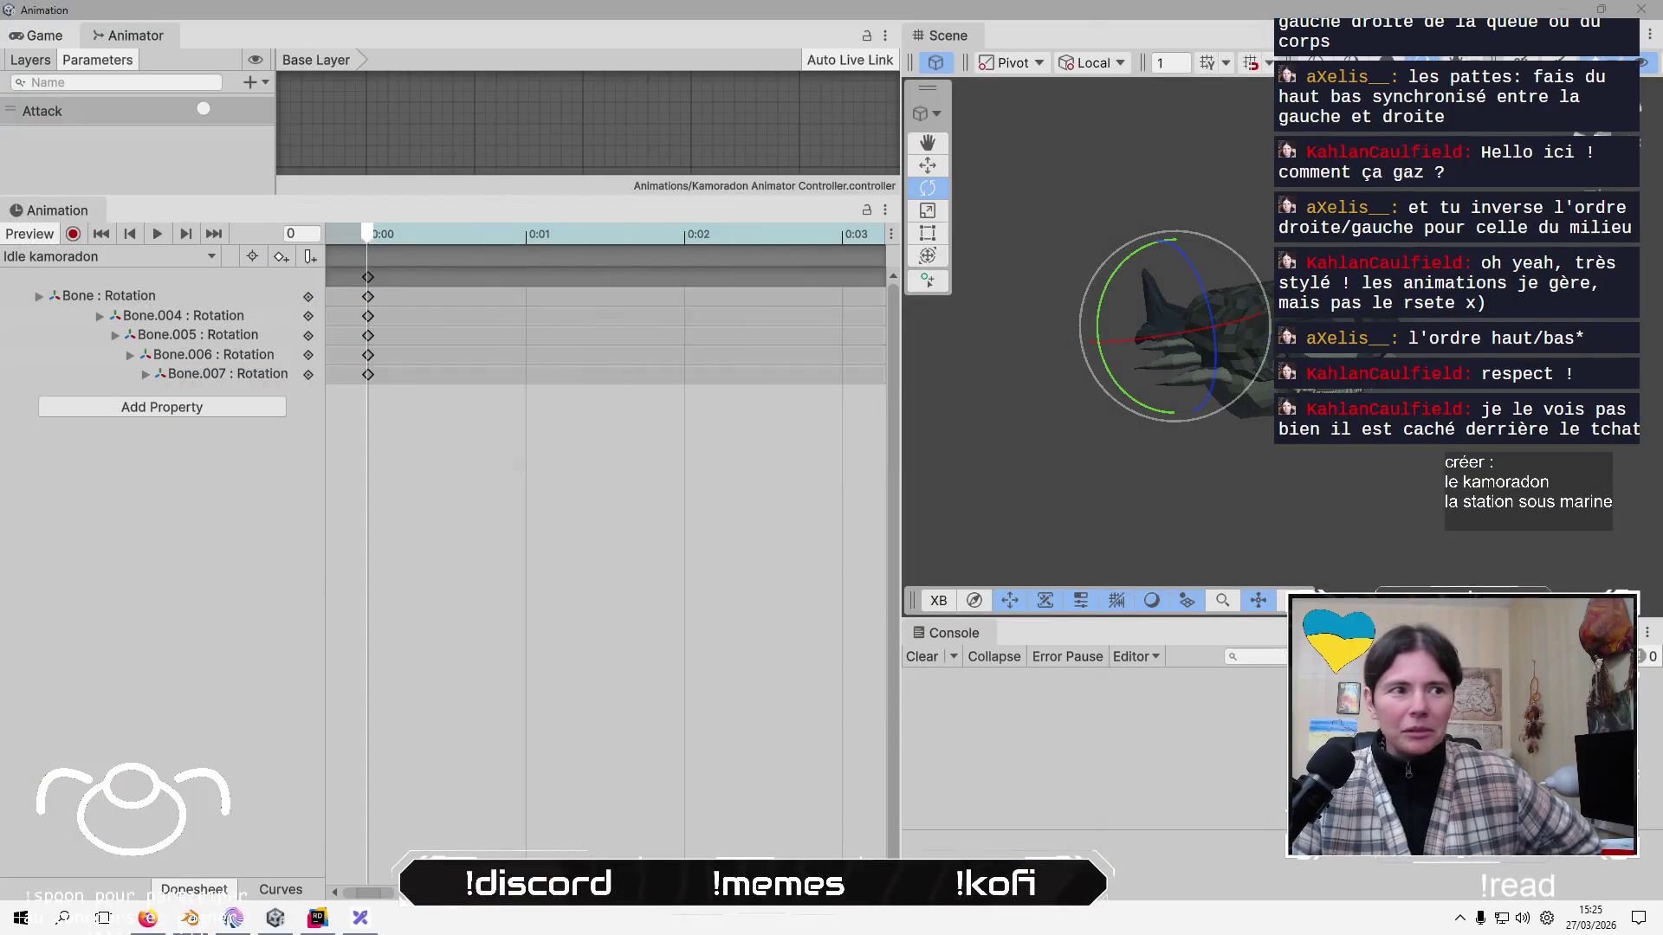
pyautogui.hotkey('alt', 'Tab')
pyautogui.hotkey('alt', 'Tab')
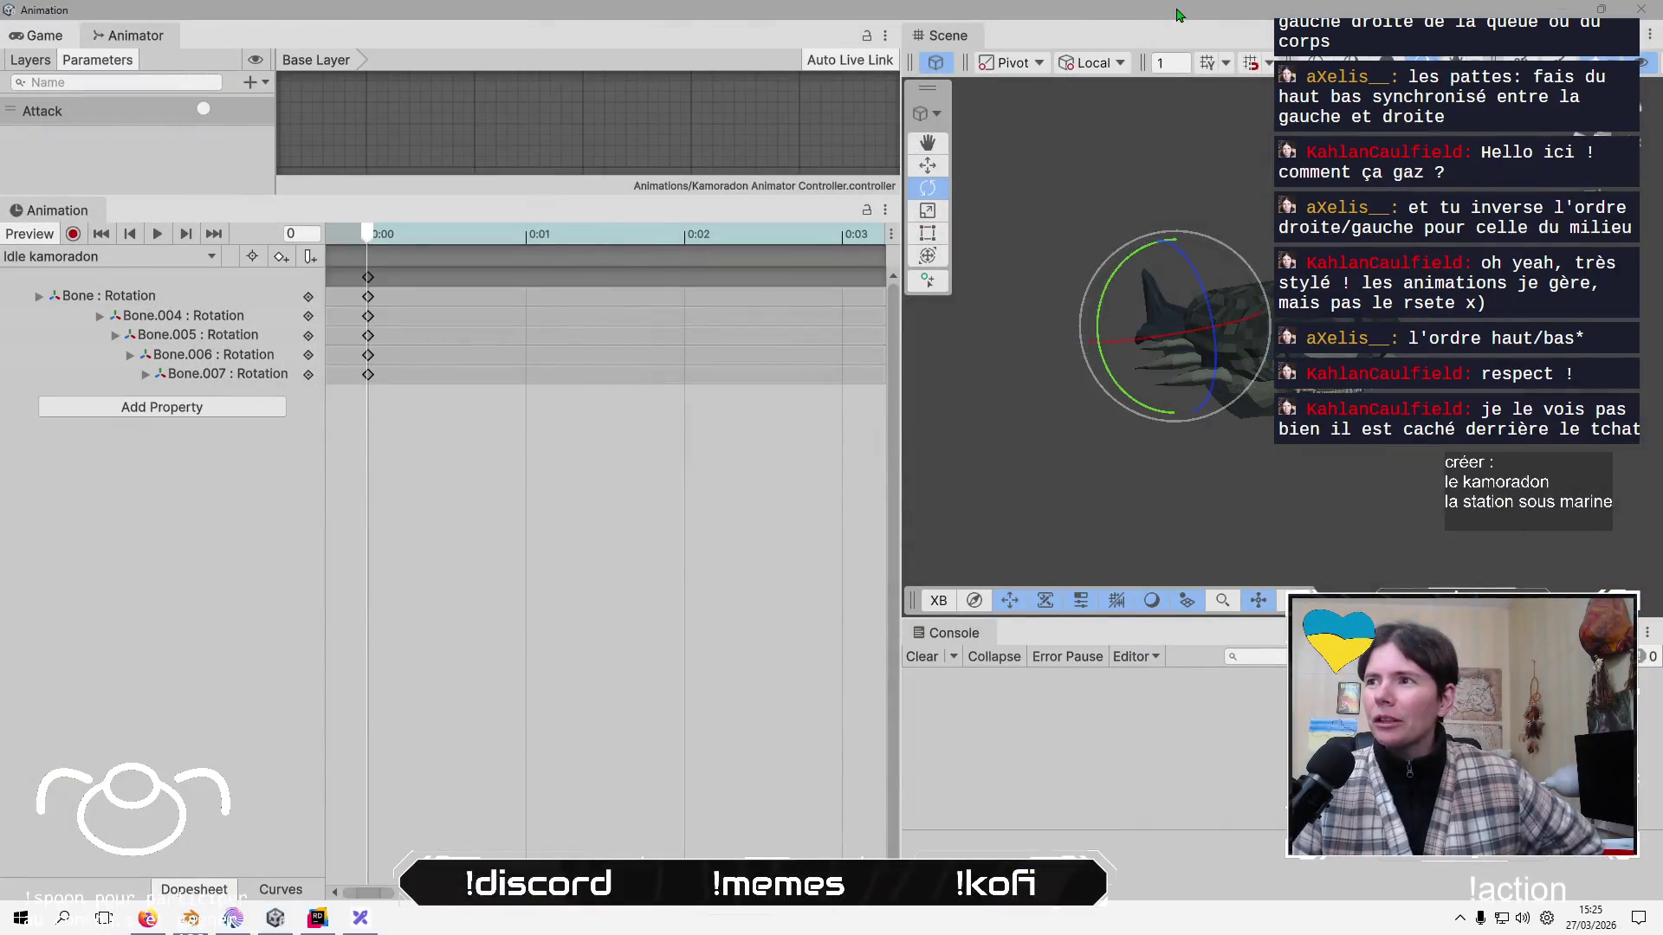
pyautogui.hotkey('alt', 'Tab')
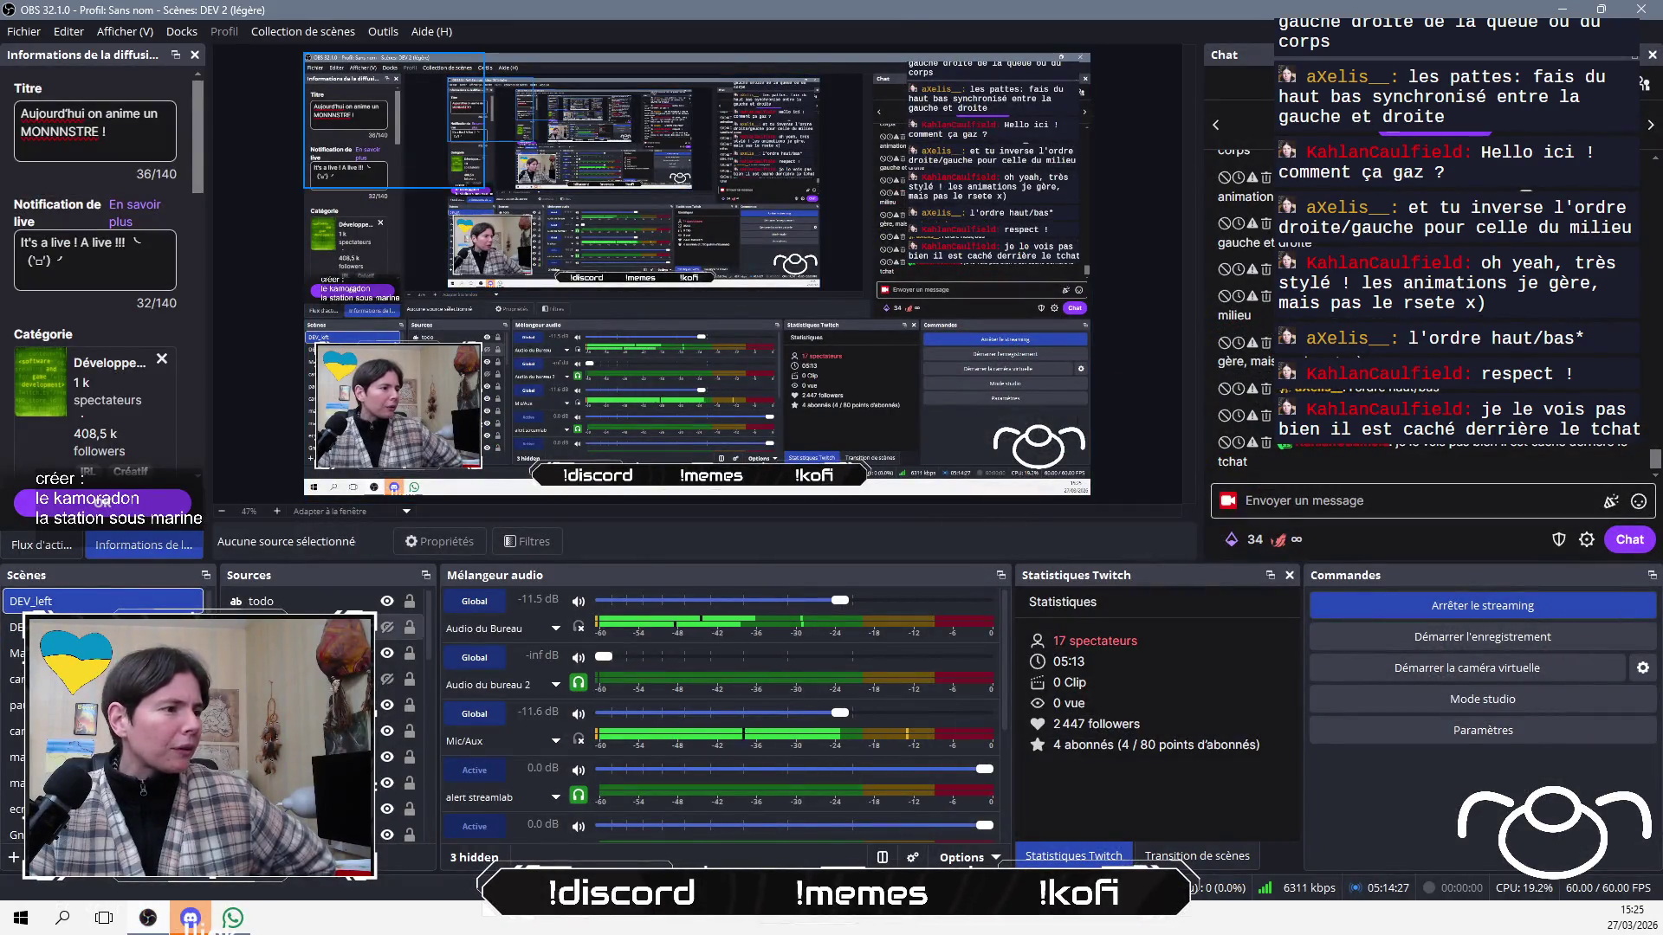
# Move the OBS 'chat' overlay from the right side of the stream layout to the left.
pyautogui.click(260, 782)
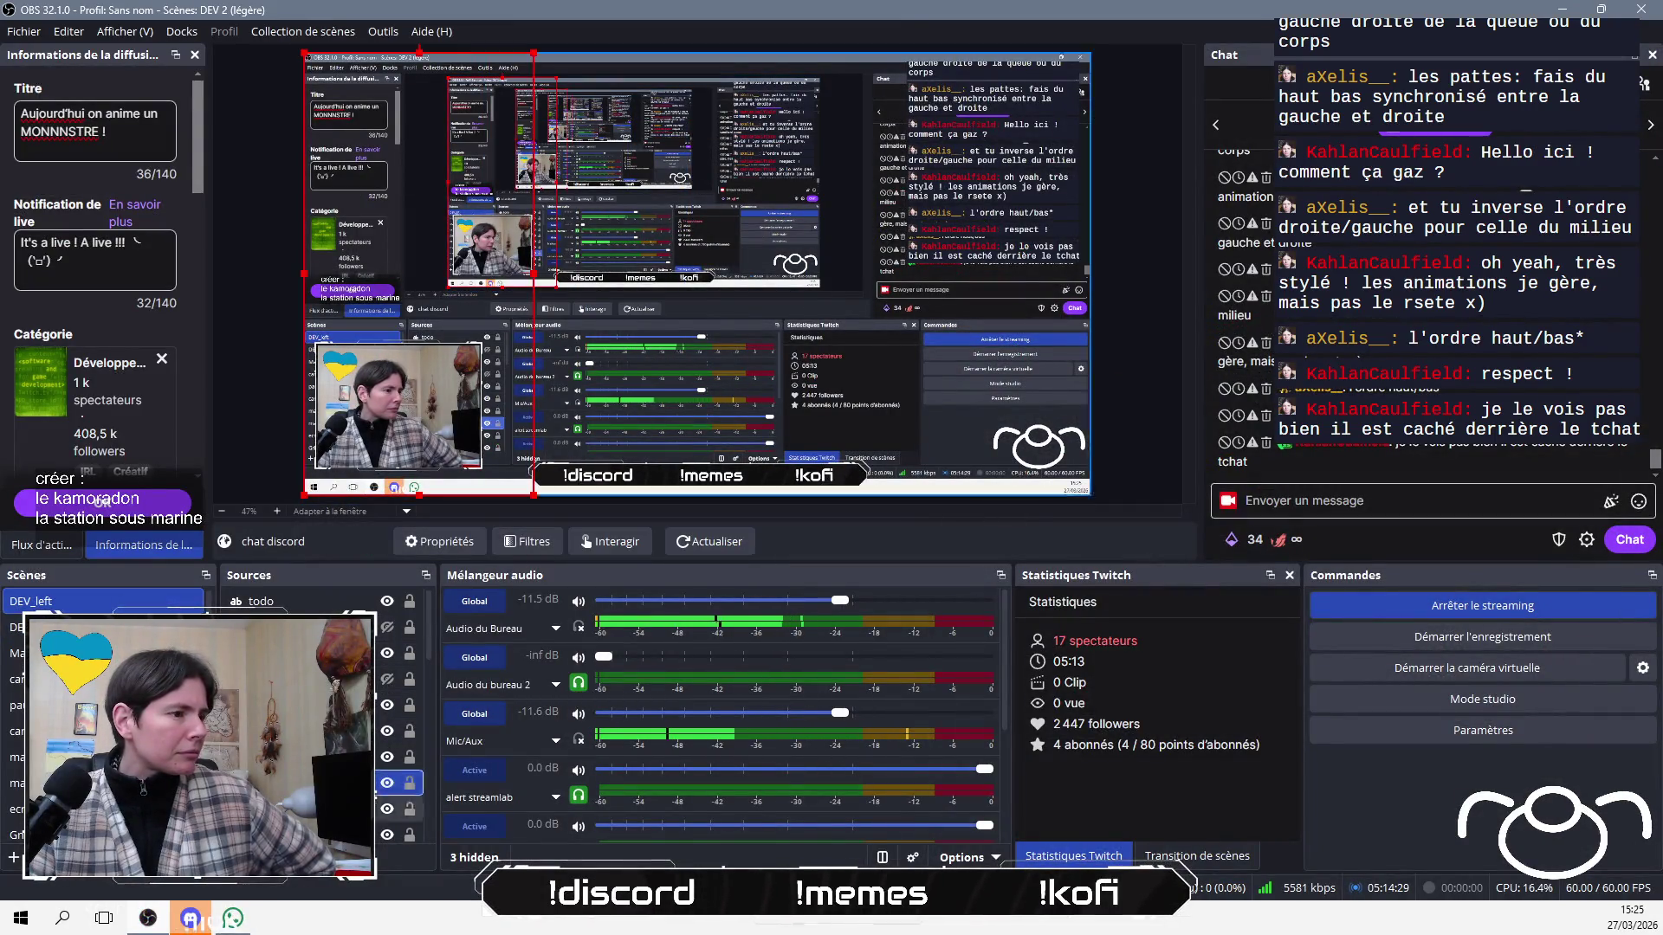
pyautogui.scroll(-3, 260, 719)
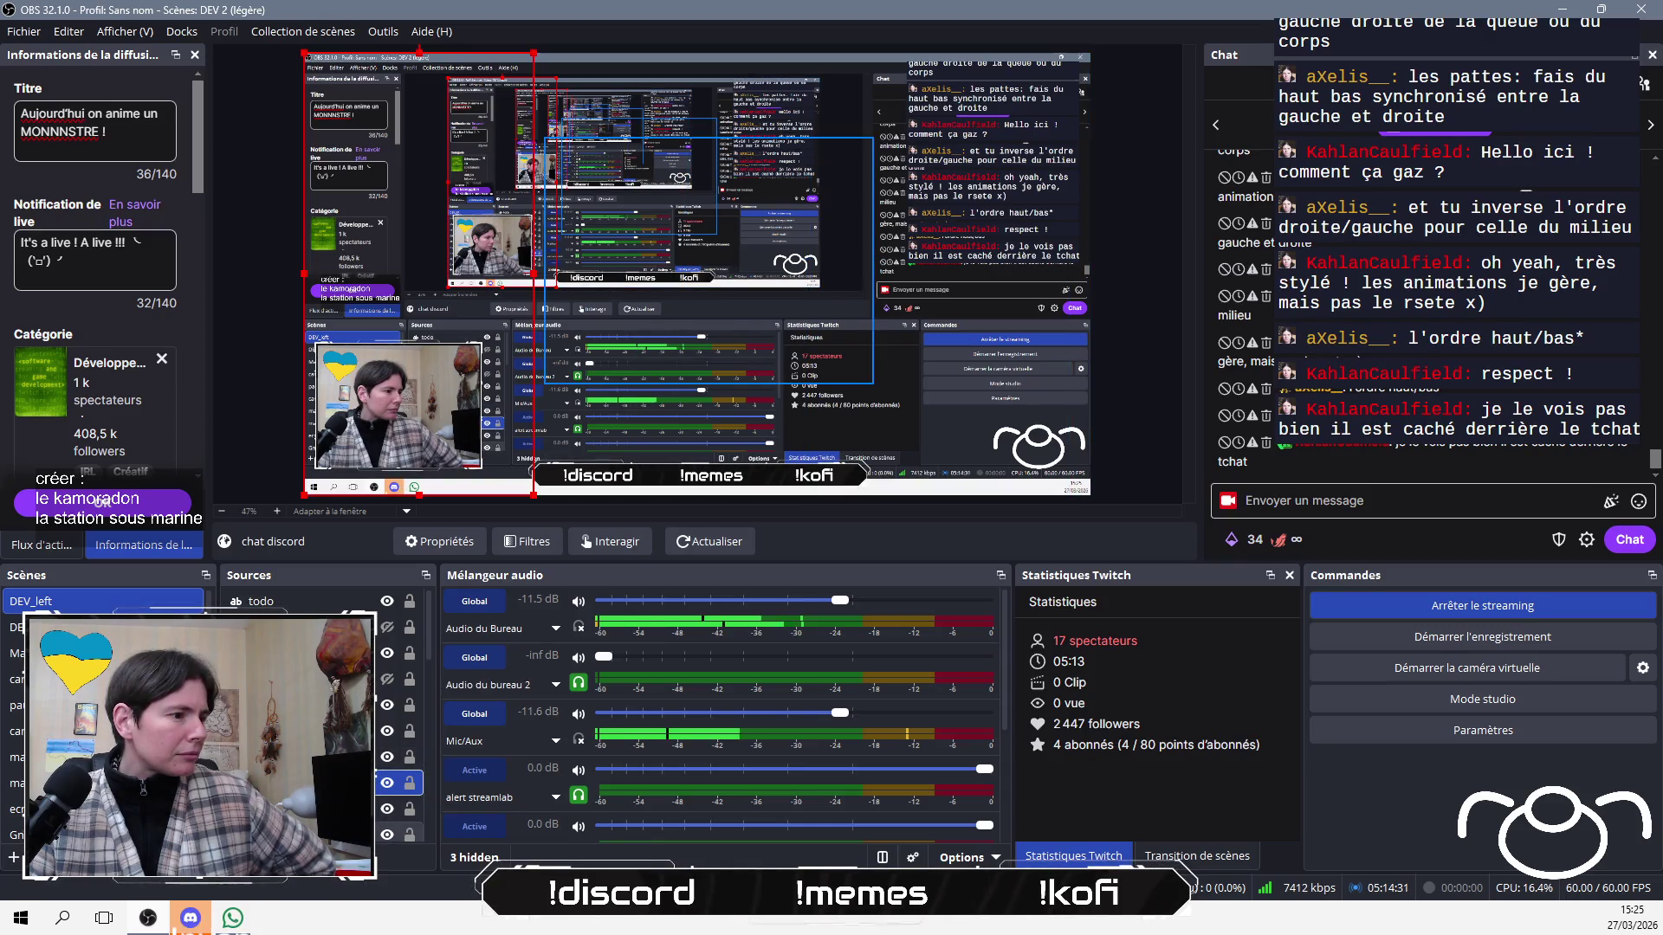
pyautogui.click(955, 259)
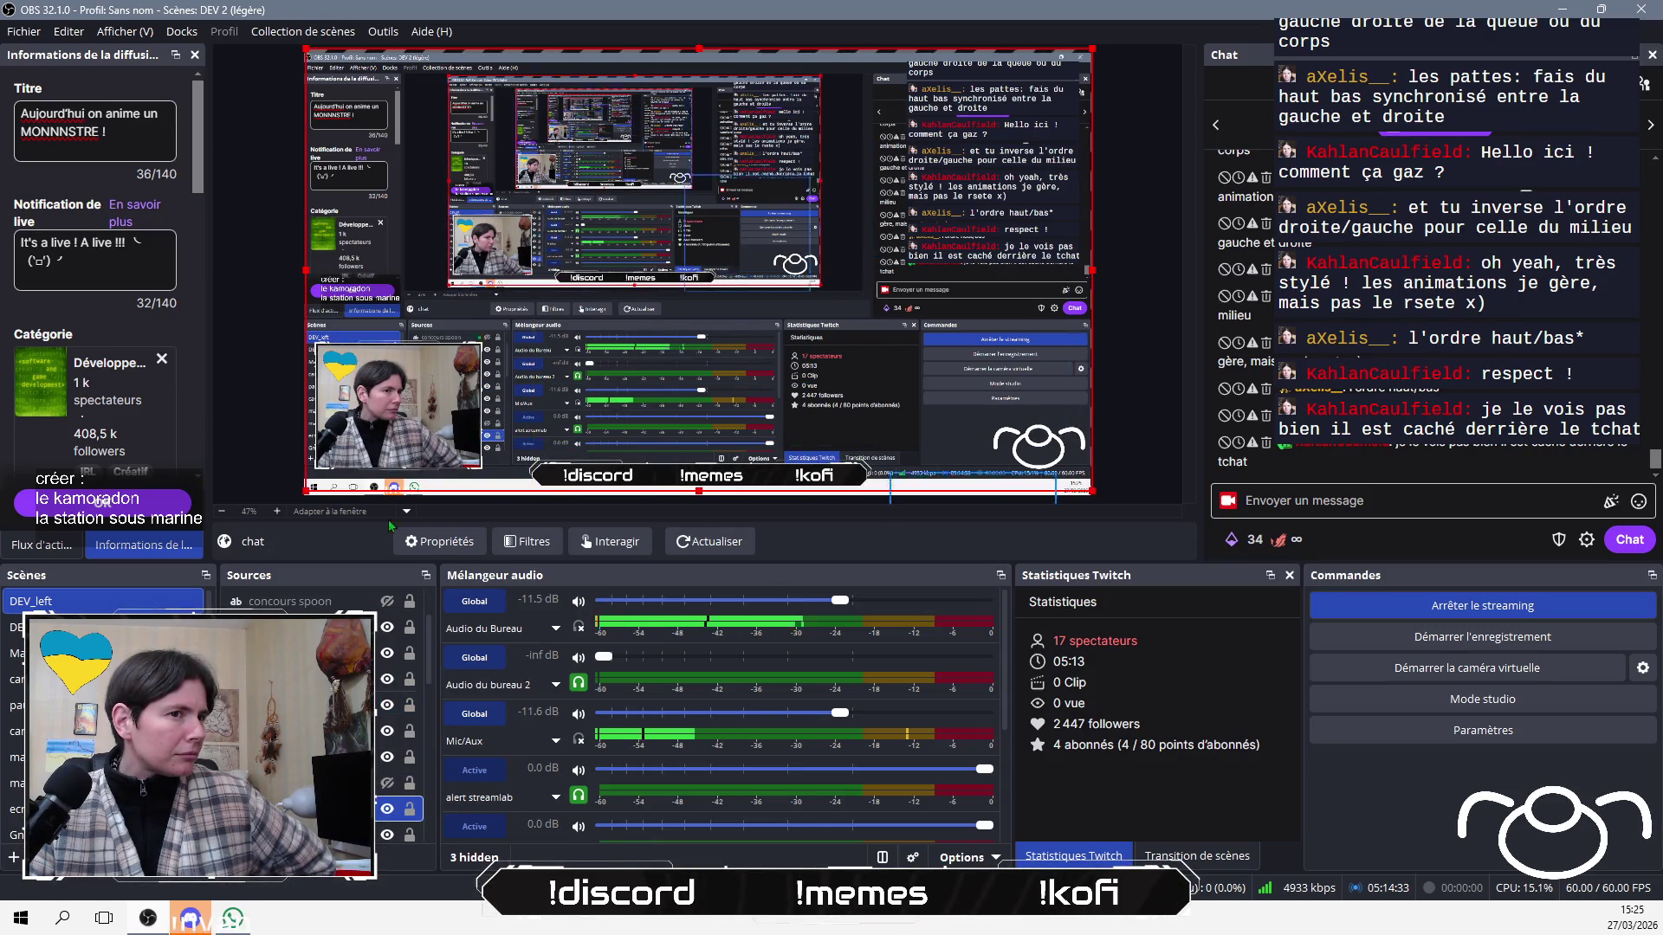
pyautogui.moveTo(955, 259); pyautogui.dragTo(370, 301)
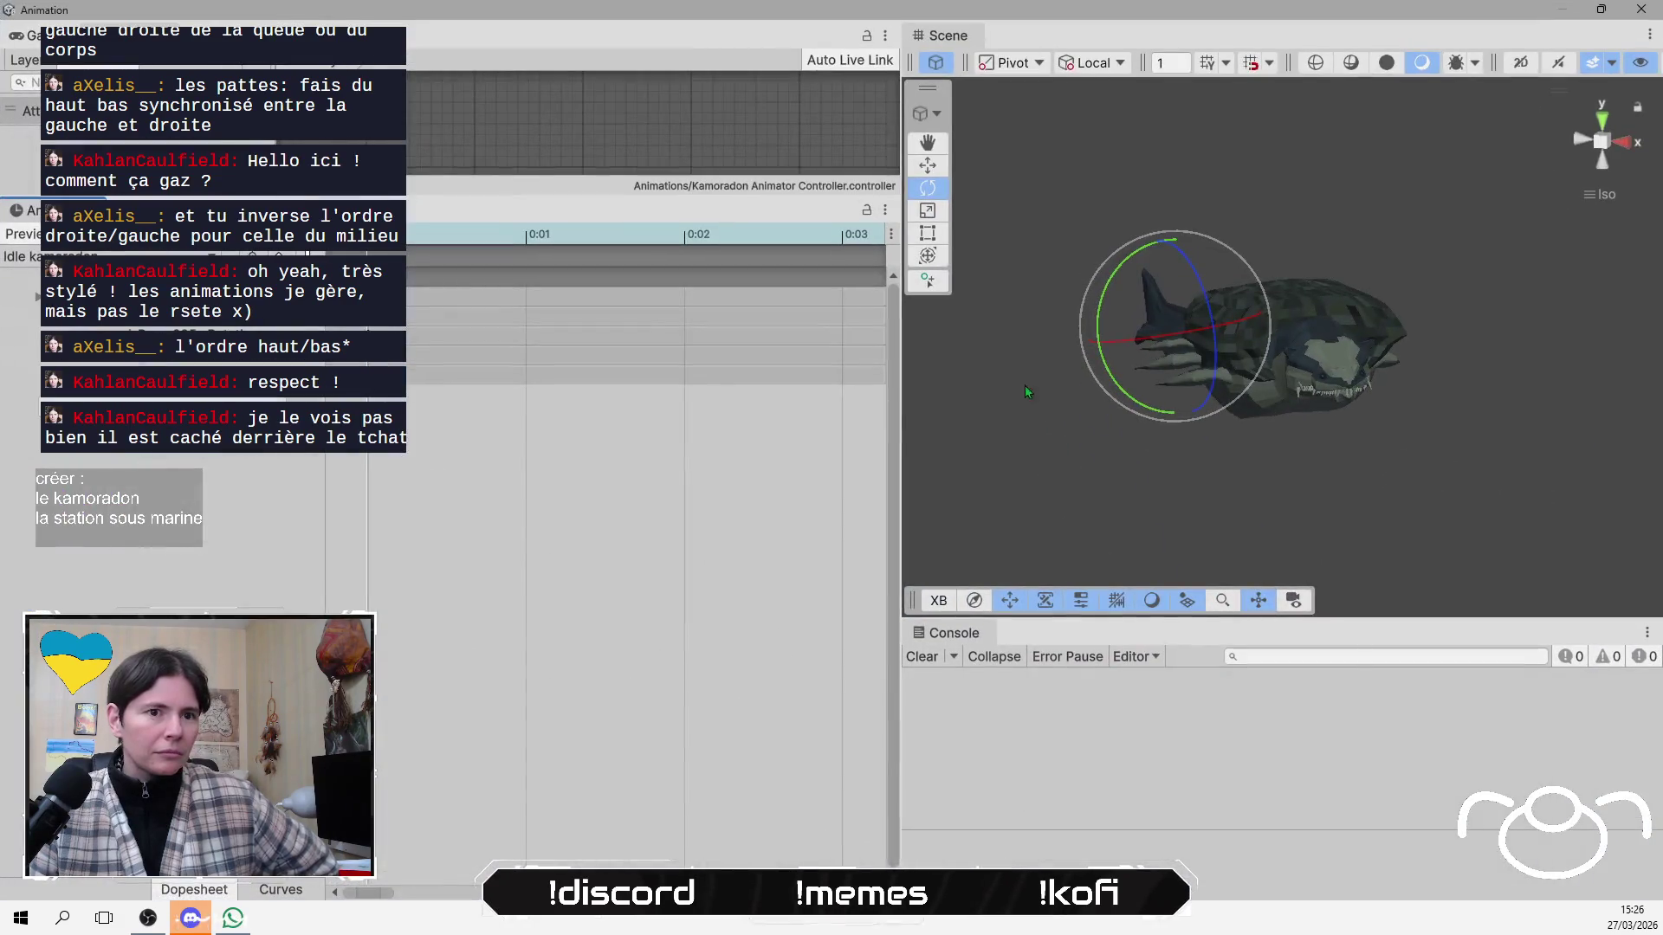
# Orbit to the creature's front, switch to the Rotate tool, and focus the Animation and Console panels.
pyautogui.moveTo(1174, 417)
pyautogui.mouseDown()
pyautogui.moveTo(1144, 475)
pyautogui.moveTo(1025, 360)
pyautogui.moveTo(1125, 508)
pyautogui.mouseUp()
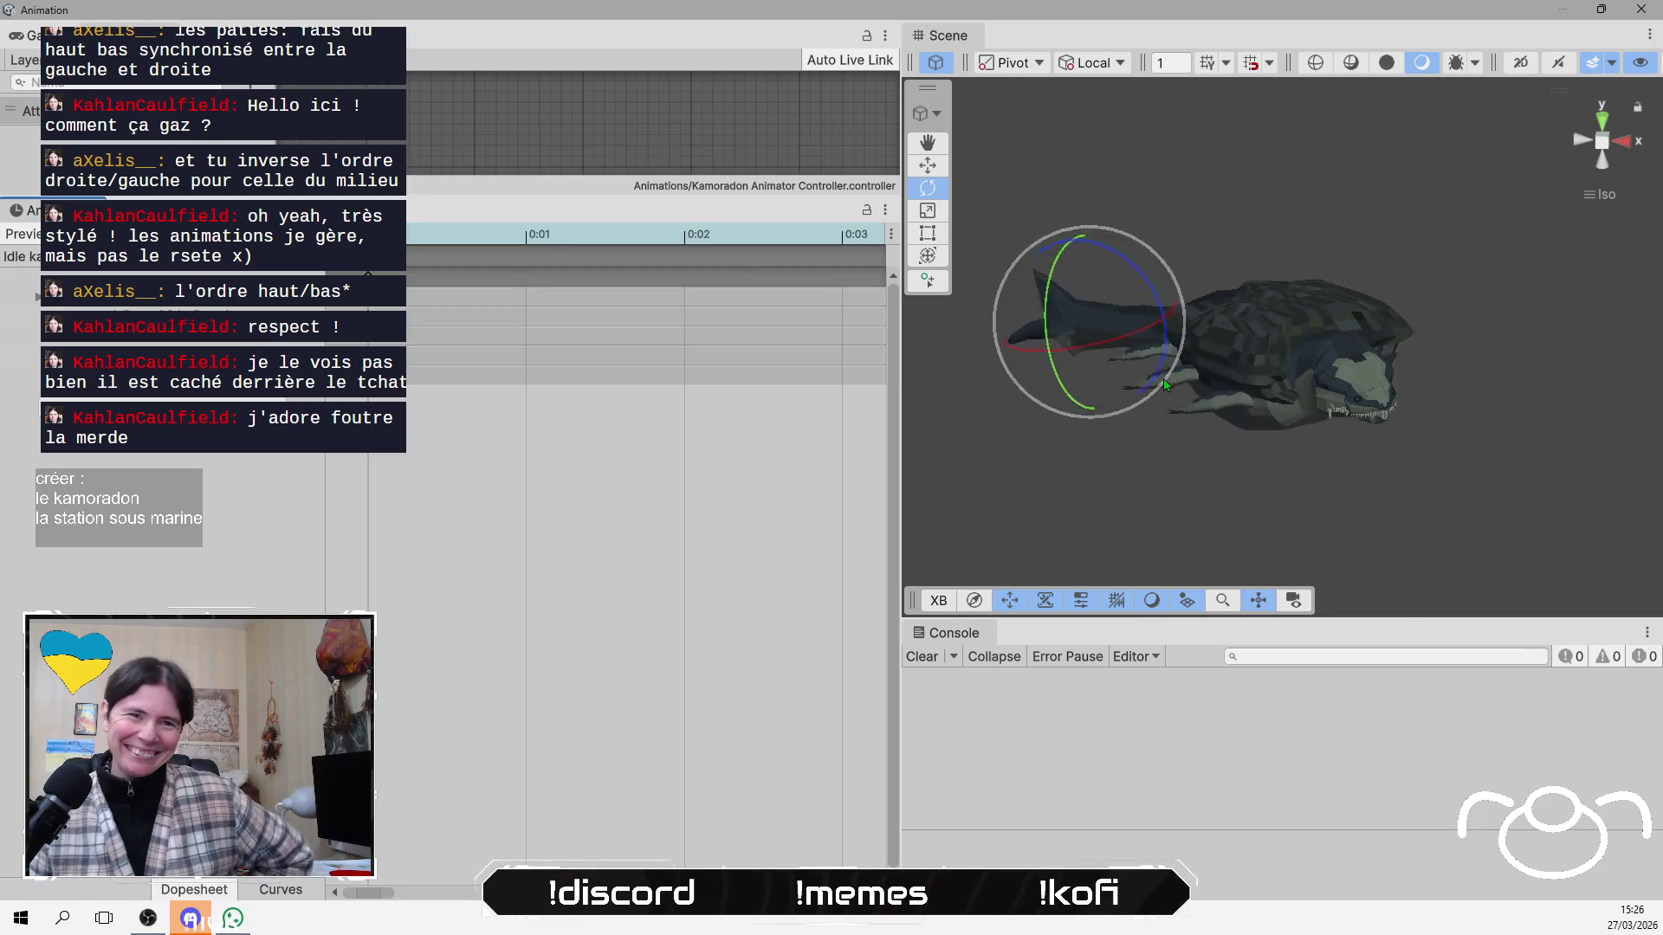
pyautogui.moveTo(1165, 385)
pyautogui.mouseDown()
pyautogui.moveTo(1278, 393)
pyautogui.moveTo(1253, 449)
pyautogui.moveTo(1254, 412)
pyautogui.mouseUp()
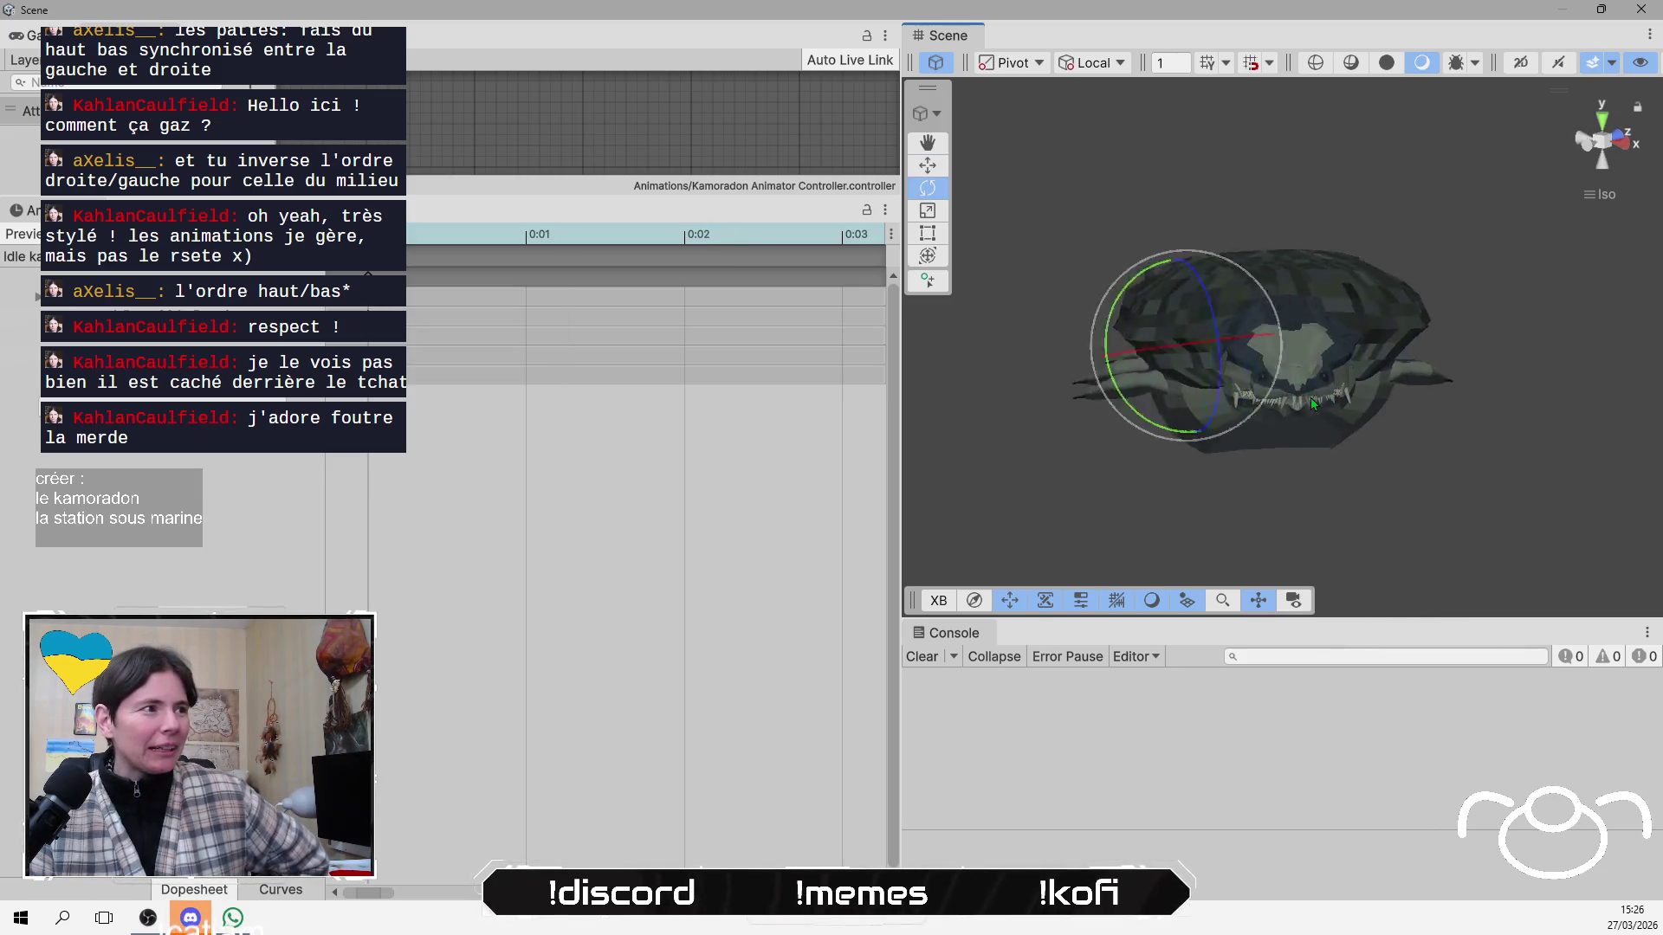
pyautogui.scroll(3, 1311, 401)
pyautogui.scroll(-2, 1302, 429)
pyautogui.moveTo(1302, 428)
pyautogui.mouseDown()
pyautogui.moveTo(1300, 451)
pyautogui.moveTo(1295, 412)
pyautogui.moveTo(1265, 429)
pyautogui.mouseUp()
pyautogui.press('e')
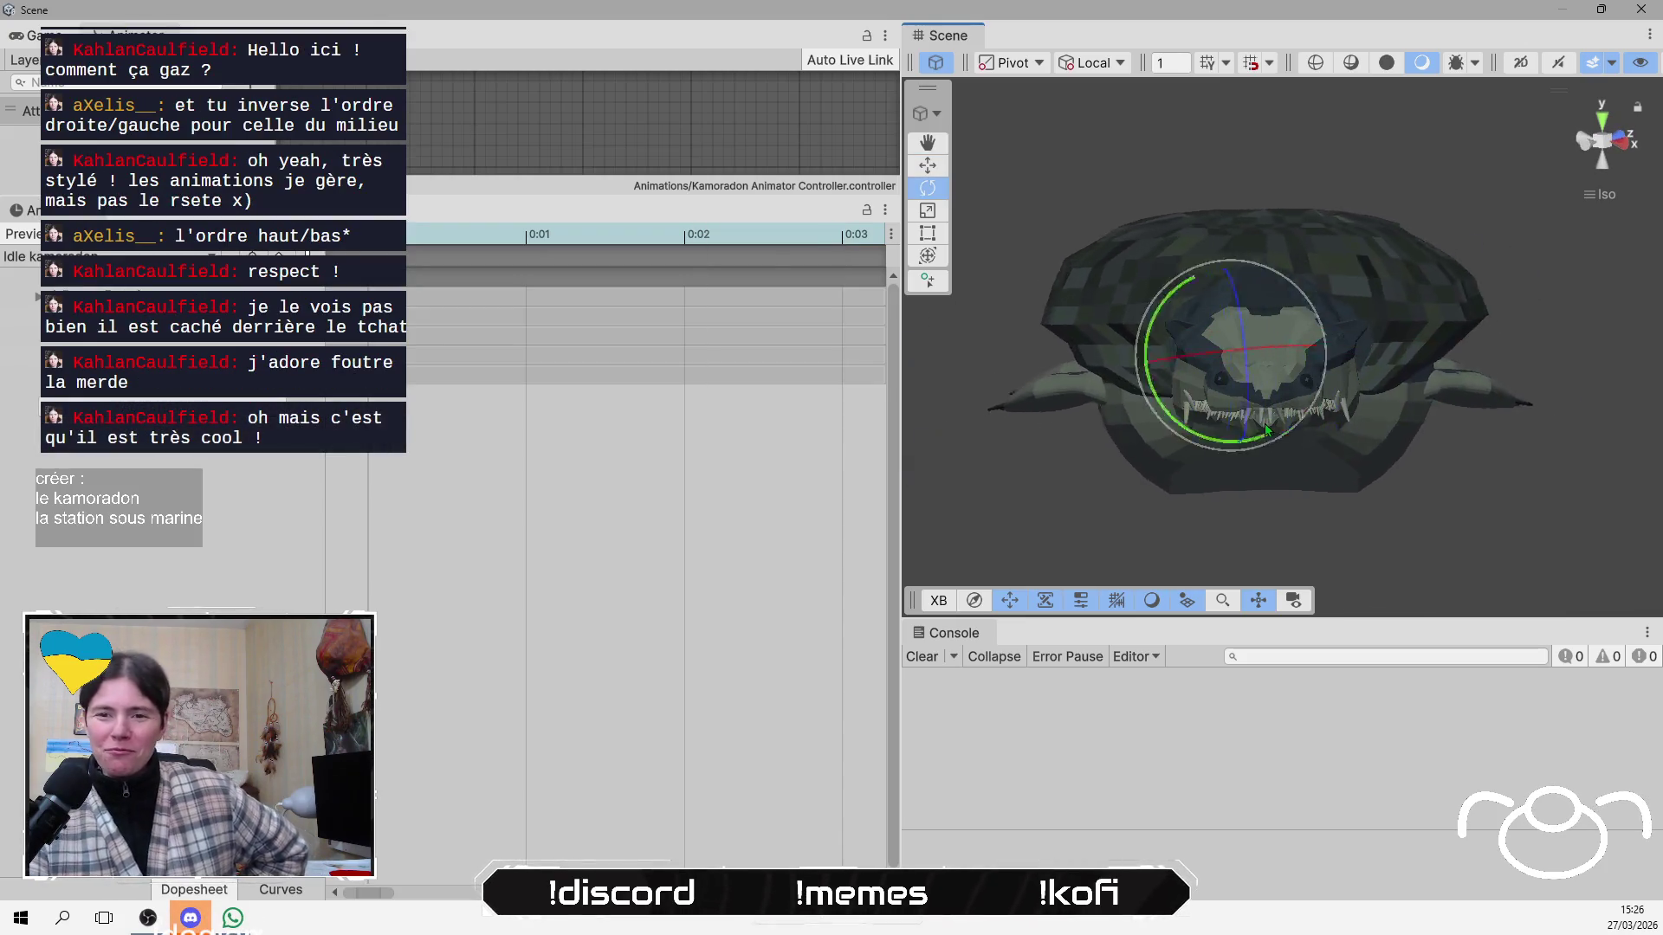
pyautogui.click(155, 253)
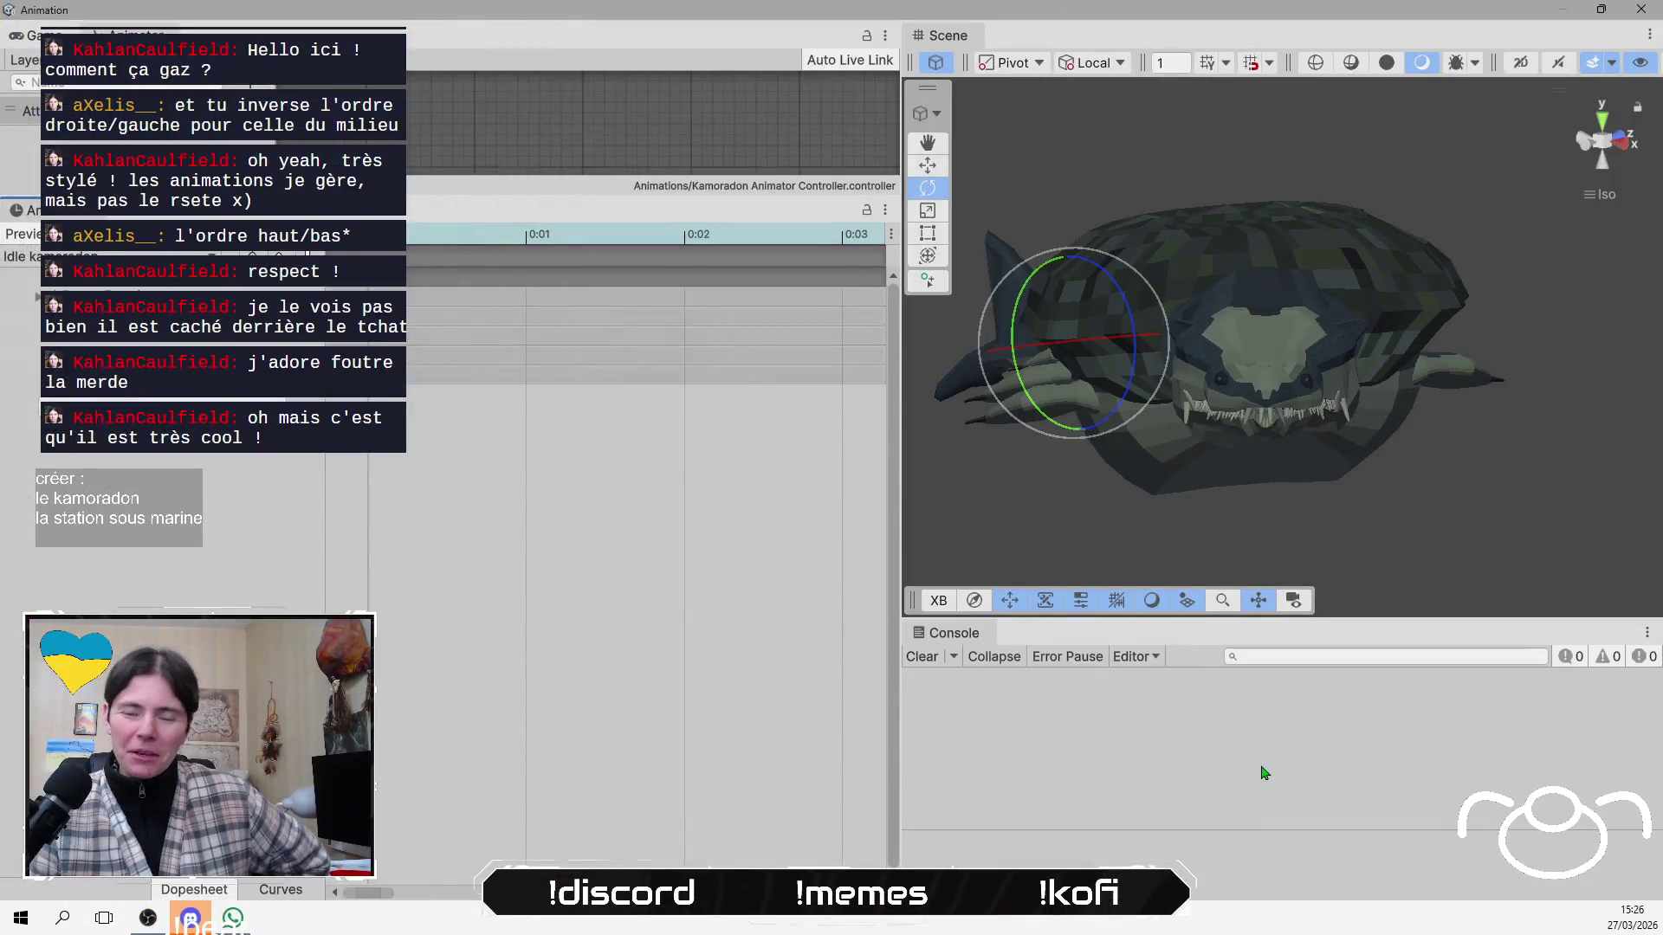
pyautogui.click(1261, 772)
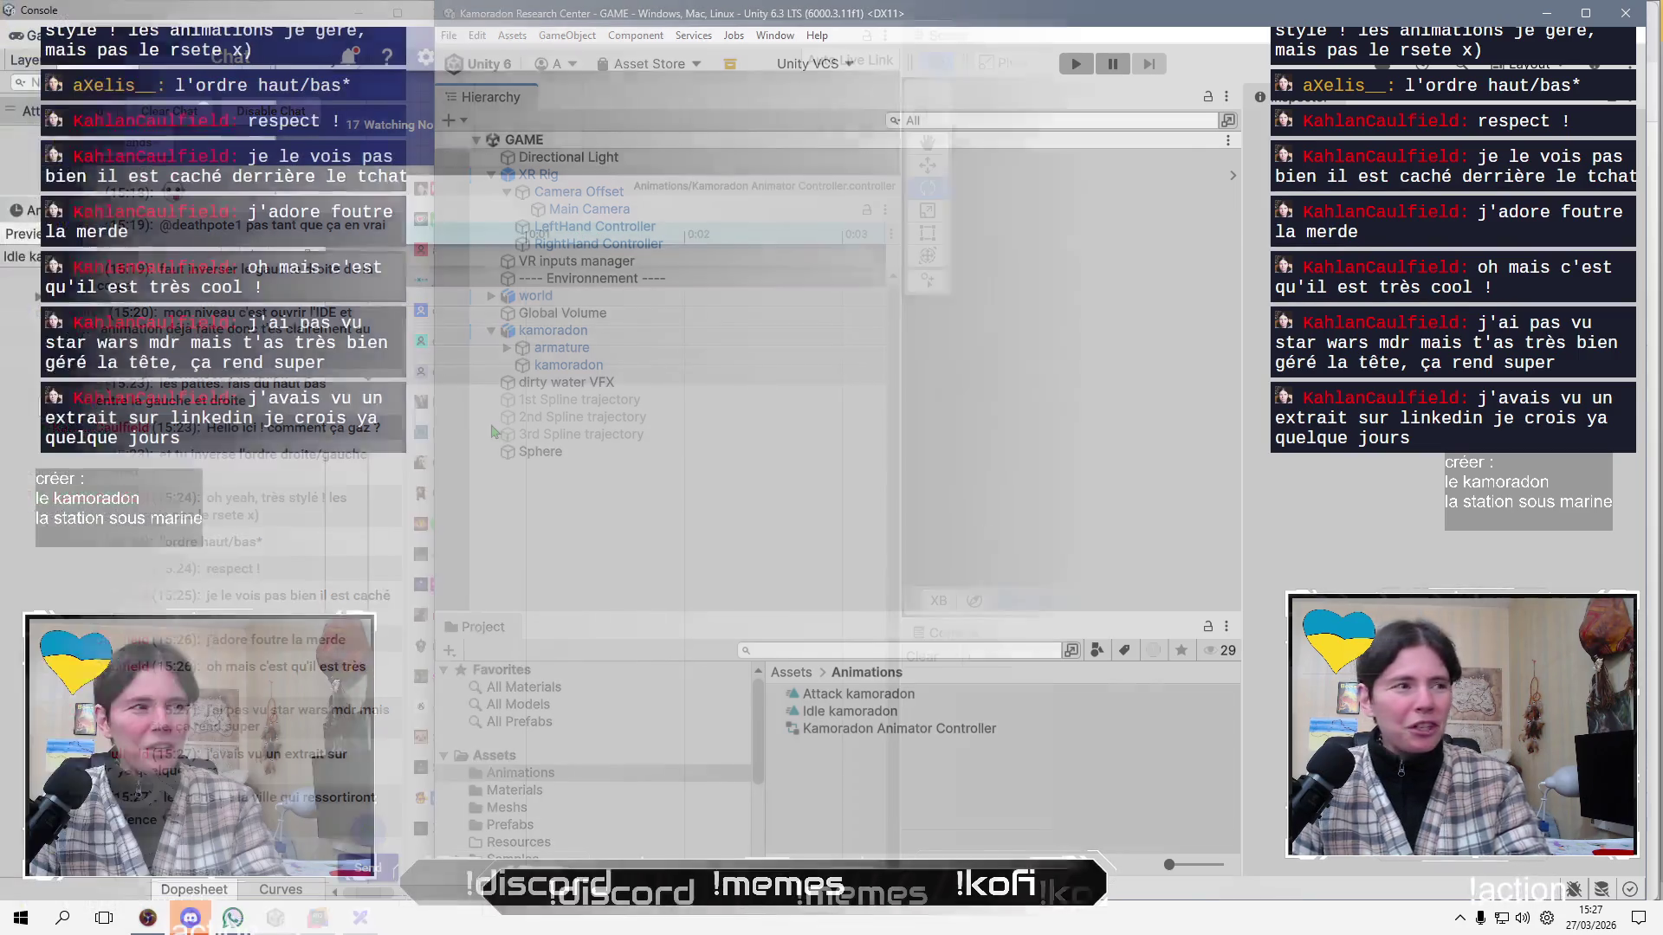
# Enlarge the Animator graph to show Entry and expand the armature down to Bone.022.
pyautogui.moveTo(427, 200)
pyautogui.mouseDown()
pyautogui.moveTo(427, 471)
pyautogui.moveTo(434, 450)
pyautogui.mouseUp()
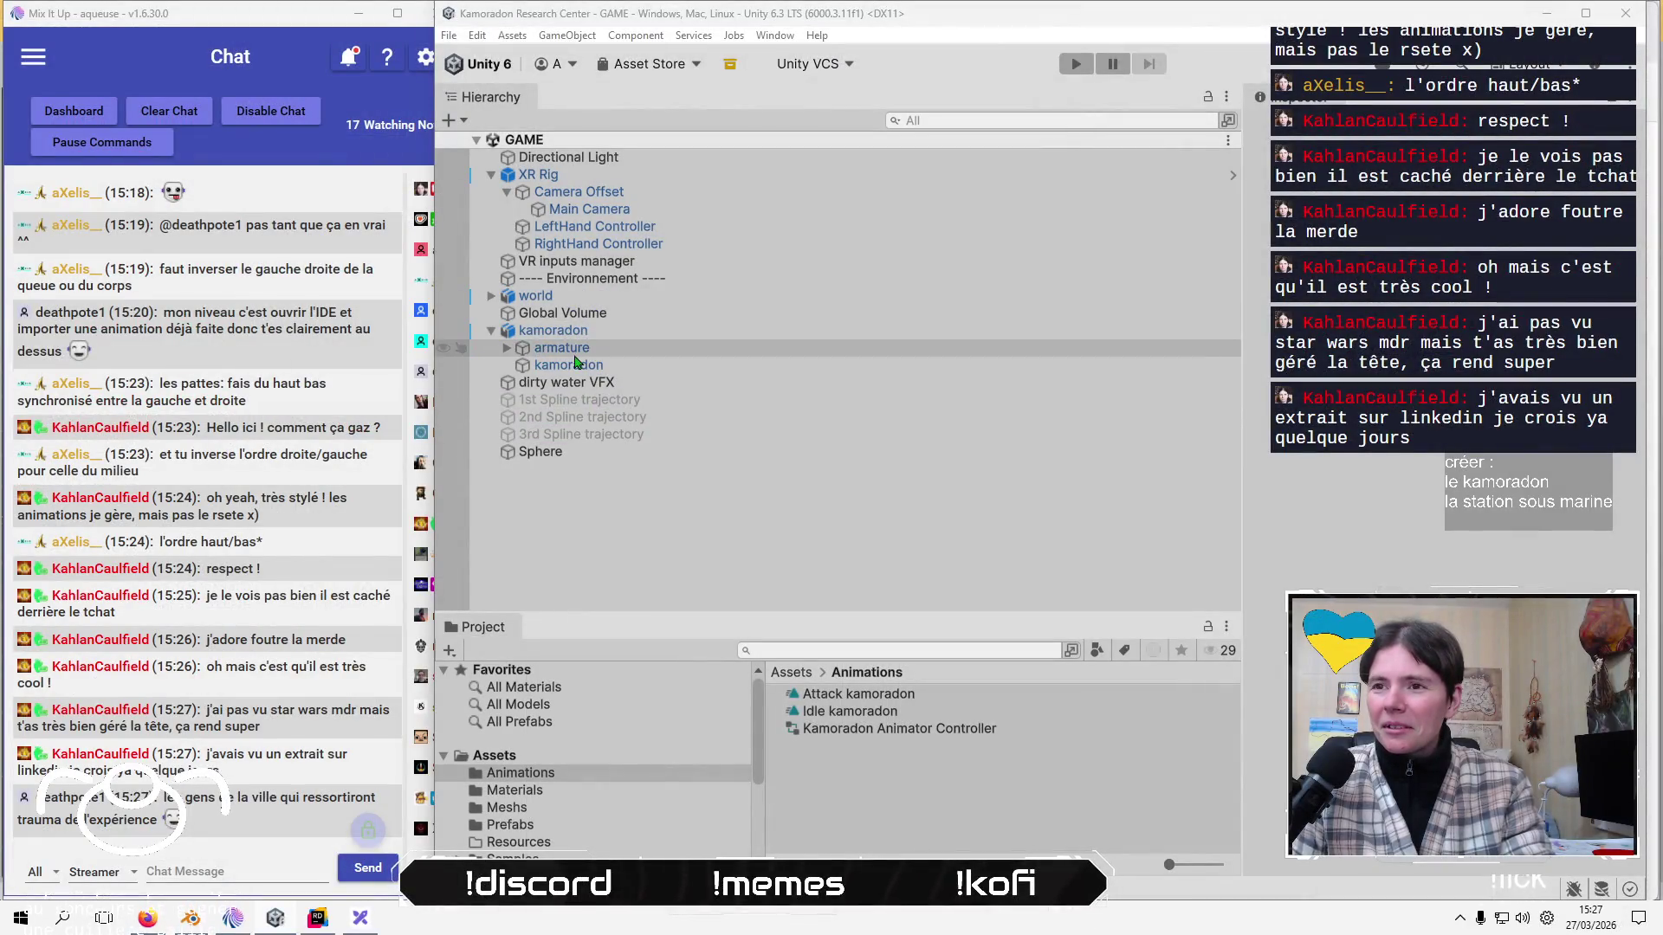
pyautogui.click(563, 350)
pyautogui.keyDown('alt'); pyautogui.click(507, 347); pyautogui.keyUp('alt')
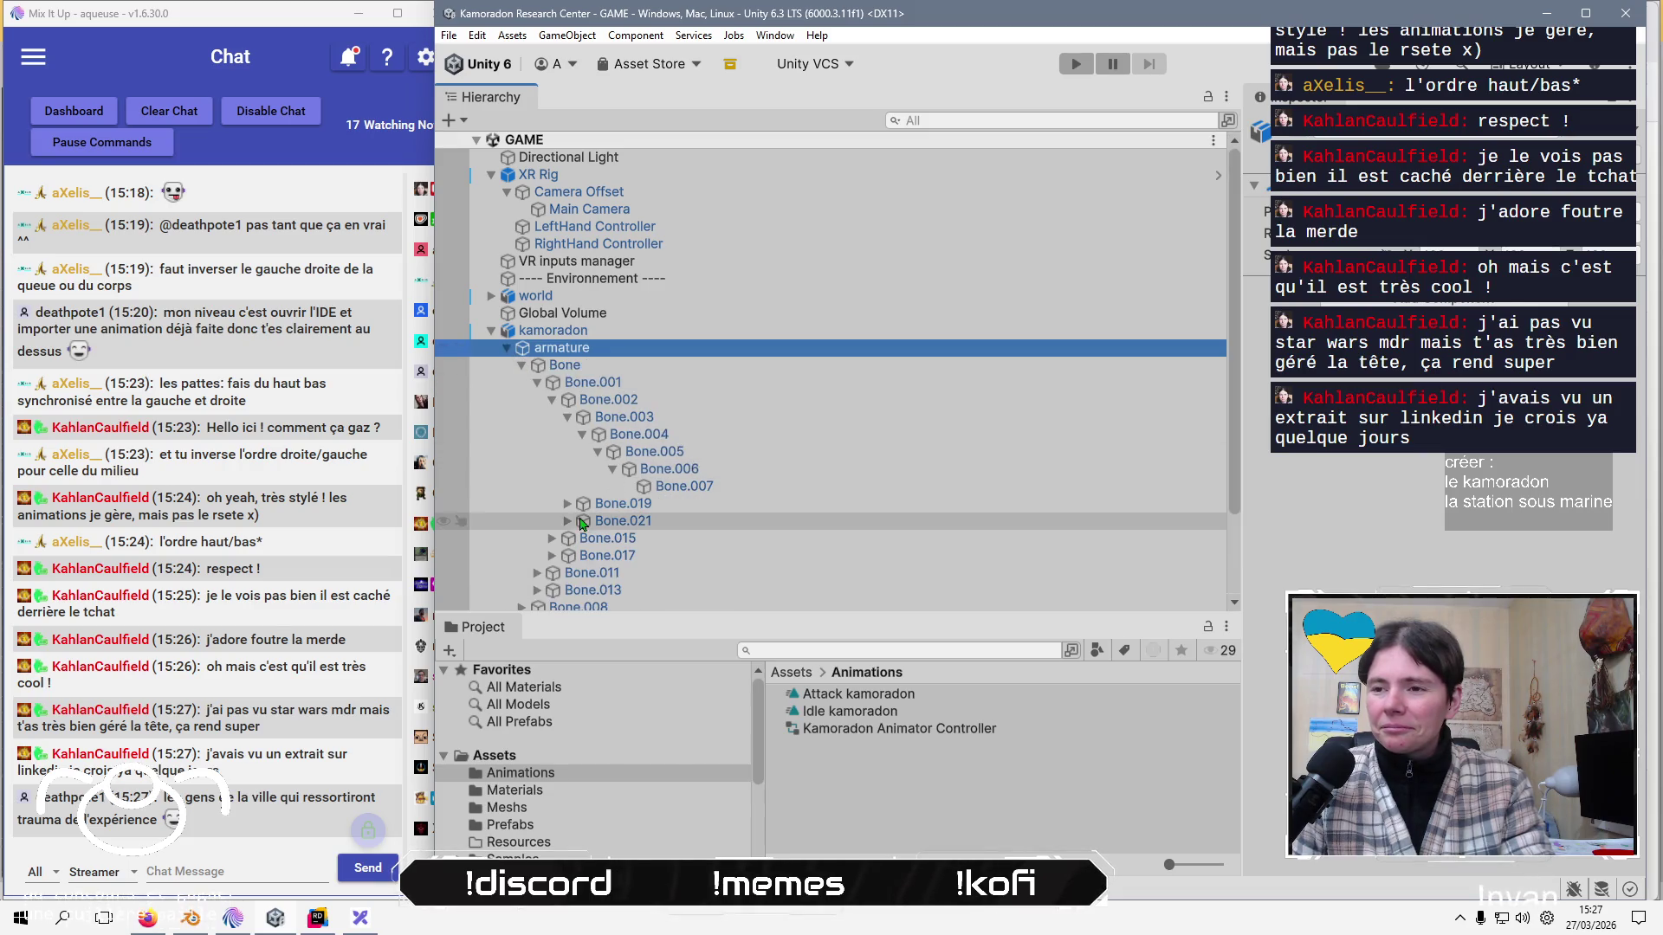
pyautogui.click(567, 521)
pyautogui.click(639, 538)
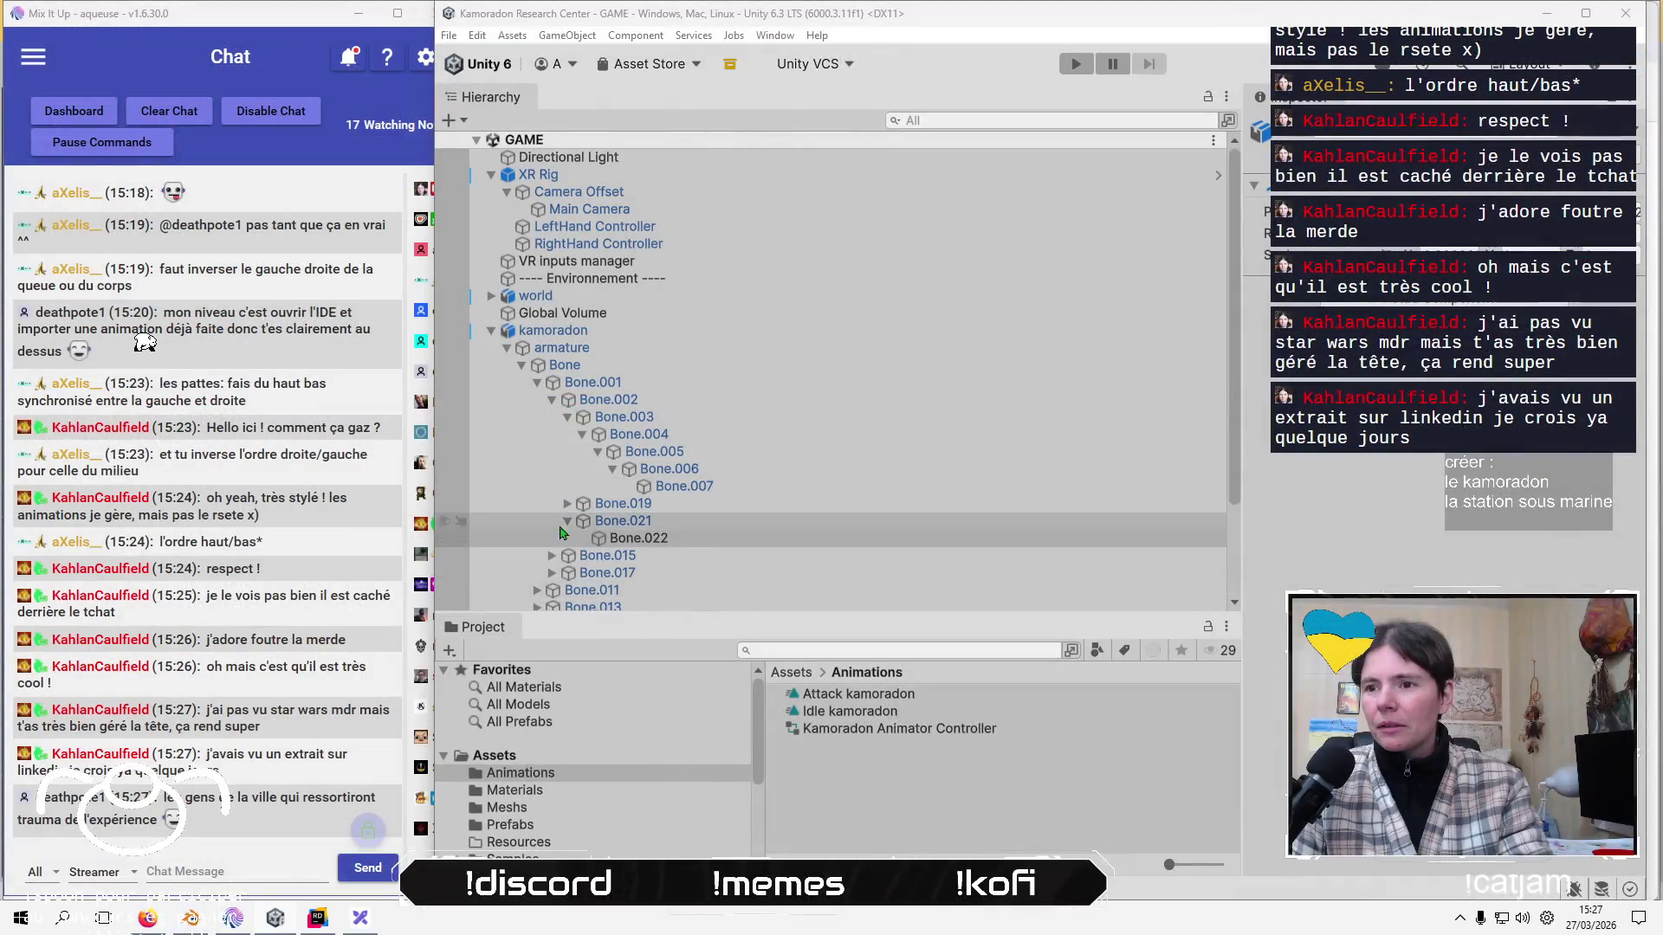
# Expand Bone.008 and Bone.009 in the Hierarchy and select Bone.010.
pyautogui.click(606, 573)
pyautogui.scroll(-3, 620, 504)
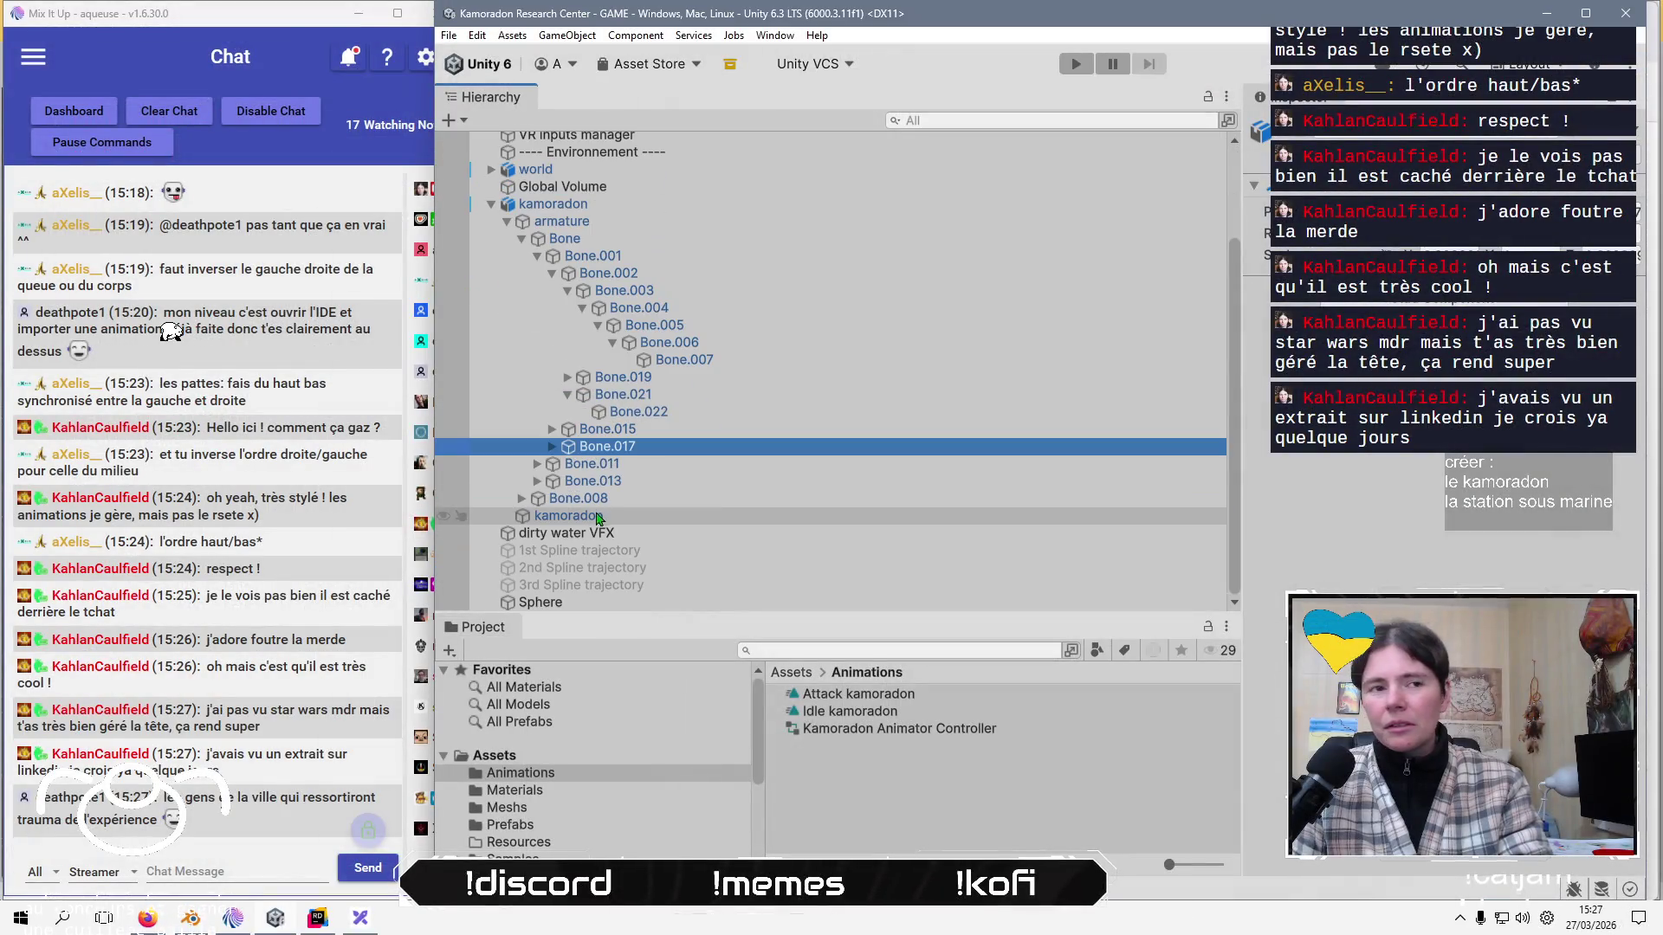
pyautogui.click(550, 482)
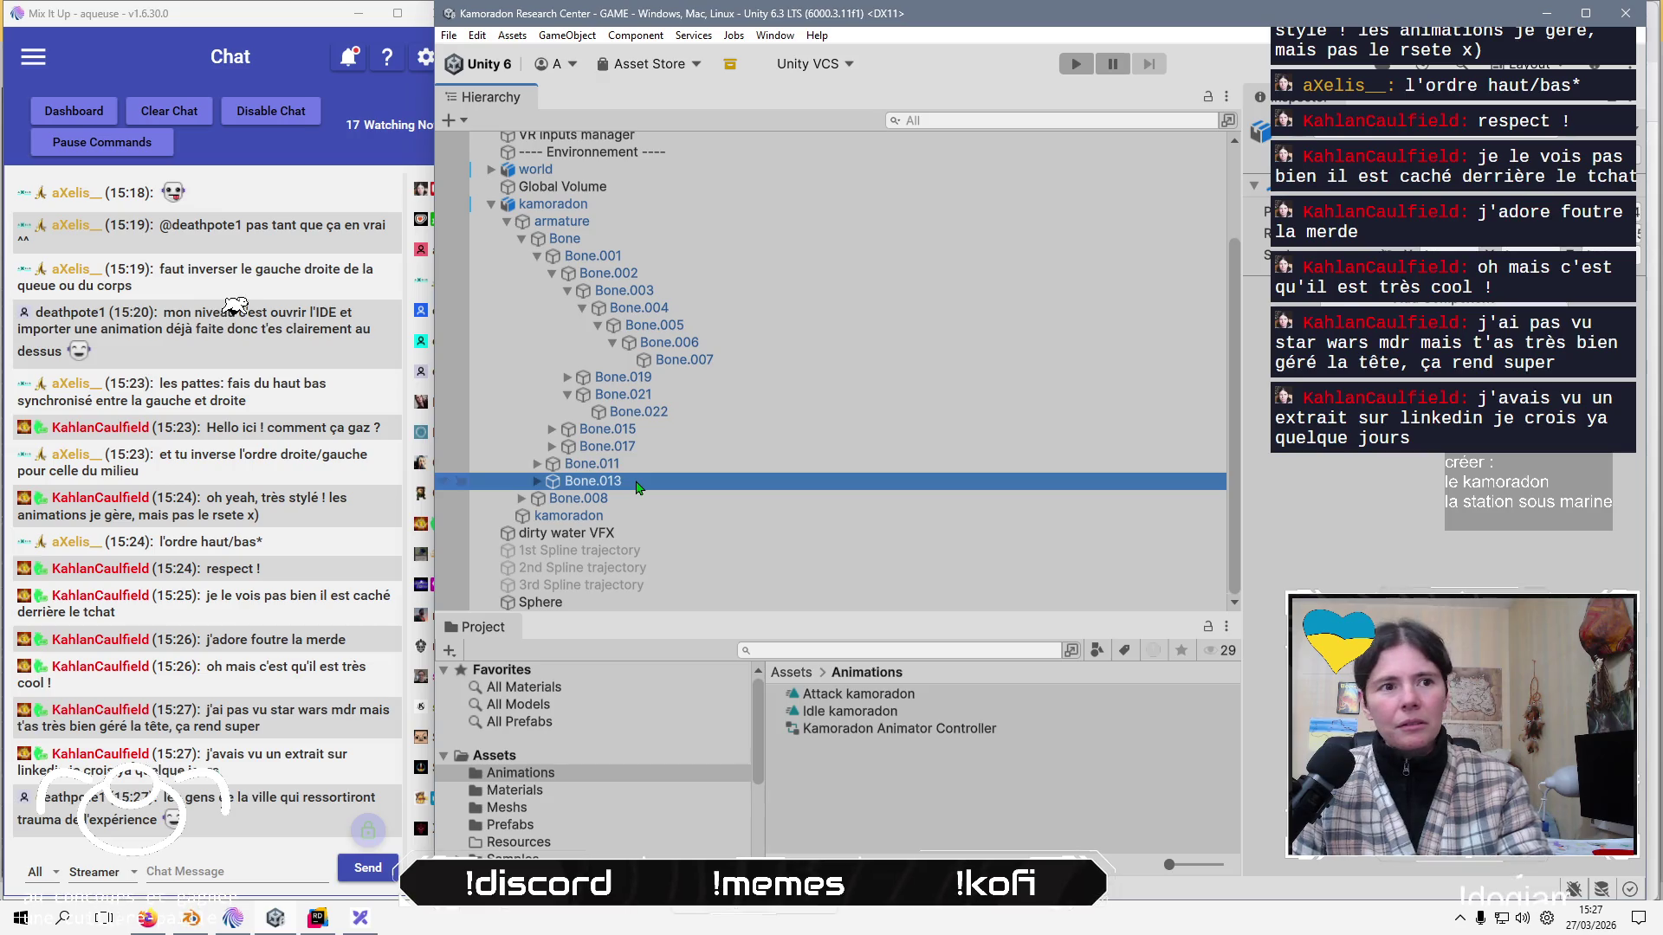
pyautogui.click(535, 496)
pyautogui.press('Right')
pyautogui.click(645, 519)
pyautogui.press('Right')
pyautogui.click(652, 535)
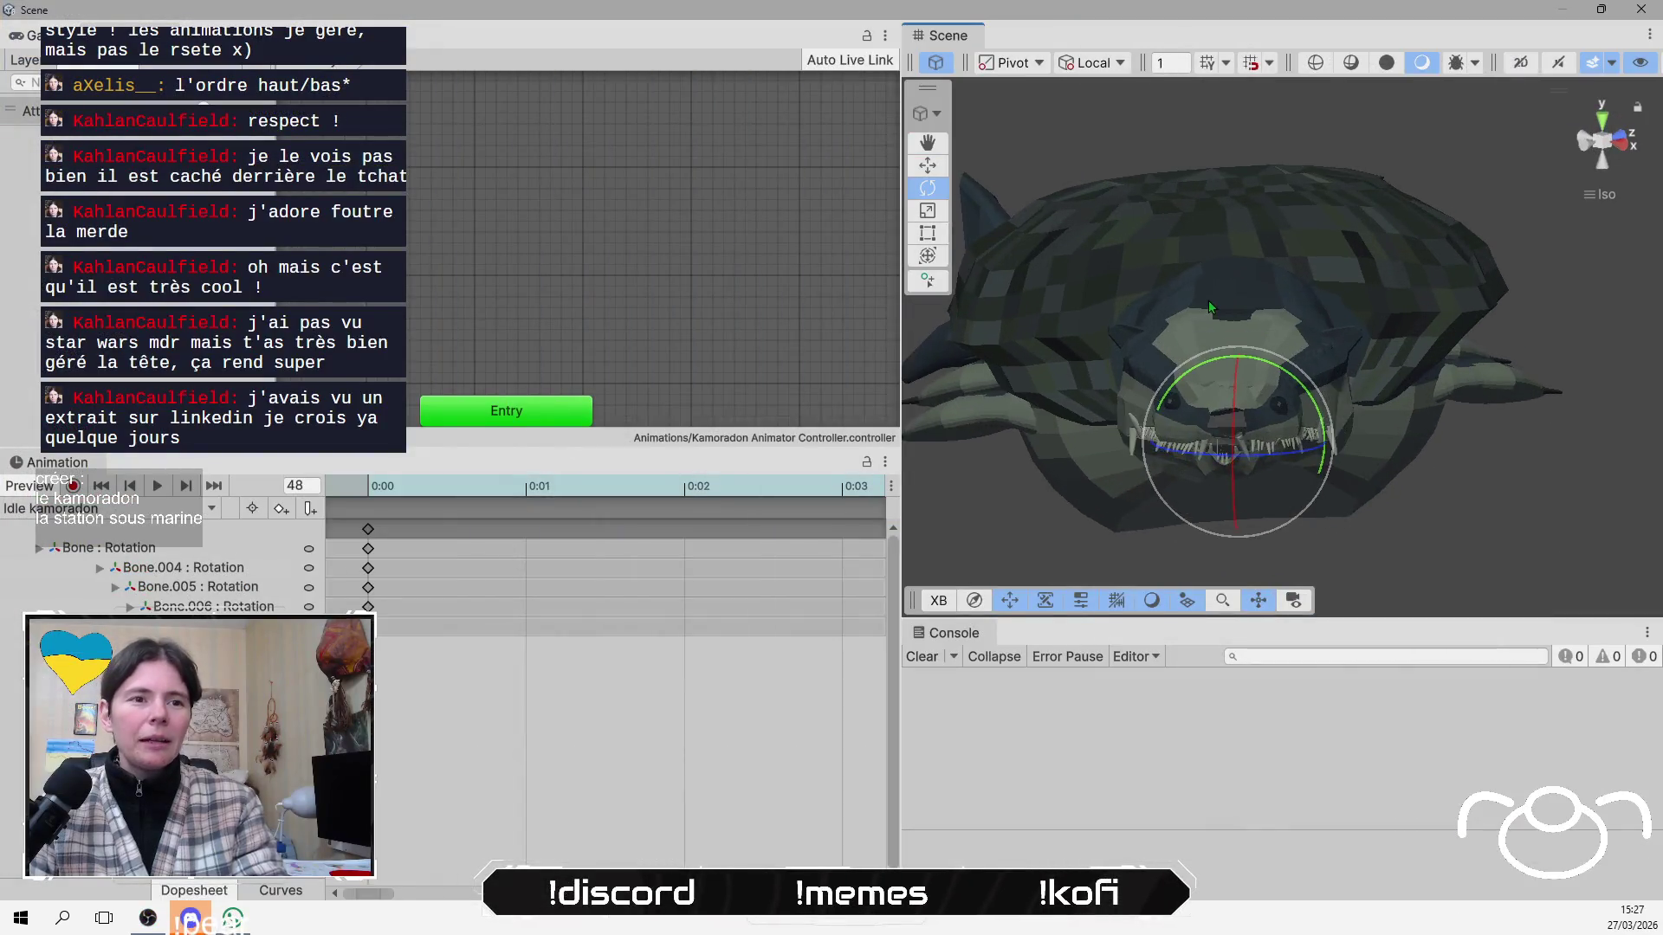
pyautogui.press('f')
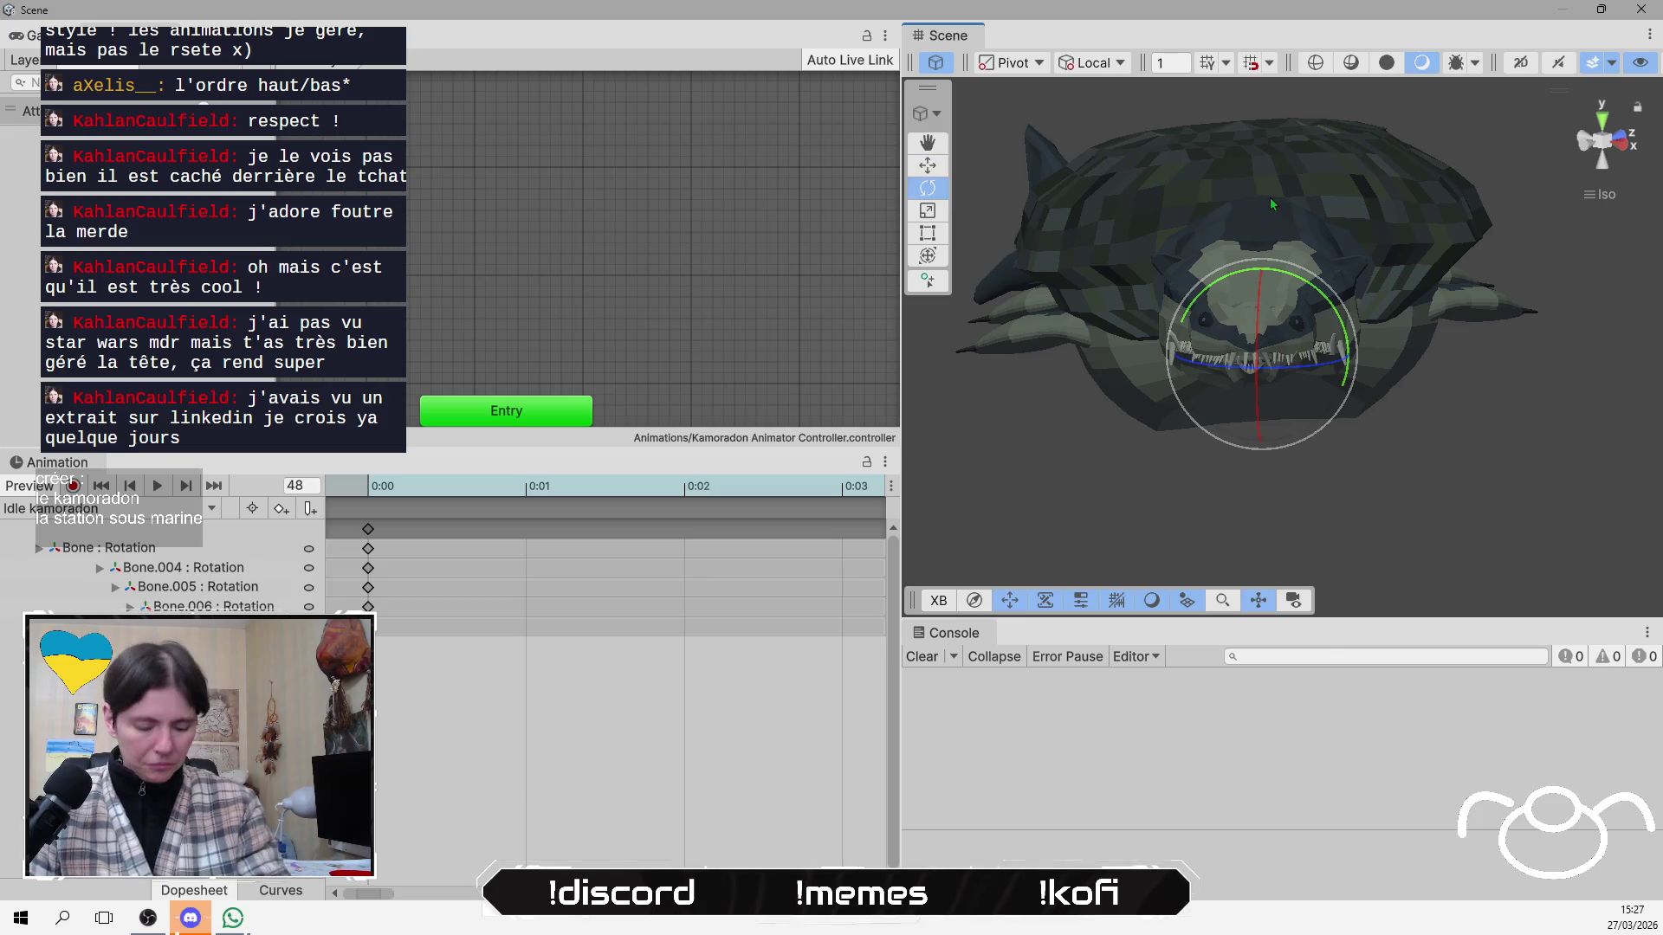
pyautogui.scroll(5, 1270, 196)
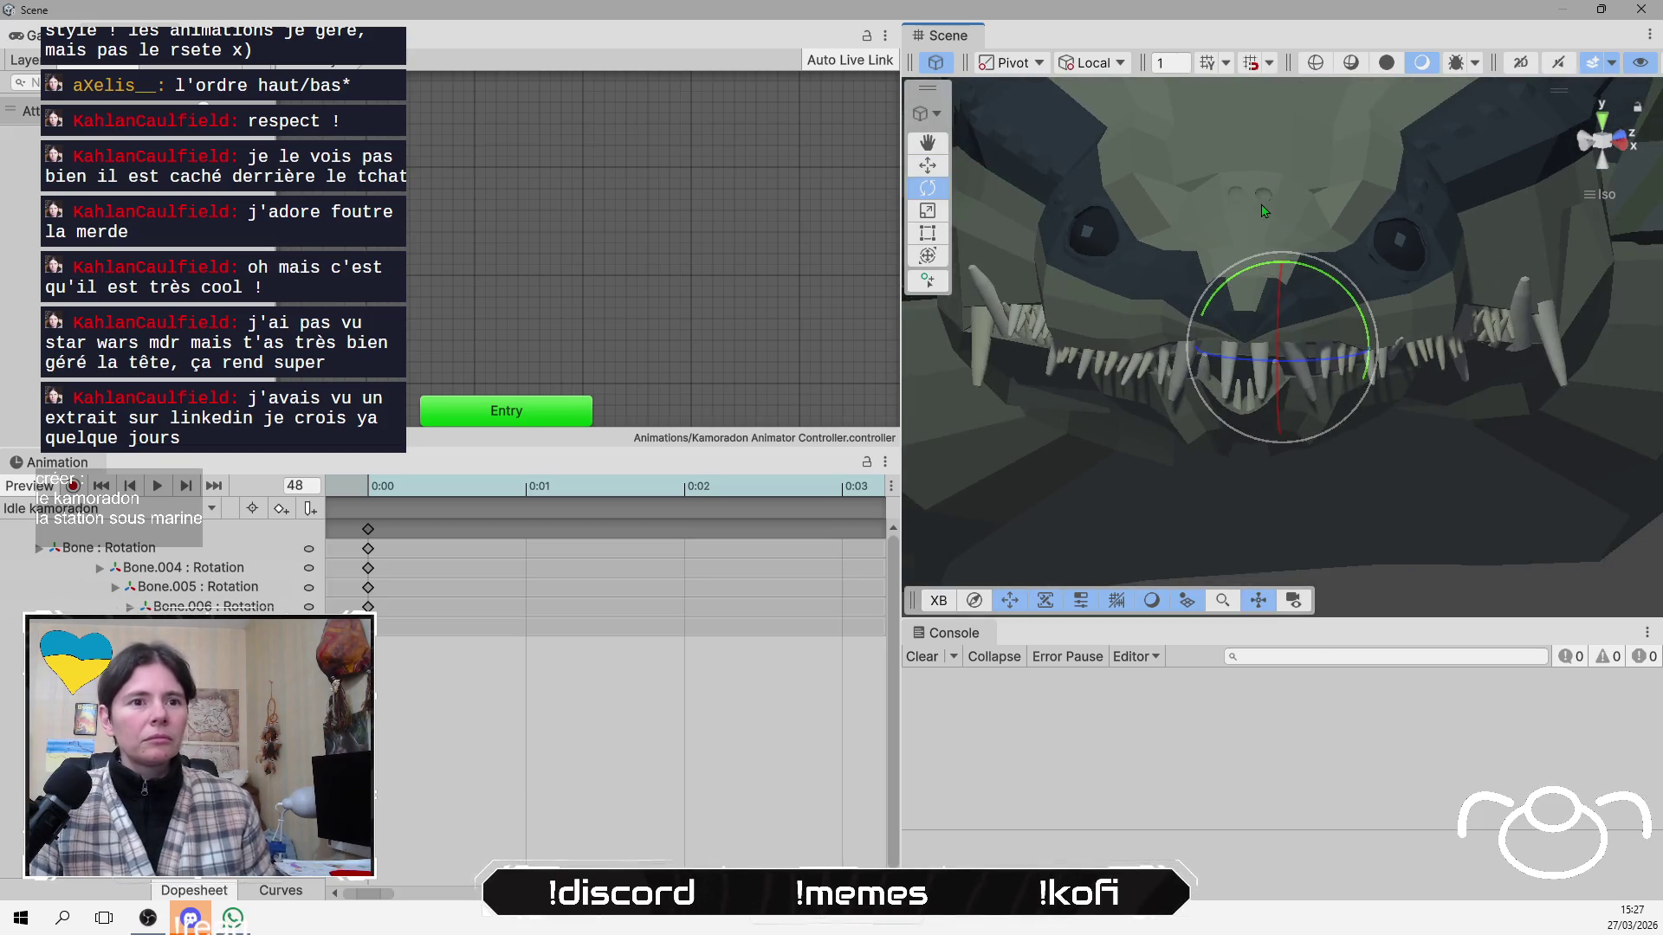
pyautogui.moveTo(1253, 262); pyautogui.dragTo(1282, 542)
pyautogui.moveTo(1286, 363)
pyautogui.keyDown('alt'); pyautogui.mouseDown()
pyautogui.moveTo(1286, 305)
pyautogui.moveTo(1279, 370)
pyautogui.mouseUp(); pyautogui.keyUp('alt')
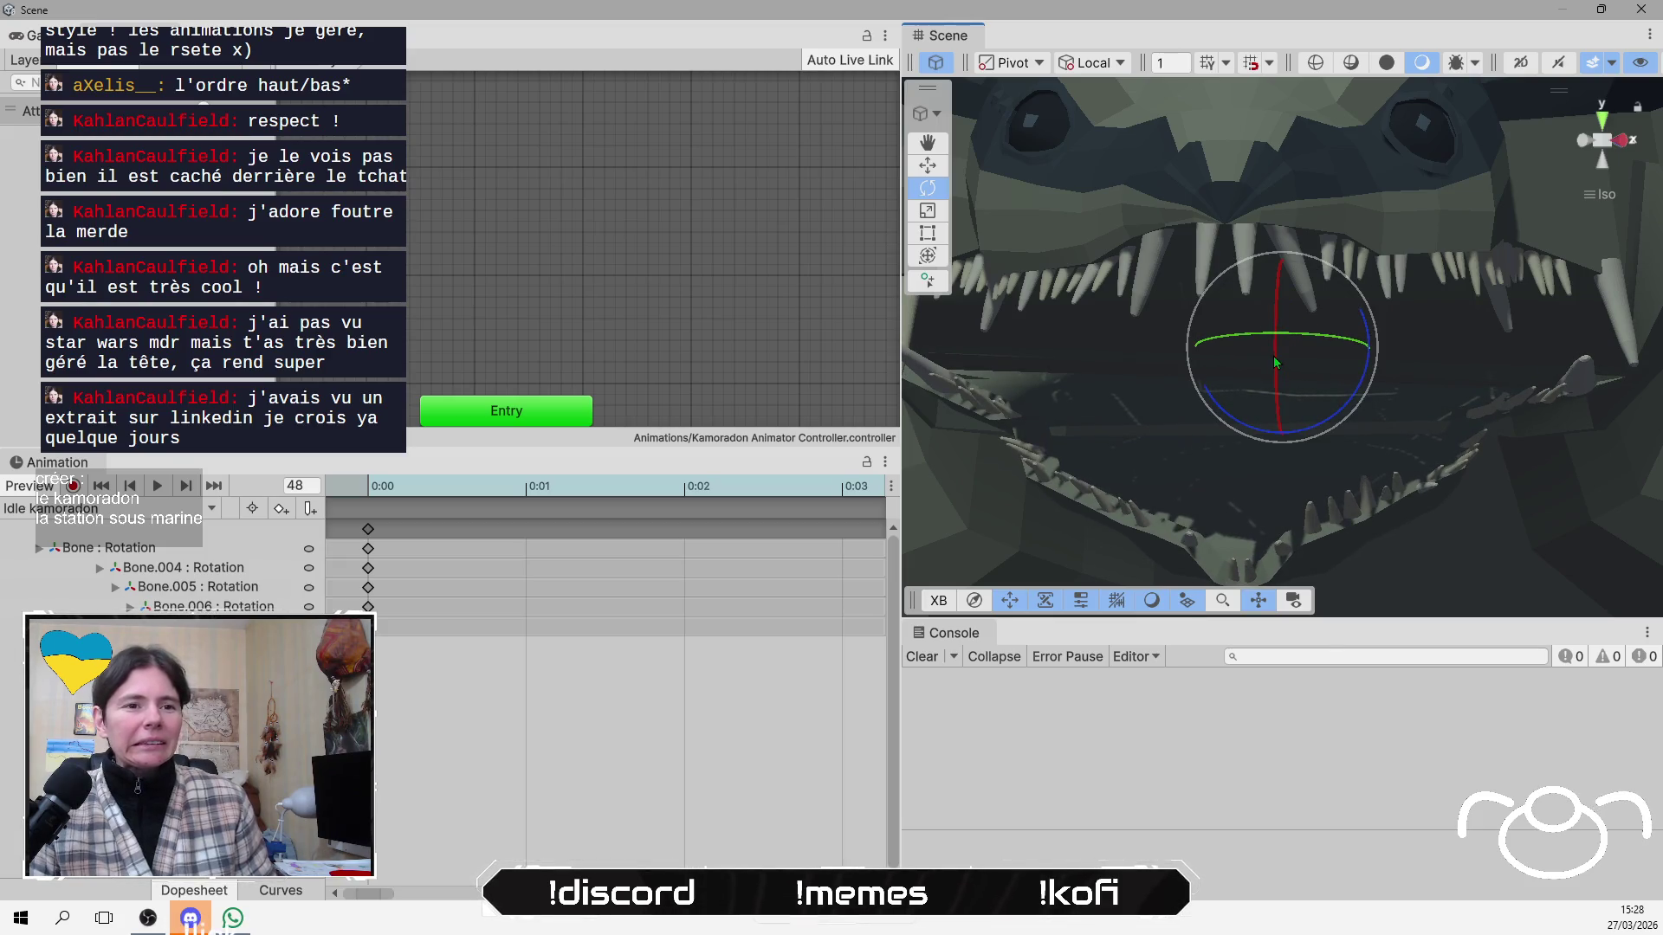
pyautogui.hotkey('ctrl', 'z')
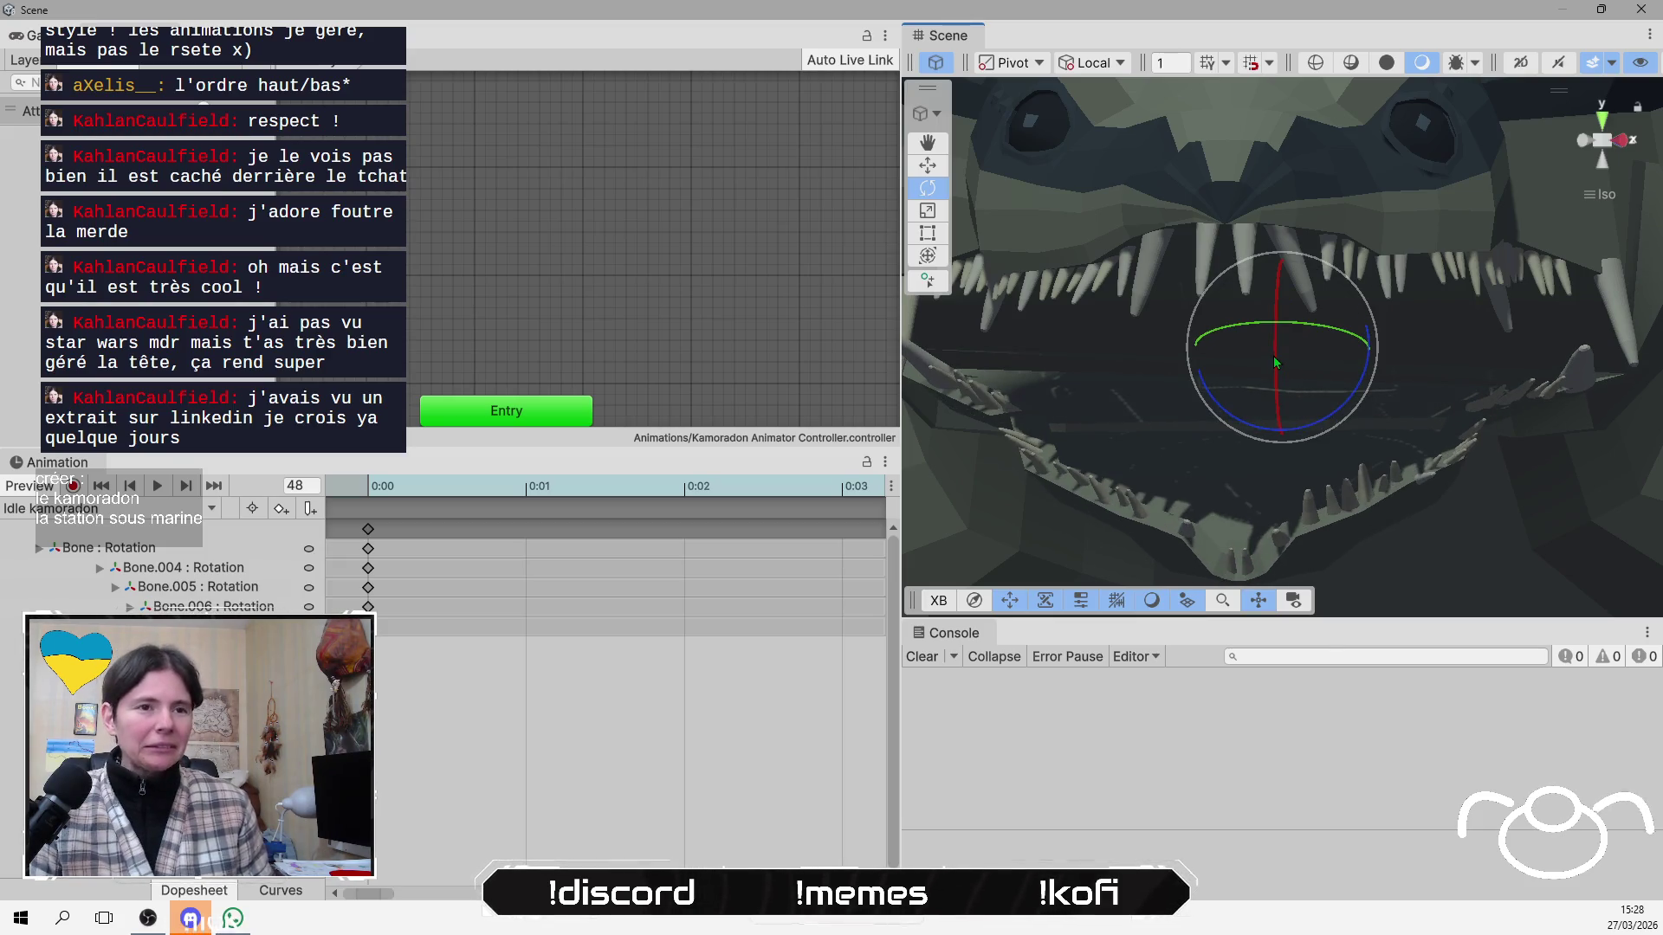
pyautogui.hotkey('ctrl', 'z')
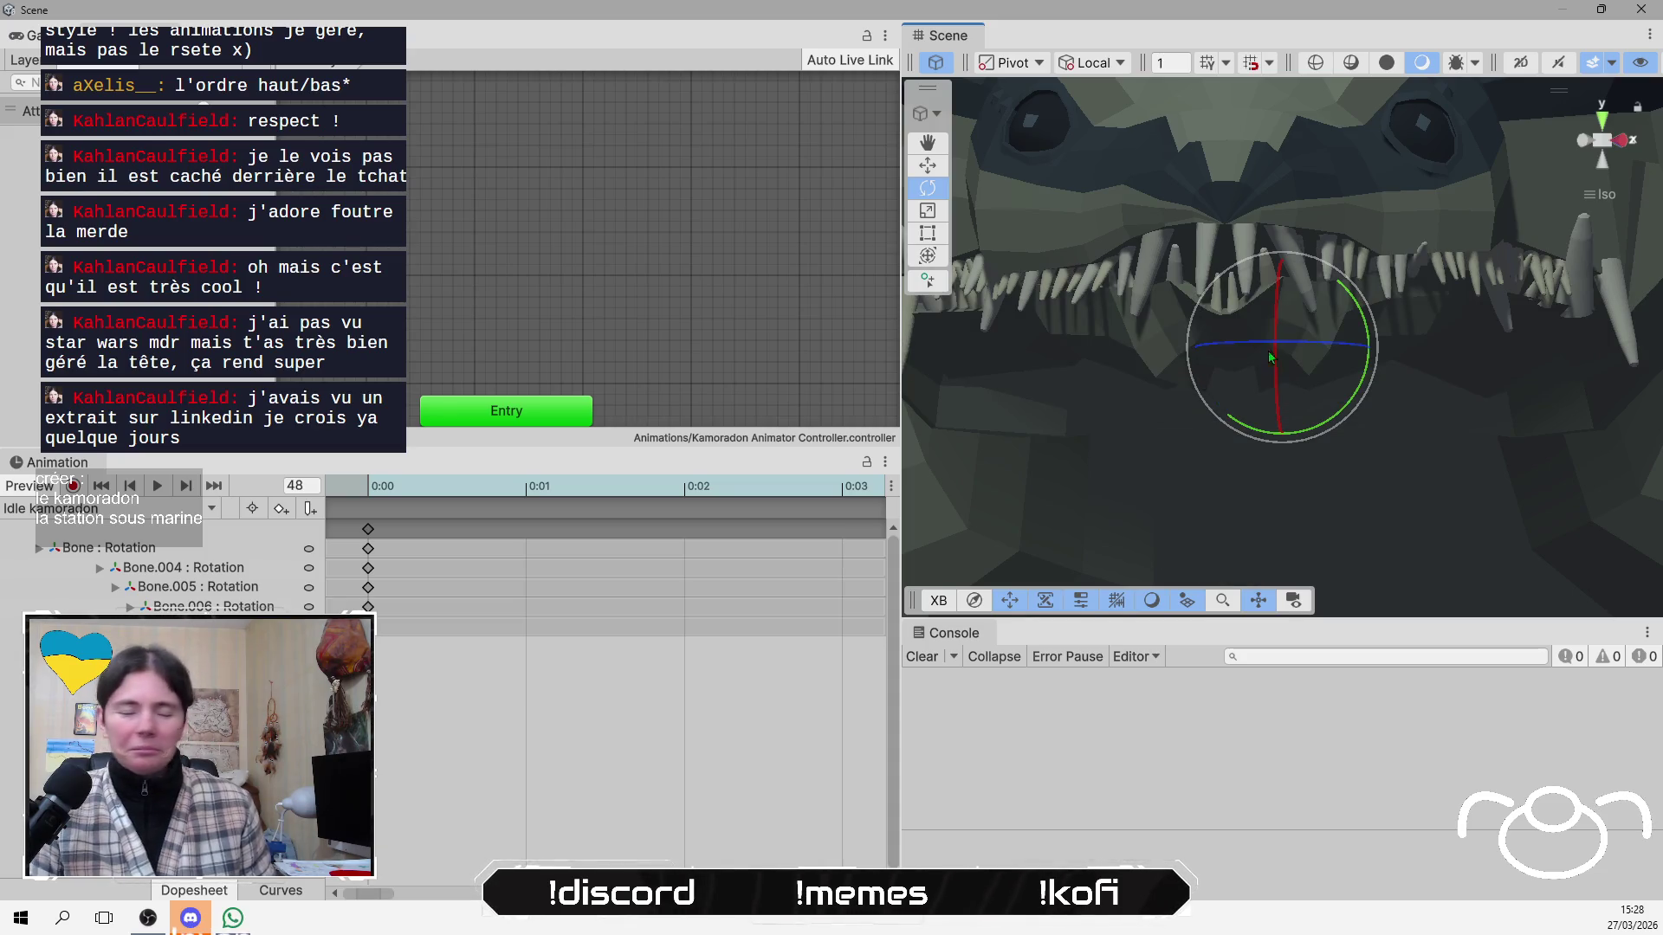
pyautogui.keyDown('alt'); pyautogui.moveTo(1188, 244); pyautogui.dragTo(1339, 424); pyautogui.keyUp('alt')
pyautogui.scroll(-5, 1339, 425)
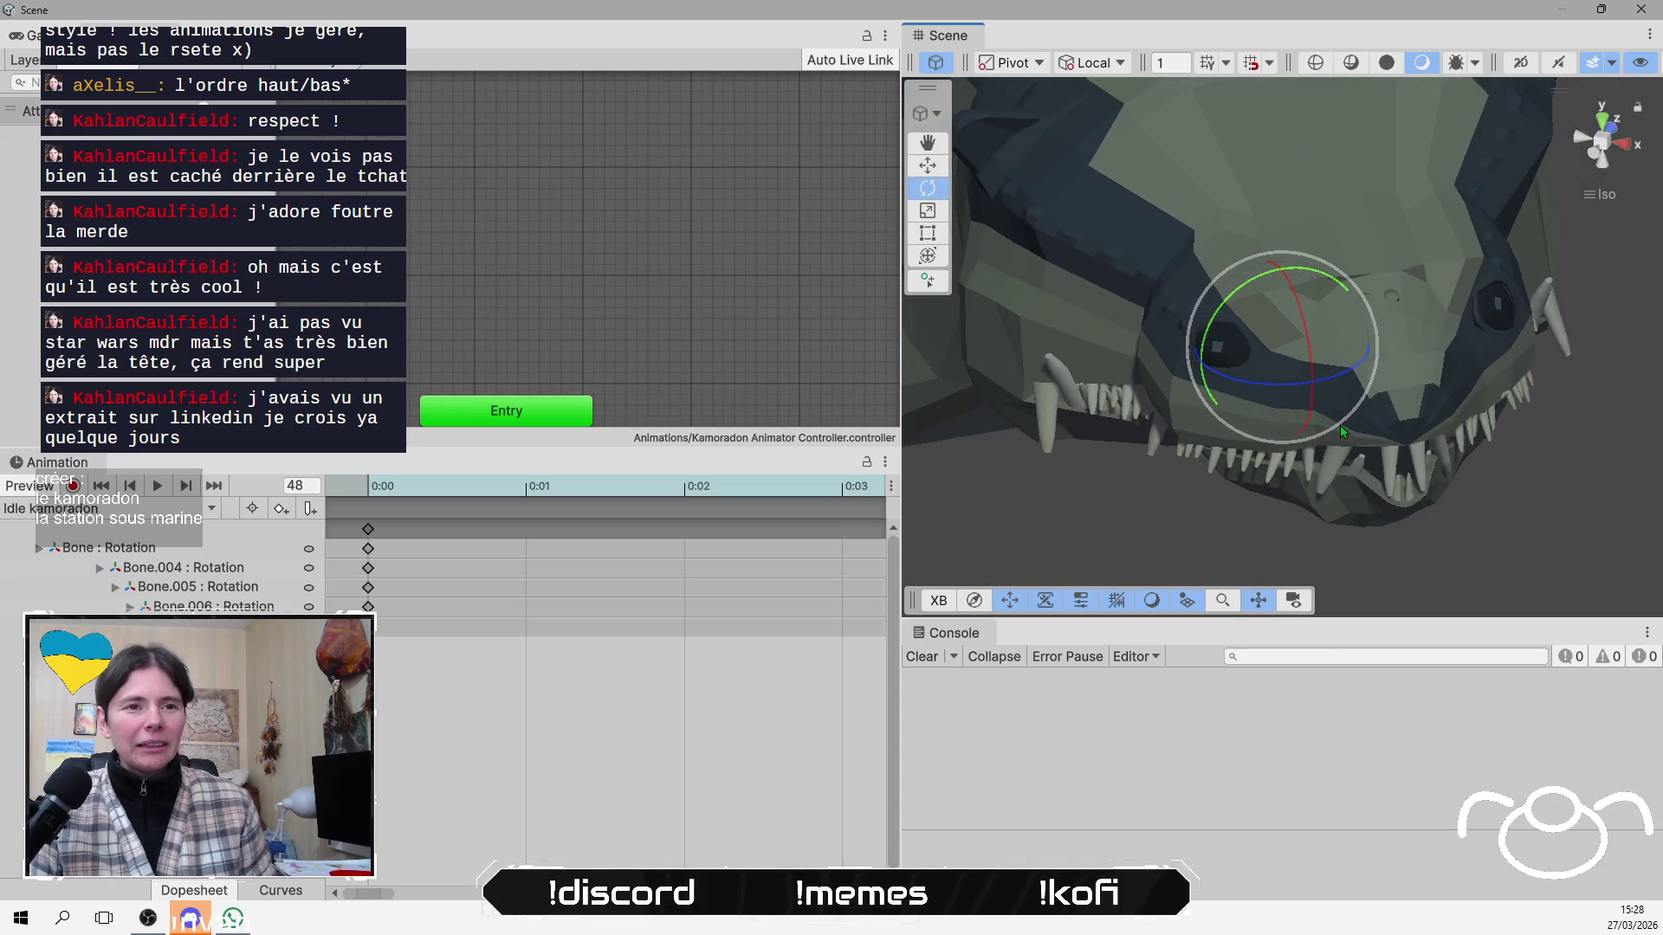
pyautogui.click(1141, 771)
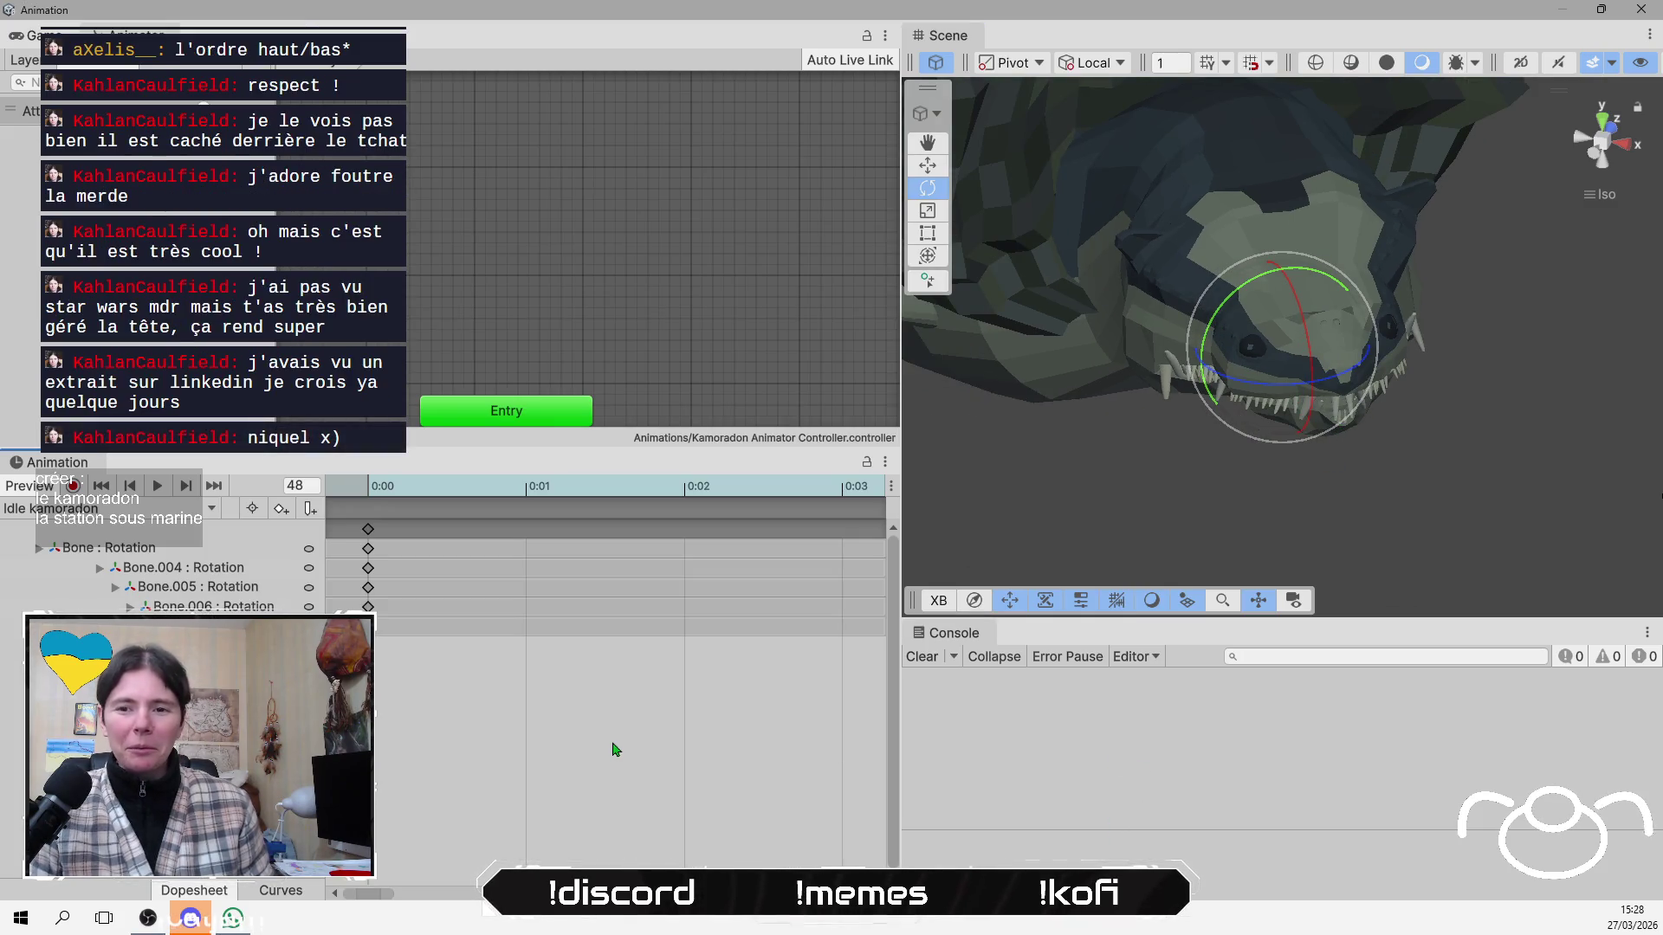
pyautogui.click(277, 398)
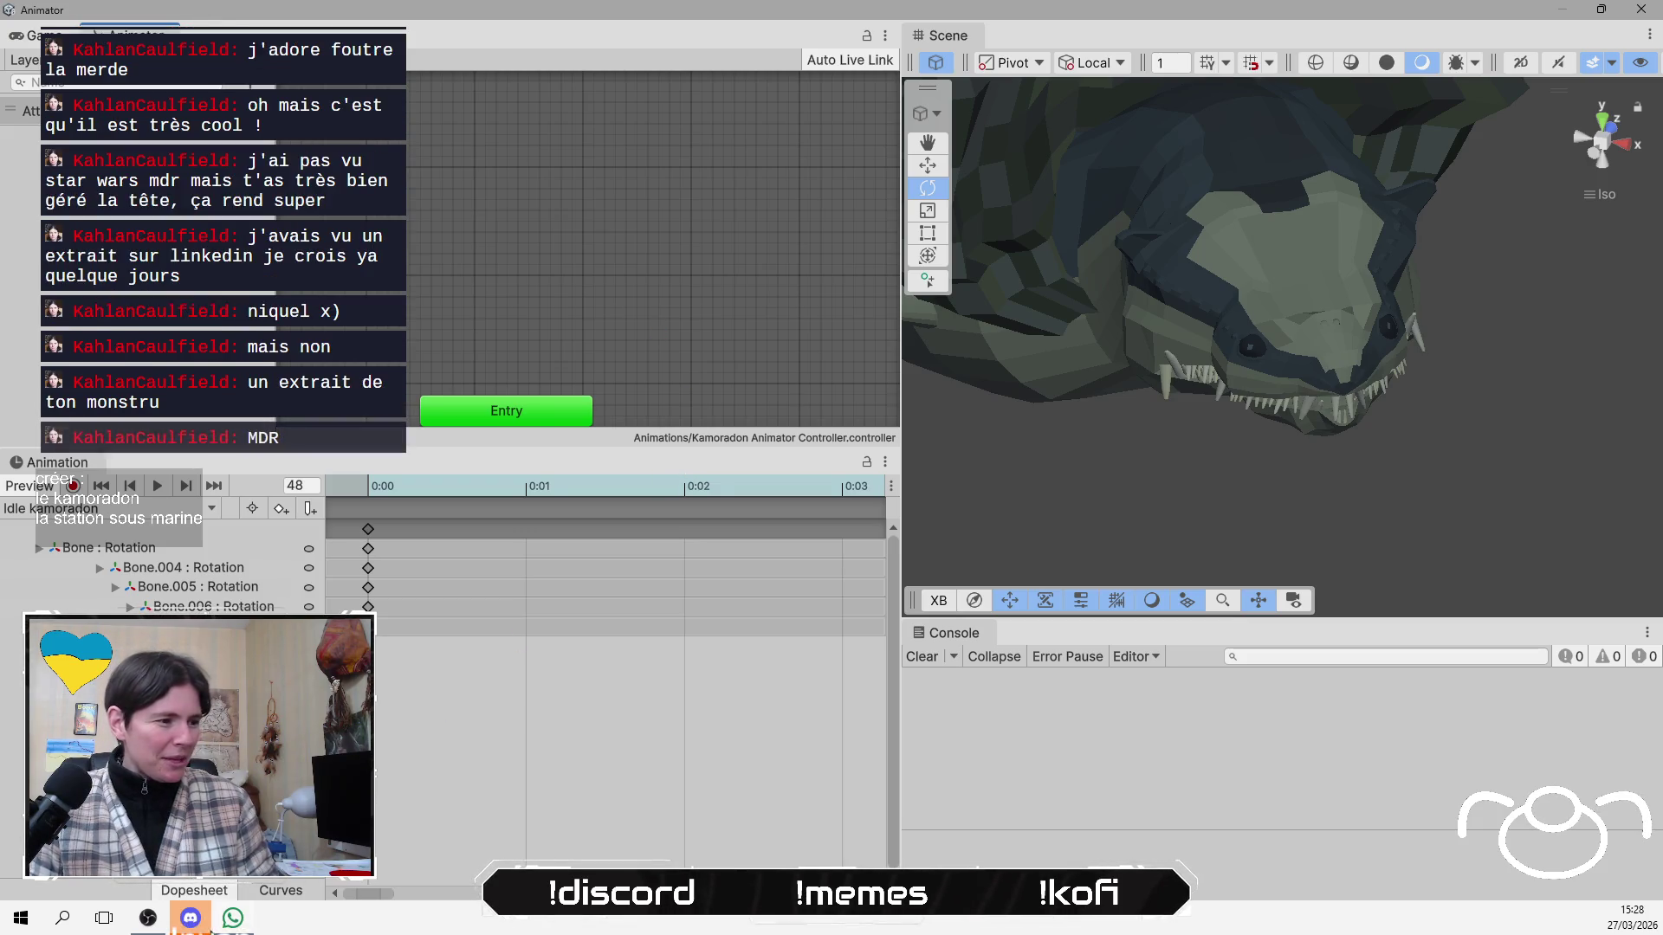
pyautogui.click(191, 918)
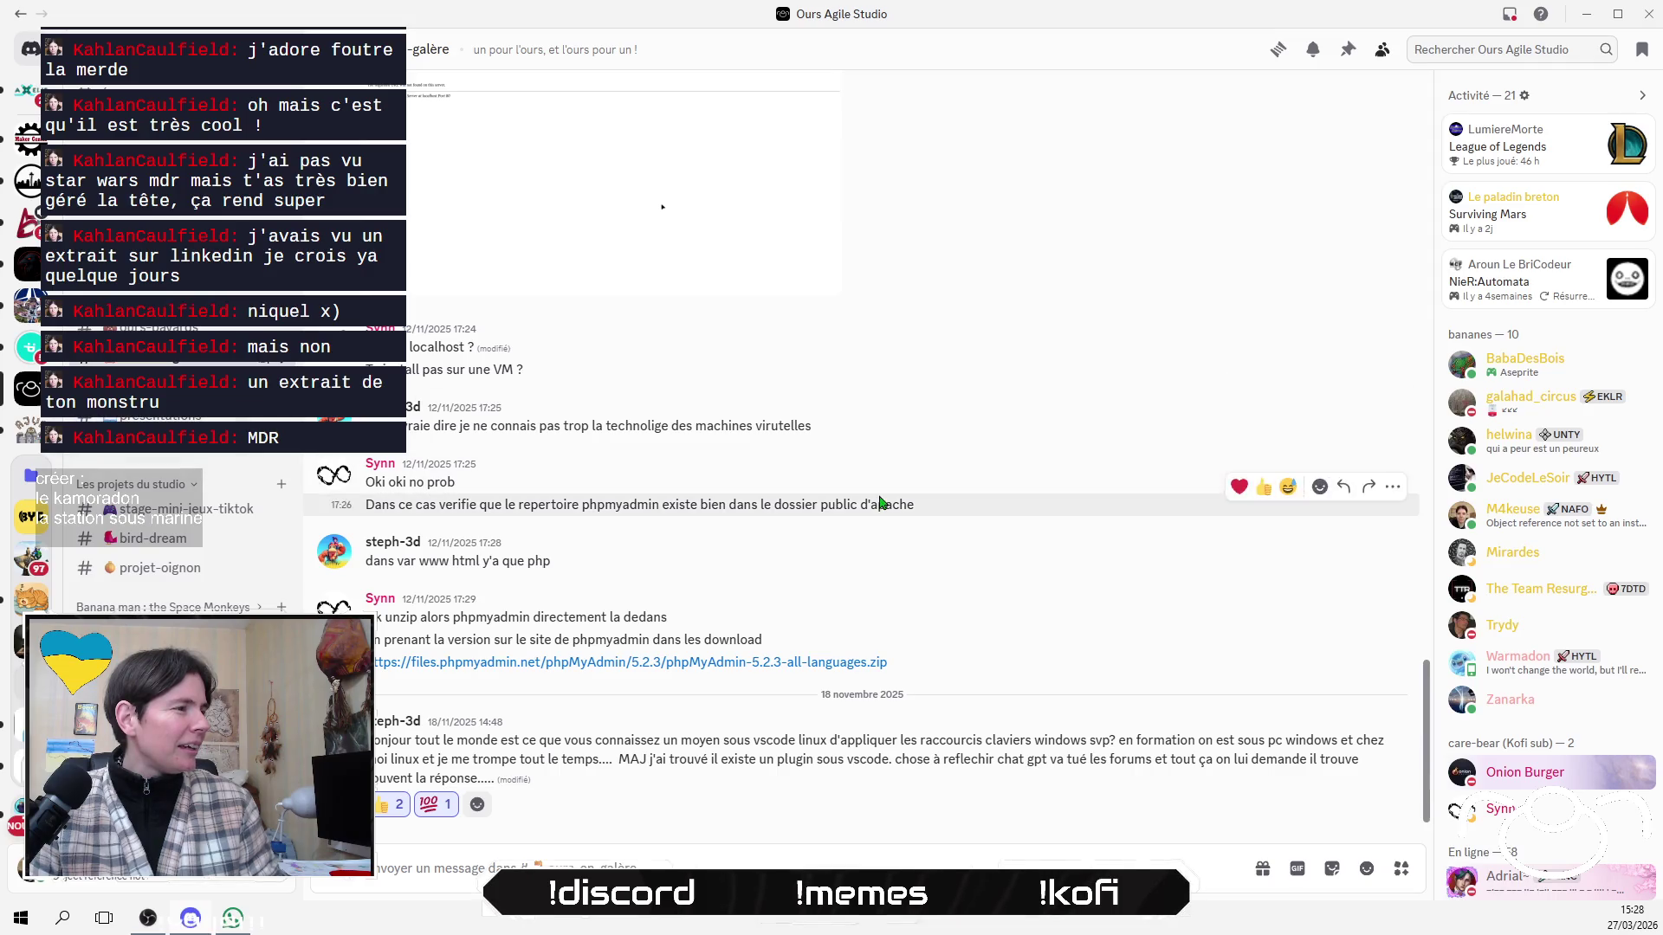
pyautogui.click(1585, 18)
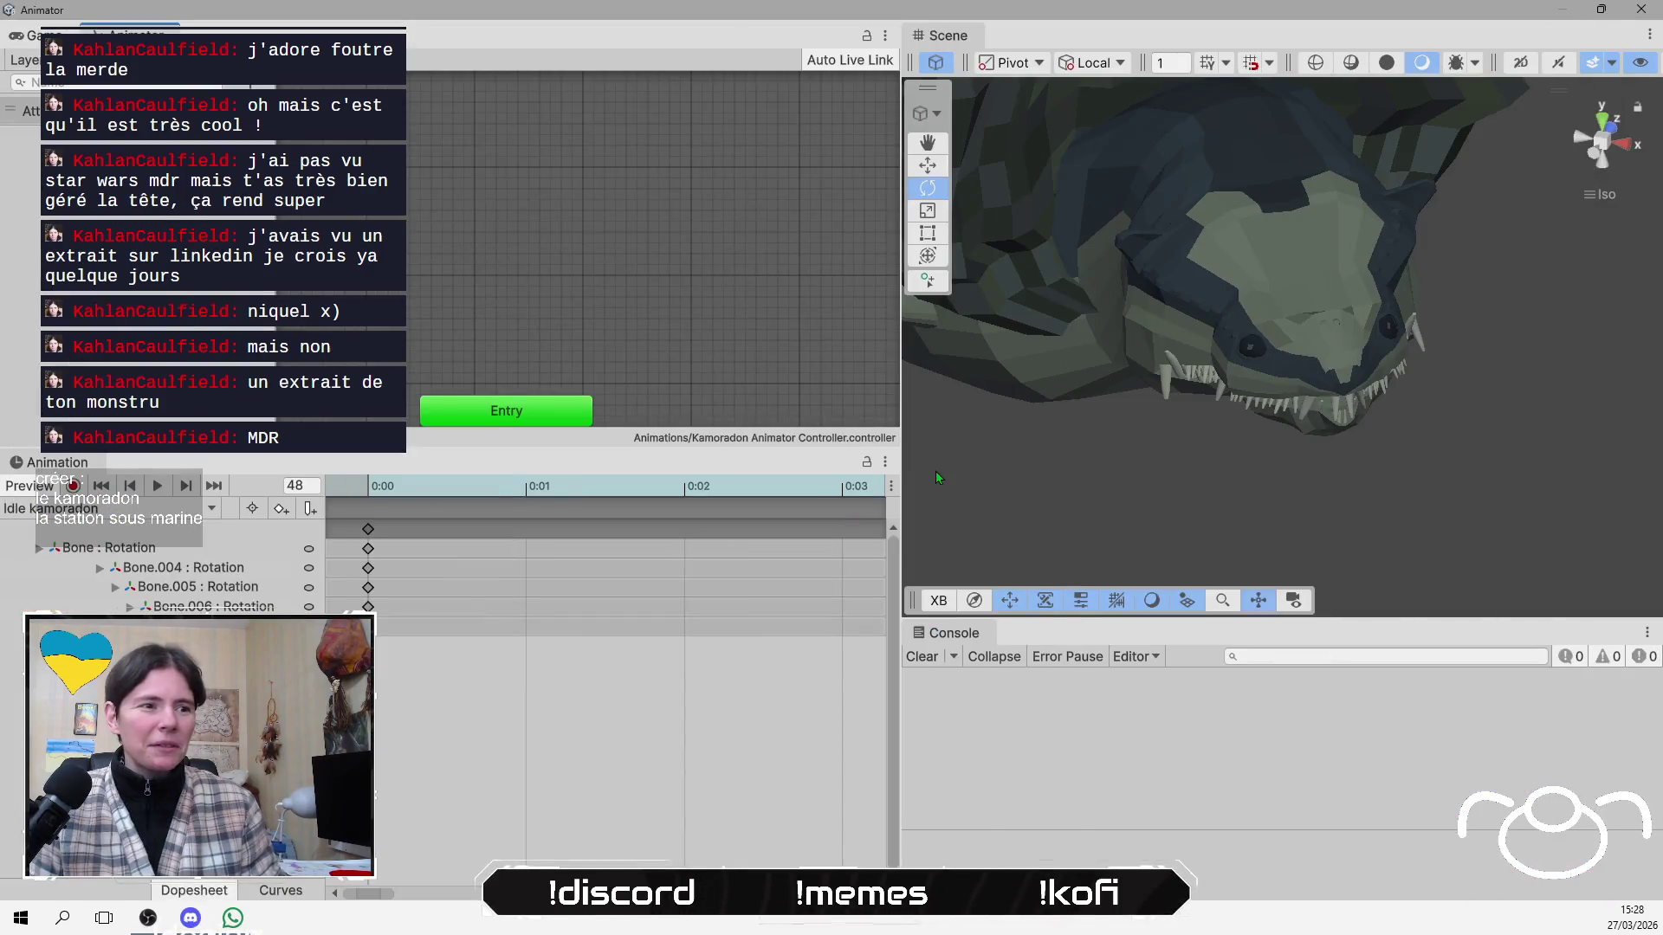
# Orbit the Scene view through front, top-down head and side views of the creature.
pyautogui.moveTo(1288, 445)
pyautogui.mouseDown()
pyautogui.moveTo(1156, 287)
pyautogui.moveTo(1196, 239)
pyautogui.moveTo(1194, 319)
pyautogui.mouseUp()
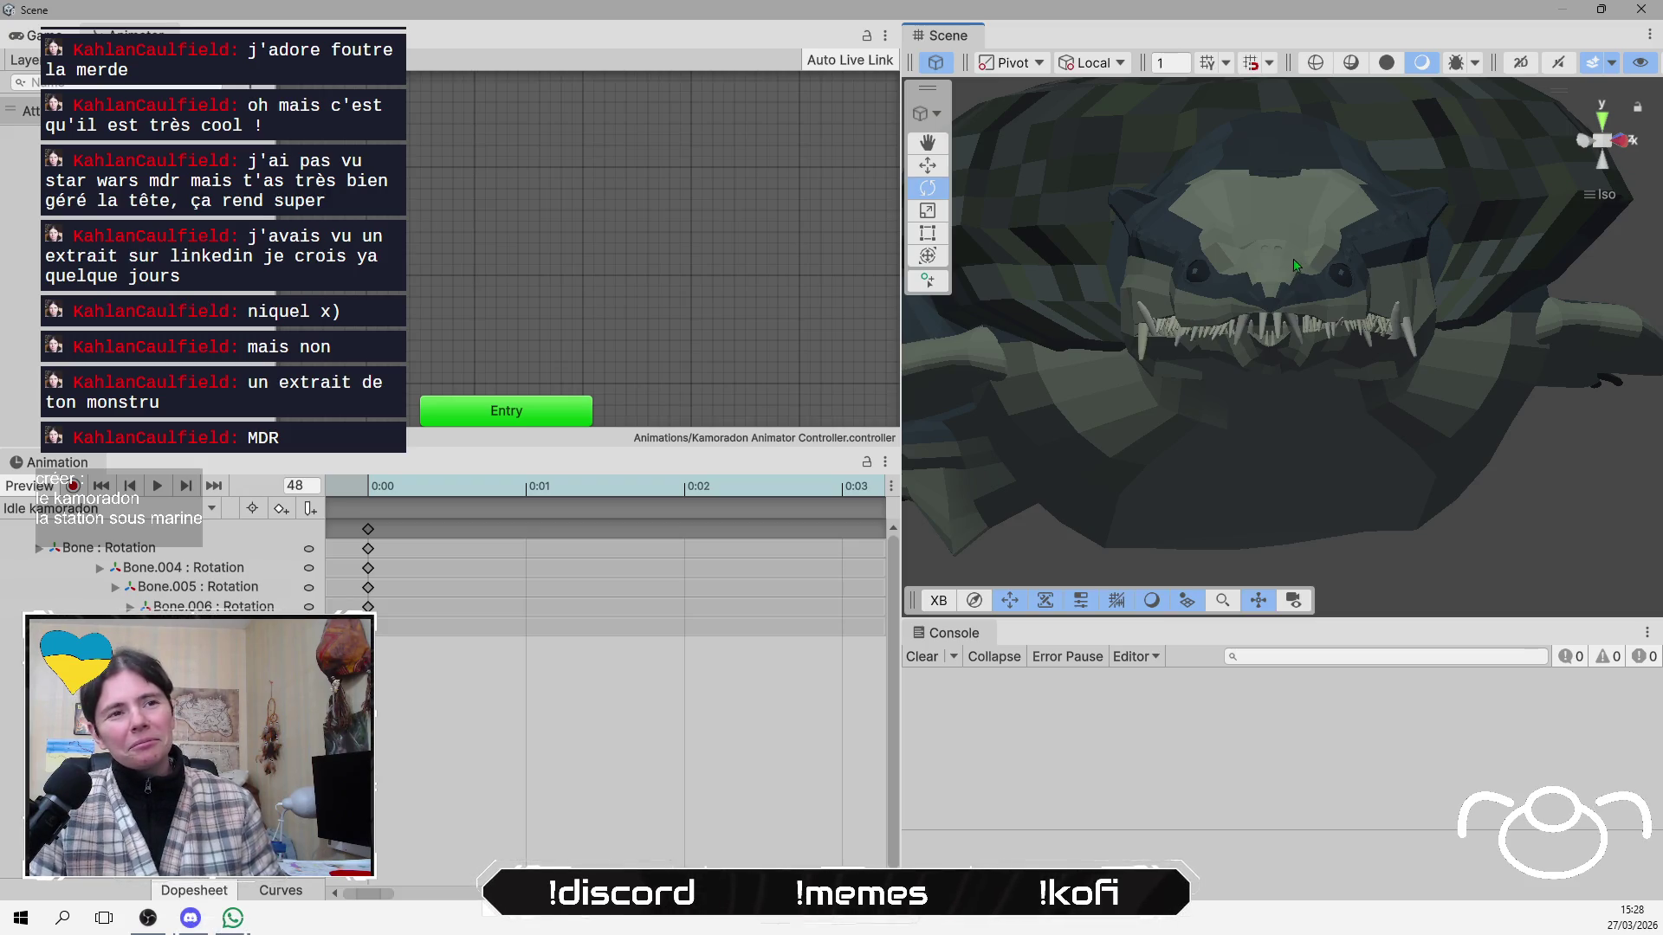
pyautogui.moveTo(1309, 210)
pyautogui.mouseDown()
pyautogui.moveTo(1280, 439)
pyautogui.moveTo(1320, 110)
pyautogui.moveTo(1317, 277)
pyautogui.moveTo(1248, 281)
pyautogui.moveTo(1209, 227)
pyautogui.moveTo(1261, 314)
pyautogui.moveTo(1248, 363)
pyautogui.mouseUp()
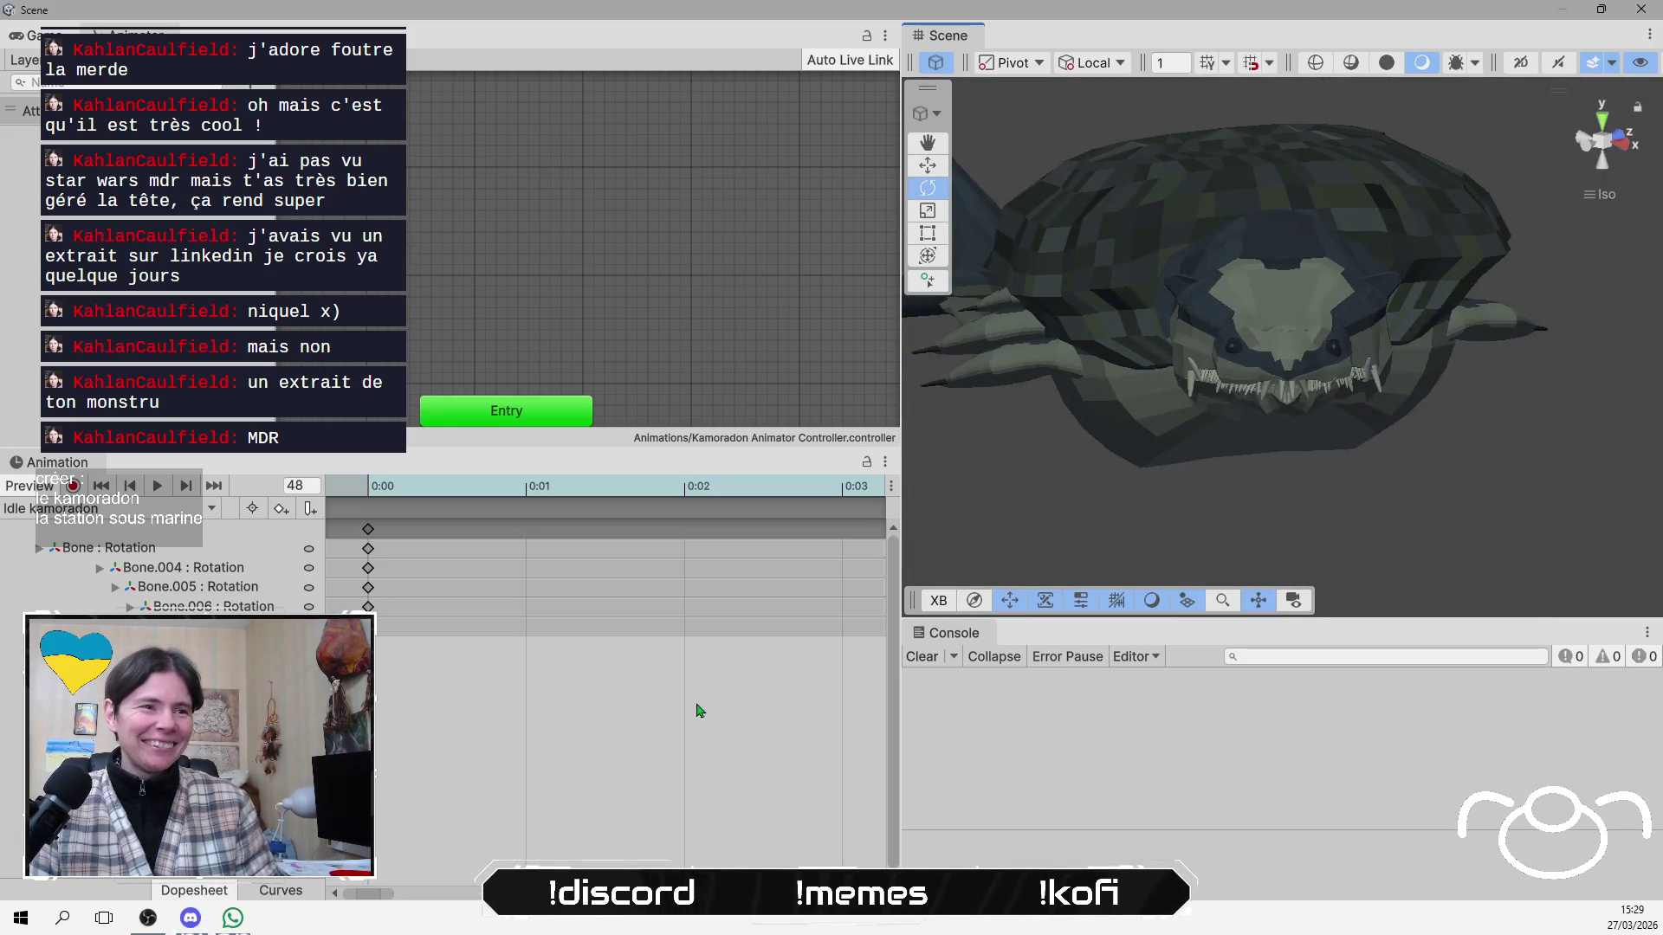
pyautogui.moveTo(1047, 477); pyautogui.dragTo(1150, 385)
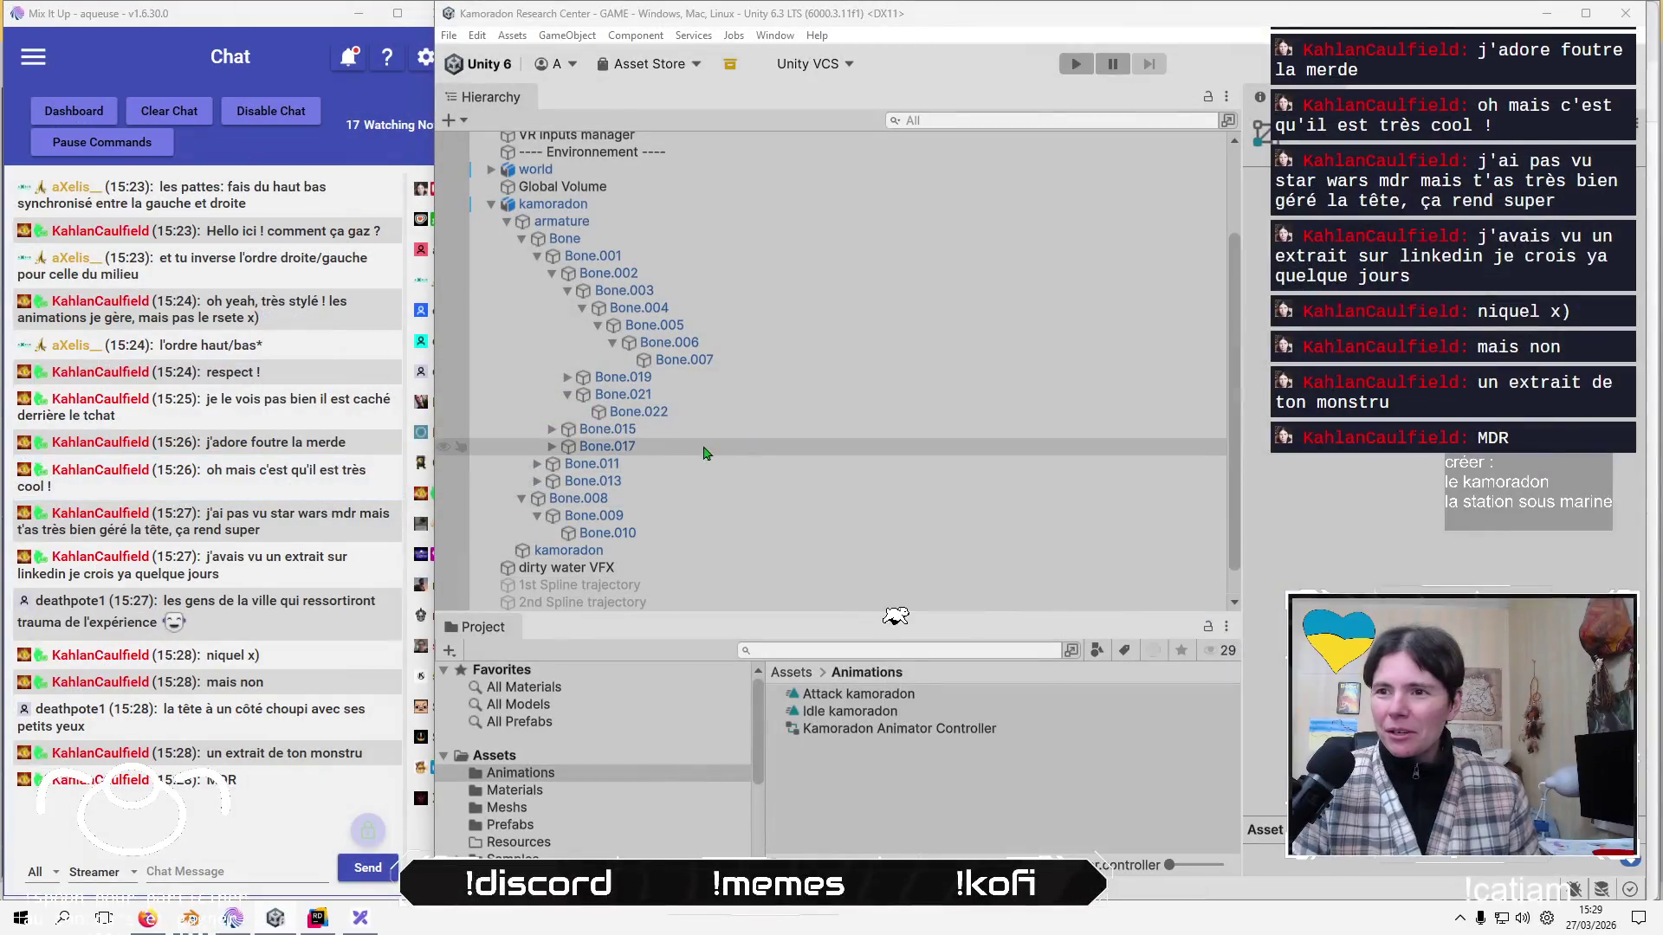
# Select Bone.022, pan closer to the creature, then pick Bone.019 with the Move tool.
pyautogui.click(690, 414)
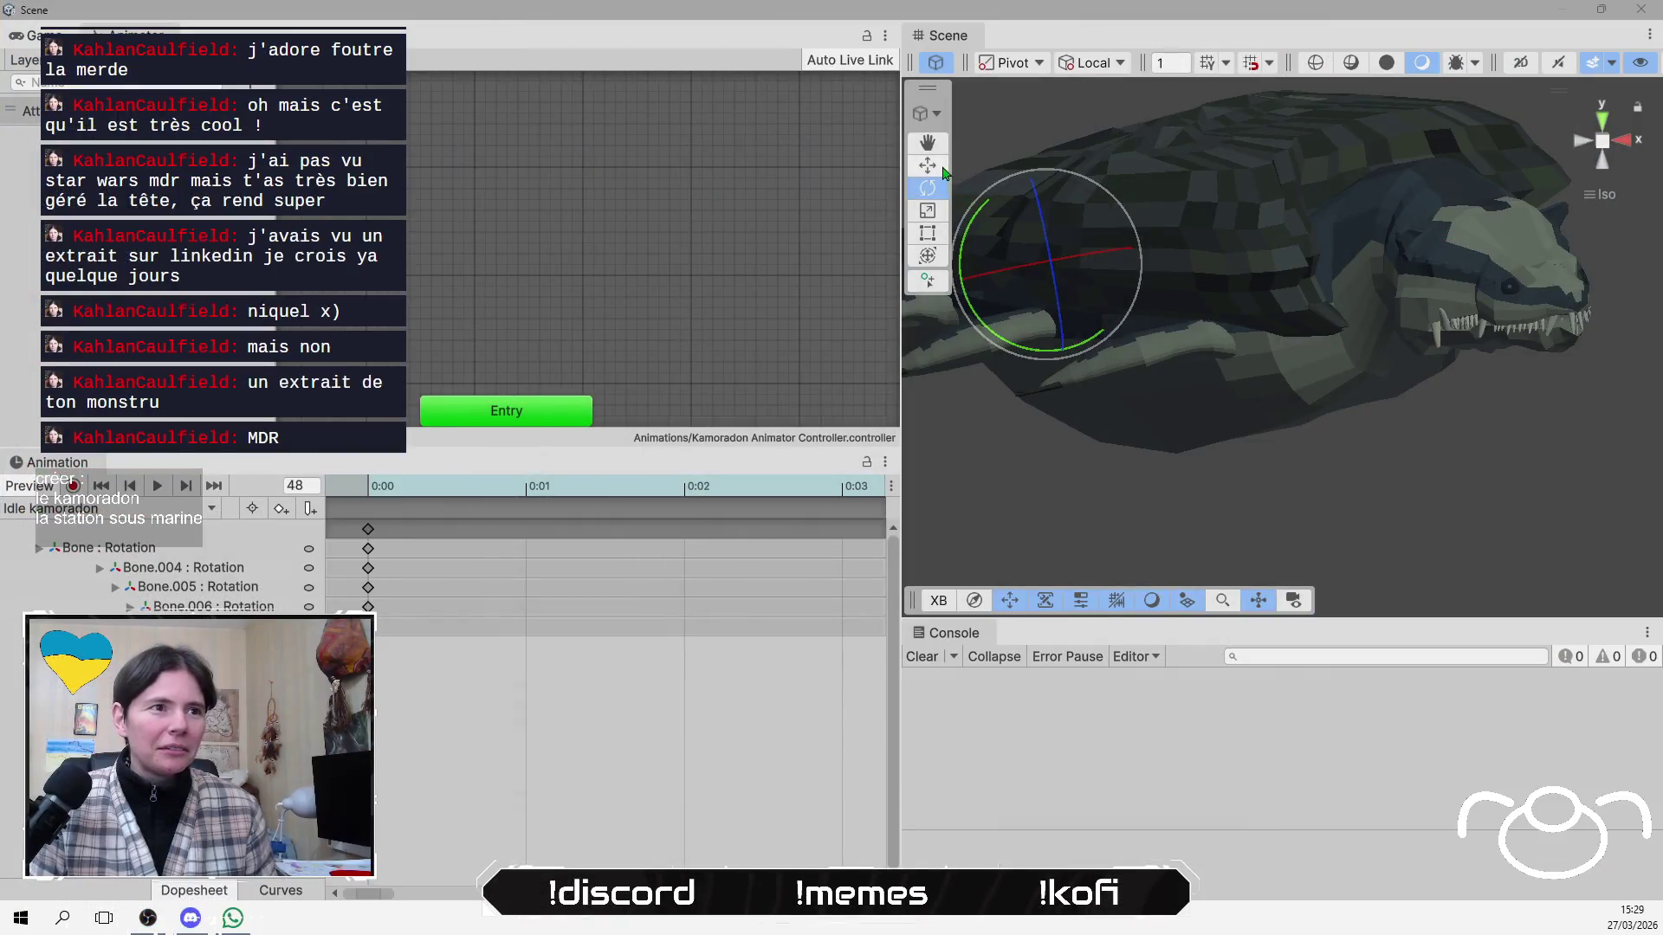
pyautogui.press('q')
pyautogui.moveTo(1173, 206)
pyautogui.mouseDown()
pyautogui.moveTo(1291, 468)
pyautogui.moveTo(1285, 378)
pyautogui.moveTo(1291, 473)
pyautogui.mouseUp()
pyautogui.press('w')
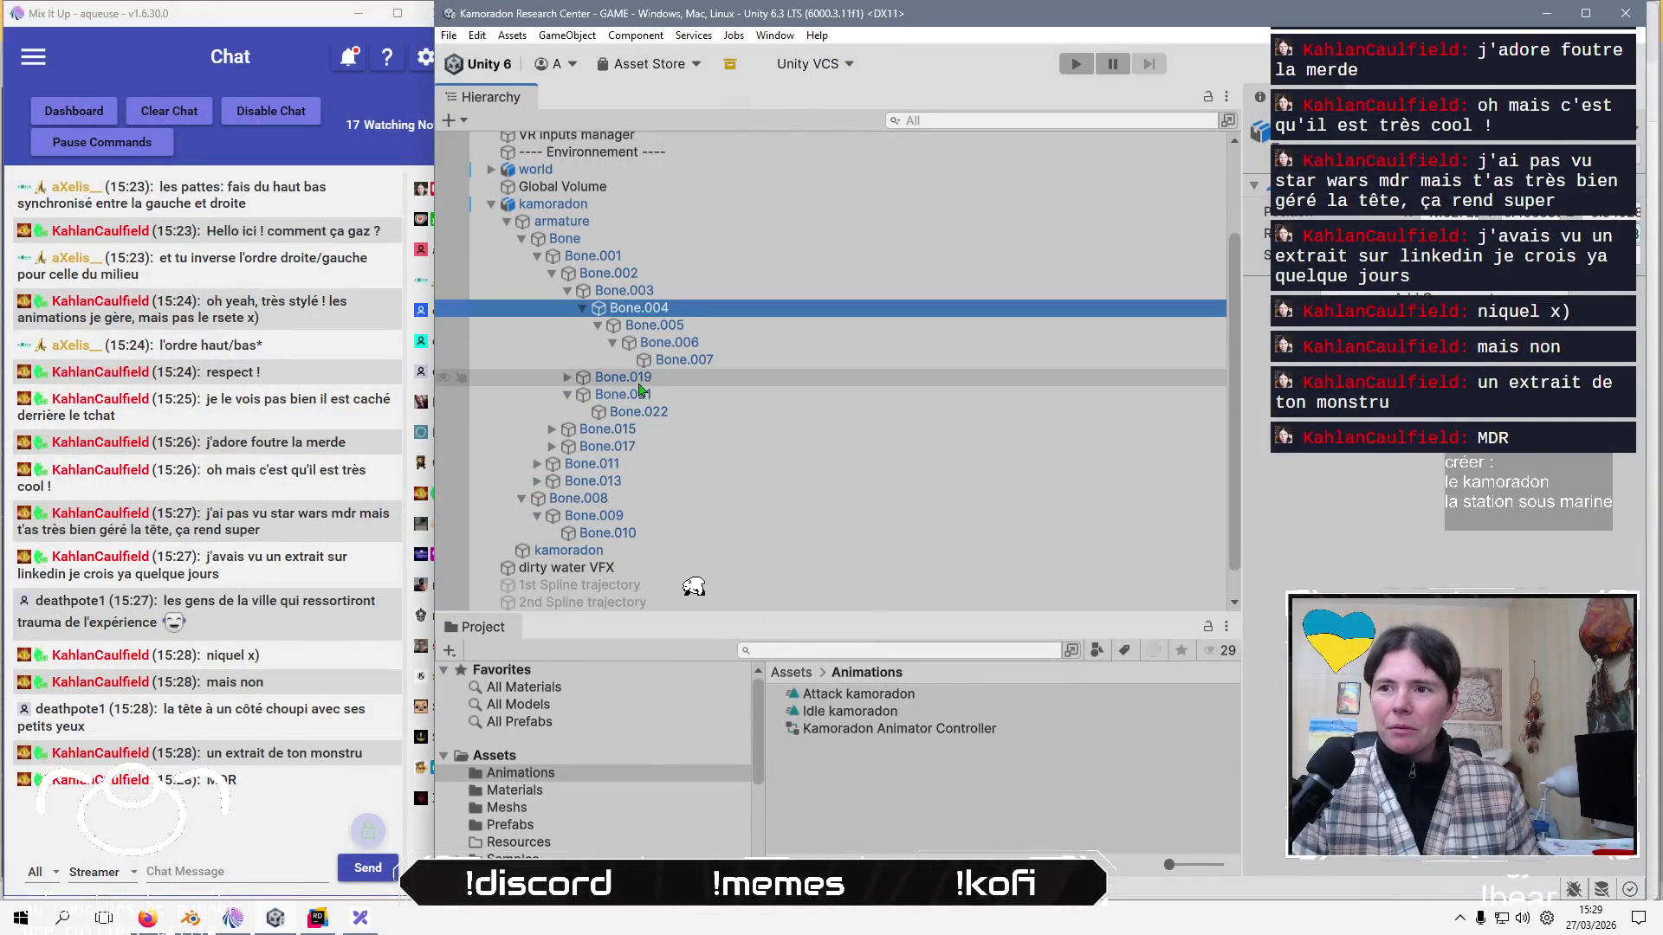
pyautogui.click(639, 384)
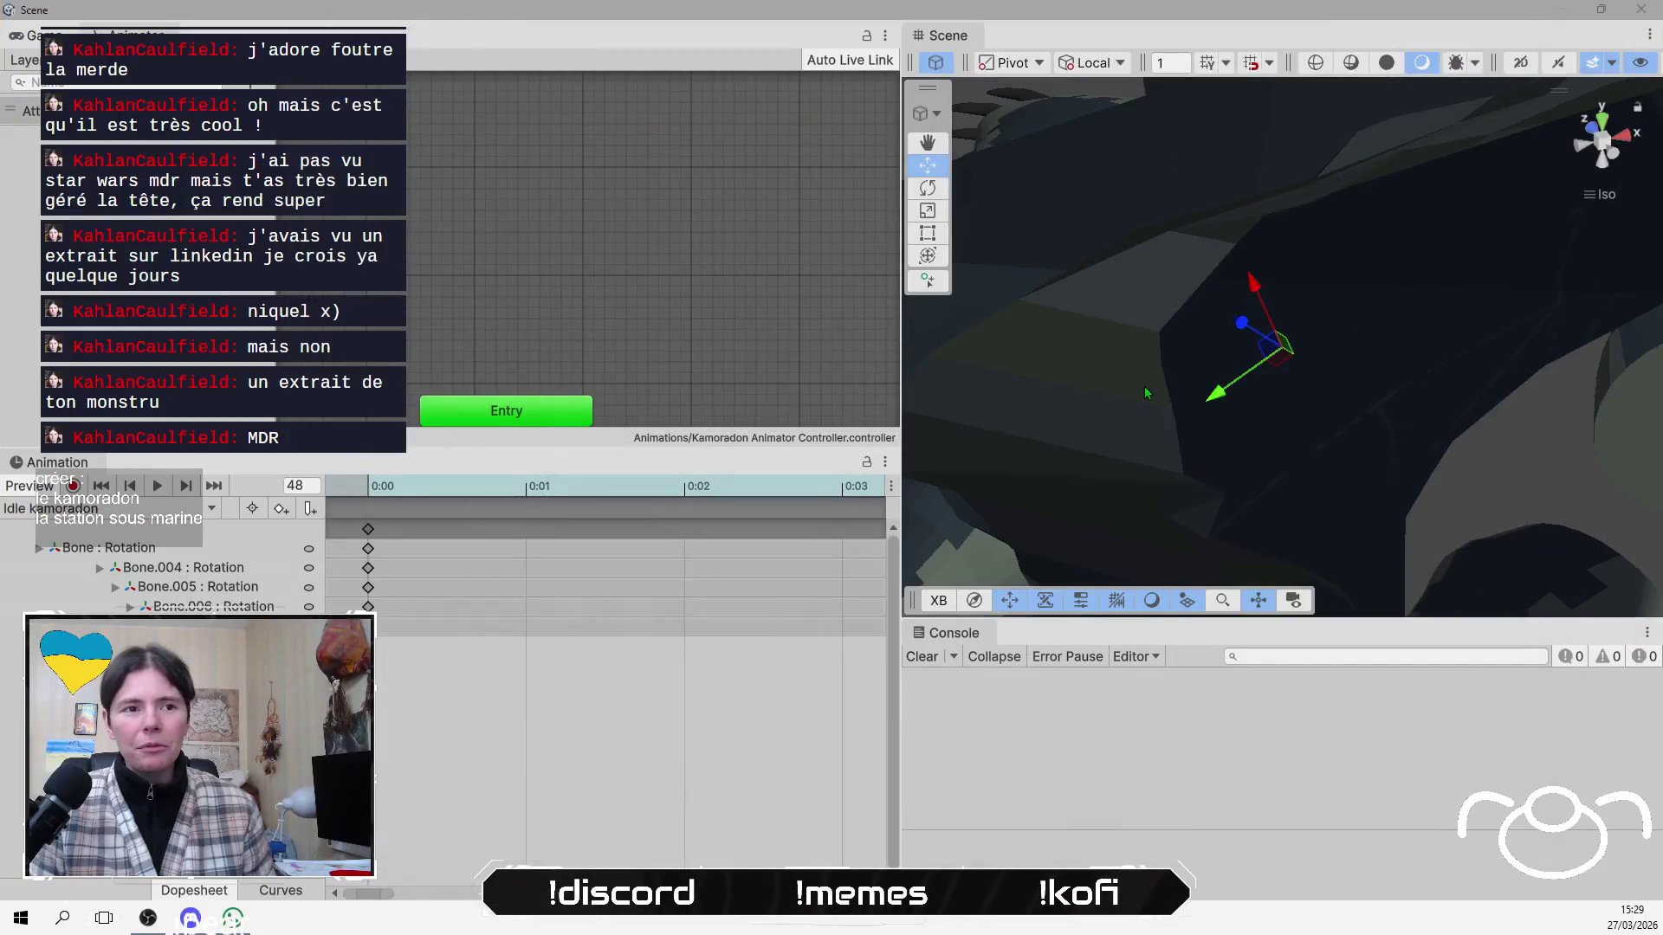
pyautogui.scroll(-10, 1199, 364)
pyautogui.moveTo(1177, 378); pyautogui.dragTo(1110, 353)
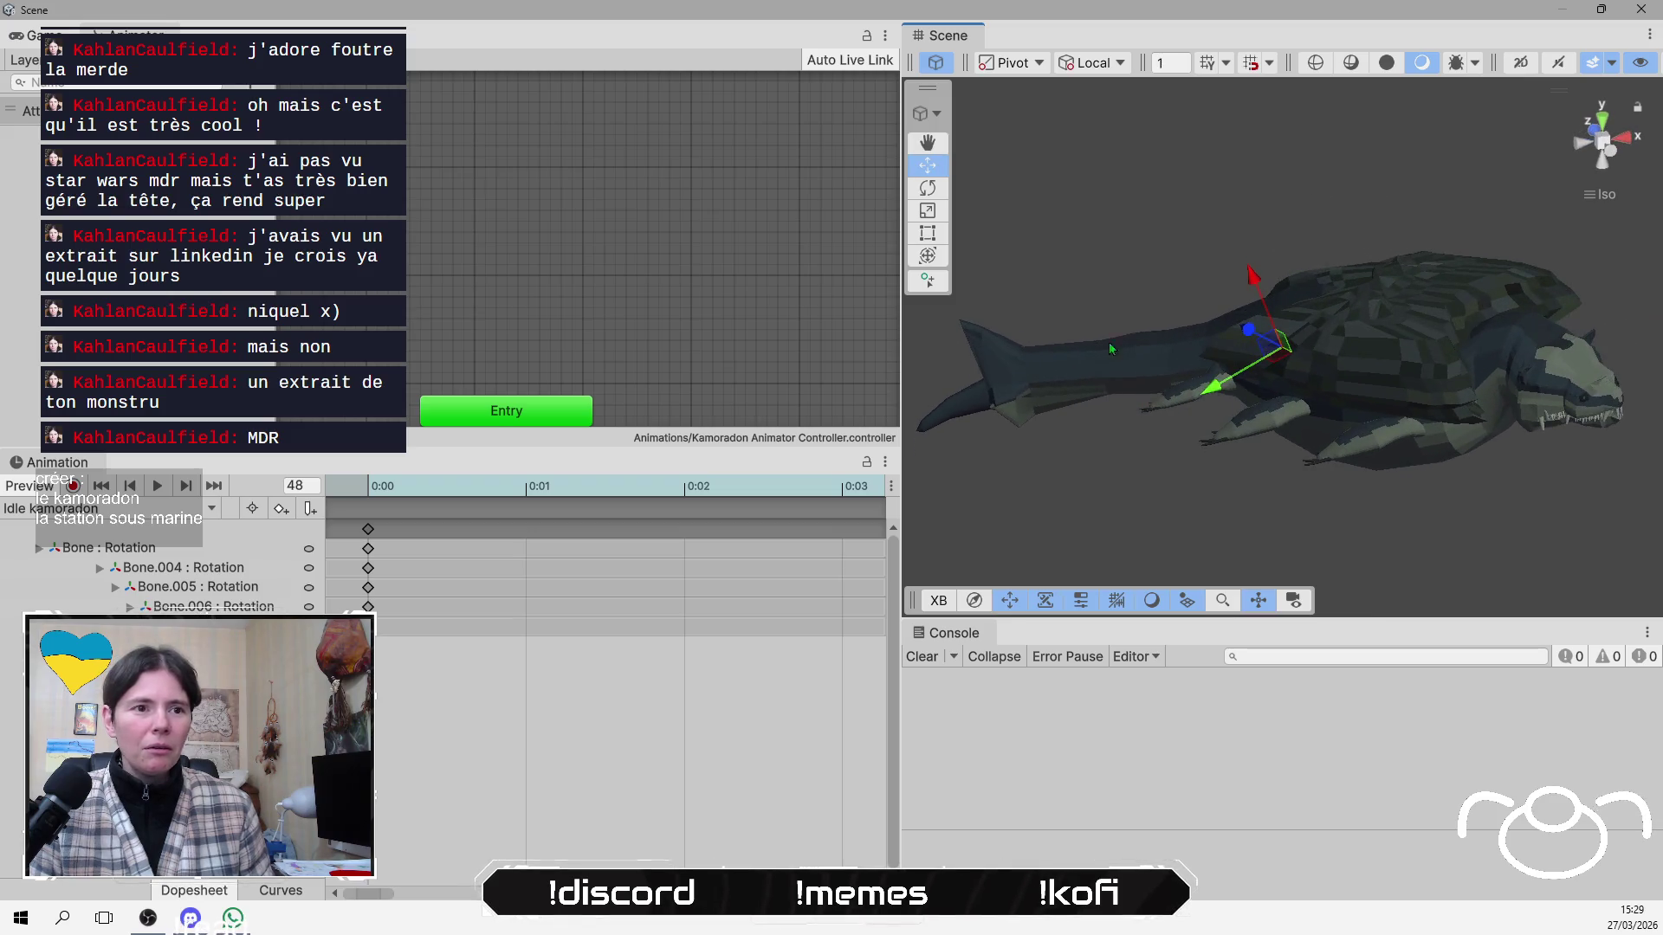
pyautogui.click(928, 188)
pyautogui.moveTo(1291, 468); pyautogui.dragTo(1313, 479)
pyautogui.click(632, 381)
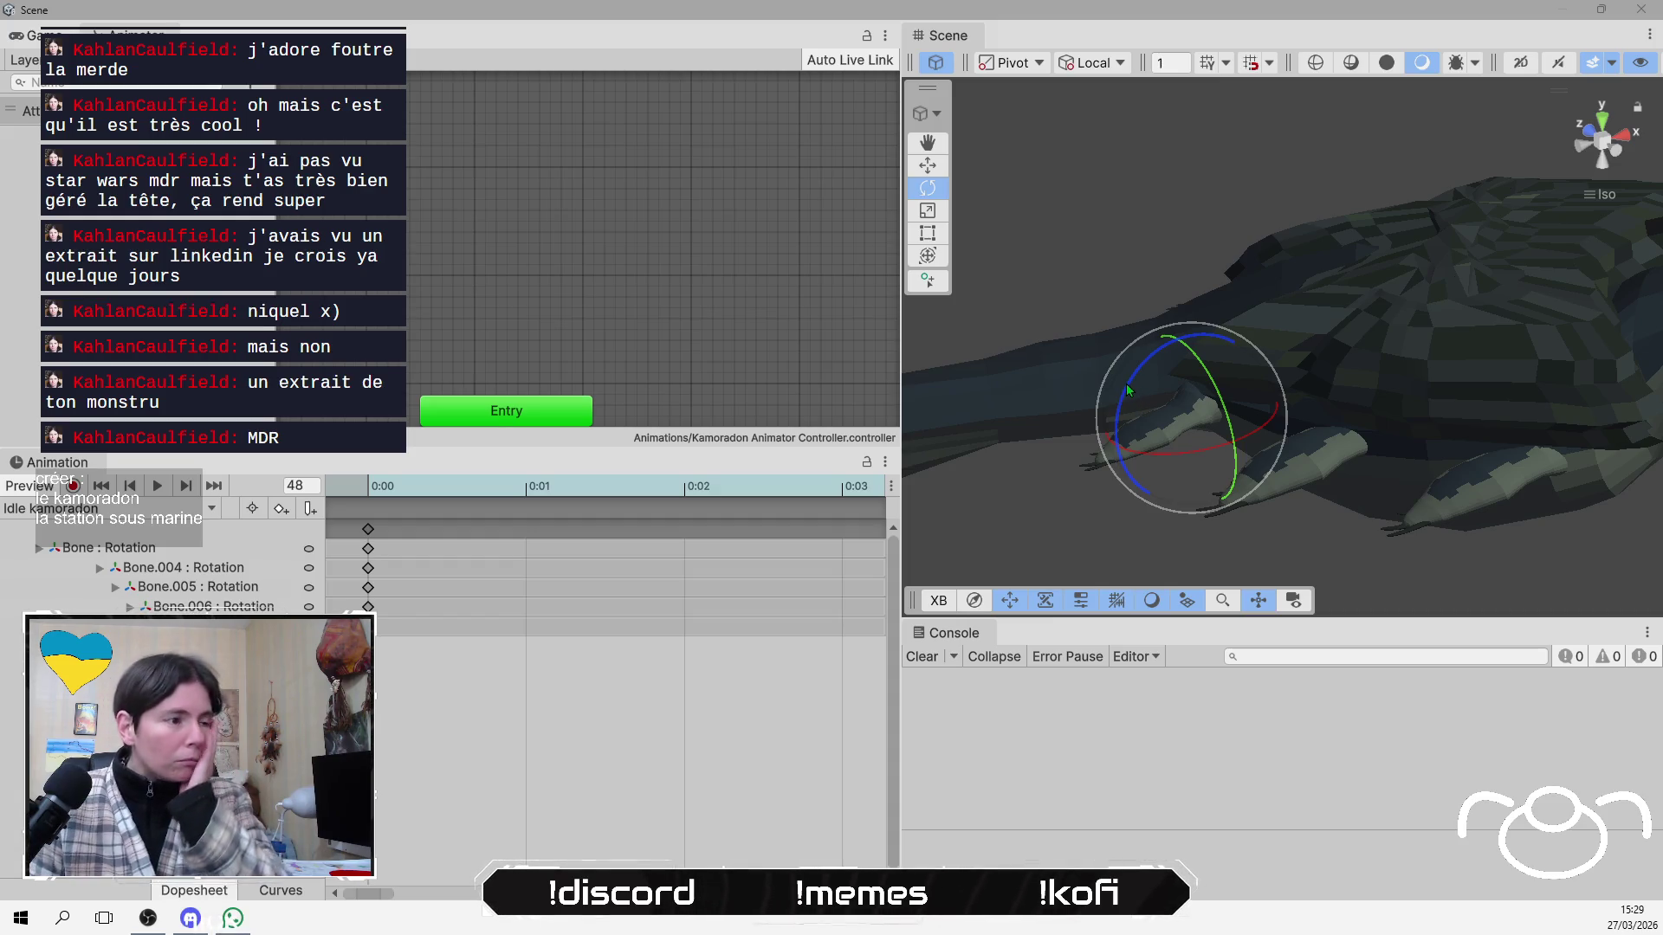
pyautogui.moveTo(377, 894); pyautogui.dragTo(384, 896)
pyautogui.scroll(-10, 401, 767)
pyautogui.scroll(-10, 482, 742)
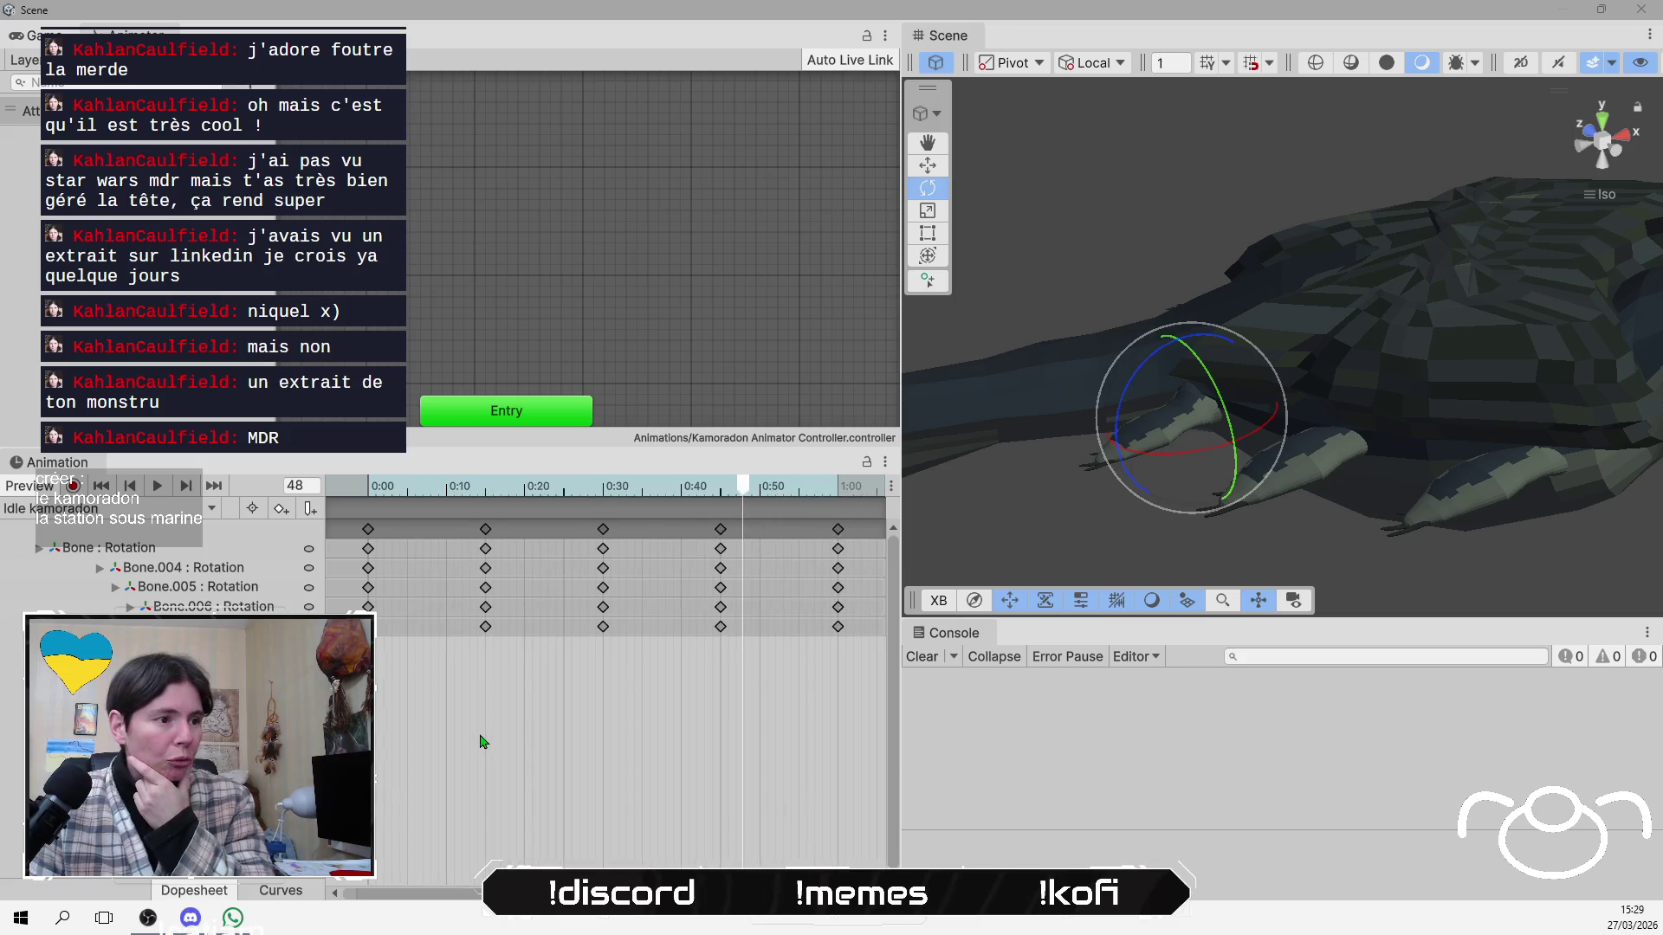
pyautogui.scroll(-2, 482, 742)
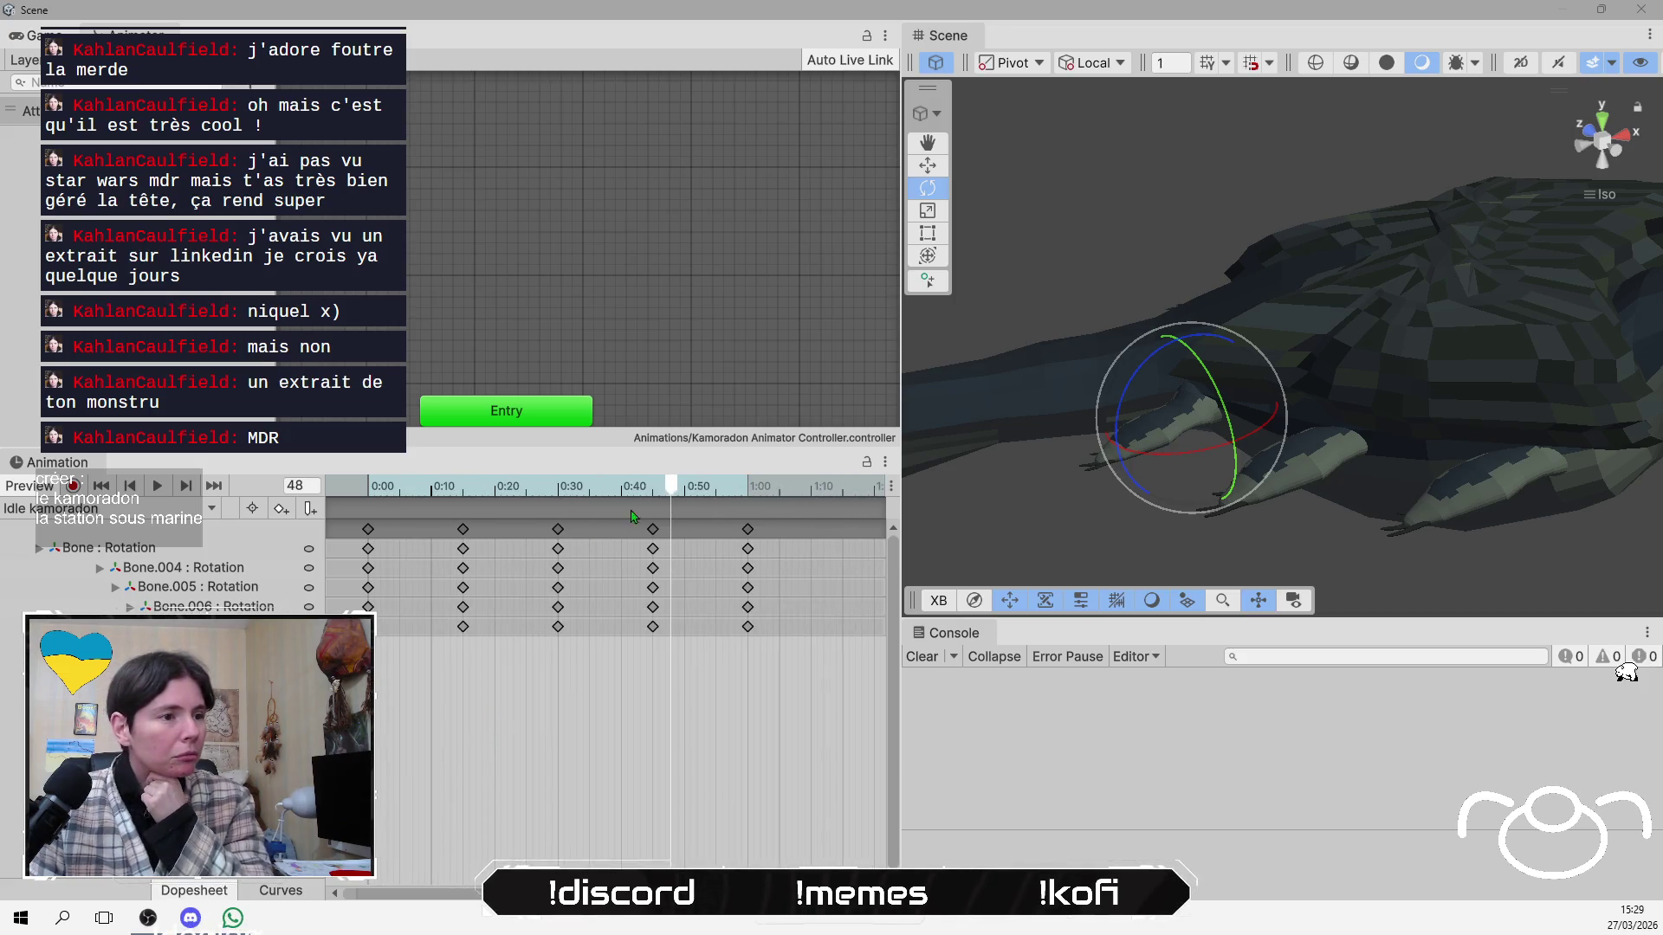
pyautogui.moveTo(684, 479); pyautogui.dragTo(343, 528)
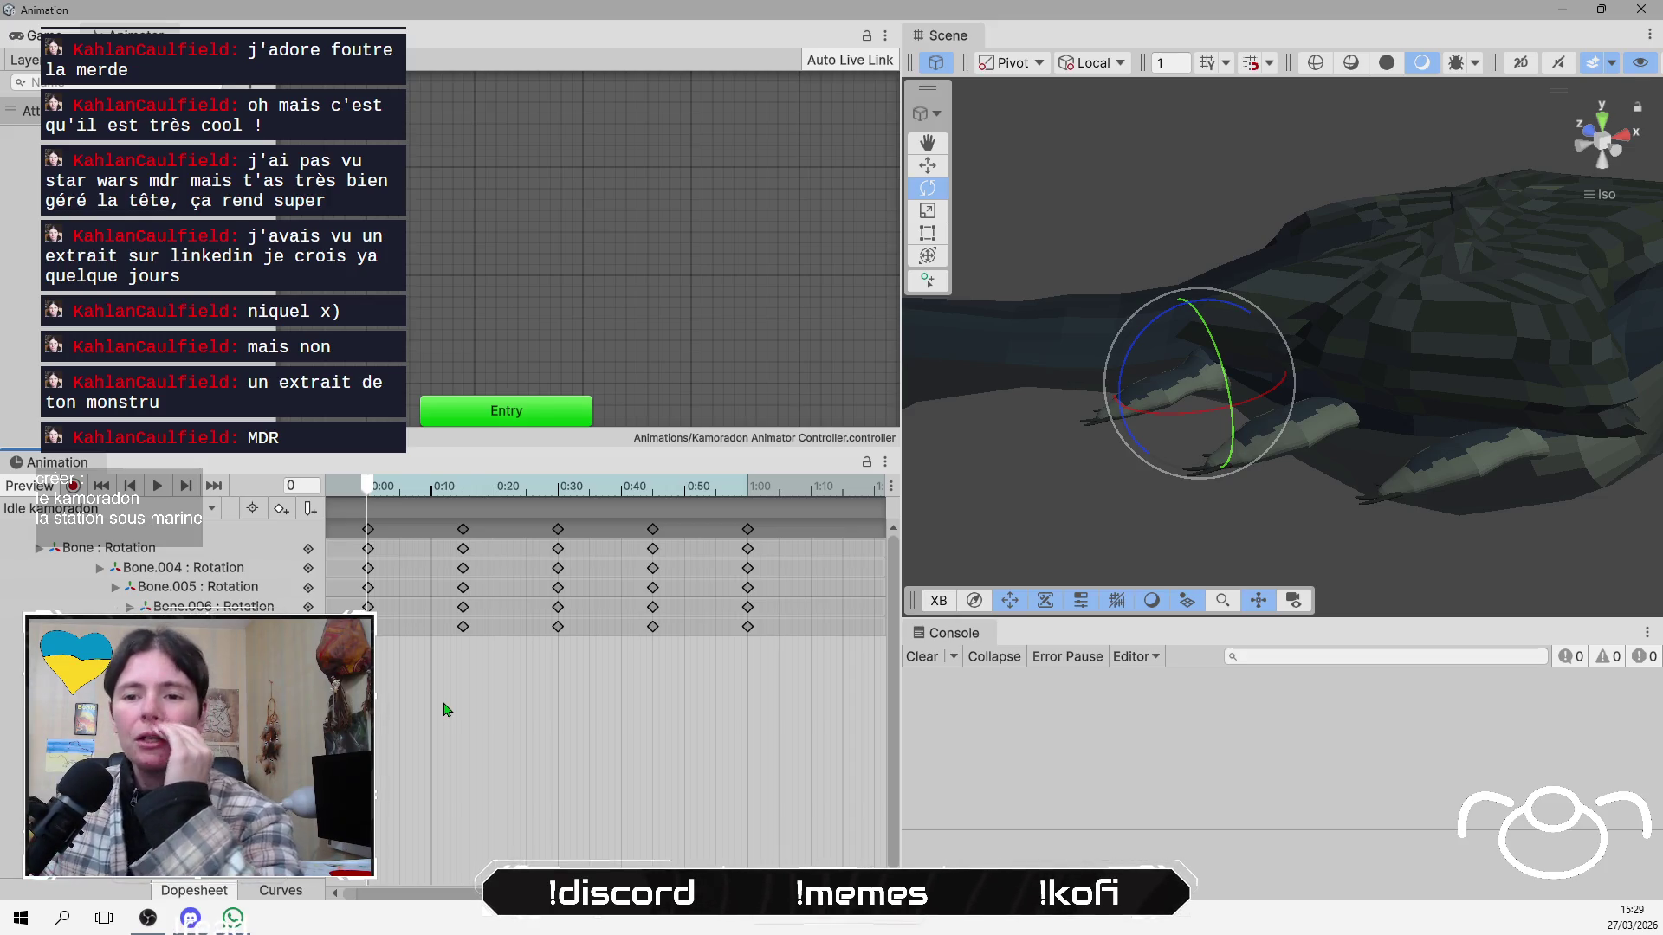
# Start recording keyframes on the Idle kamoradon clip and widen the Scene view.
pyautogui.click(75, 487)
pyautogui.scroll(-5, 576, 252)
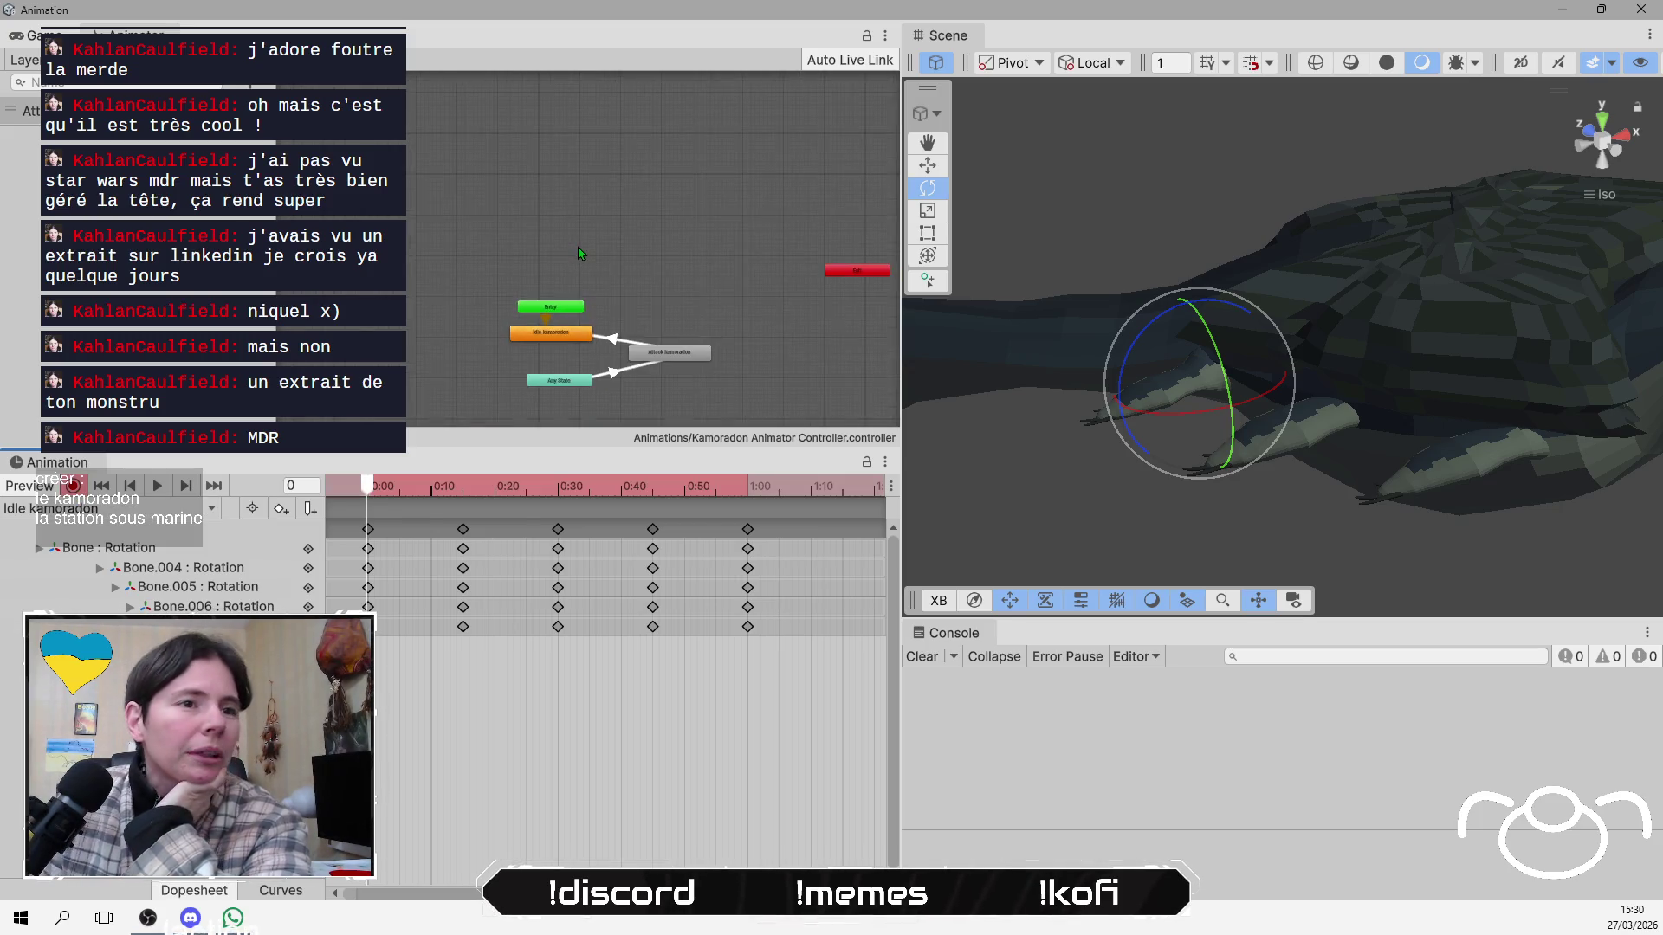
pyautogui.scroll(5, 585, 262)
pyautogui.moveTo(897, 333)
pyautogui.mouseDown()
pyautogui.moveTo(658, 333)
pyautogui.moveTo(801, 334)
pyautogui.mouseUp()
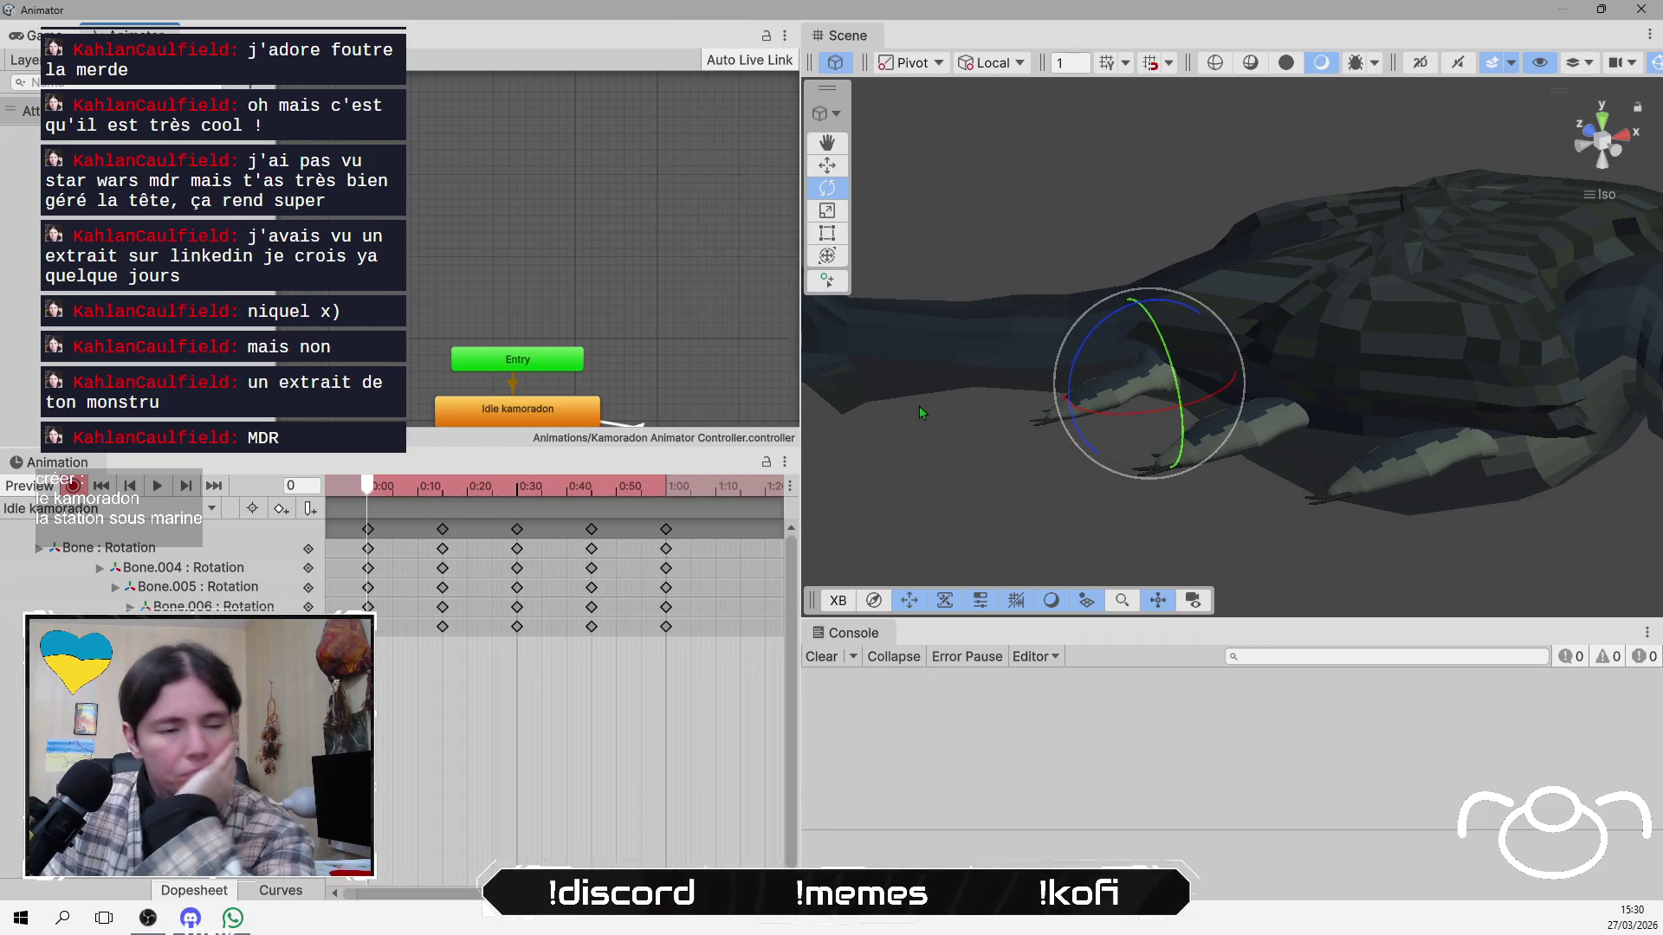
# Key a new rotation on the front leg bone, then select Bone.022 in the Hierarchy.
pyautogui.scroll(-3, 1129, 444)
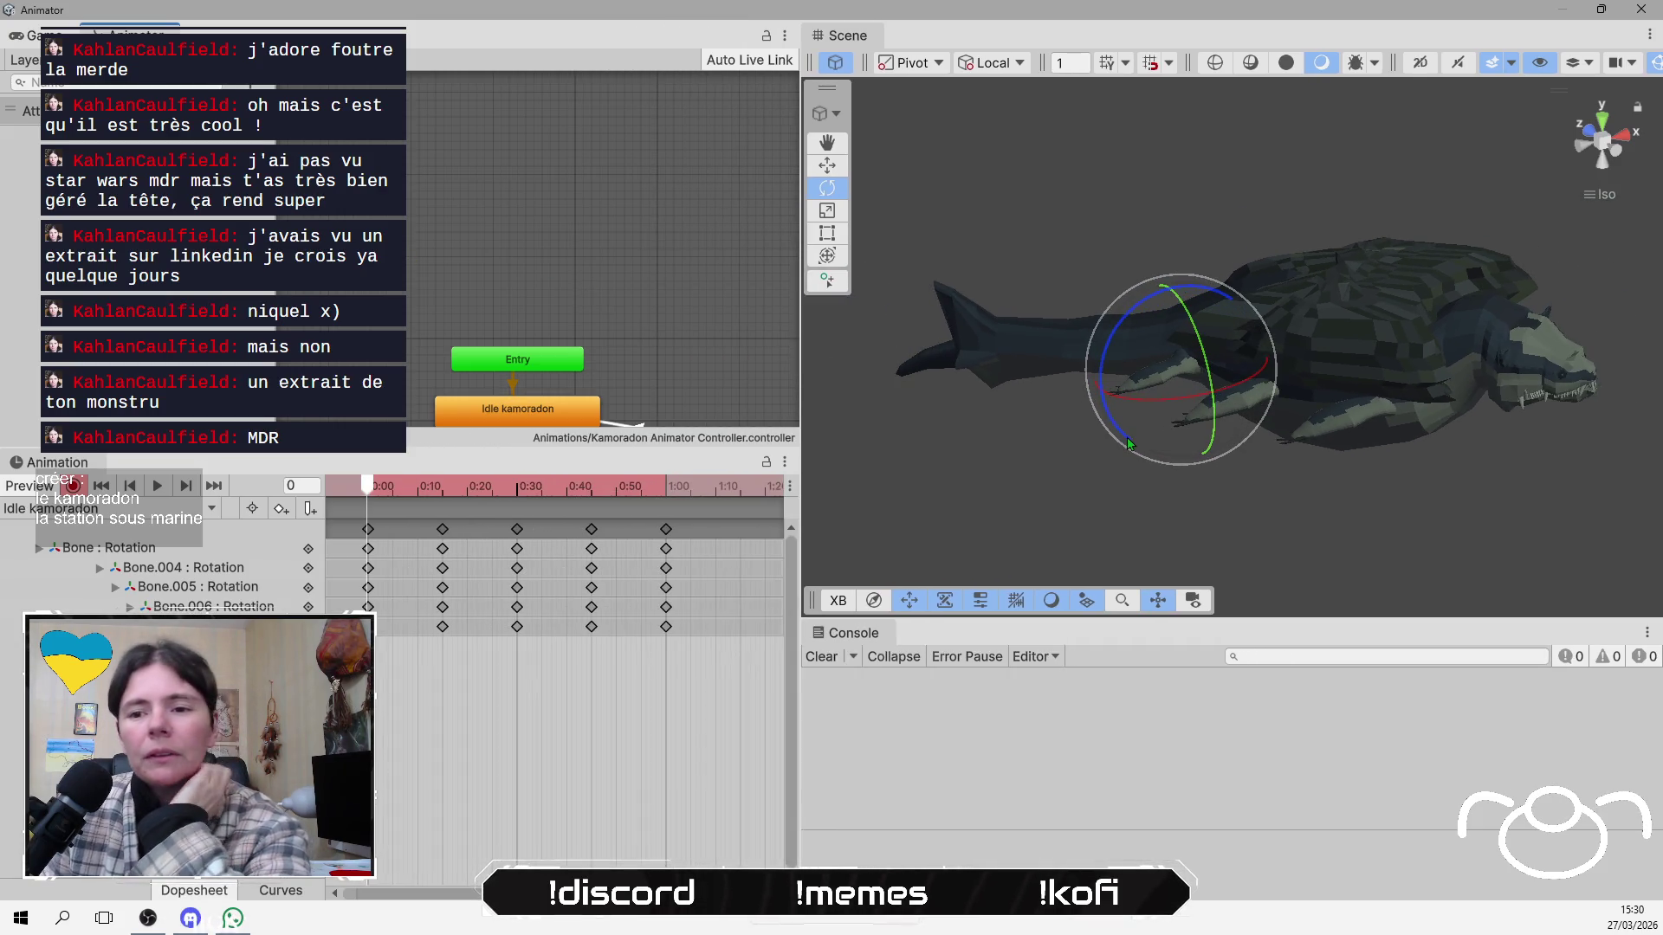
pyautogui.moveTo(1129, 444)
pyautogui.mouseDown()
pyautogui.moveTo(1142, 353)
pyautogui.moveTo(1137, 433)
pyautogui.mouseUp()
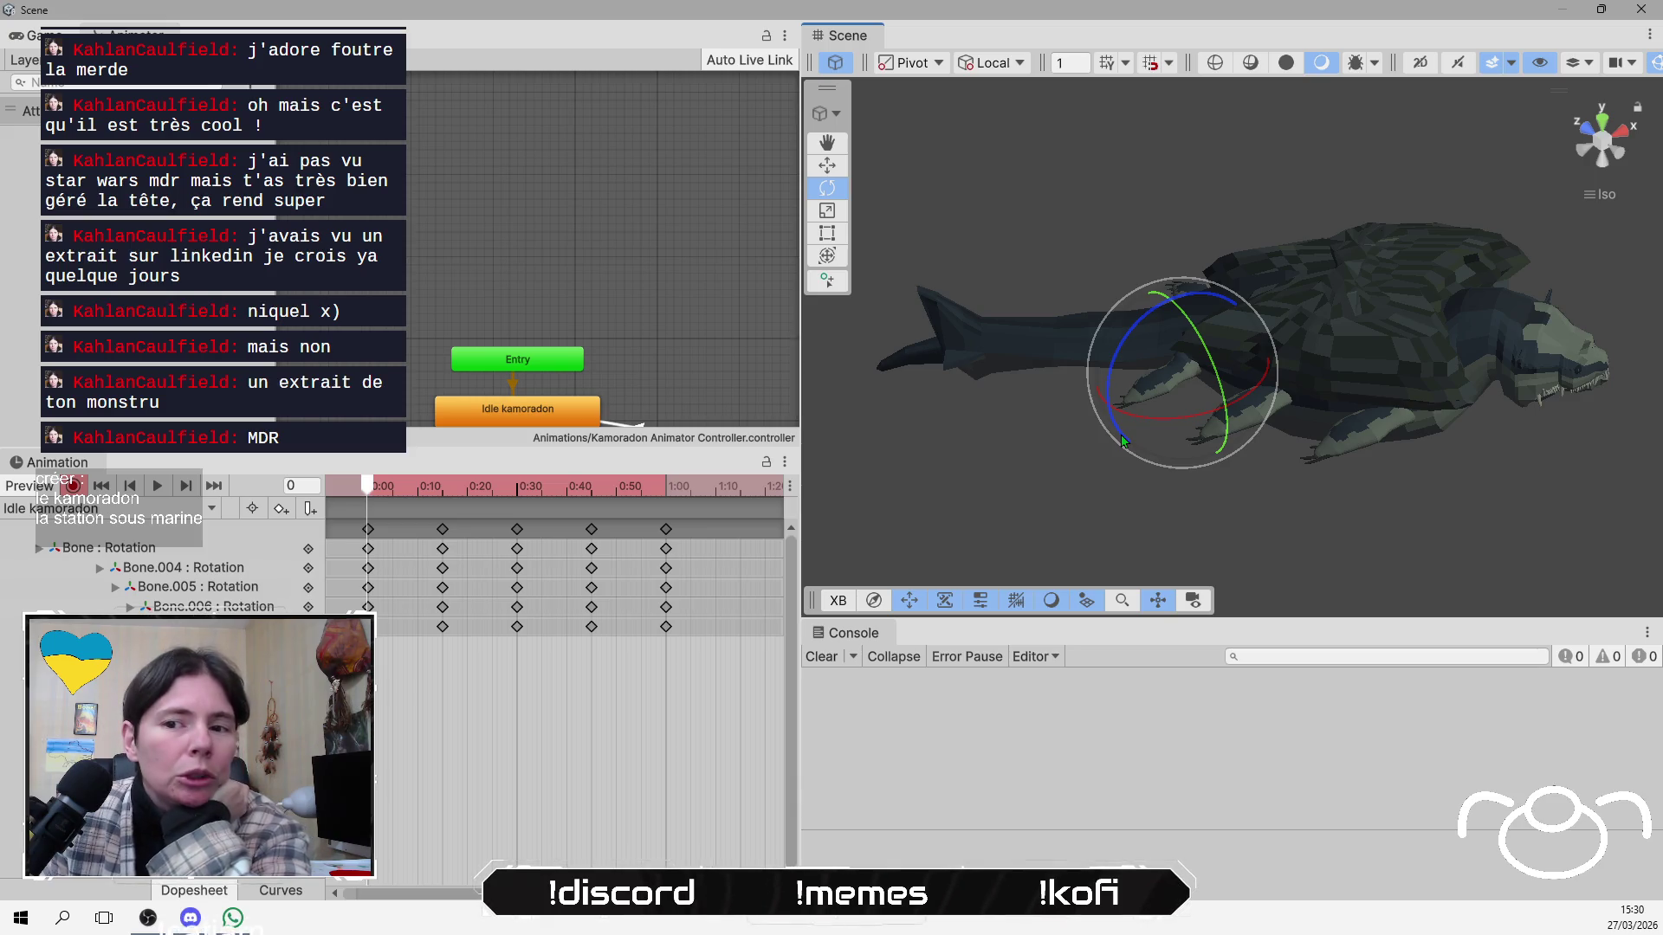
pyautogui.moveTo(1121, 362); pyautogui.dragTo(1118, 292)
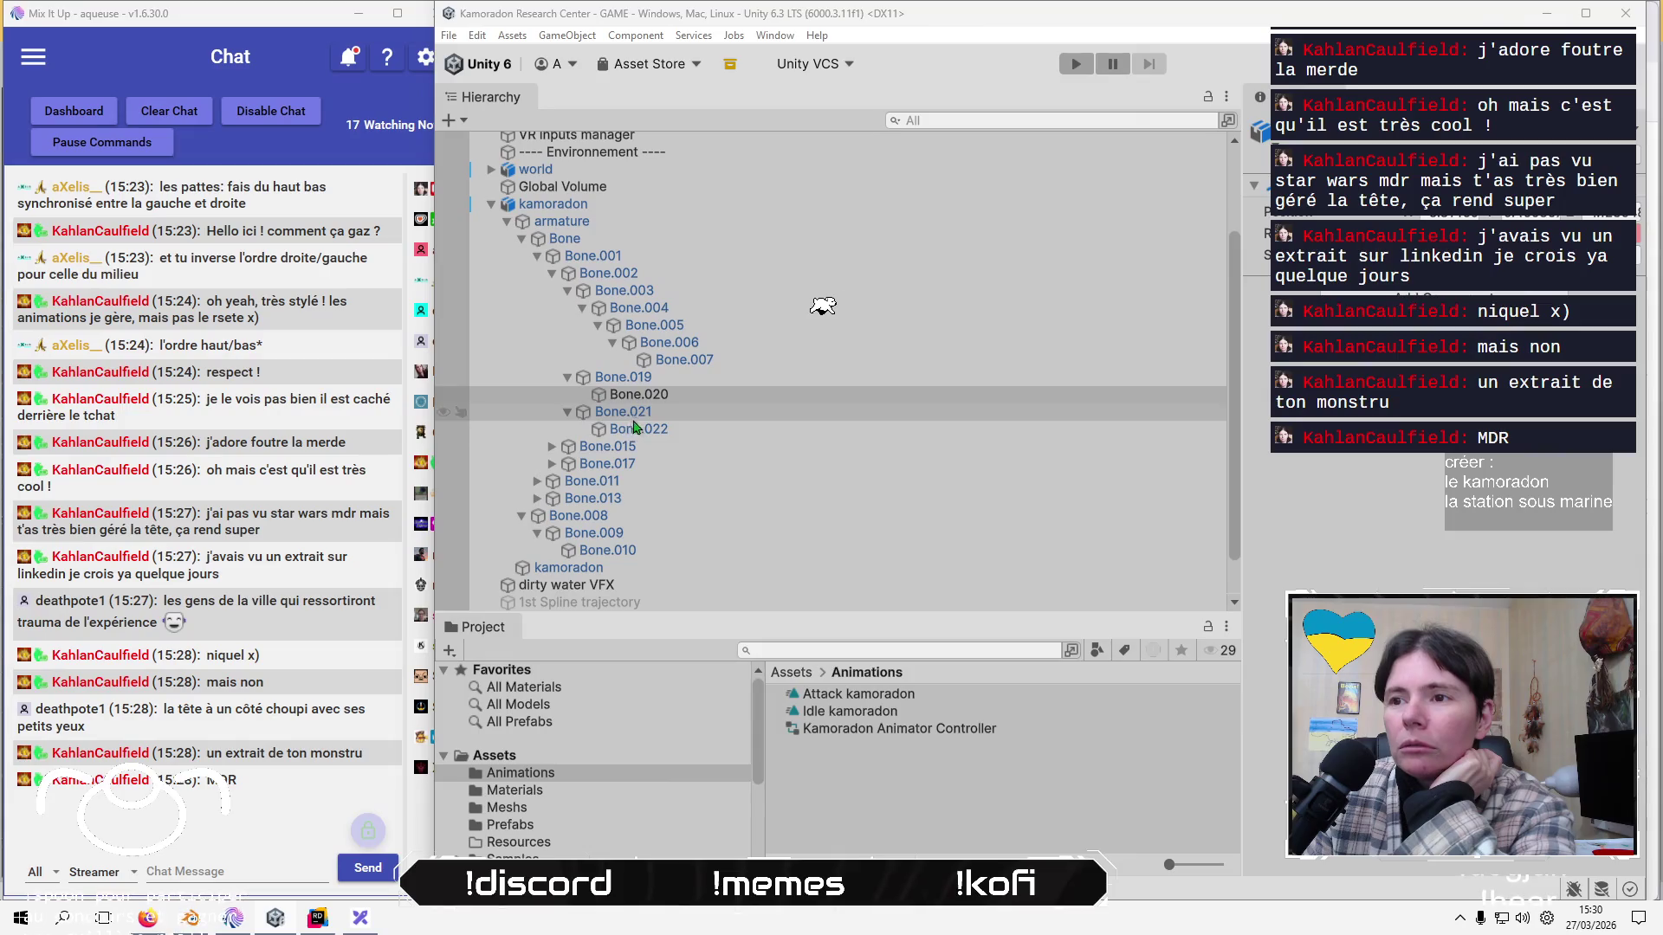
pyautogui.click(633, 427)
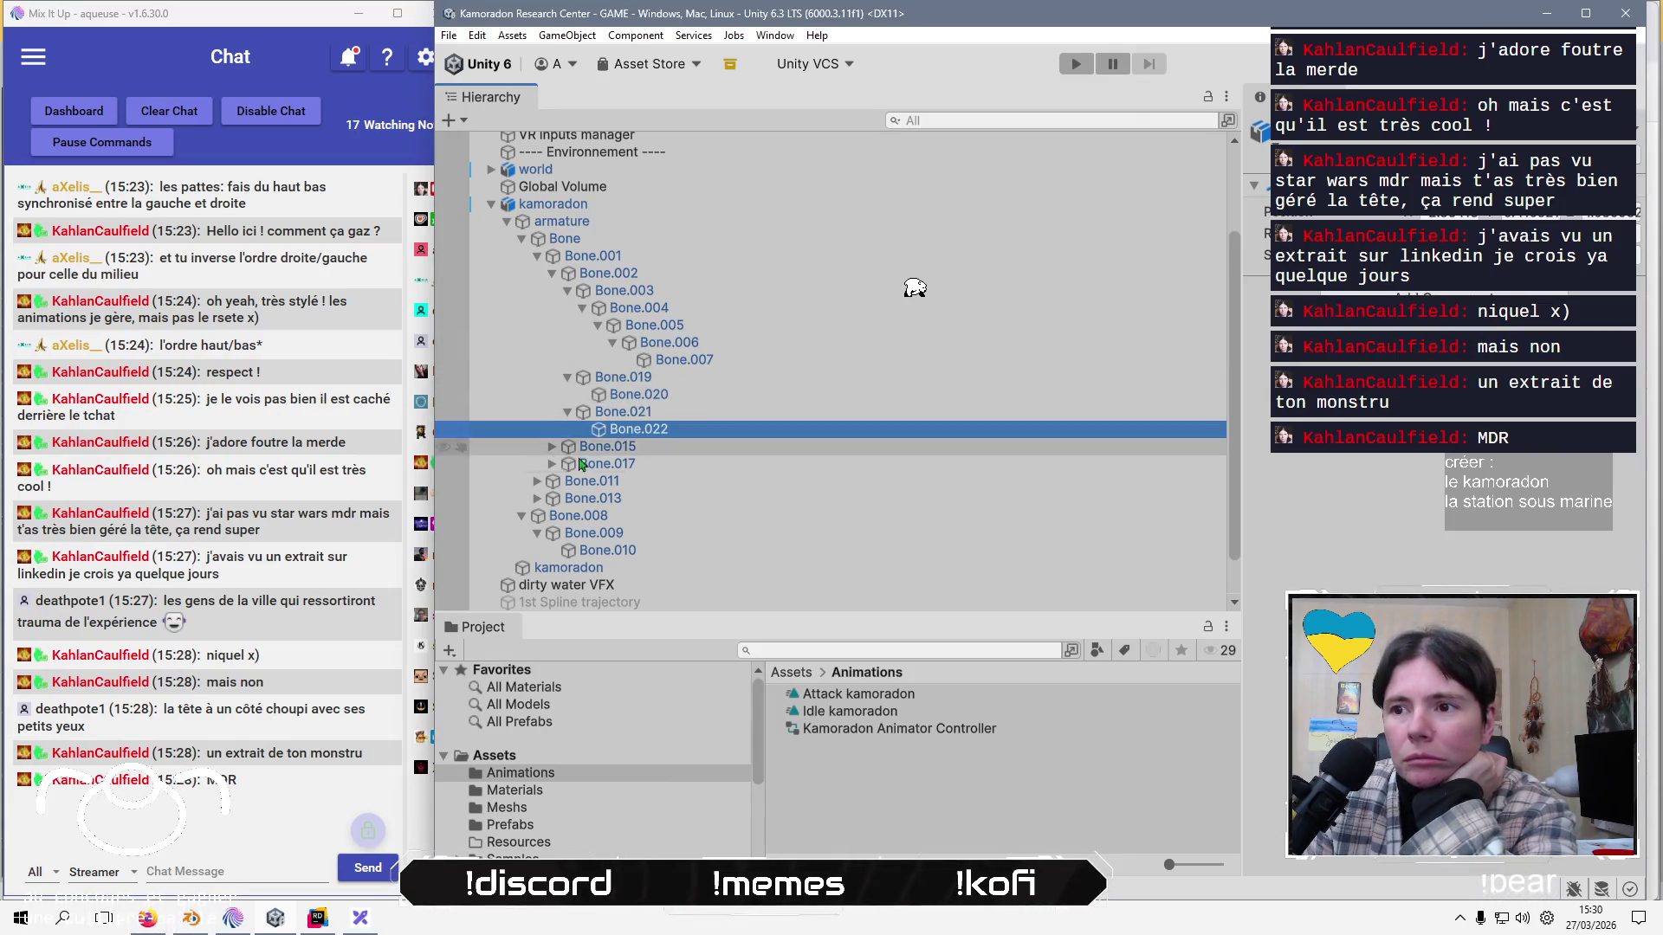
# Expand Bone.011 and Bone.015, then key a new rotation on rear leg bone Bone.016.
pyautogui.click(537, 481)
pyautogui.click(551, 447)
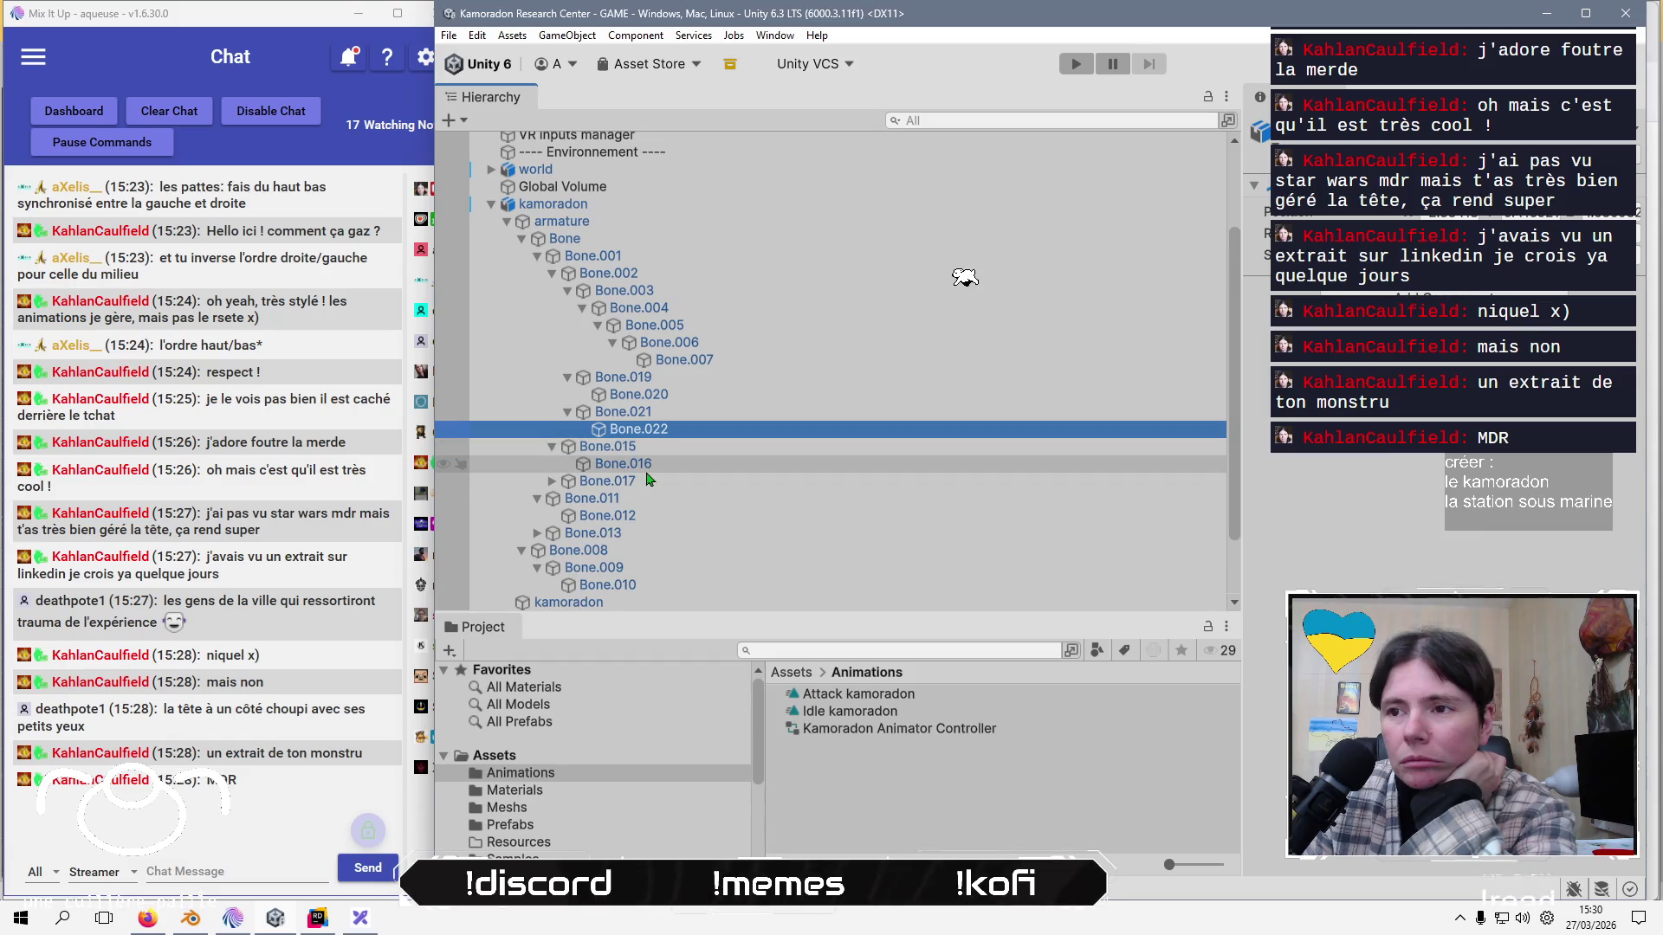
pyautogui.click(617, 464)
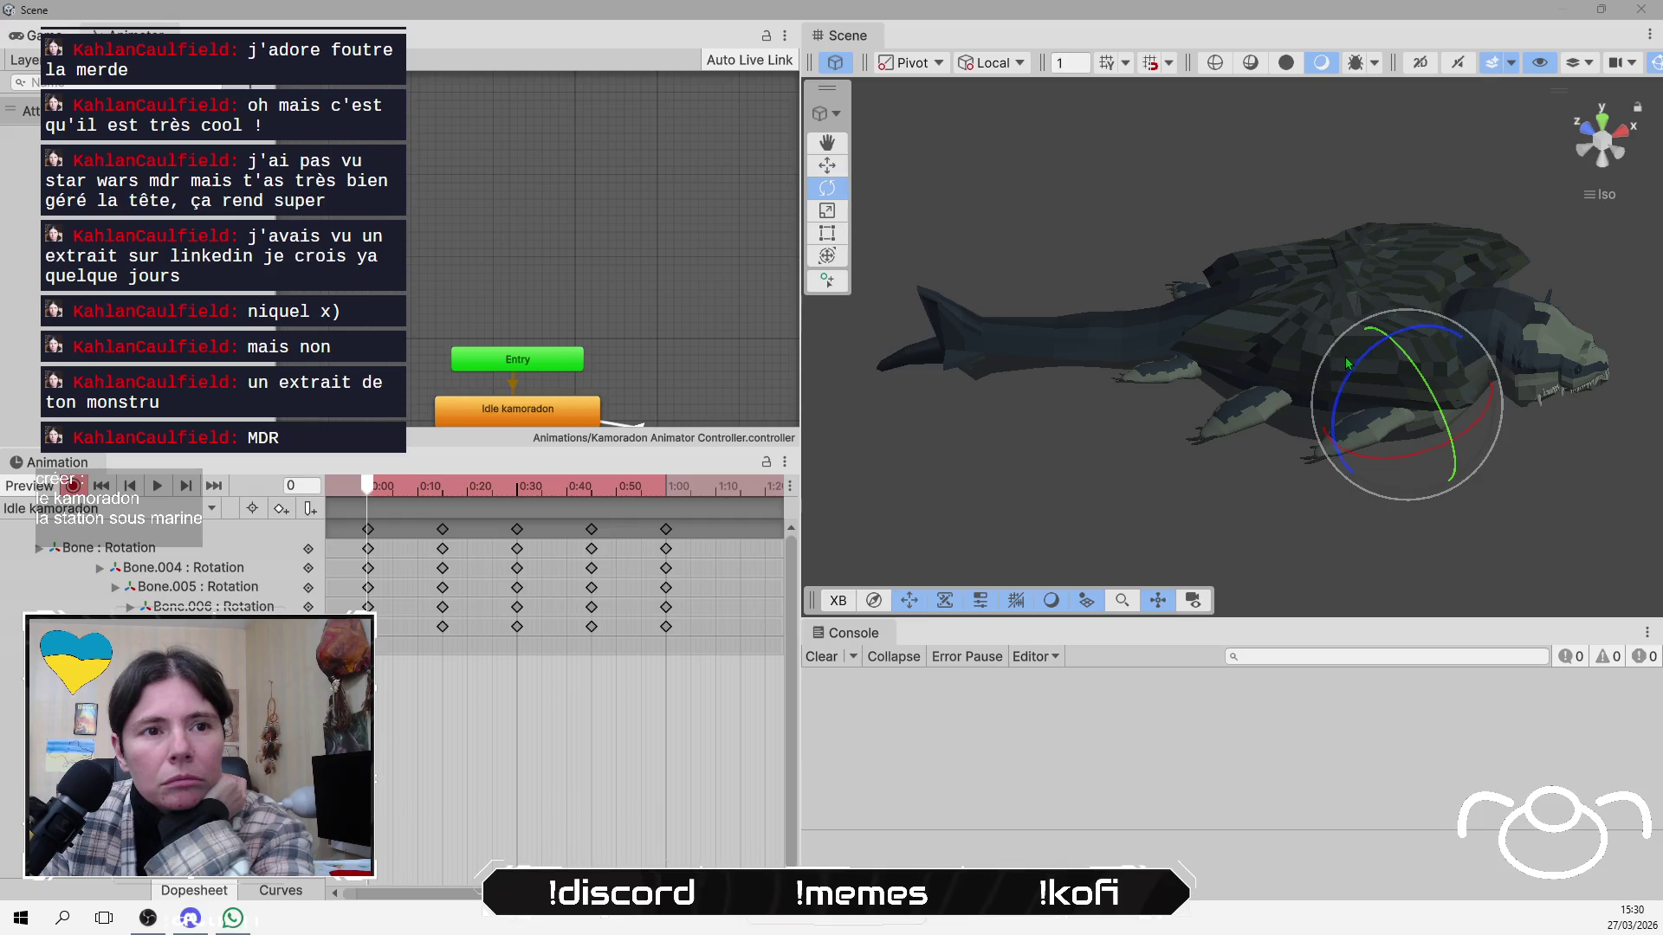
pyautogui.moveTo(1348, 360); pyautogui.dragTo(1364, 338)
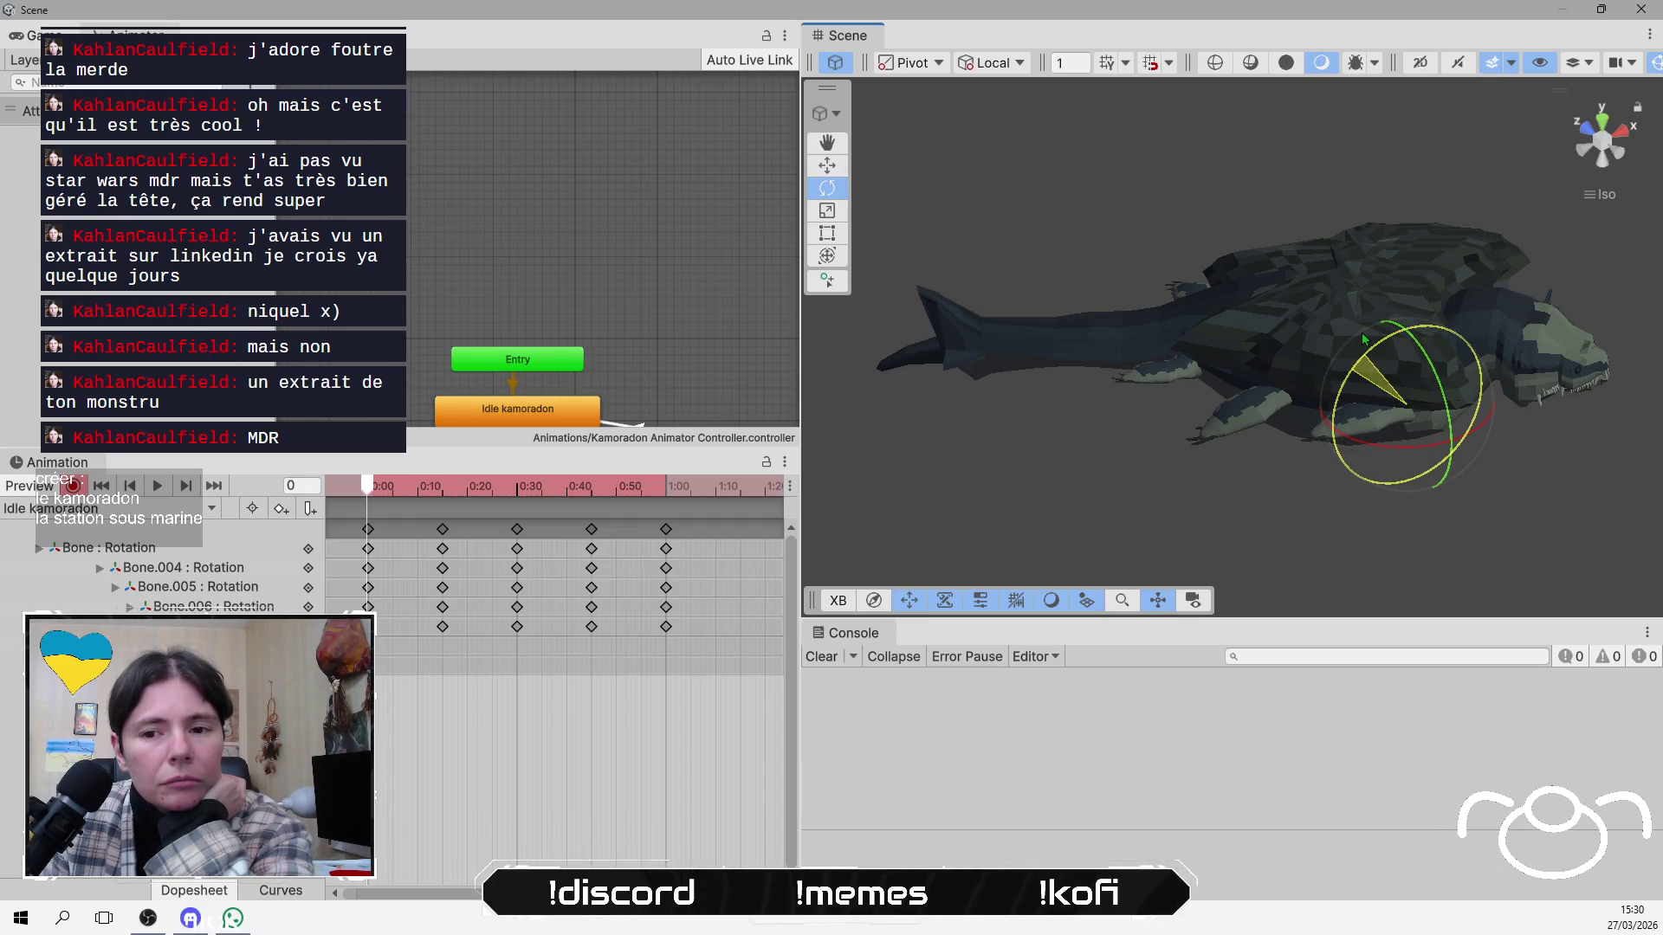
pyautogui.moveTo(1364, 337); pyautogui.dragTo(1362, 332)
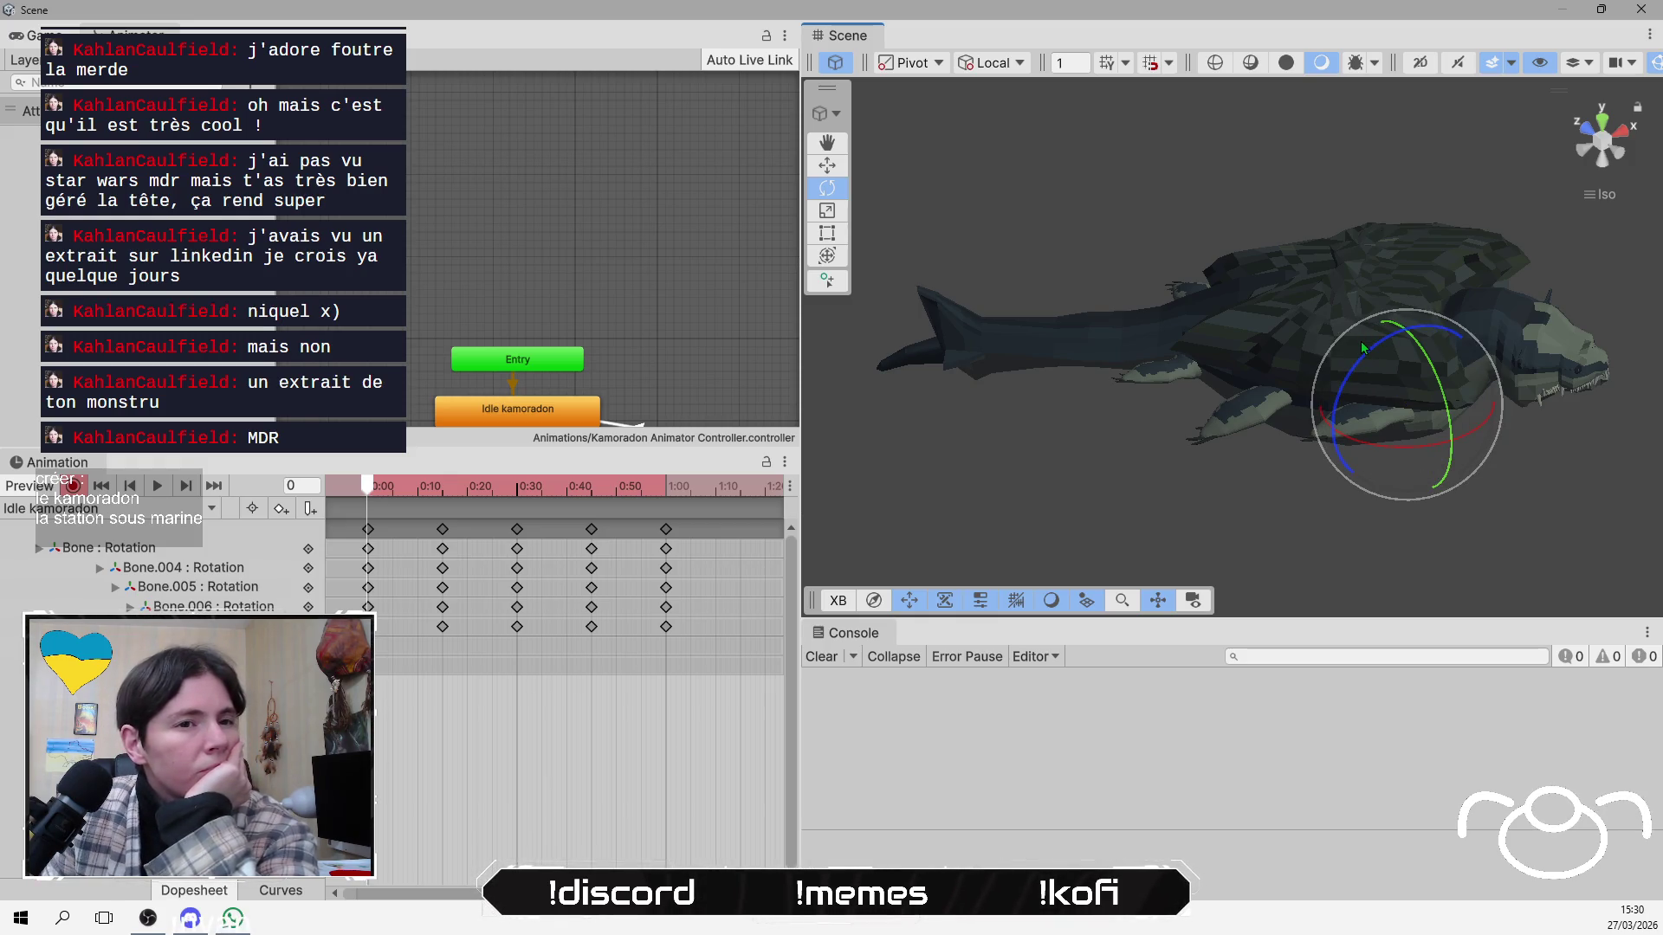
pyautogui.moveTo(1360, 341)
pyautogui.keyDown('alt'); pyautogui.mouseDown()
pyautogui.moveTo(1045, 304)
pyautogui.moveTo(1509, 182)
pyautogui.moveTo(1196, 132)
pyautogui.moveTo(1359, 156)
pyautogui.moveTo(1355, 194)
pyautogui.moveTo(1061, 400)
pyautogui.moveTo(1494, 90)
pyautogui.mouseUp(); pyautogui.keyUp('alt')
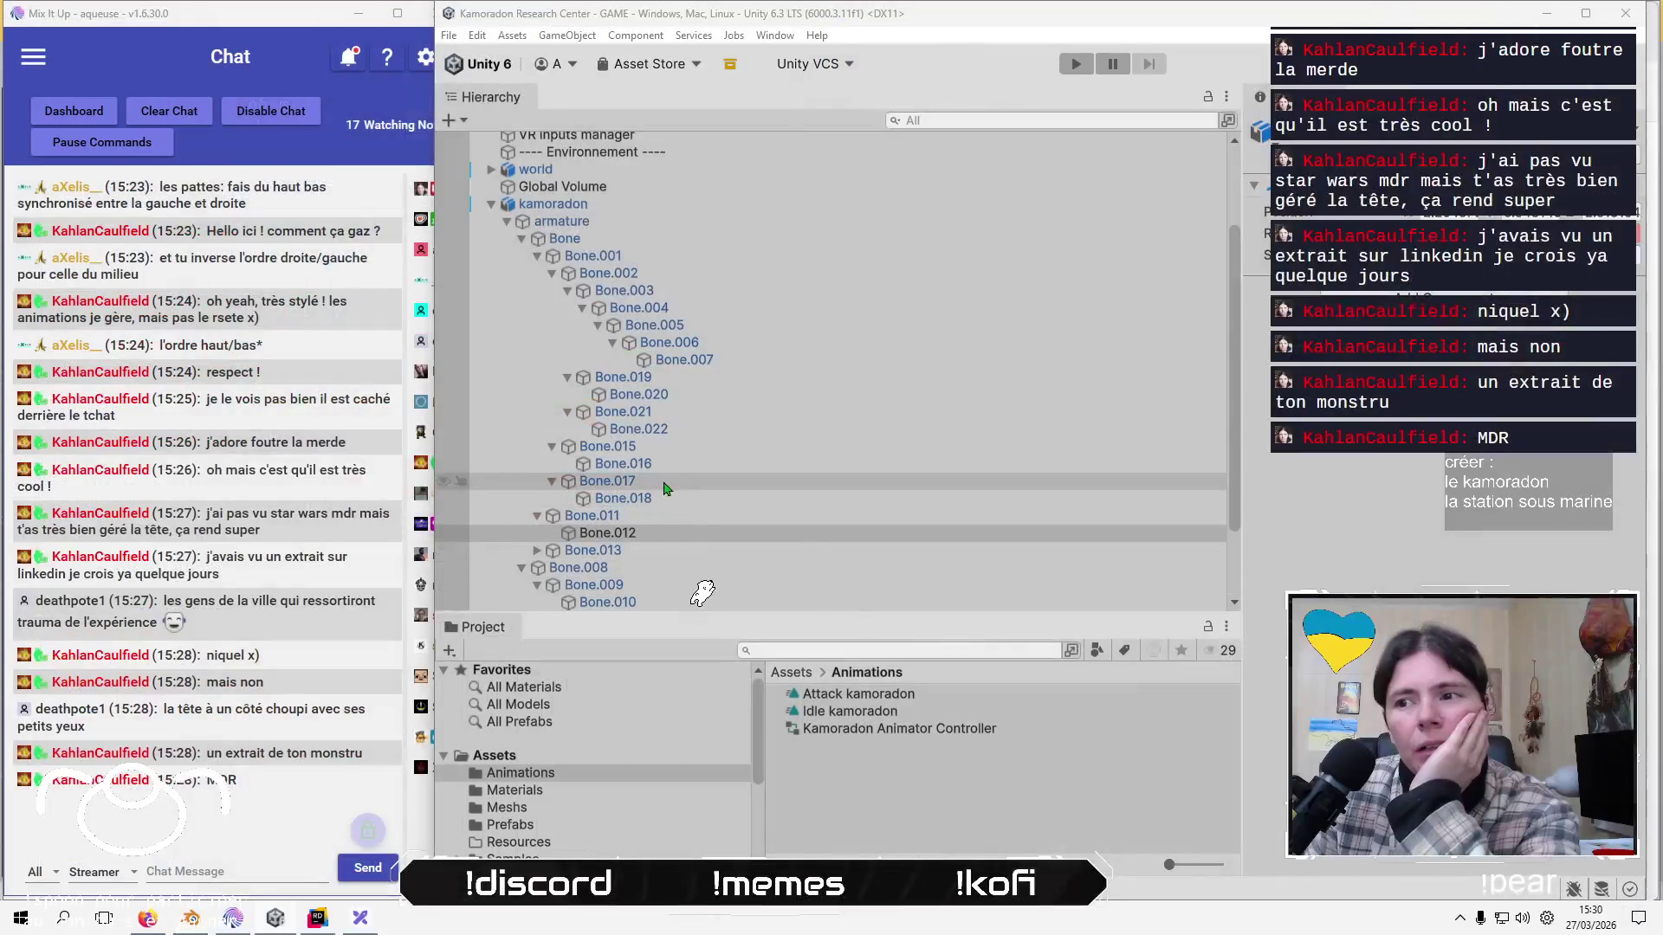
# Select Bone.017, view the creature from above, then check Bone.020 and Bone.012.
pyautogui.click(665, 490)
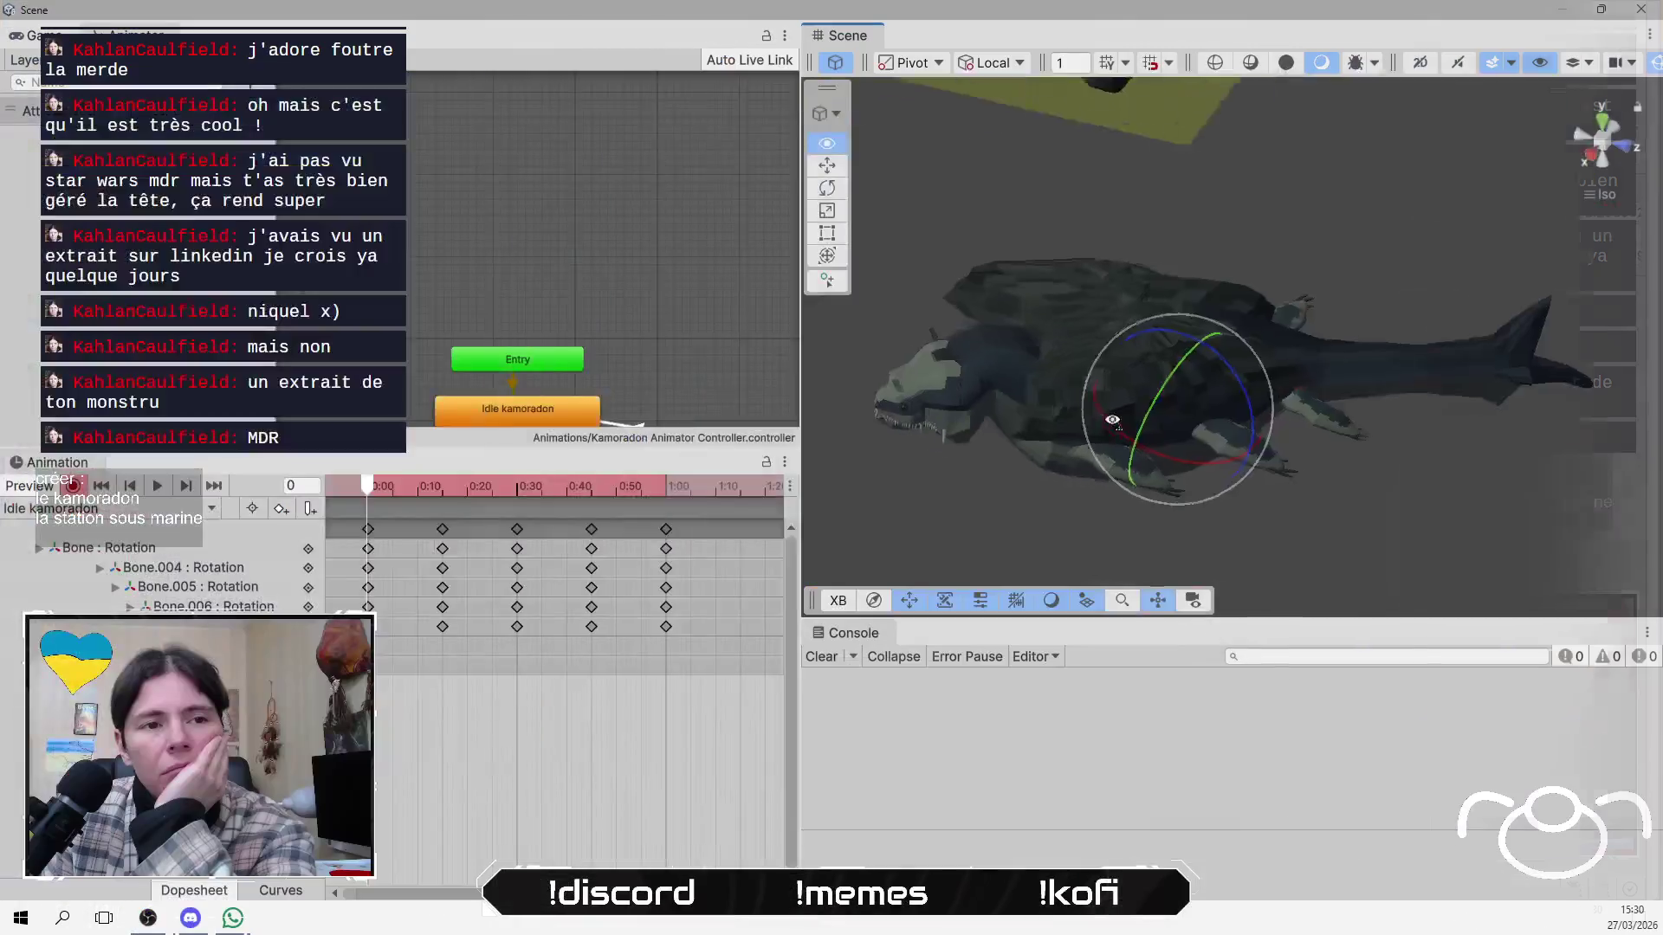
pyautogui.moveTo(1113, 420)
pyautogui.mouseDown()
pyautogui.moveTo(1103, 352)
pyautogui.moveTo(1126, 364)
pyautogui.mouseUp()
pyautogui.moveTo(1291, 426); pyautogui.dragTo(1249, 359)
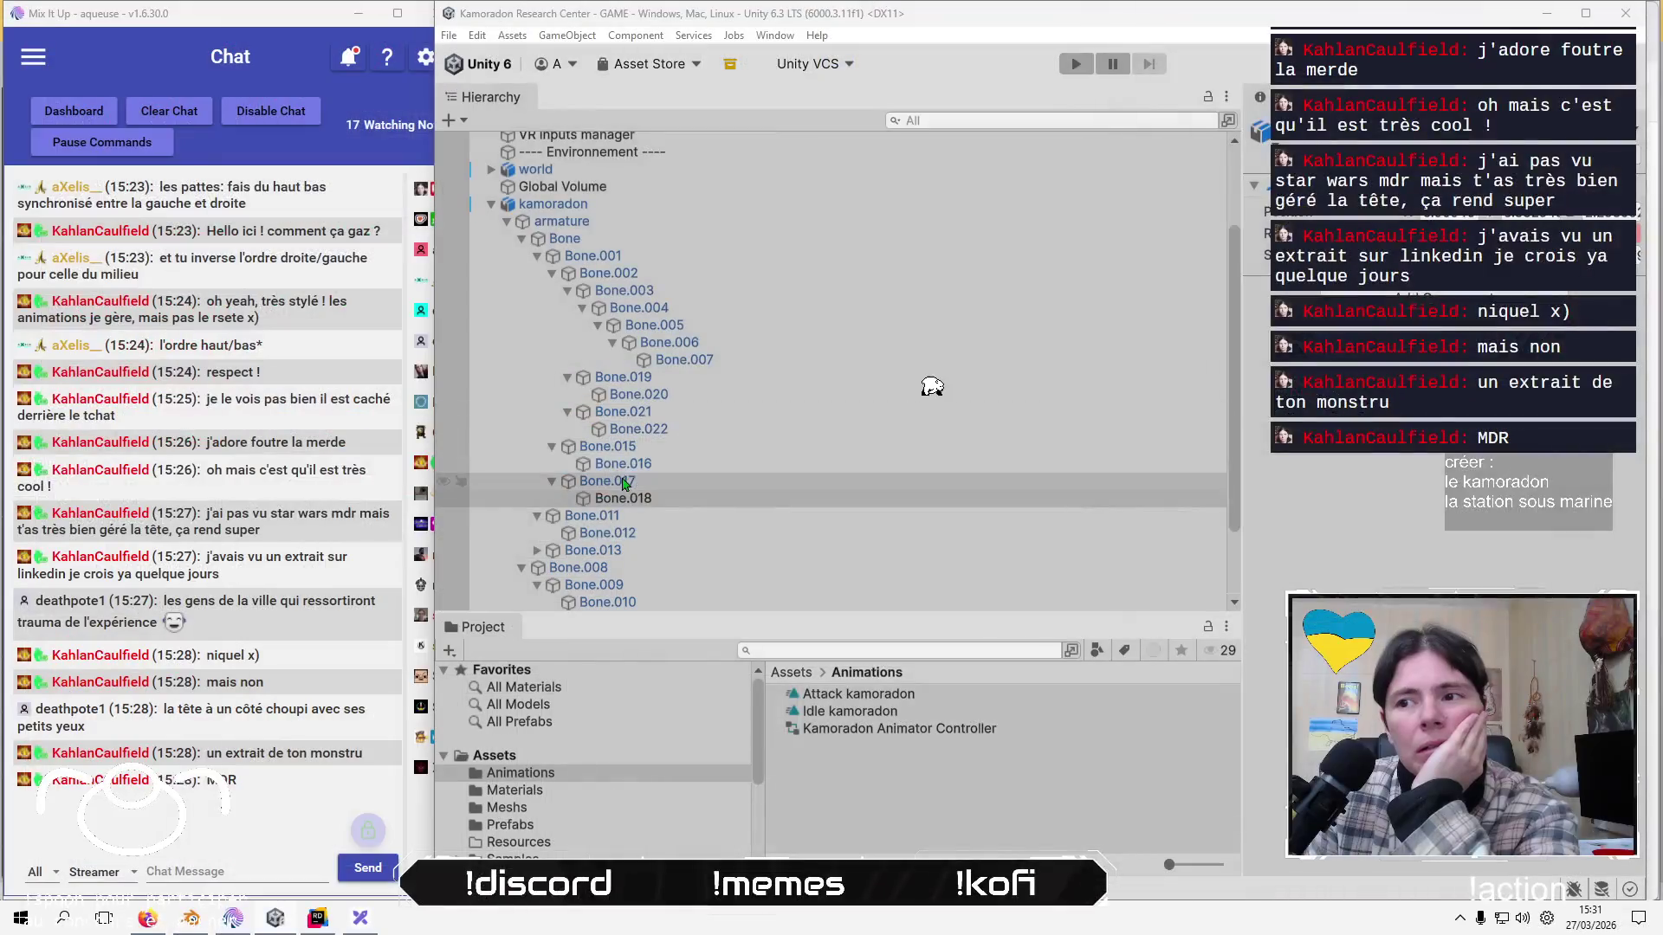
pyautogui.click(666, 401)
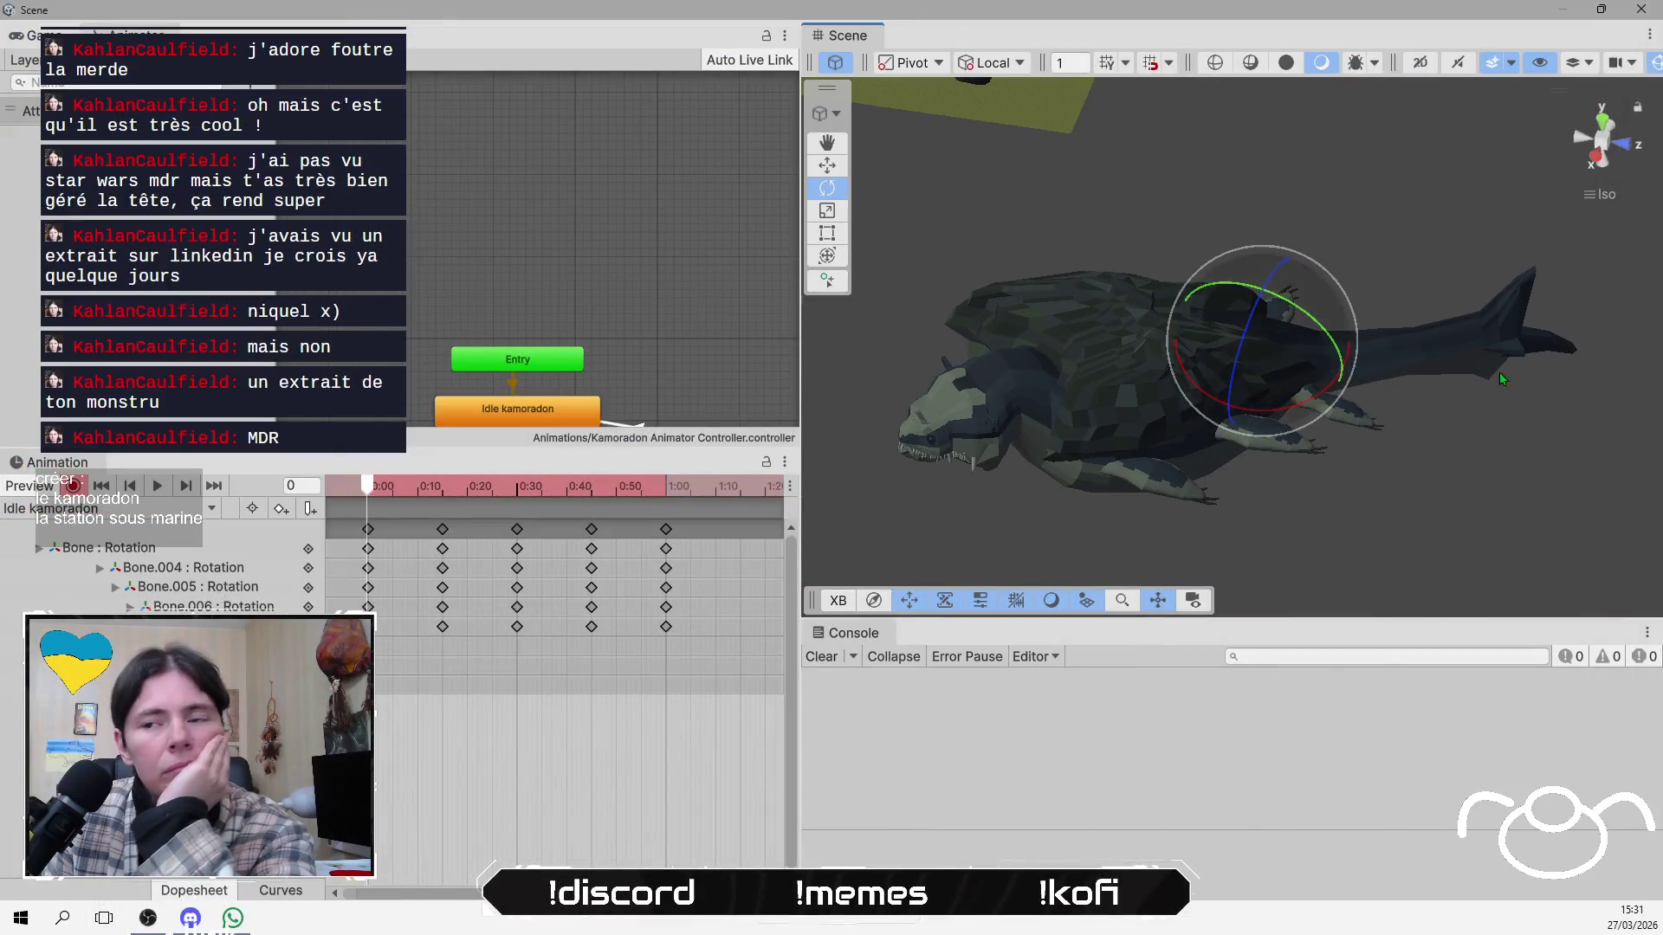
pyautogui.click(643, 536)
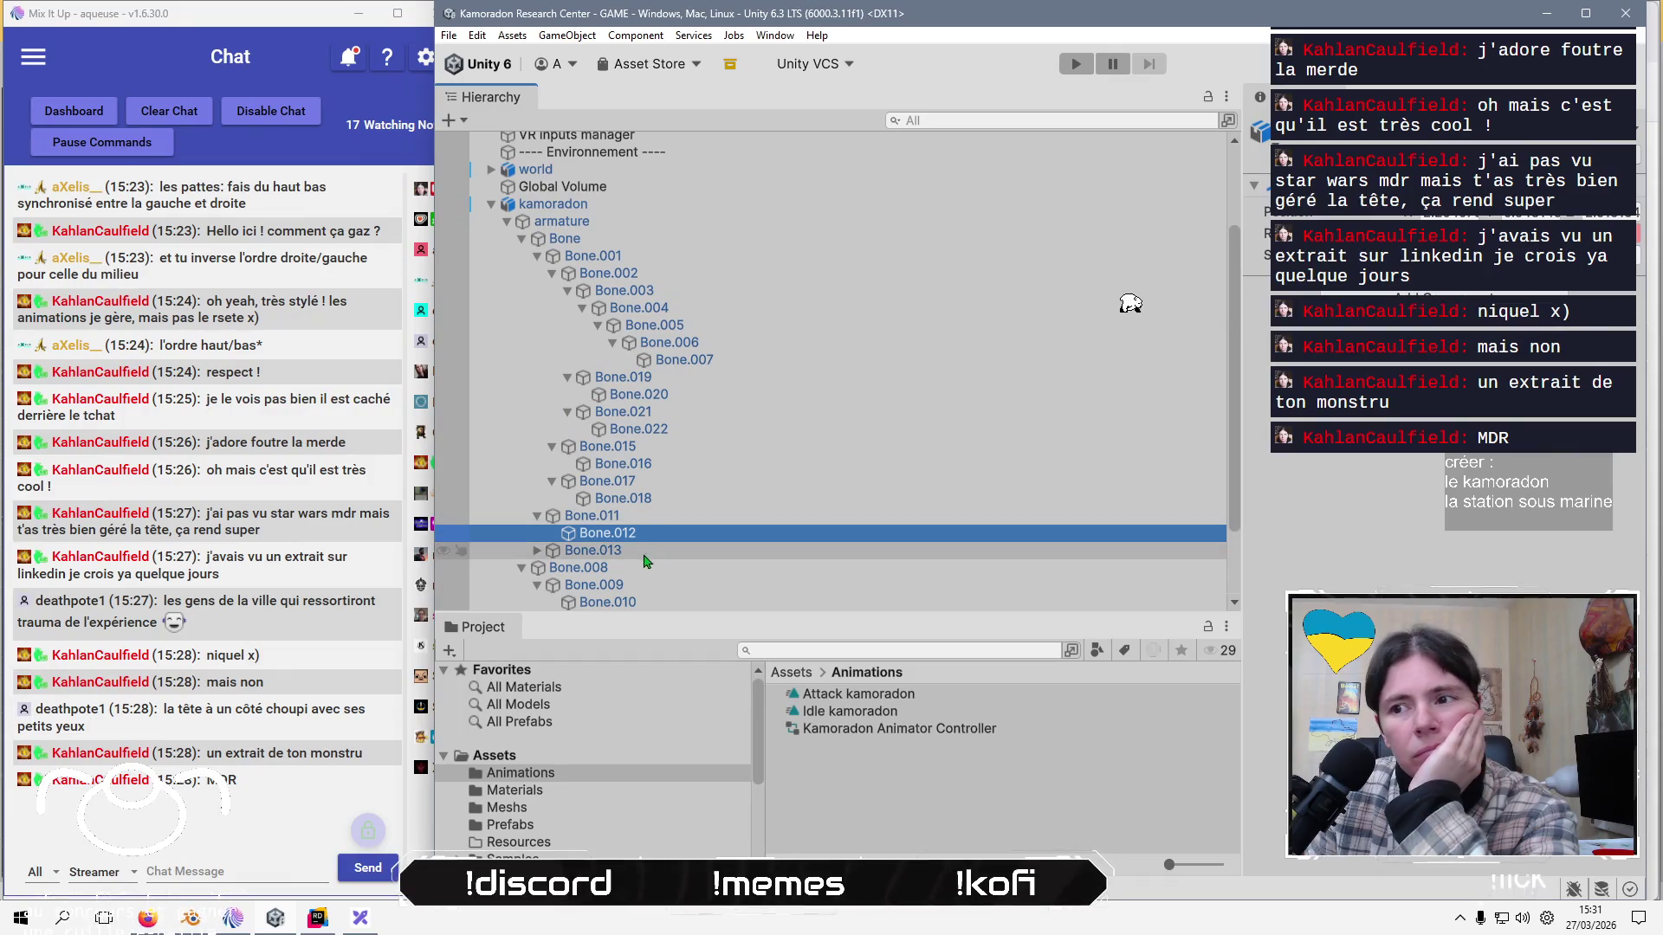
# Expand Bone.013 and check Bone.014, Bone.010, Bone.012 and Bone.018, ending on Bone.016.
pyautogui.click(549, 555)
pyautogui.click(538, 551)
pyautogui.click(627, 569)
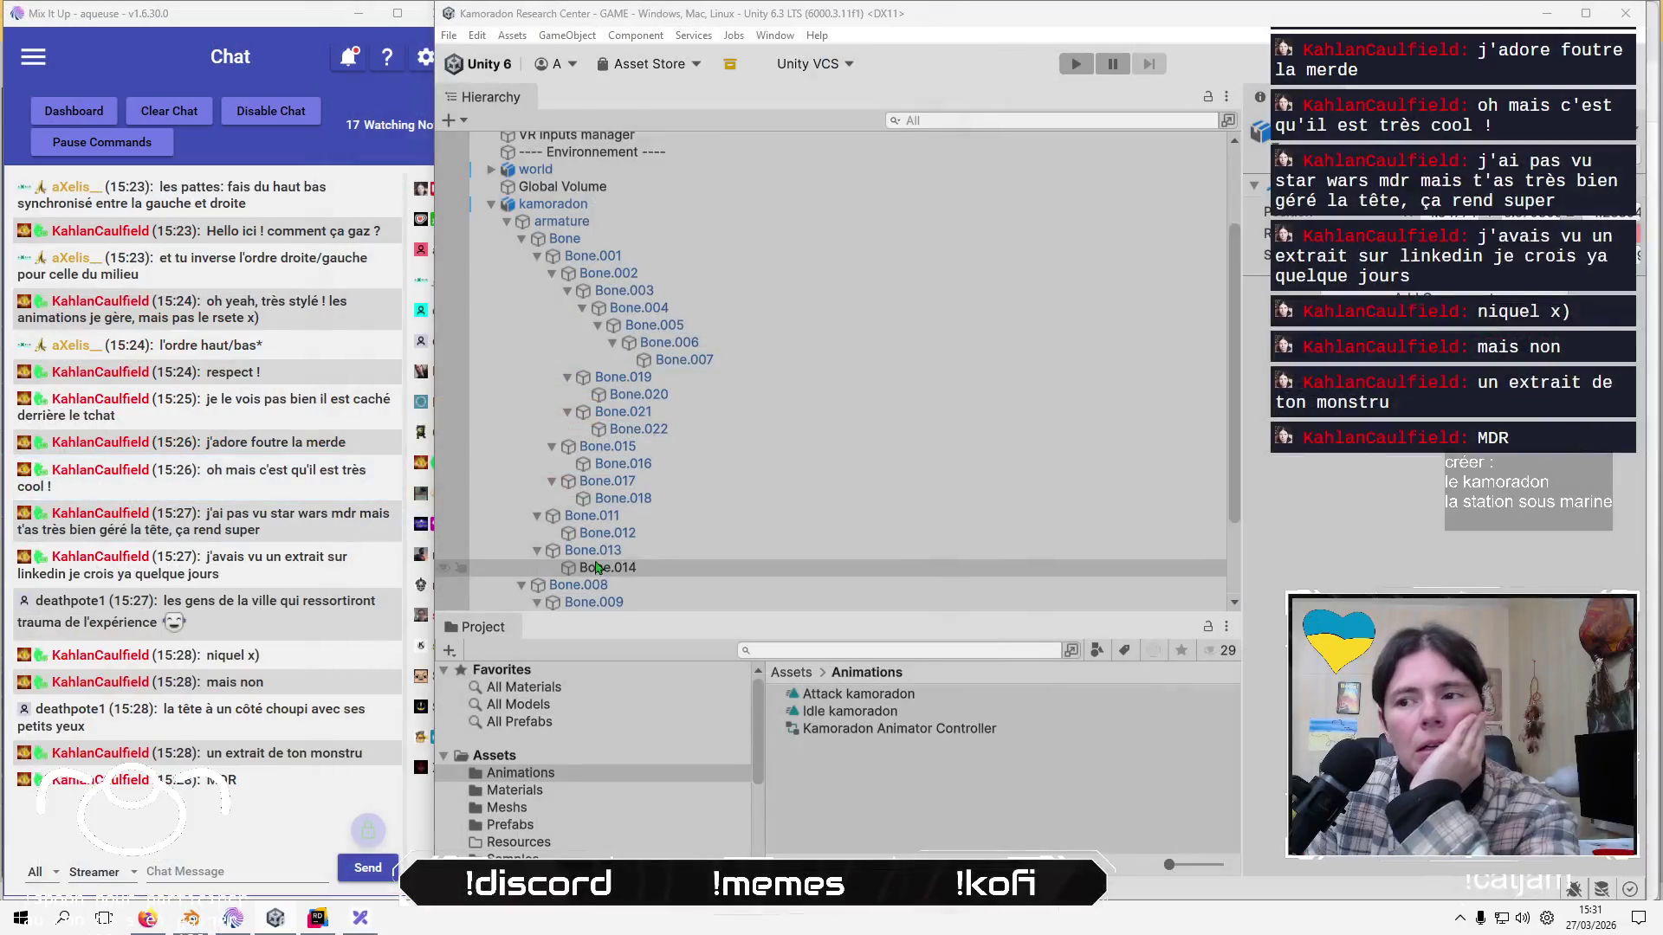
pyautogui.scroll(-3, 597, 567)
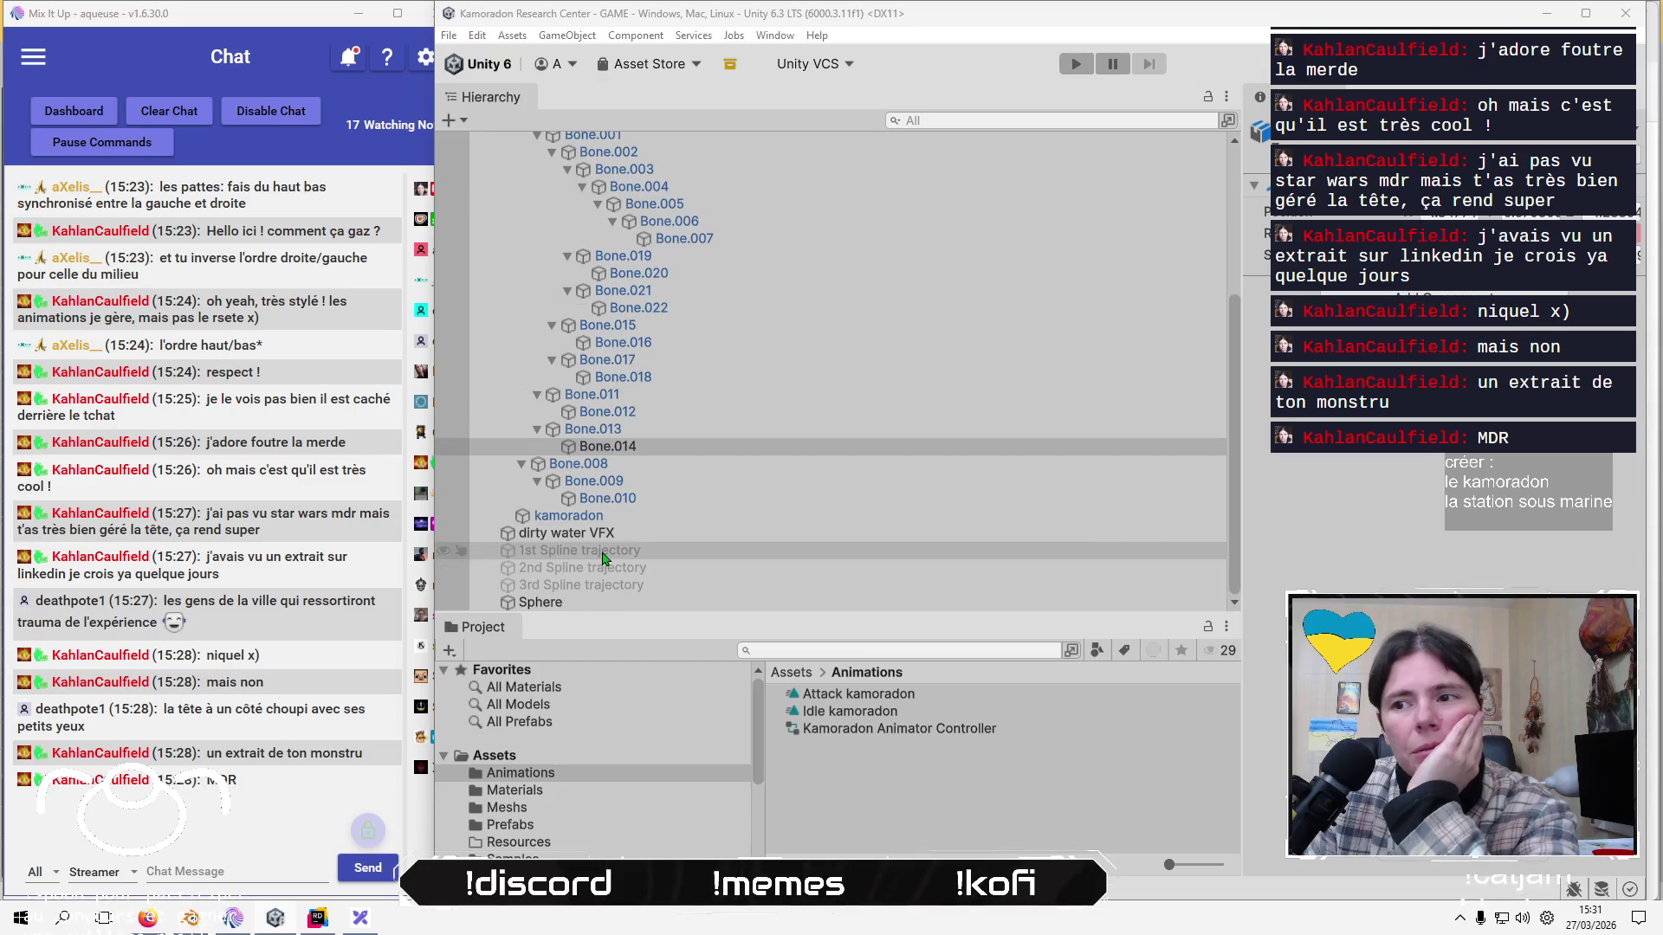
pyautogui.click(637, 498)
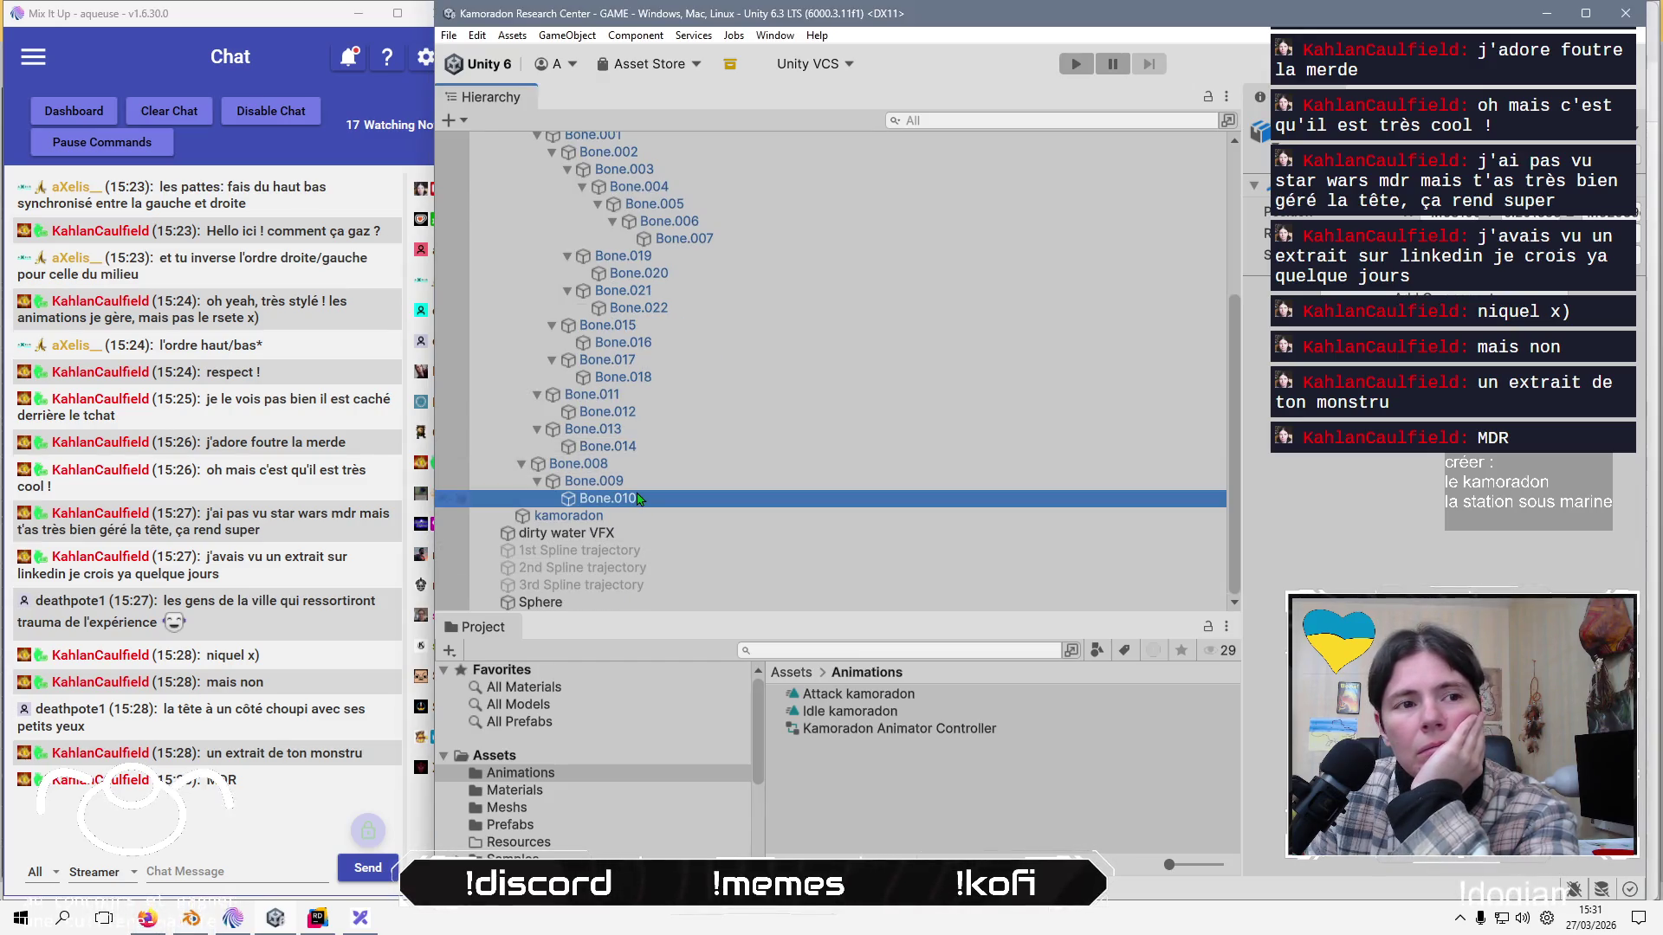
pyautogui.click(643, 447)
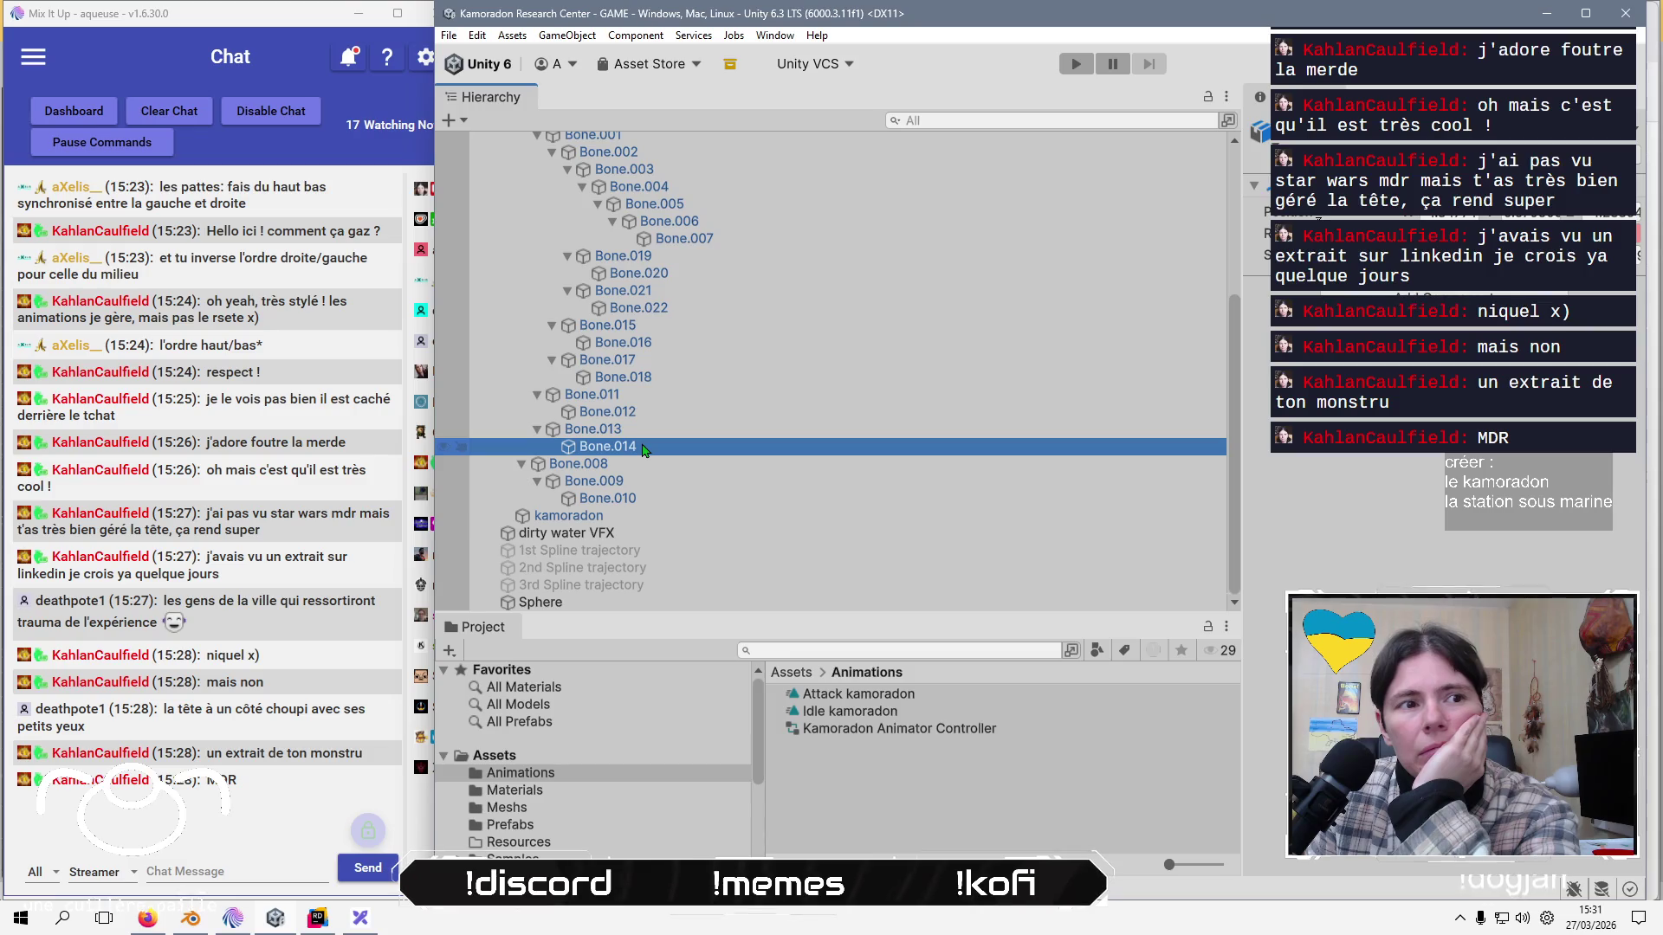
pyautogui.click(656, 413)
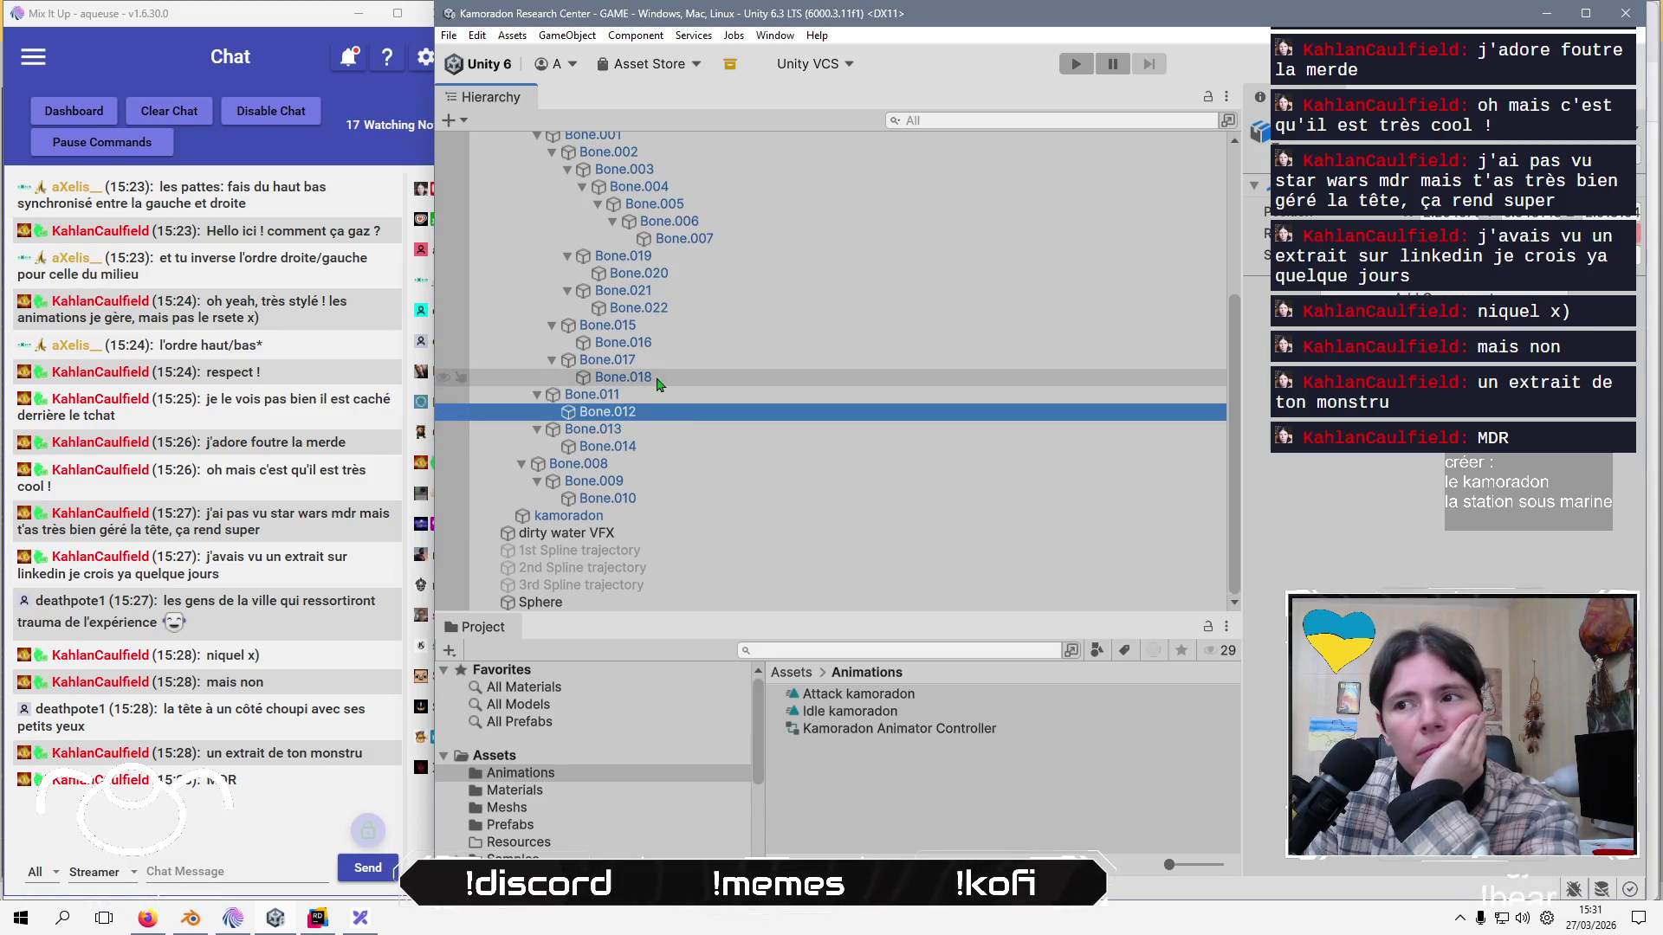
pyautogui.click(656, 378)
pyautogui.click(667, 346)
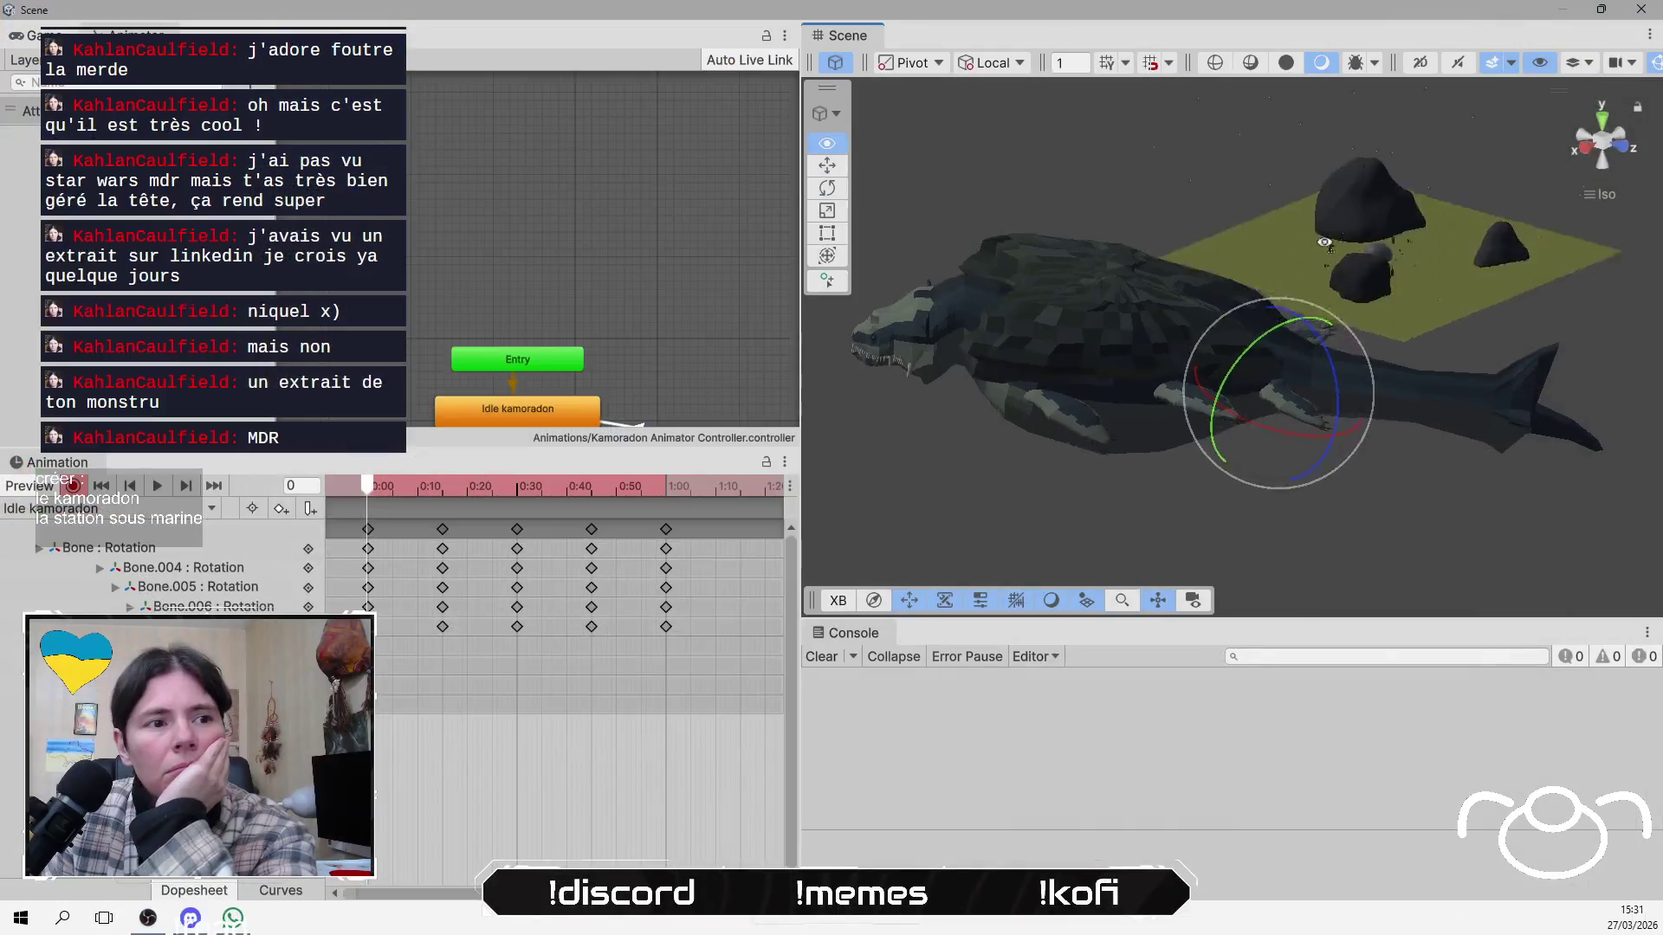
# Key another rear-leg rotation on the blue ring and preview the idle clip at frame 23.
pyautogui.moveTo(1327, 325); pyautogui.dragTo(1315, 368)
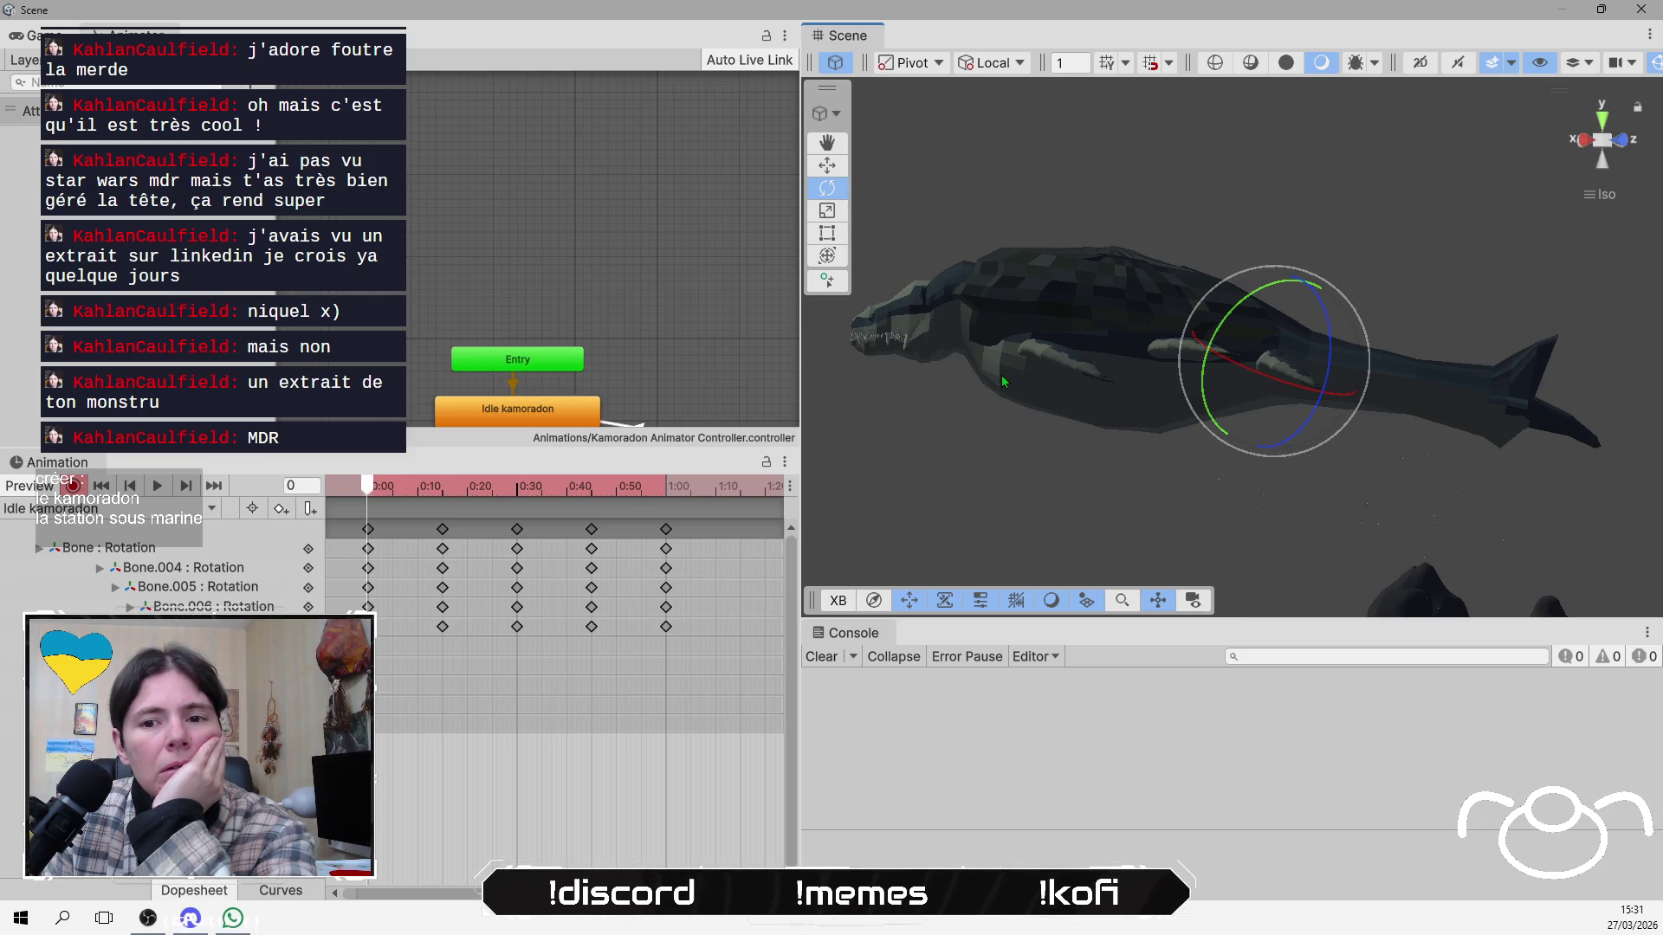
pyautogui.moveTo(1042, 401)
pyautogui.keyDown('alt'); pyautogui.mouseDown()
pyautogui.moveTo(1610, 350)
pyautogui.moveTo(1604, 414)
pyautogui.moveTo(1620, 360)
pyautogui.moveTo(1533, 419)
pyautogui.moveTo(1623, 267)
pyautogui.moveTo(1364, 539)
pyautogui.moveTo(1412, 557)
pyautogui.moveTo(1114, 508)
pyautogui.moveTo(1266, 451)
pyautogui.moveTo(1244, 468)
pyautogui.mouseUp(); pyautogui.keyUp('alt')
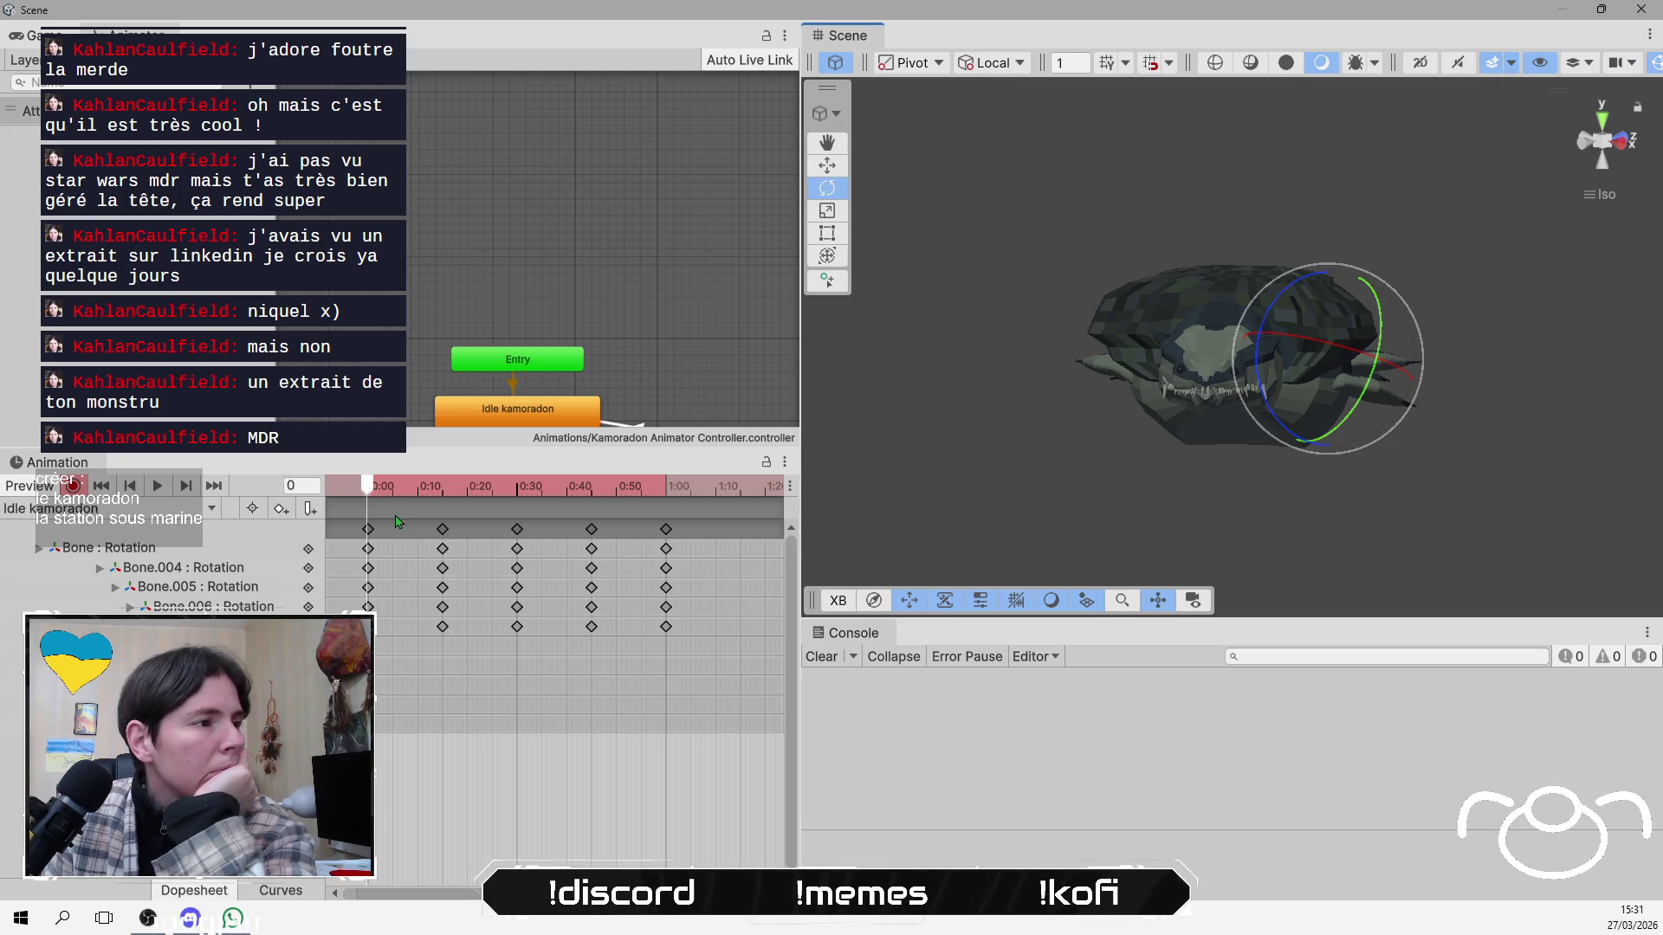
pyautogui.moveTo(379, 494); pyautogui.dragTo(445, 506)
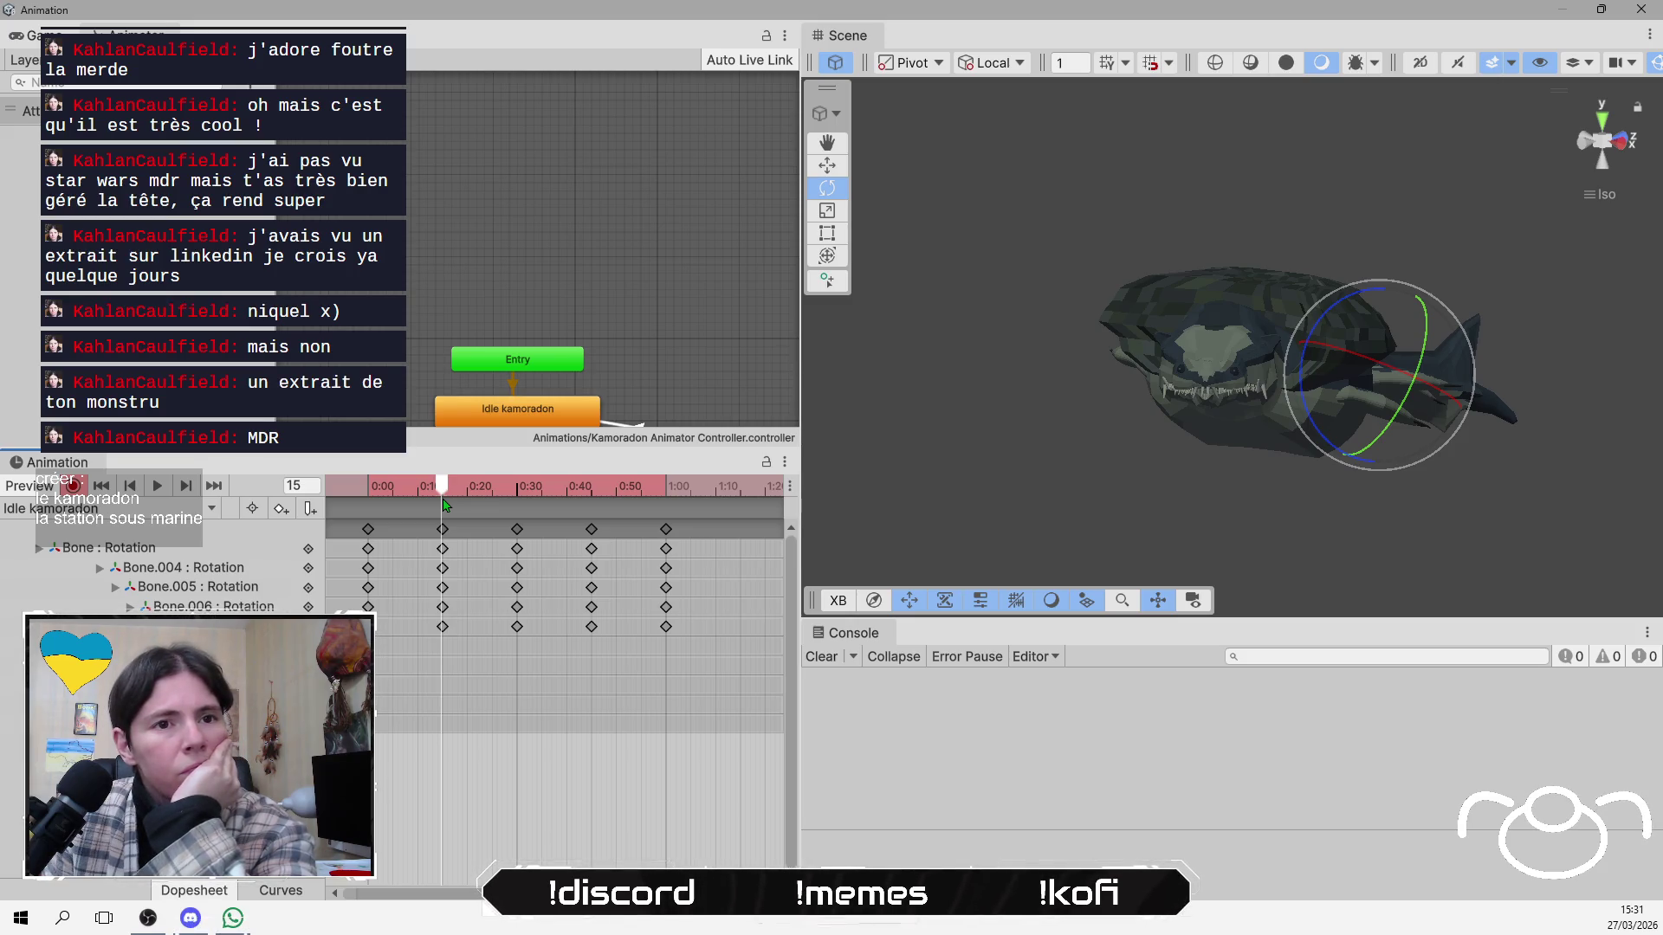
pyautogui.moveTo(445, 506)
pyautogui.mouseDown()
pyautogui.moveTo(477, 508)
pyautogui.moveTo(427, 506)
pyautogui.moveTo(482, 500)
pyautogui.mouseUp()
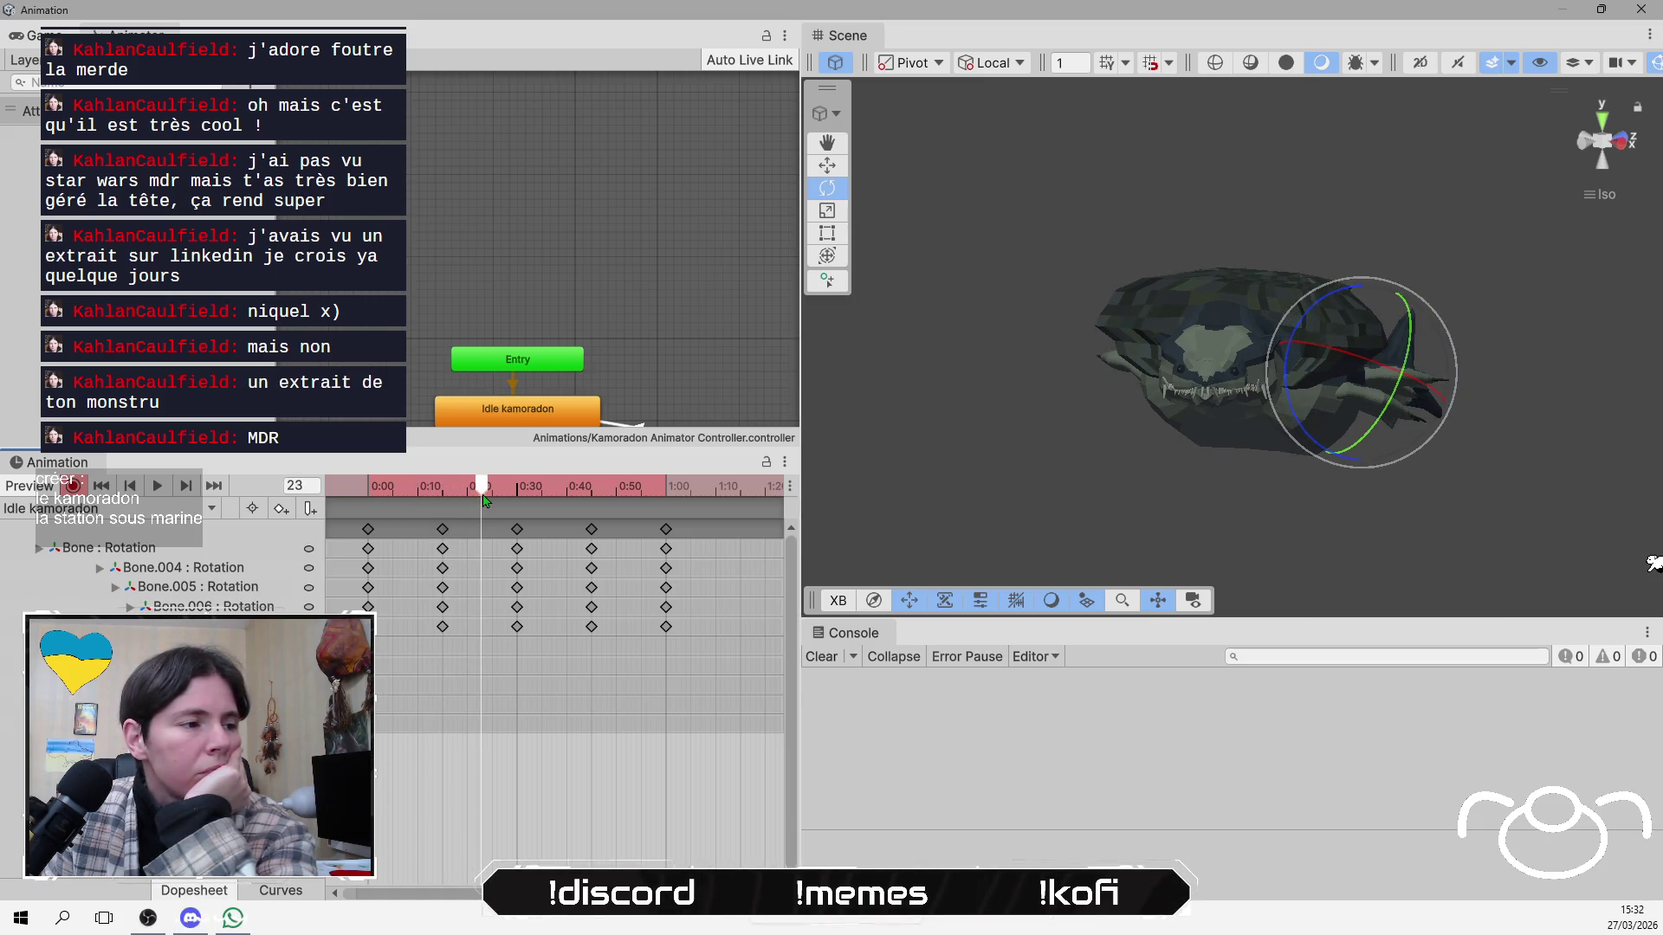
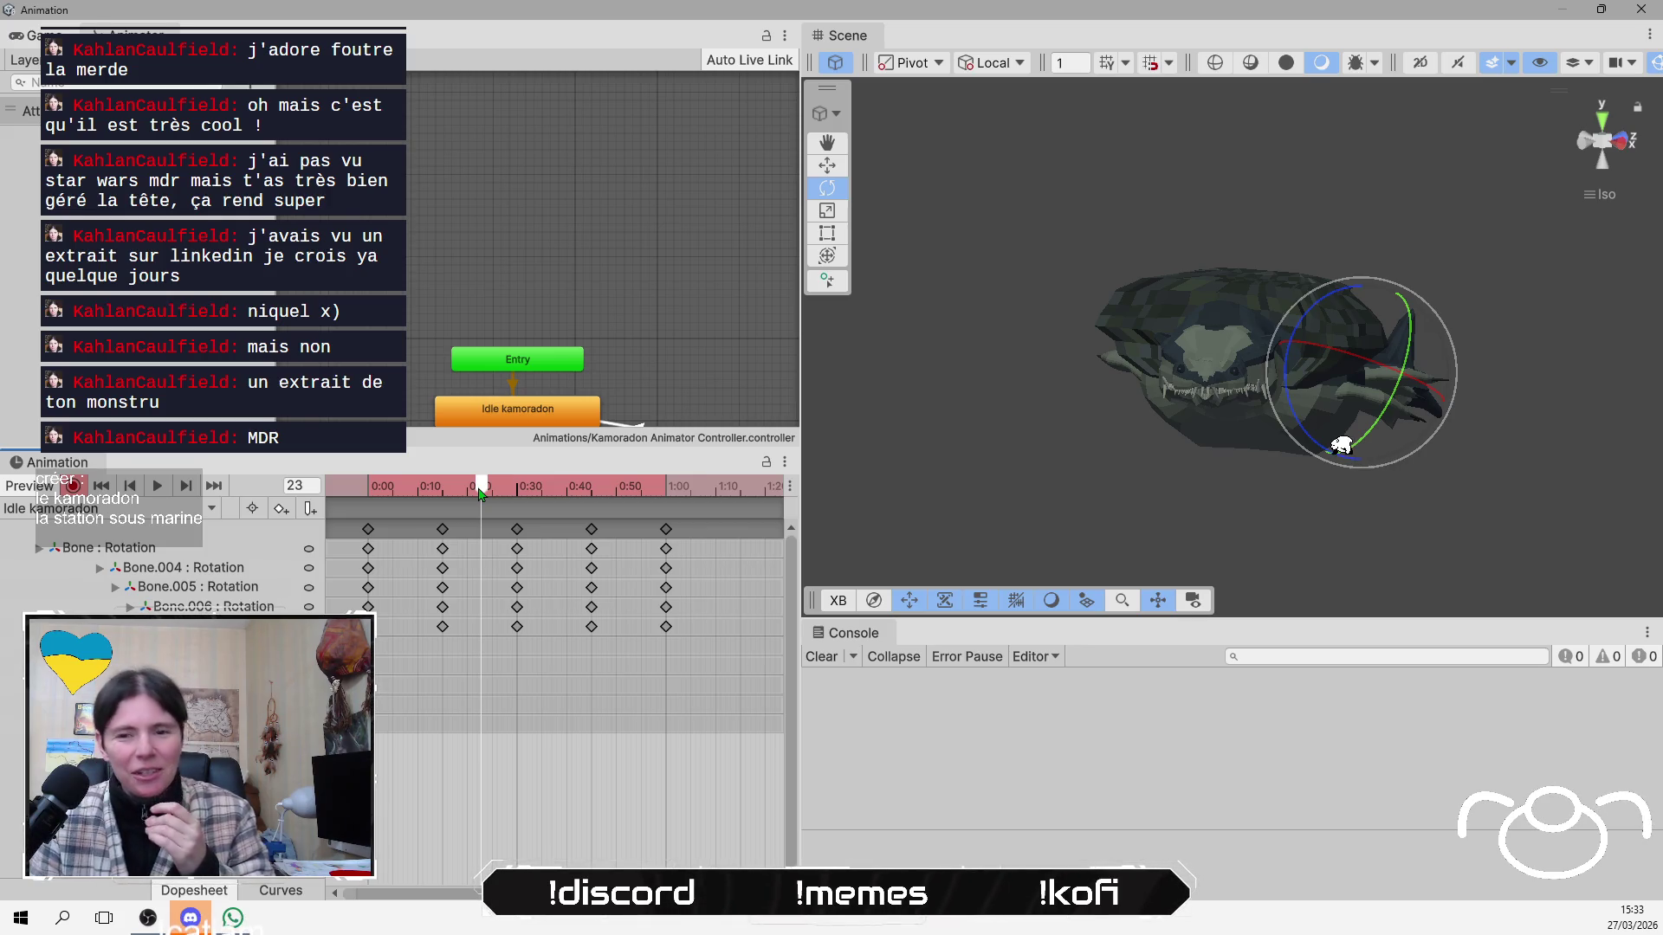
# Select Bone.016, Bone.018 and Bone.014 in the Hierarchy, viewing the creature from several angles.
pyautogui.moveTo(1386, 467); pyautogui.dragTo(1151, 468)
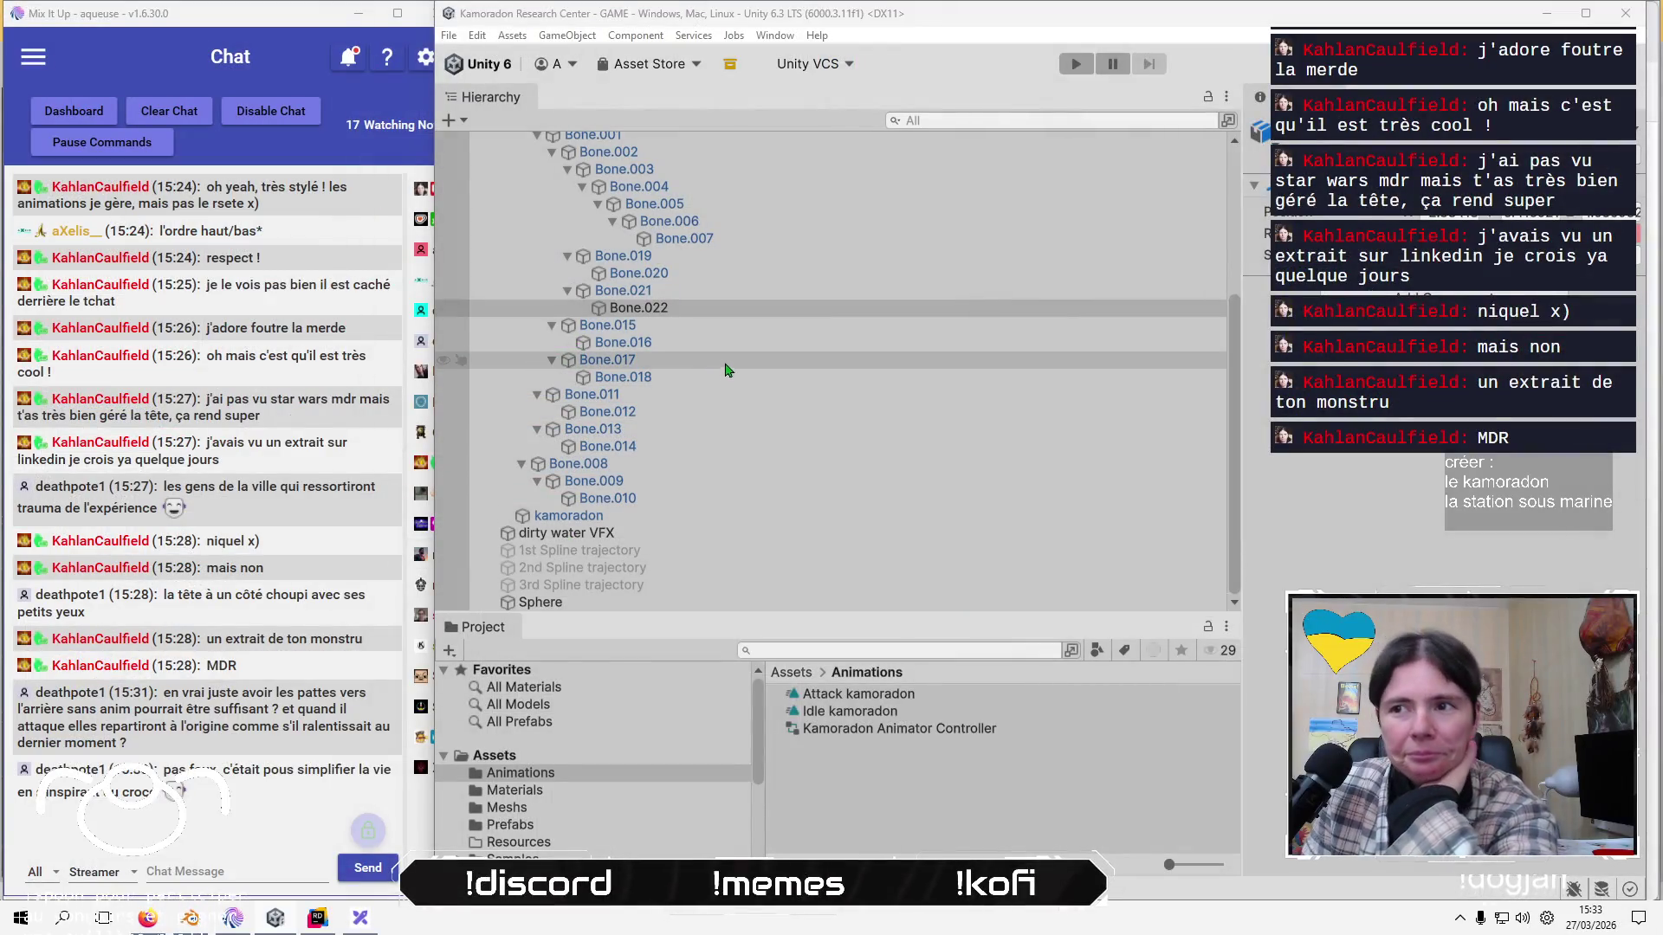
pyautogui.click(724, 351)
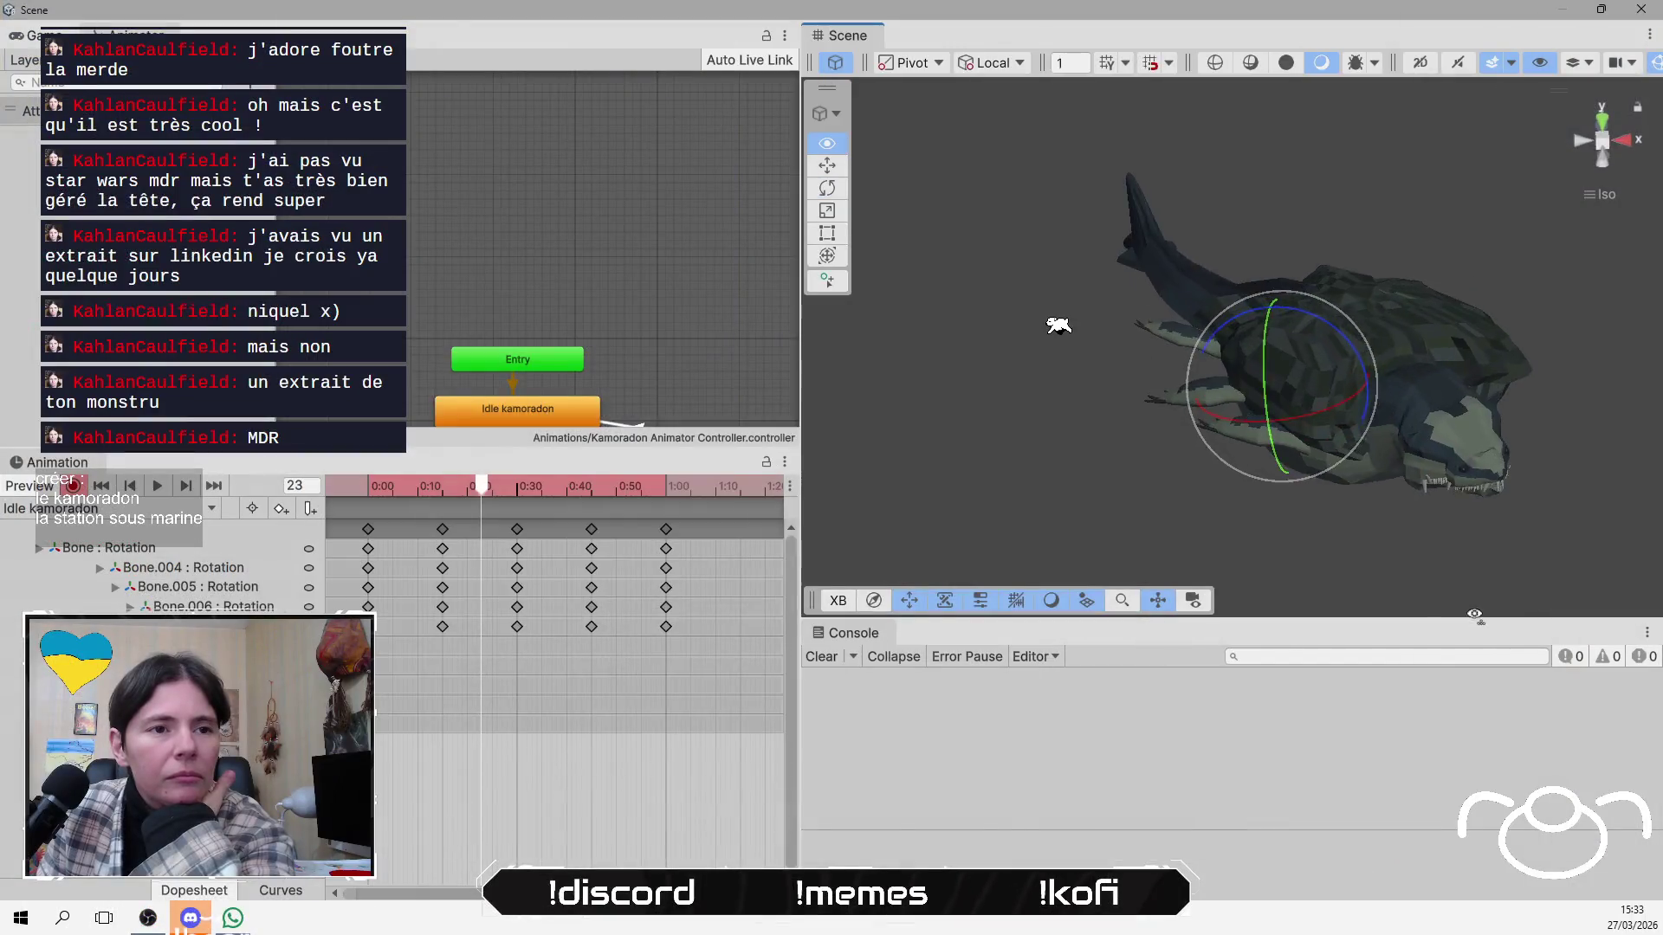
pyautogui.rightClick(264, 589)
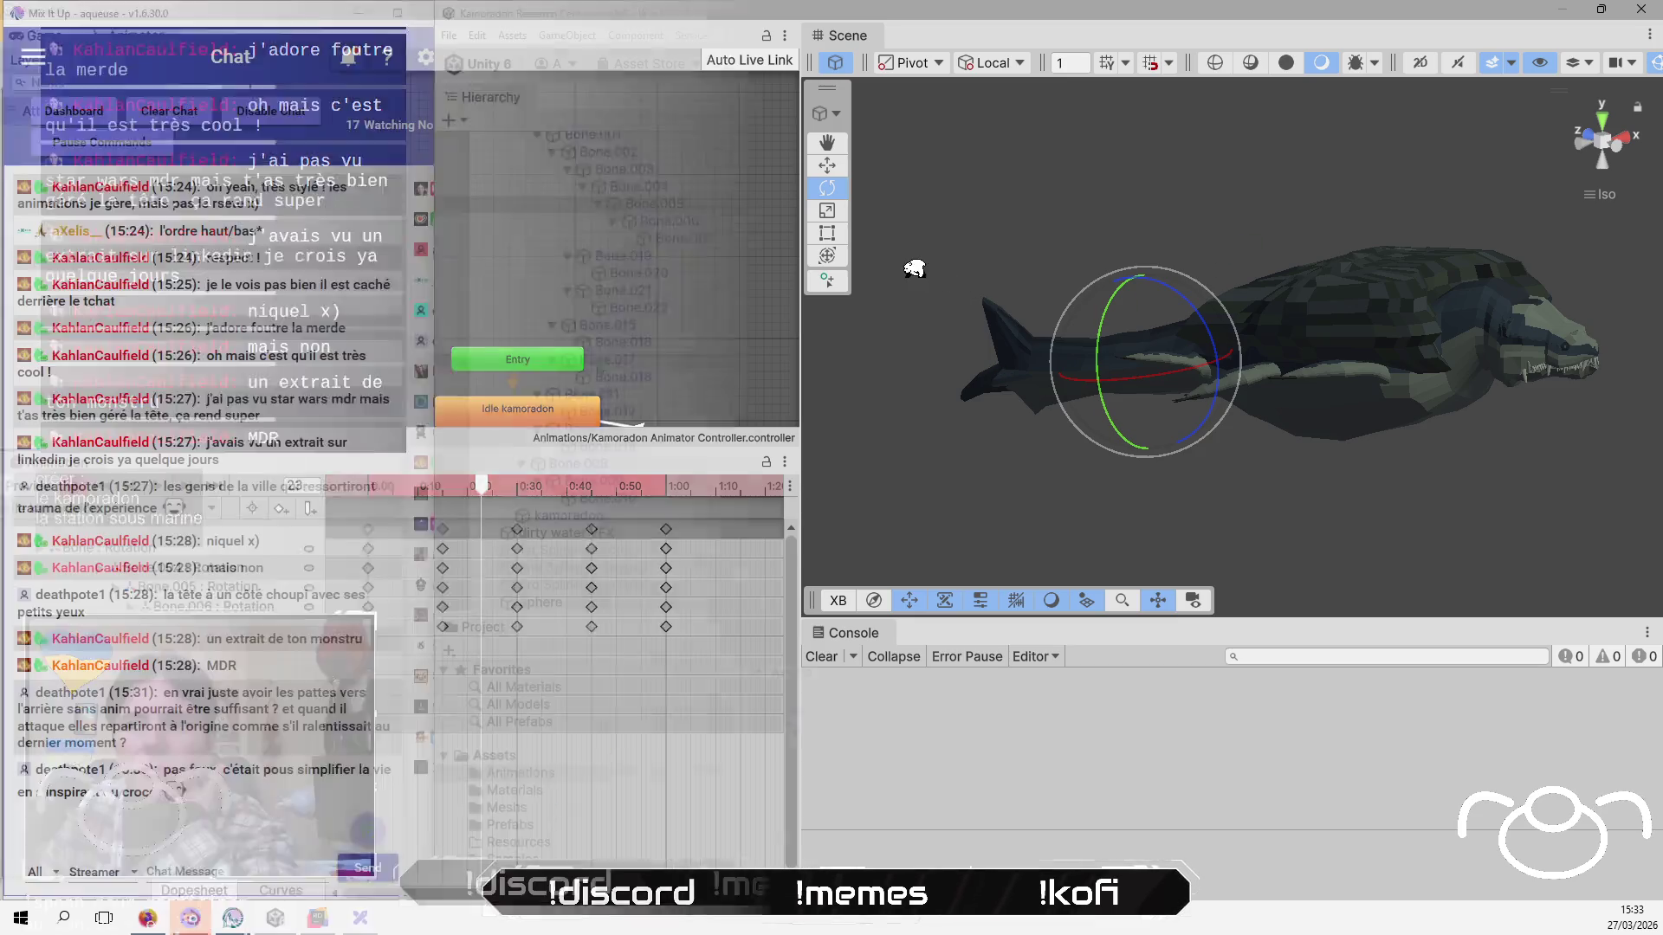
pyautogui.click(666, 386)
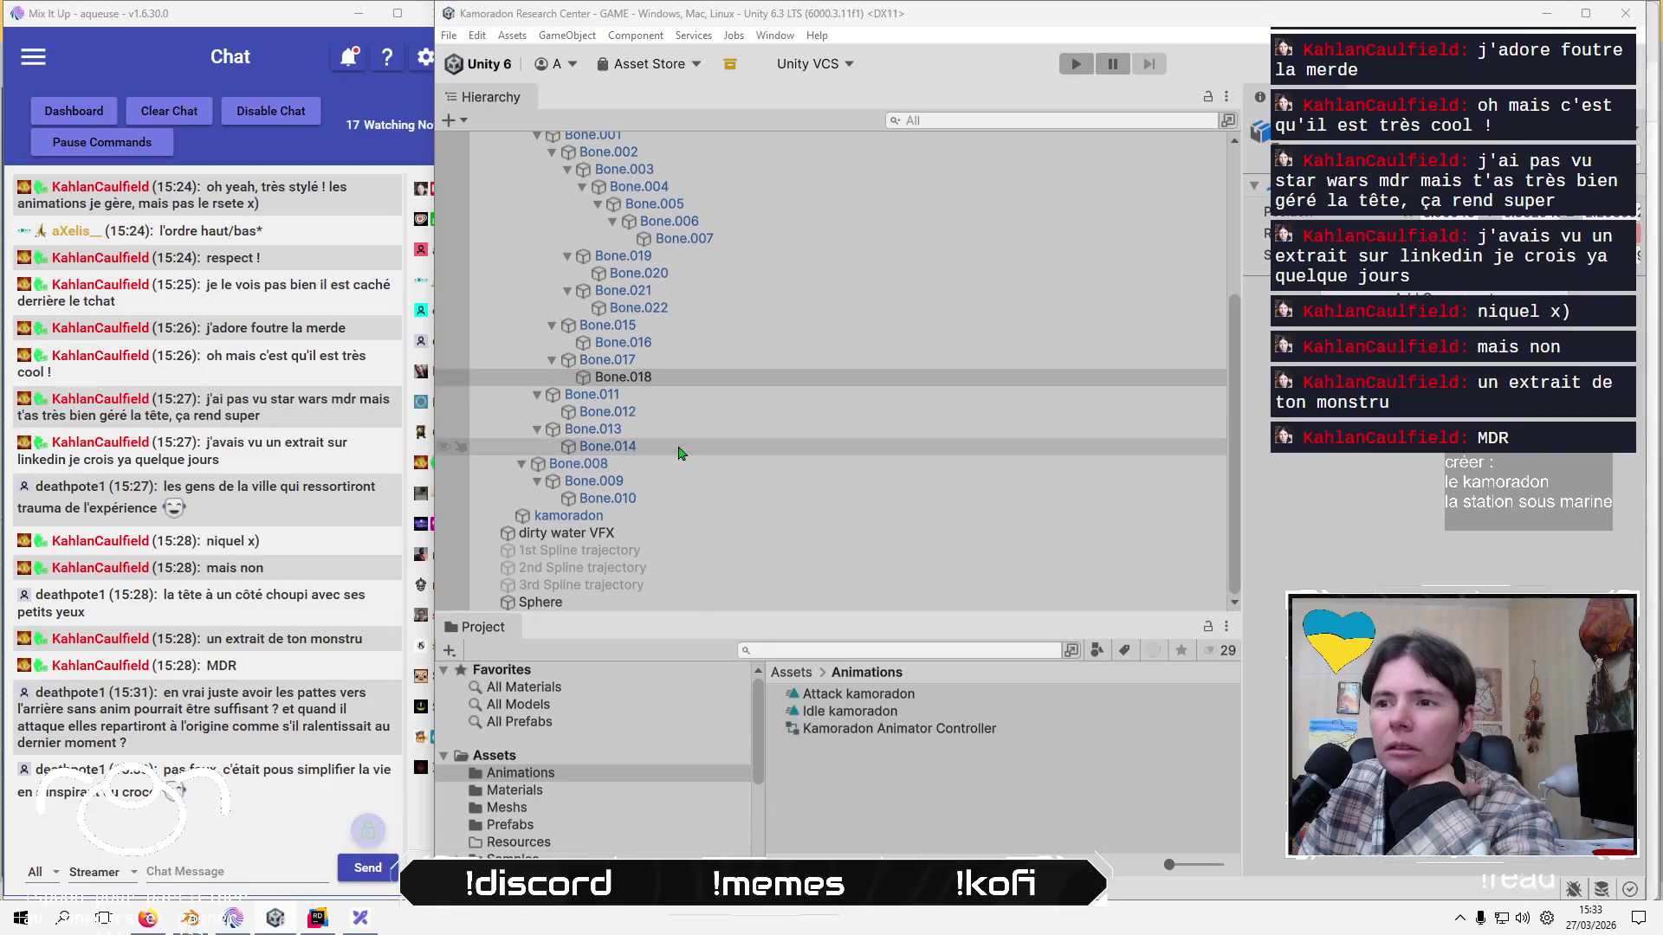
pyautogui.click(680, 446)
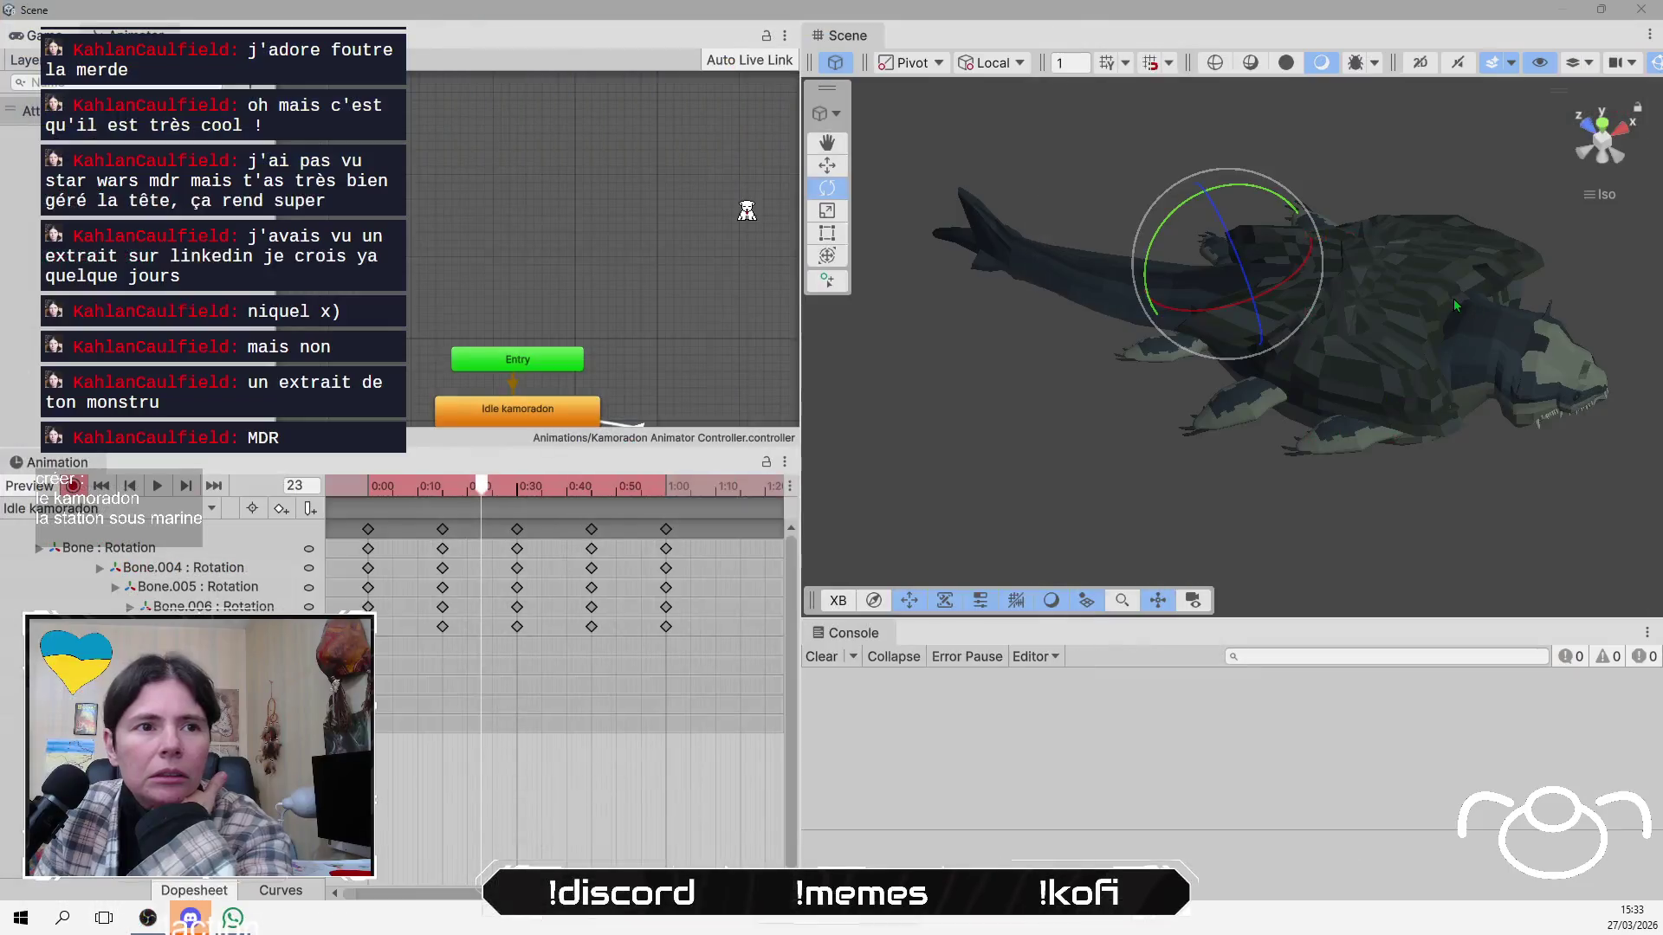
pyautogui.moveTo(1455, 305); pyautogui.dragTo(1394, 206)
pyautogui.moveTo(1448, 294)
pyautogui.mouseDown()
pyautogui.moveTo(1187, 264)
pyautogui.moveTo(1453, 383)
pyautogui.moveTo(1401, 382)
pyautogui.moveTo(1410, 366)
pyautogui.moveTo(1397, 381)
pyautogui.moveTo(1400, 364)
pyautogui.mouseUp()
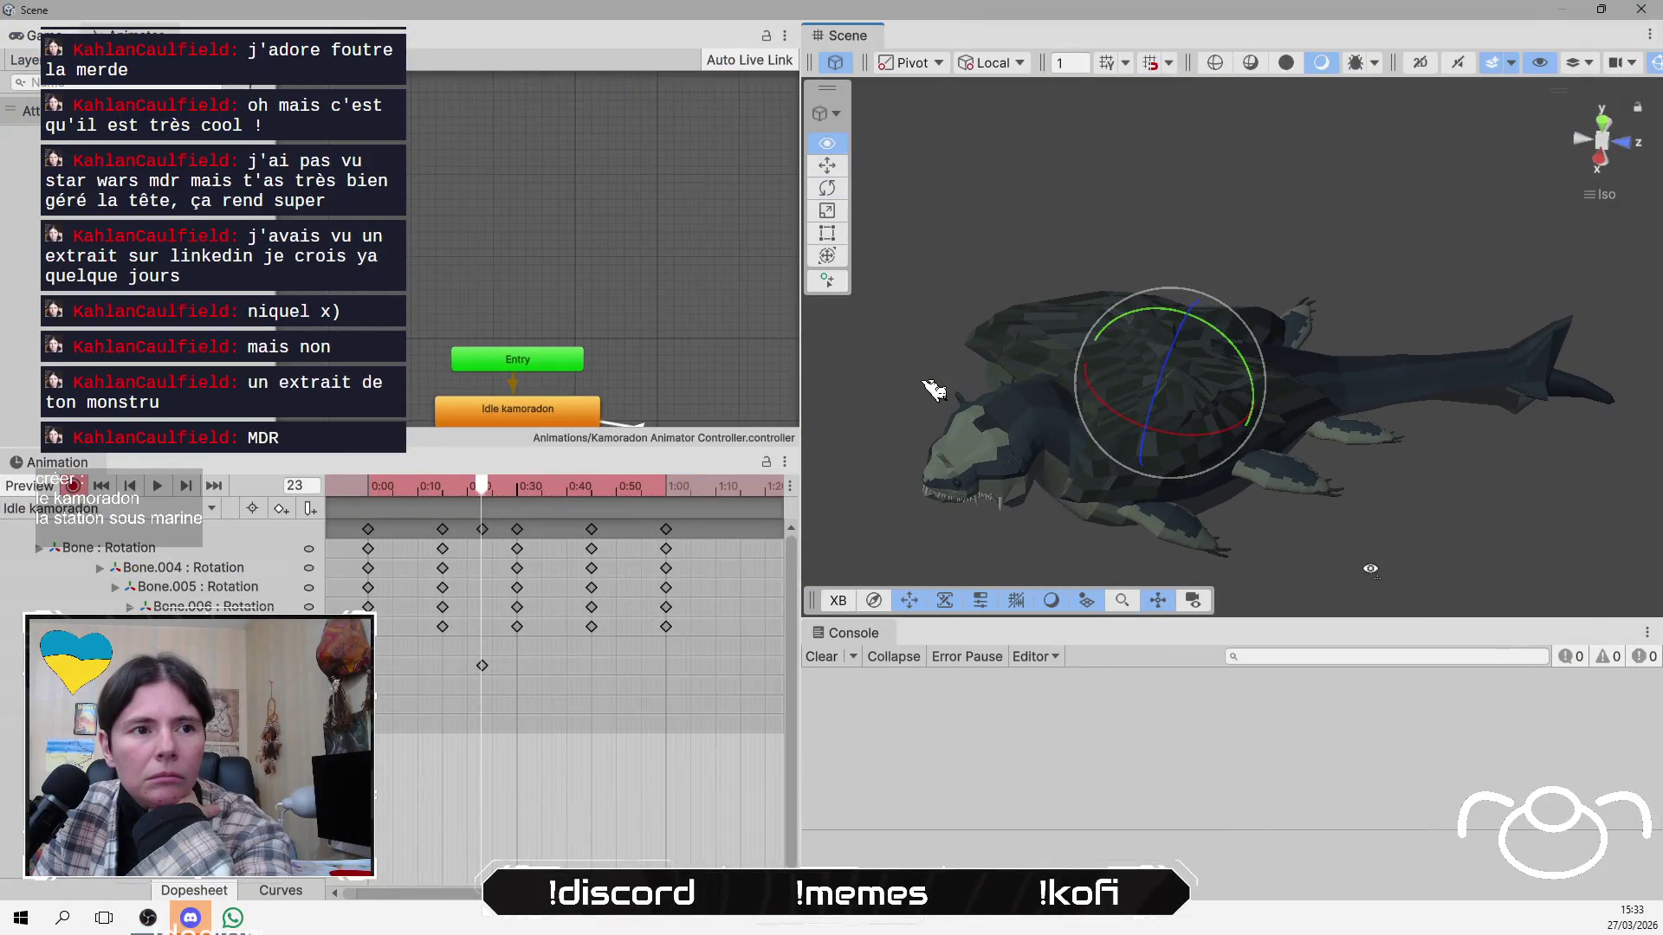
# Rotate the selected bone with the gizmo to key its pose at frame 23.
pyautogui.moveTo(1370, 569); pyautogui.dragTo(1062, 466)
pyautogui.moveTo(986, 433); pyautogui.dragTo(1037, 479)
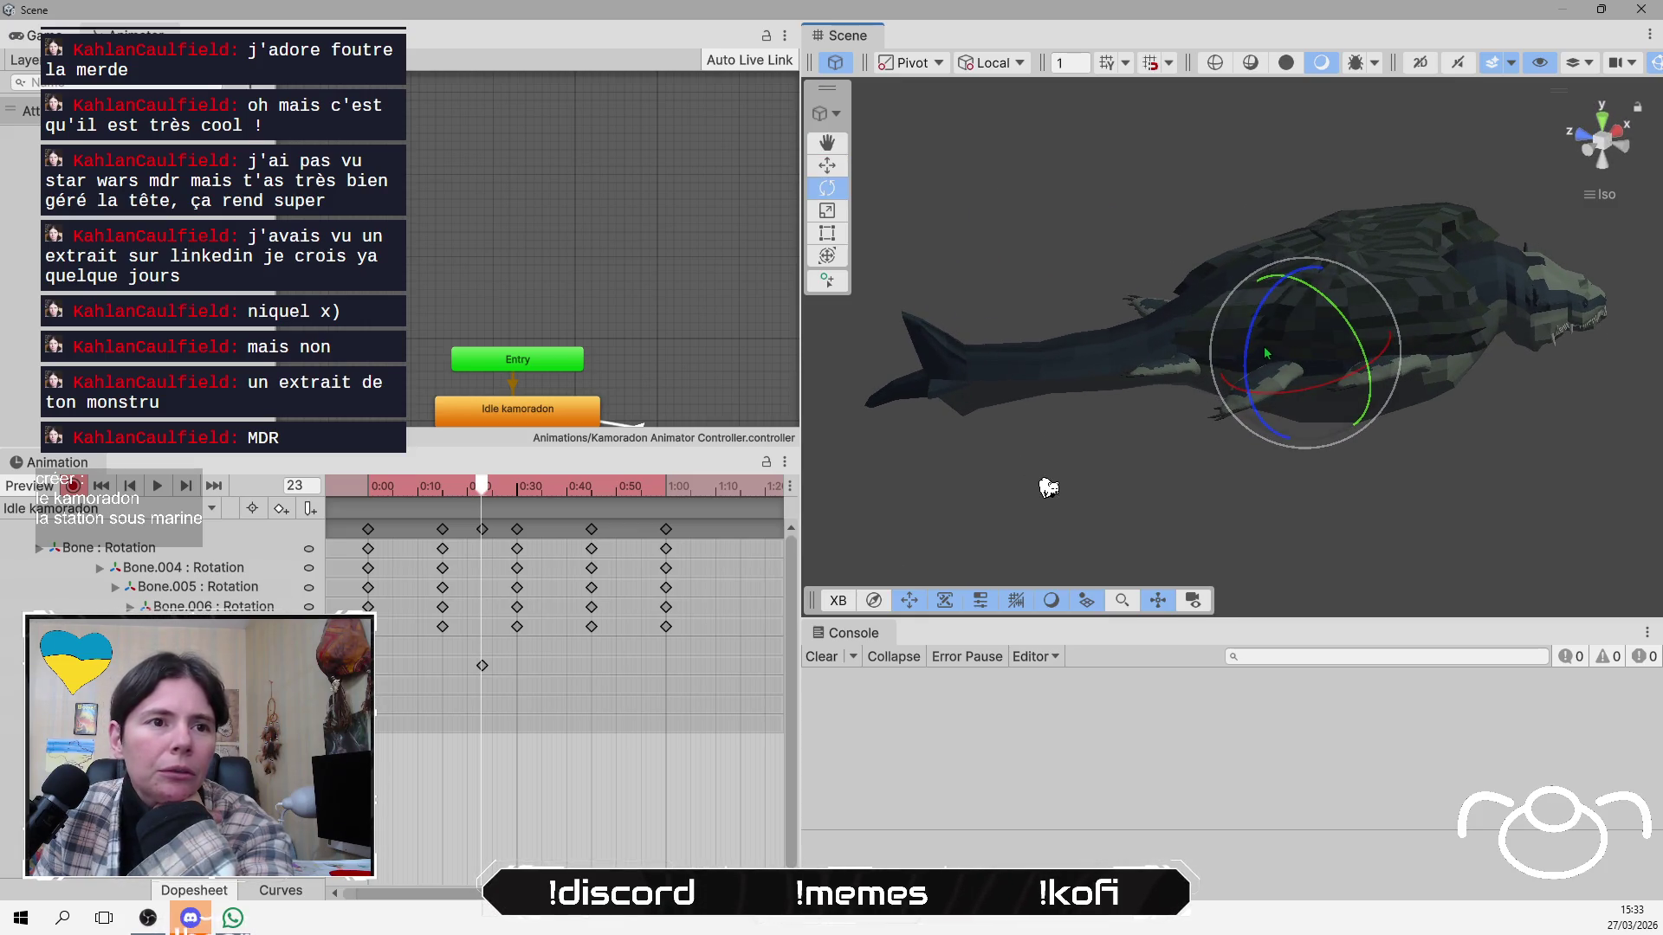
pyautogui.moveTo(1248, 352); pyautogui.dragTo(1256, 274)
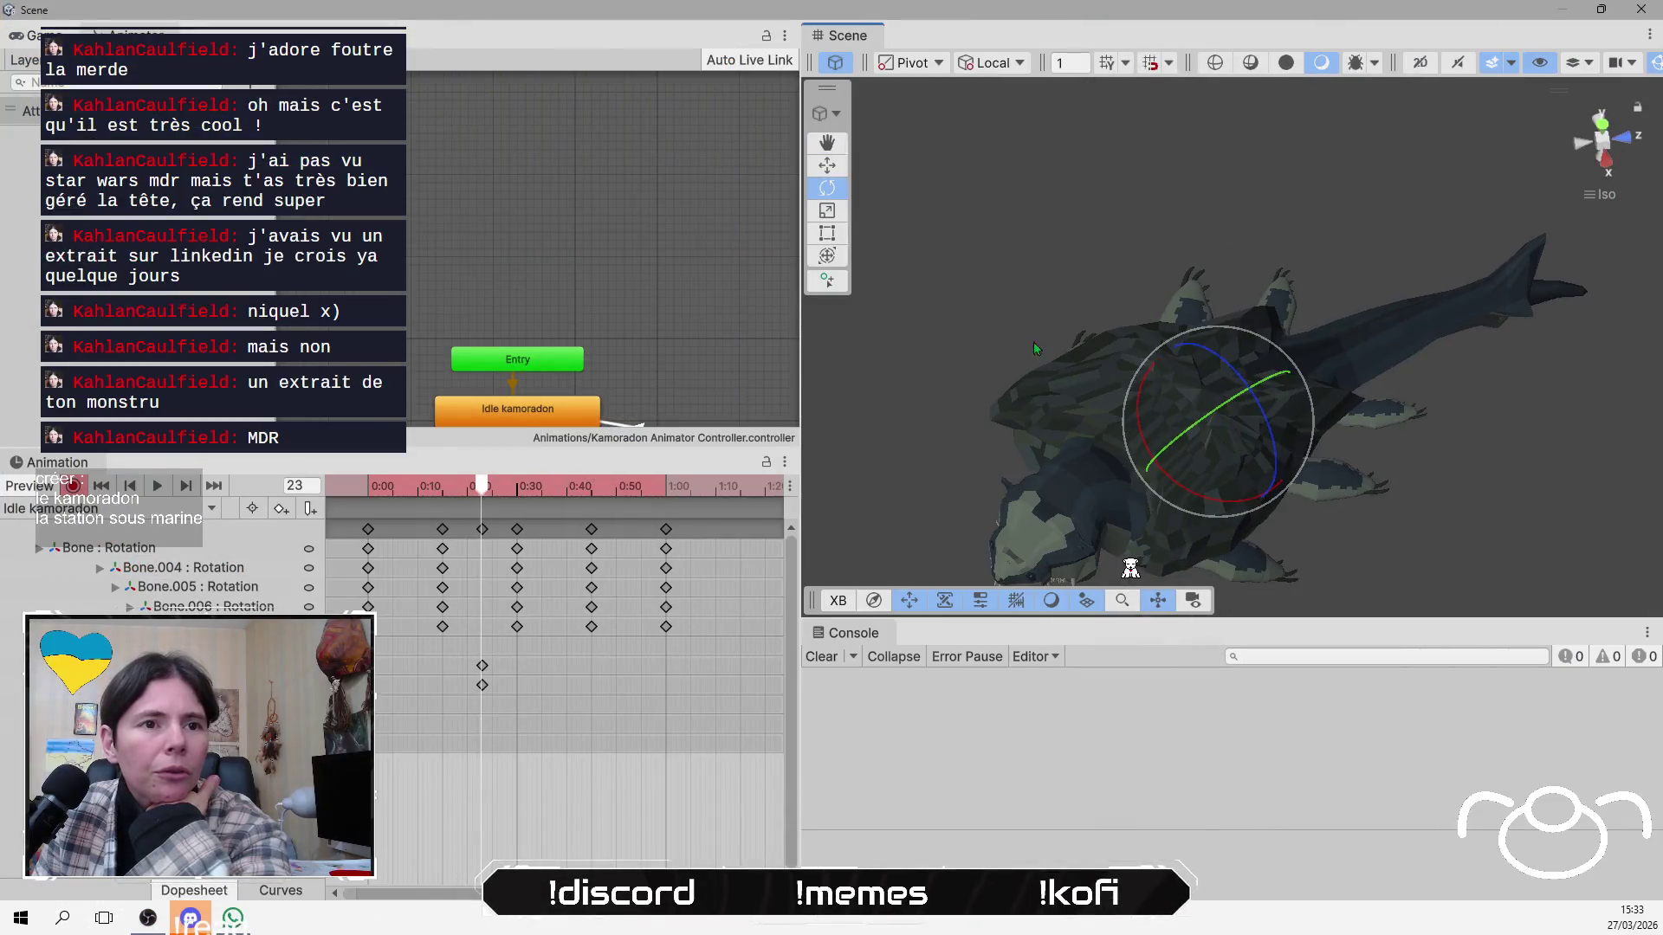
pyautogui.moveTo(1148, 261)
pyautogui.keyDown('alt'); pyautogui.mouseDown()
pyautogui.moveTo(1093, 242)
pyautogui.moveTo(1194, 328)
pyautogui.mouseUp(); pyautogui.keyUp('alt')
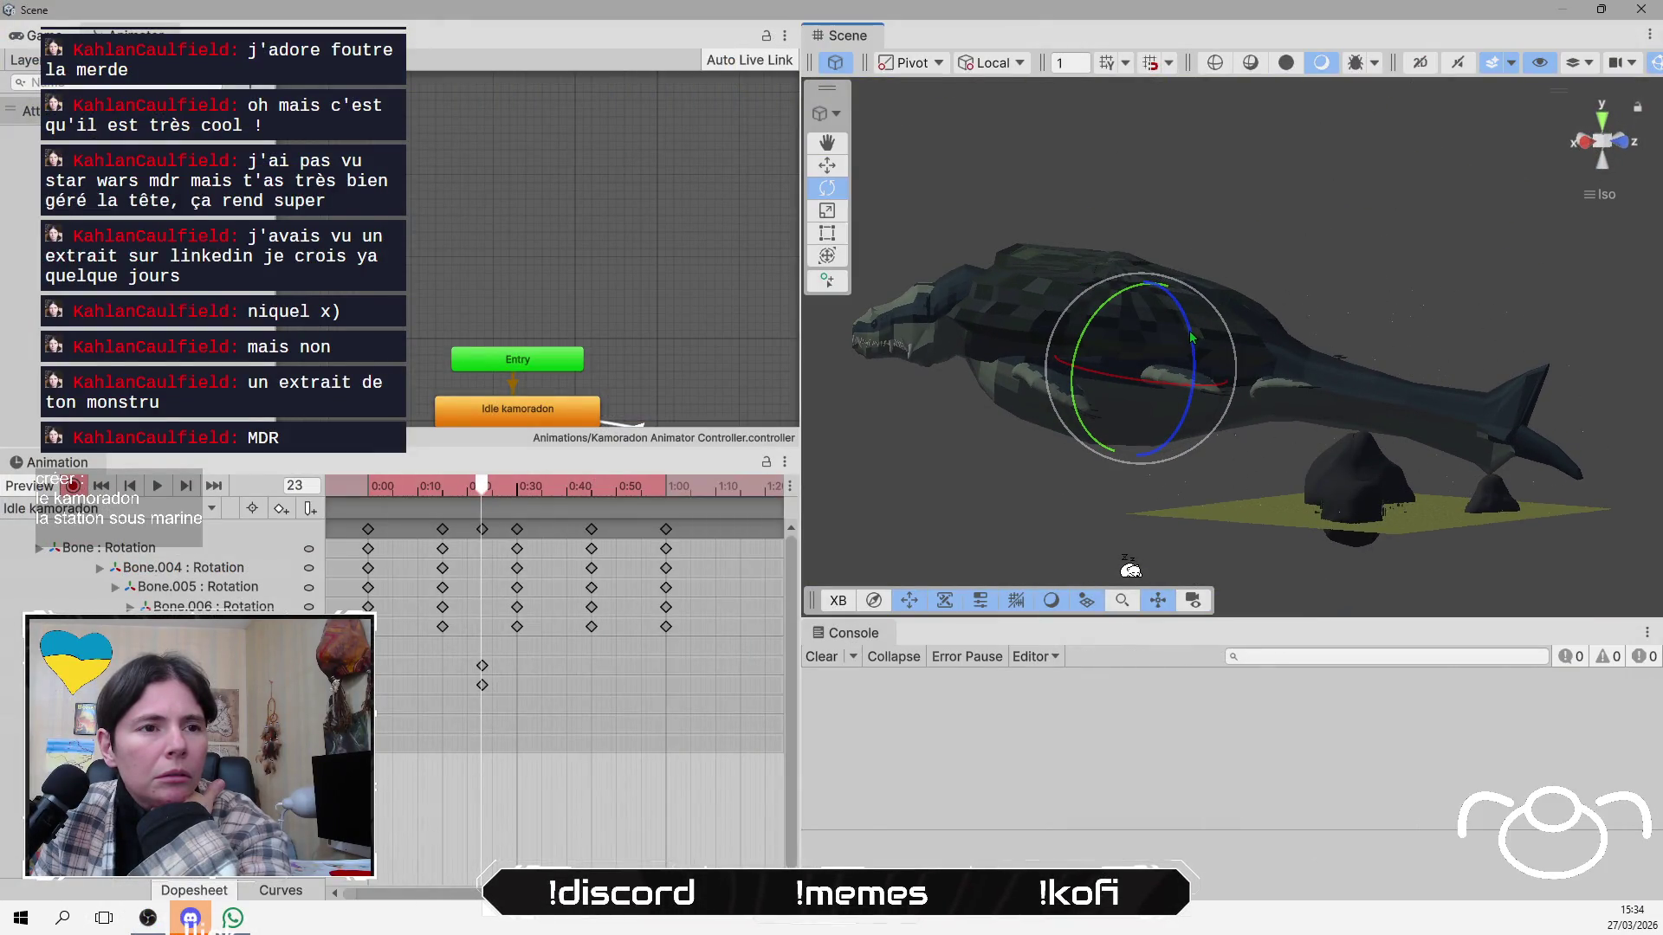
pyautogui.moveTo(1192, 336); pyautogui.dragTo(1195, 374)
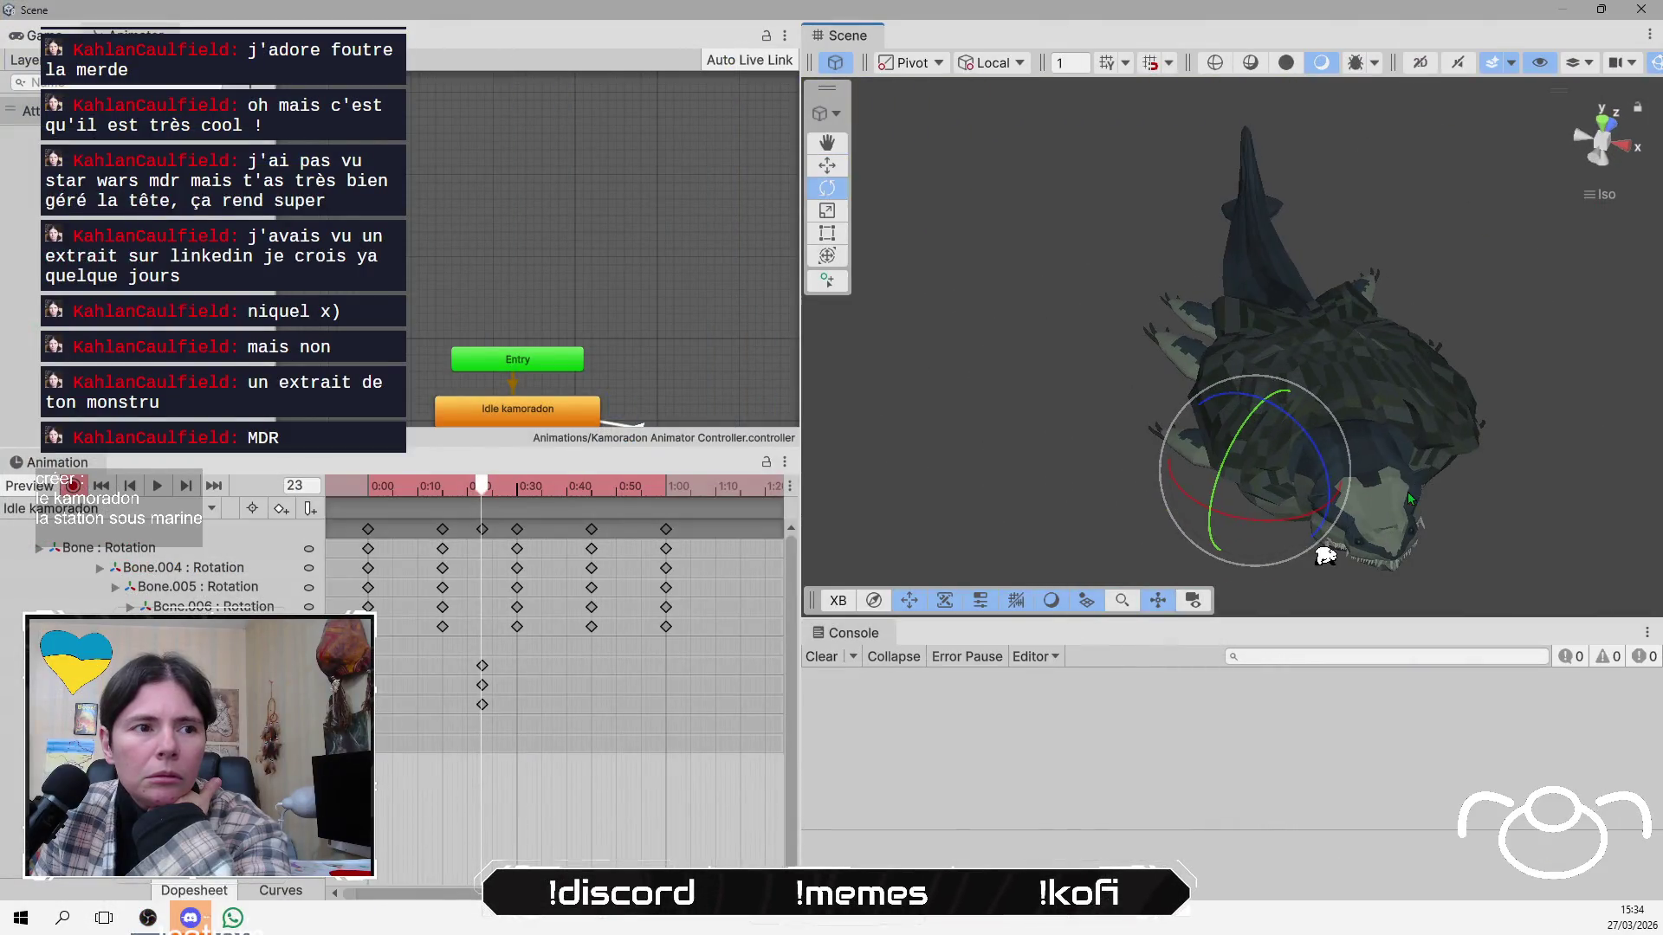
# Pick another bone and rotate it to key a further pose at frame 23.
pyautogui.moveTo(1409, 499)
pyautogui.mouseDown()
pyautogui.moveTo(1338, 370)
pyautogui.moveTo(1352, 315)
pyautogui.mouseUp()
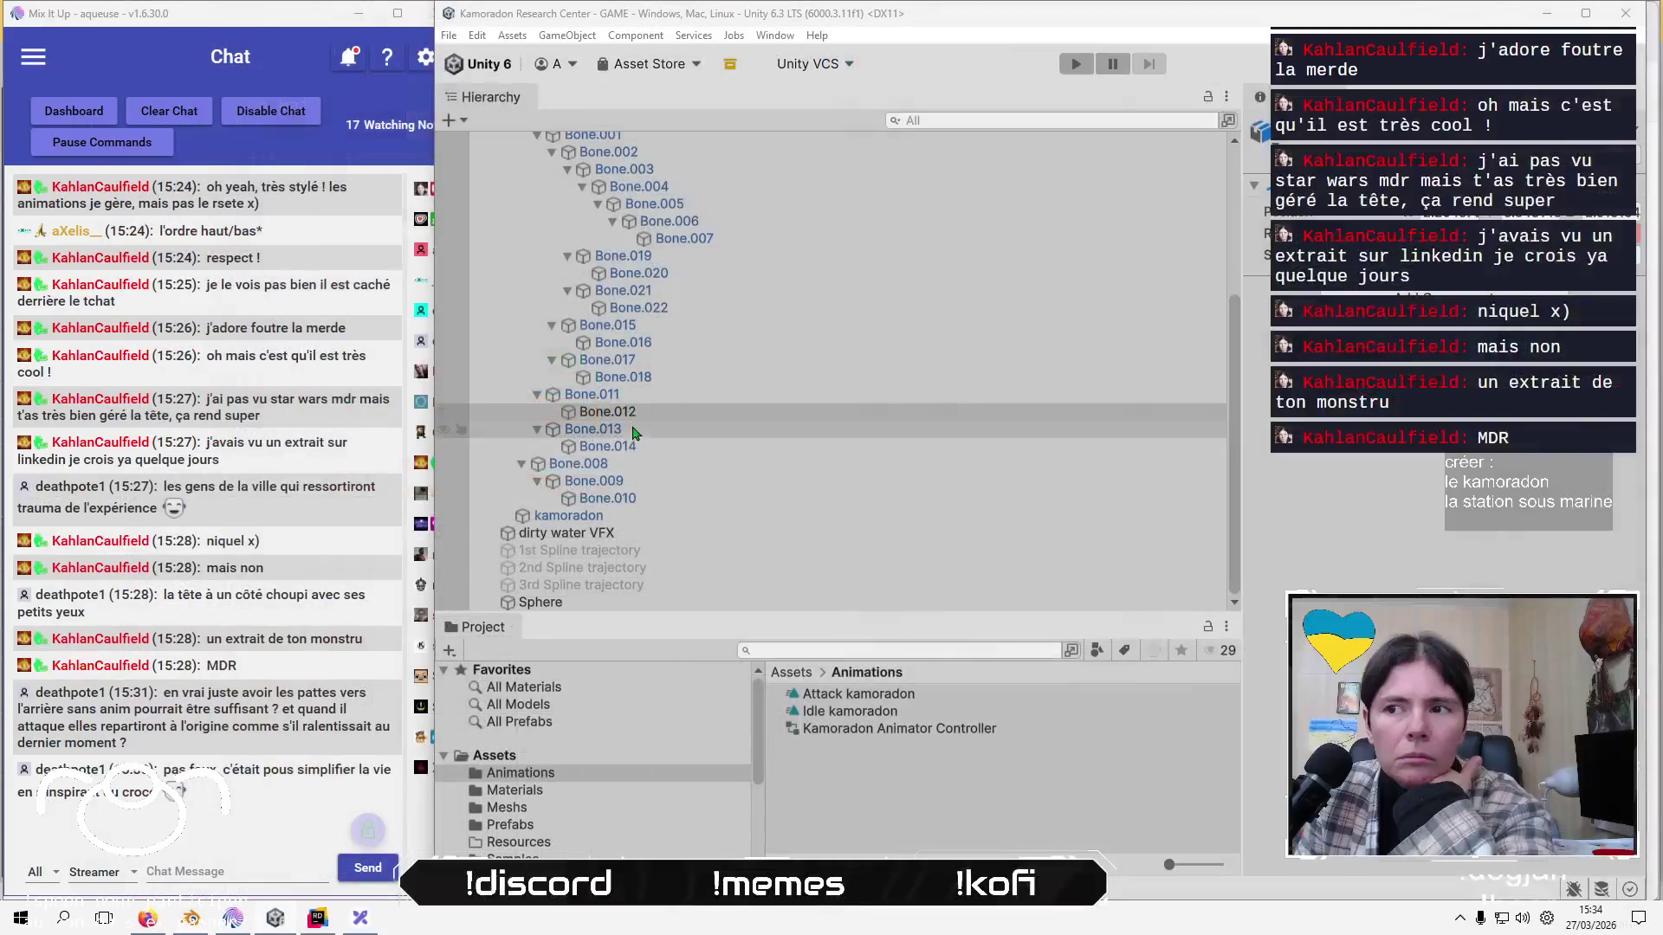
pyautogui.click(598, 456)
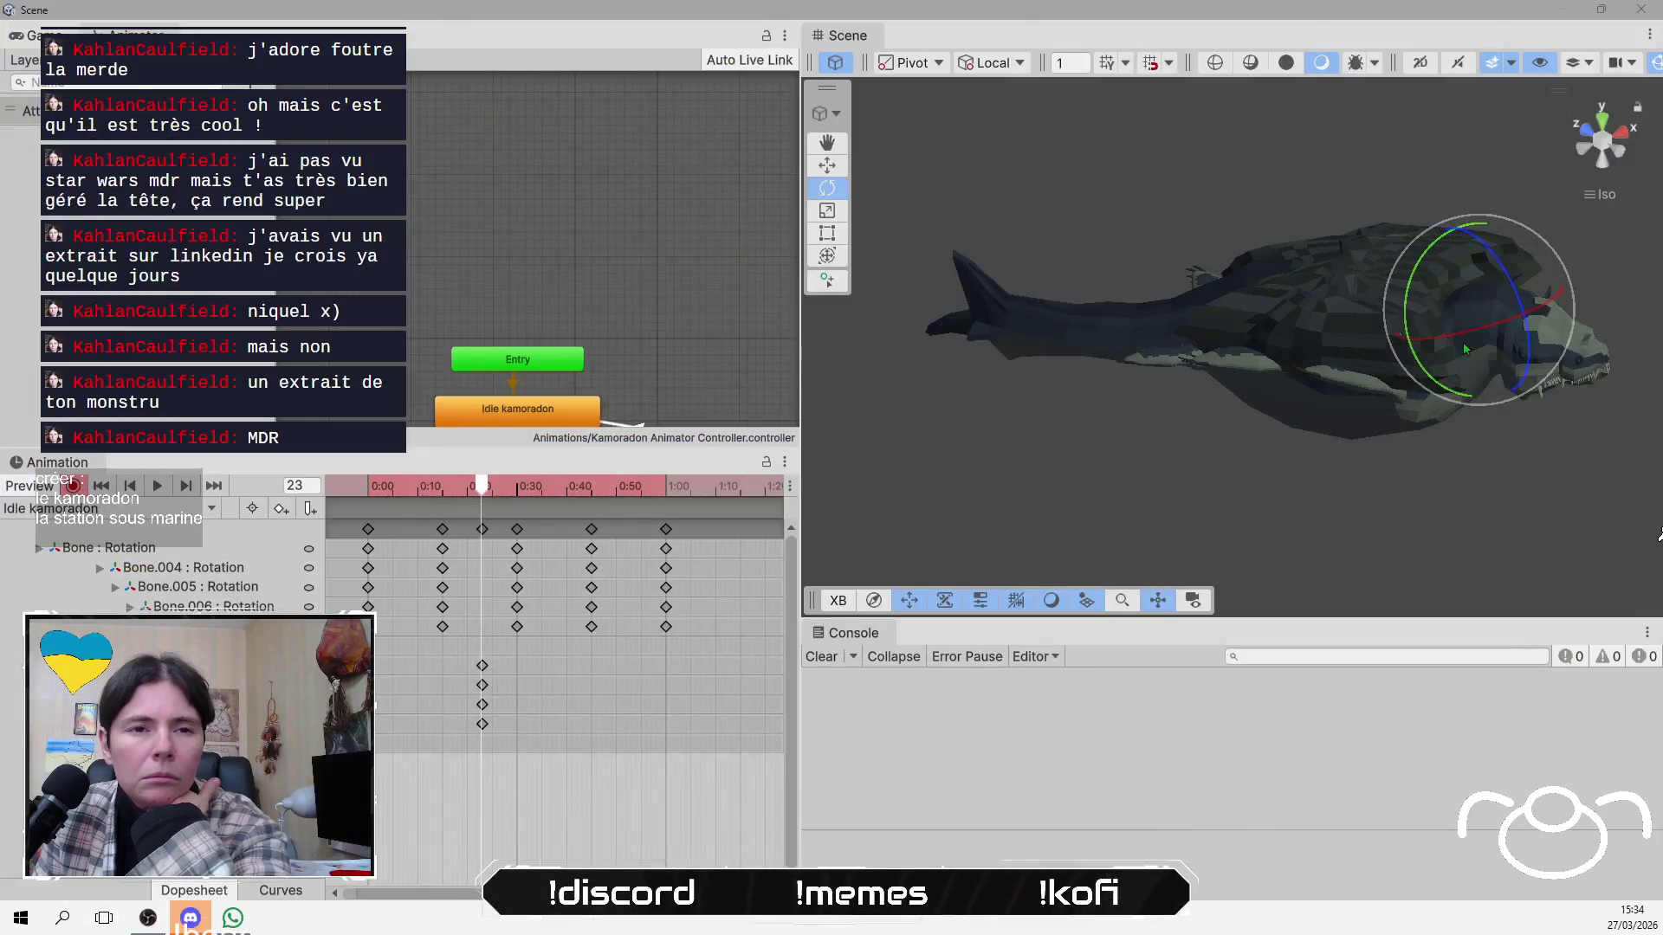
pyautogui.moveTo(1465, 349)
pyautogui.mouseDown()
pyautogui.moveTo(1217, 262)
pyautogui.moveTo(1208, 278)
pyautogui.mouseUp()
pyautogui.moveTo(1182, 398)
pyautogui.mouseDown()
pyautogui.moveTo(1194, 356)
pyautogui.moveTo(1386, 411)
pyautogui.mouseUp()
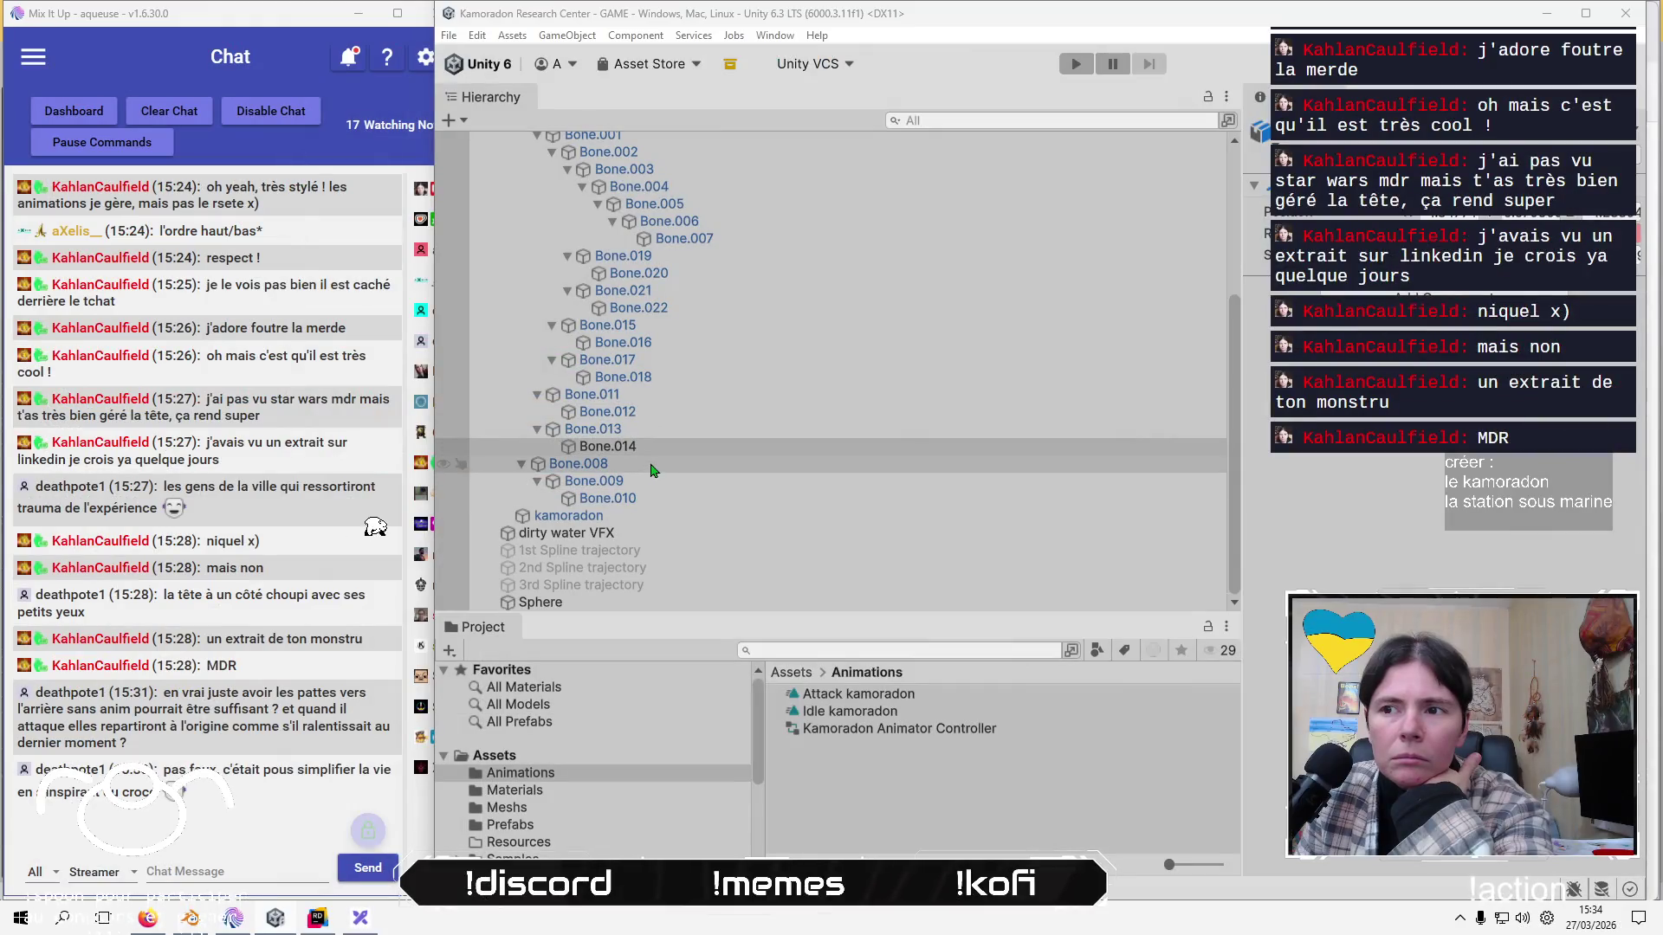
# Step through Bone.020, Bone.022, Bone.016, Bone.018, Bone.012 and Bone.014 in the Hierarchy.
pyautogui.click(675, 274)
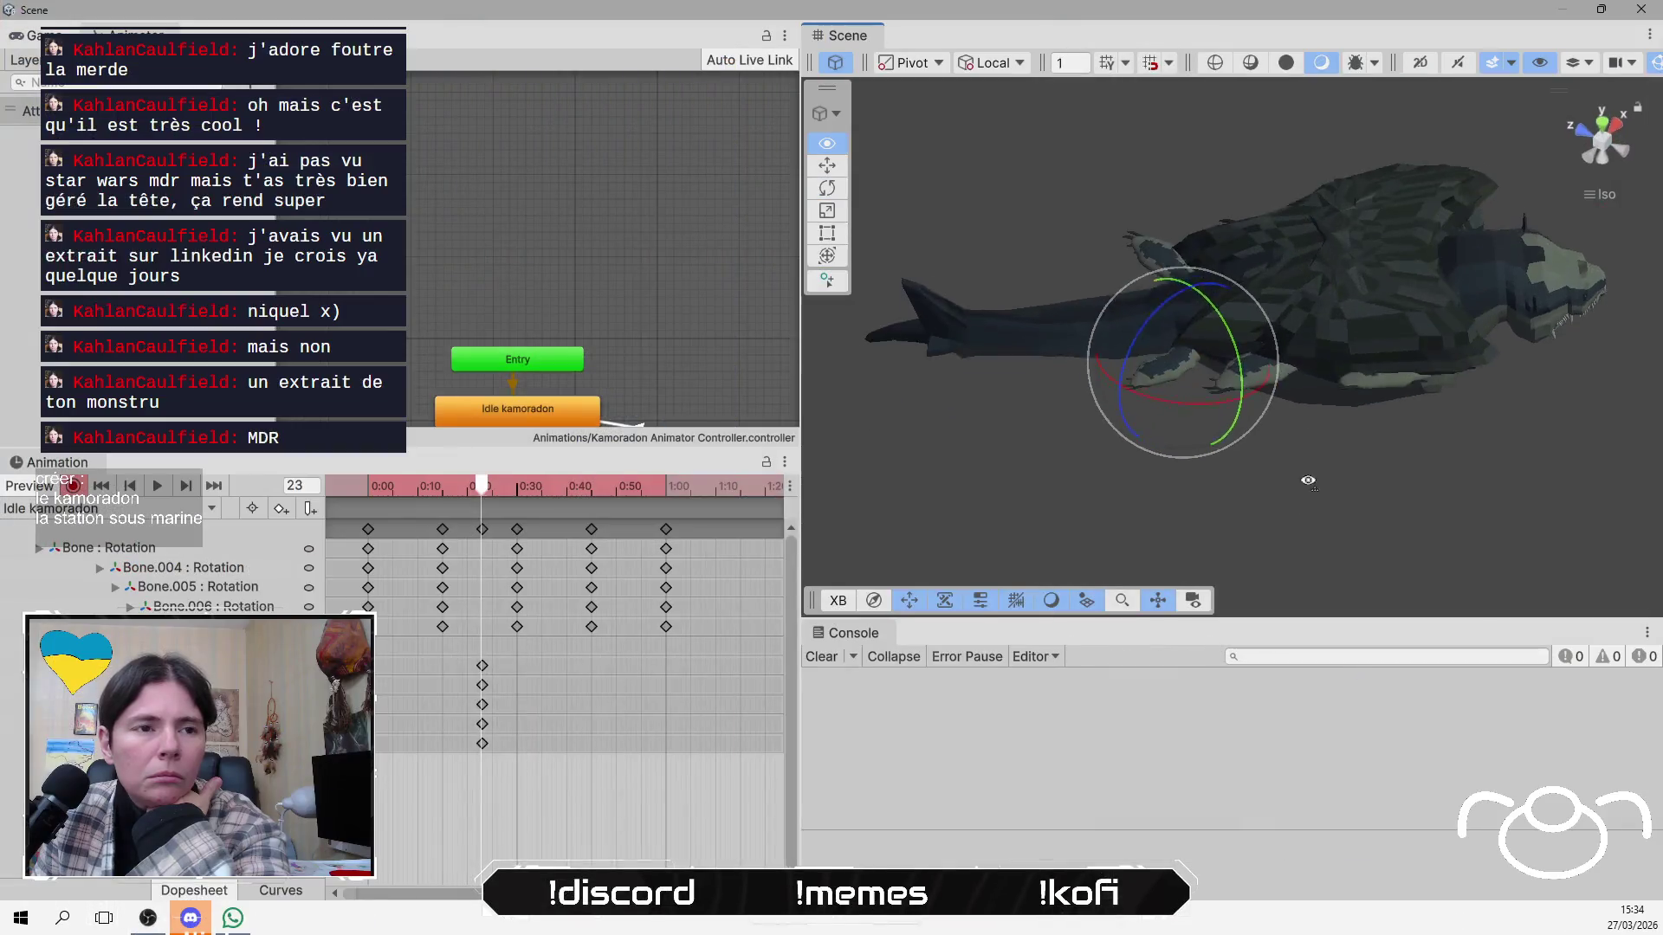
pyautogui.moveTo(1351, 285); pyautogui.dragTo(1445, 280)
pyautogui.click(675, 308)
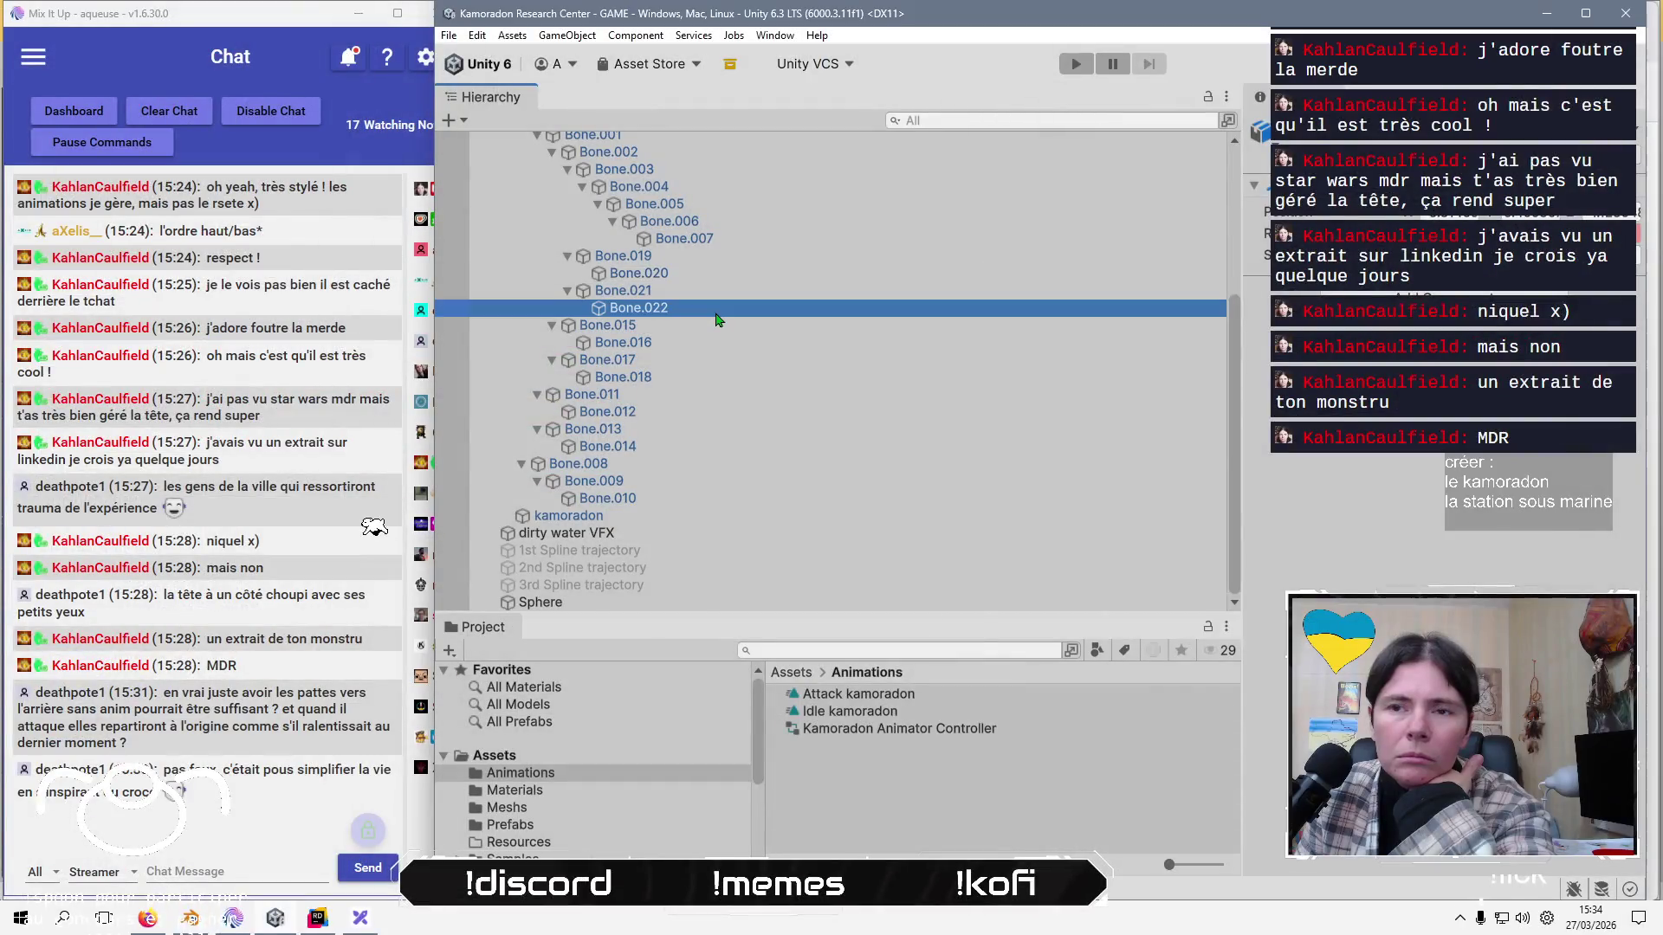
pyautogui.click(676, 351)
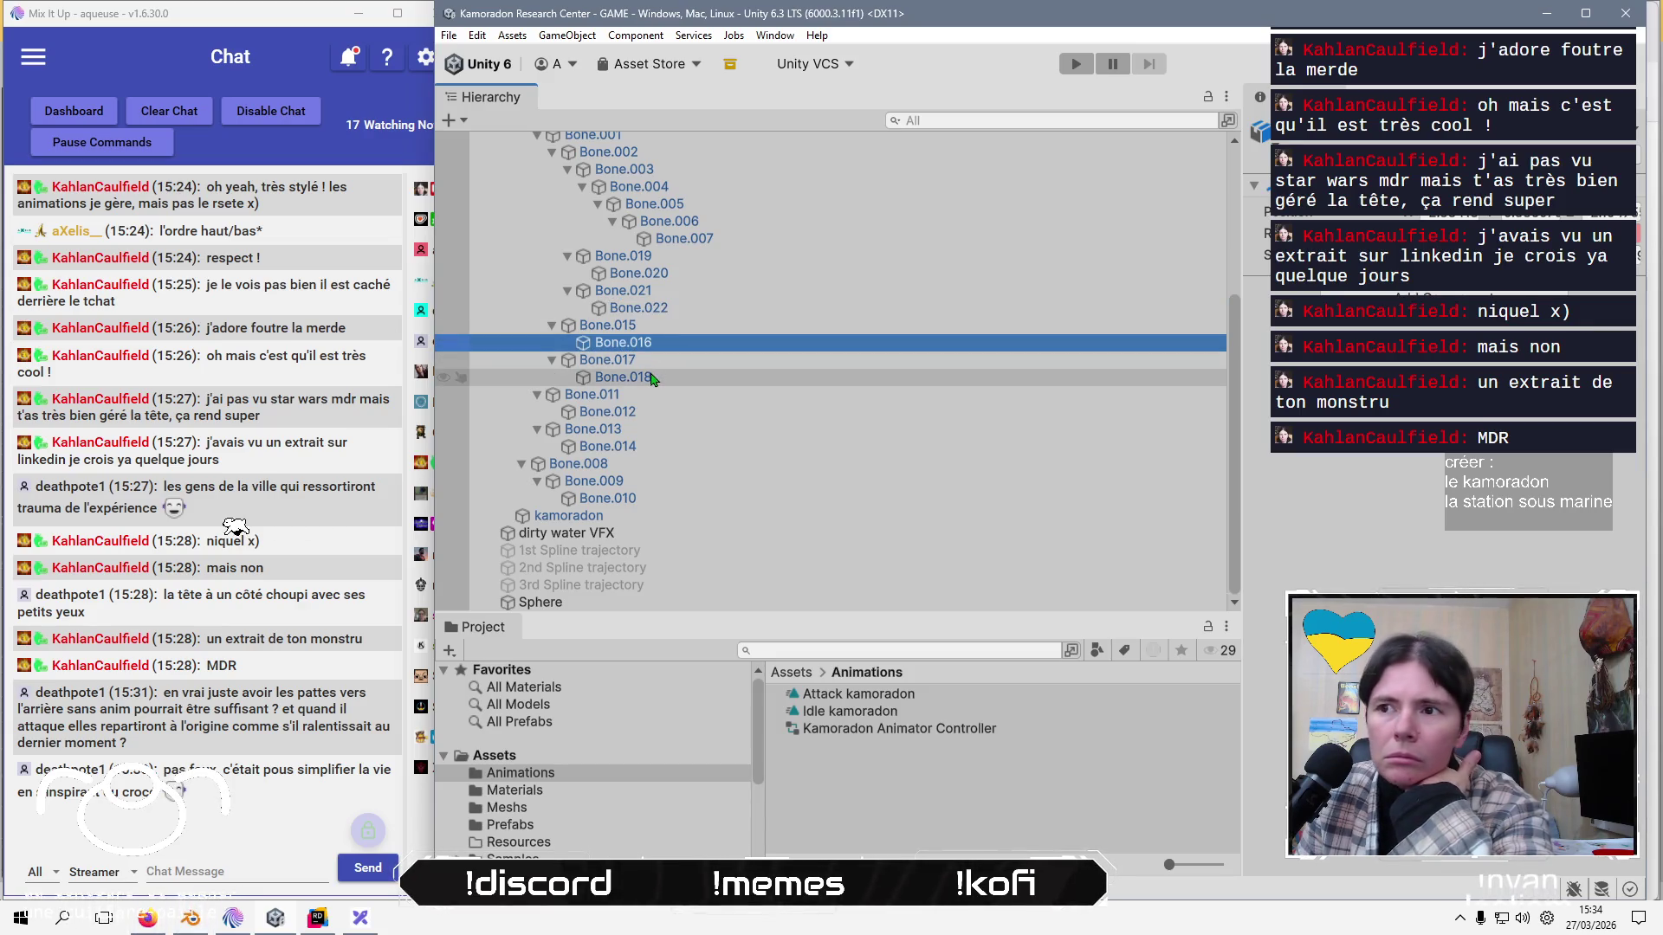
pyautogui.click(652, 381)
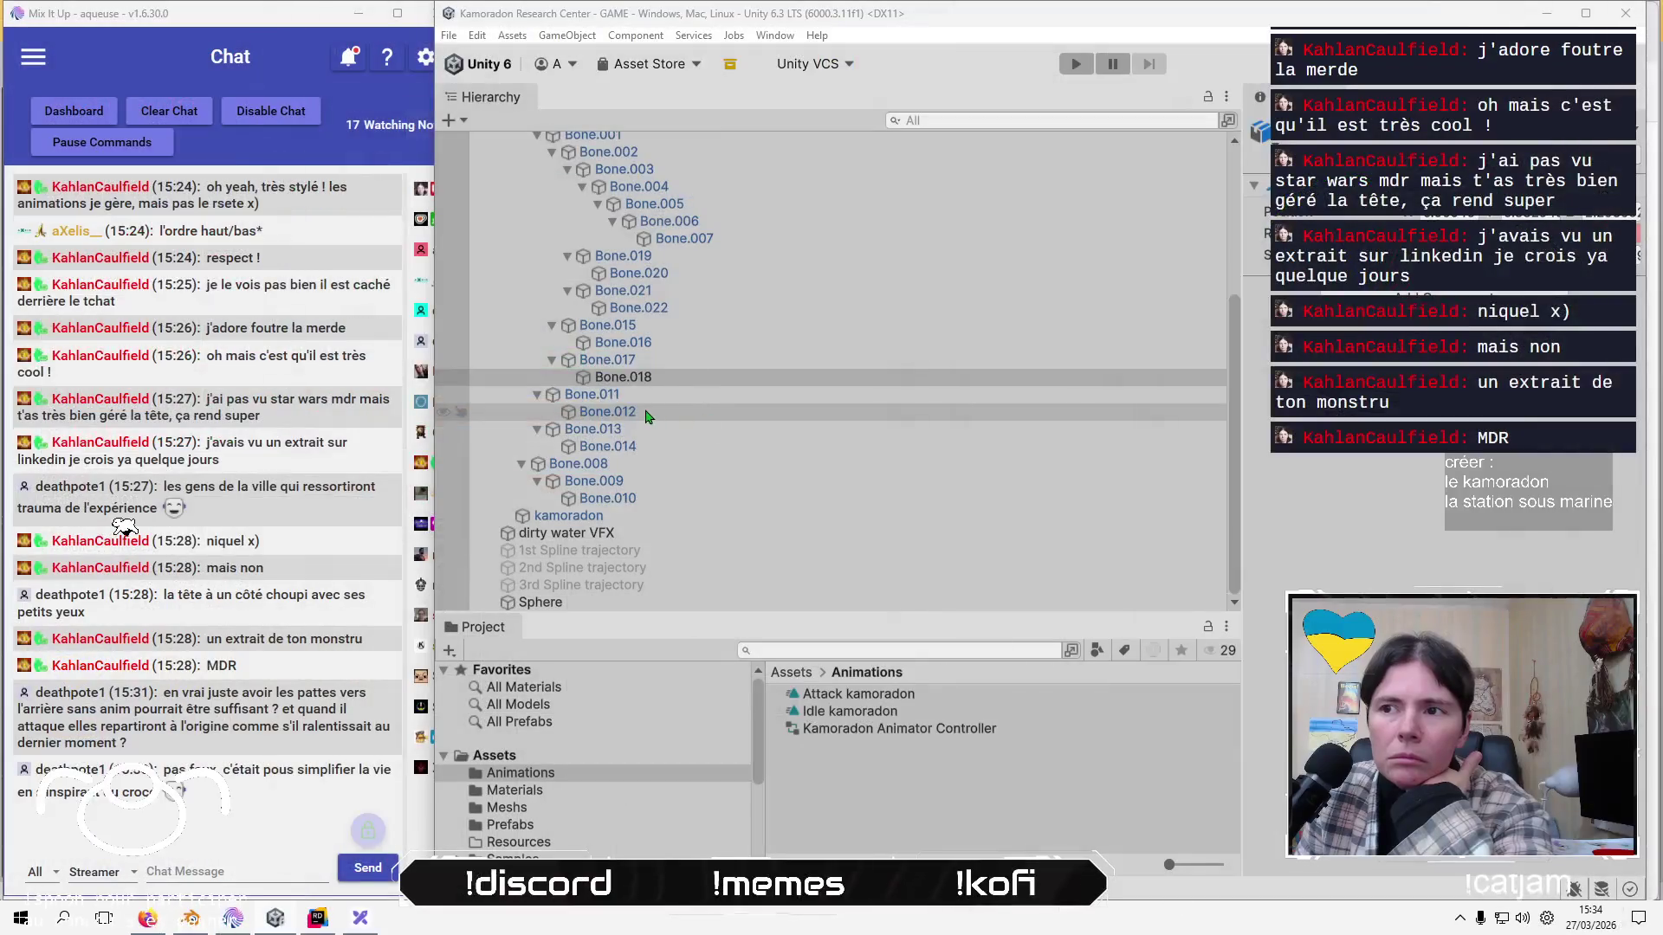
pyautogui.click(646, 413)
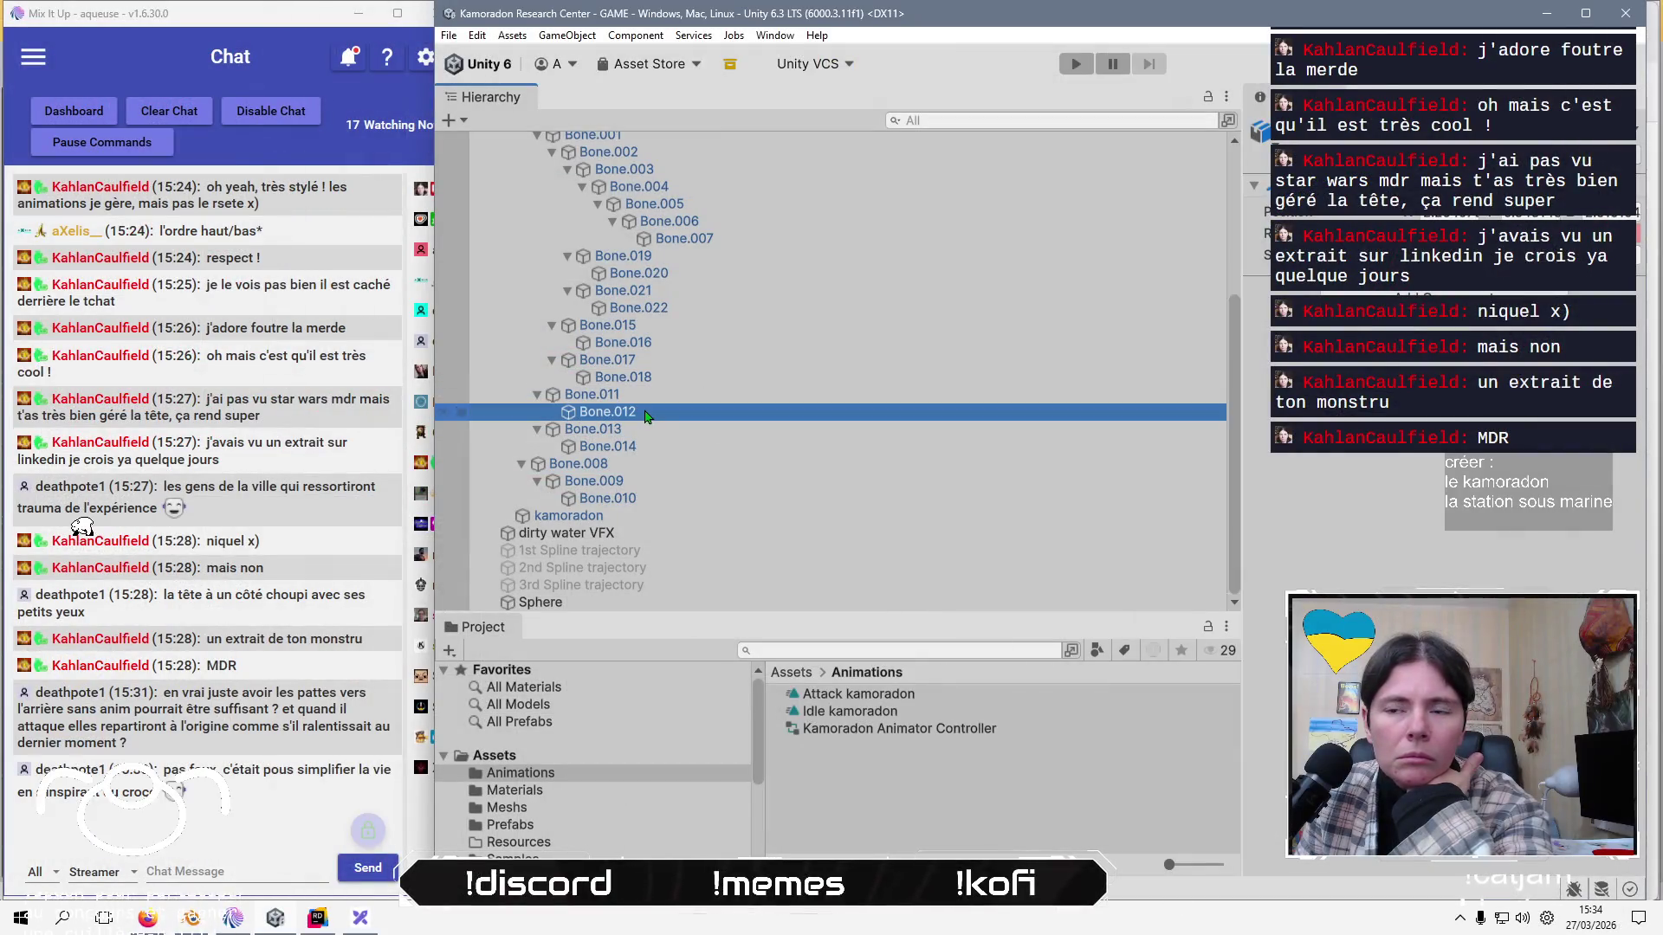
pyautogui.click(615, 447)
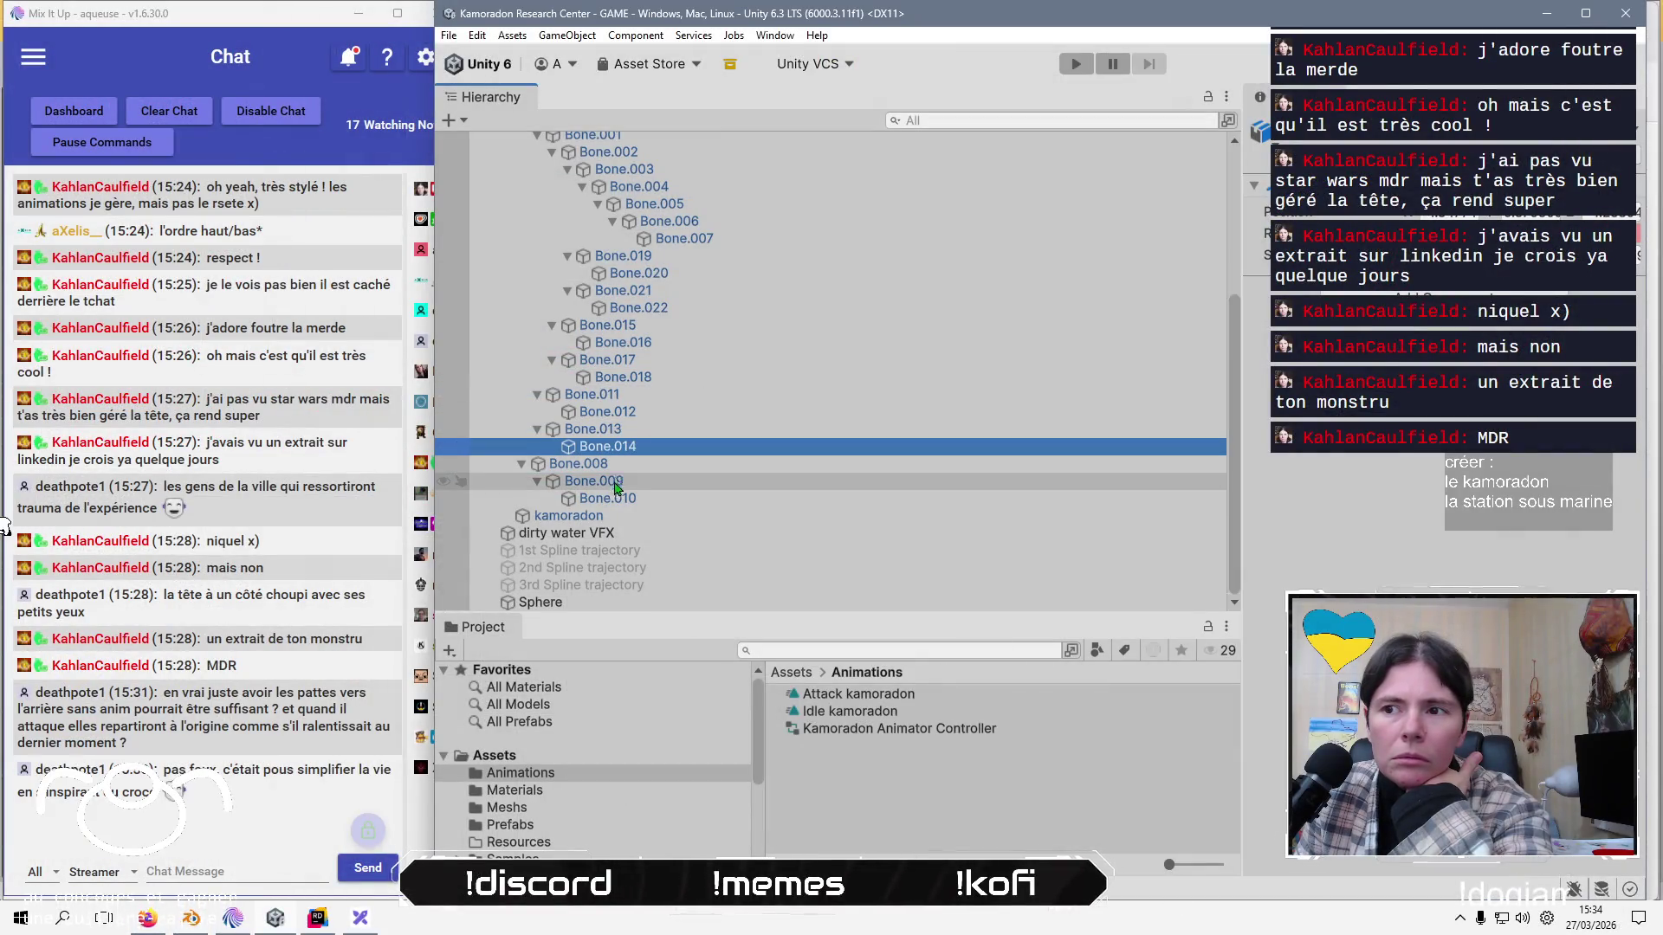
# Rotate Bone.016 to key a new pose at frame 23.
pyautogui.click(681, 276)
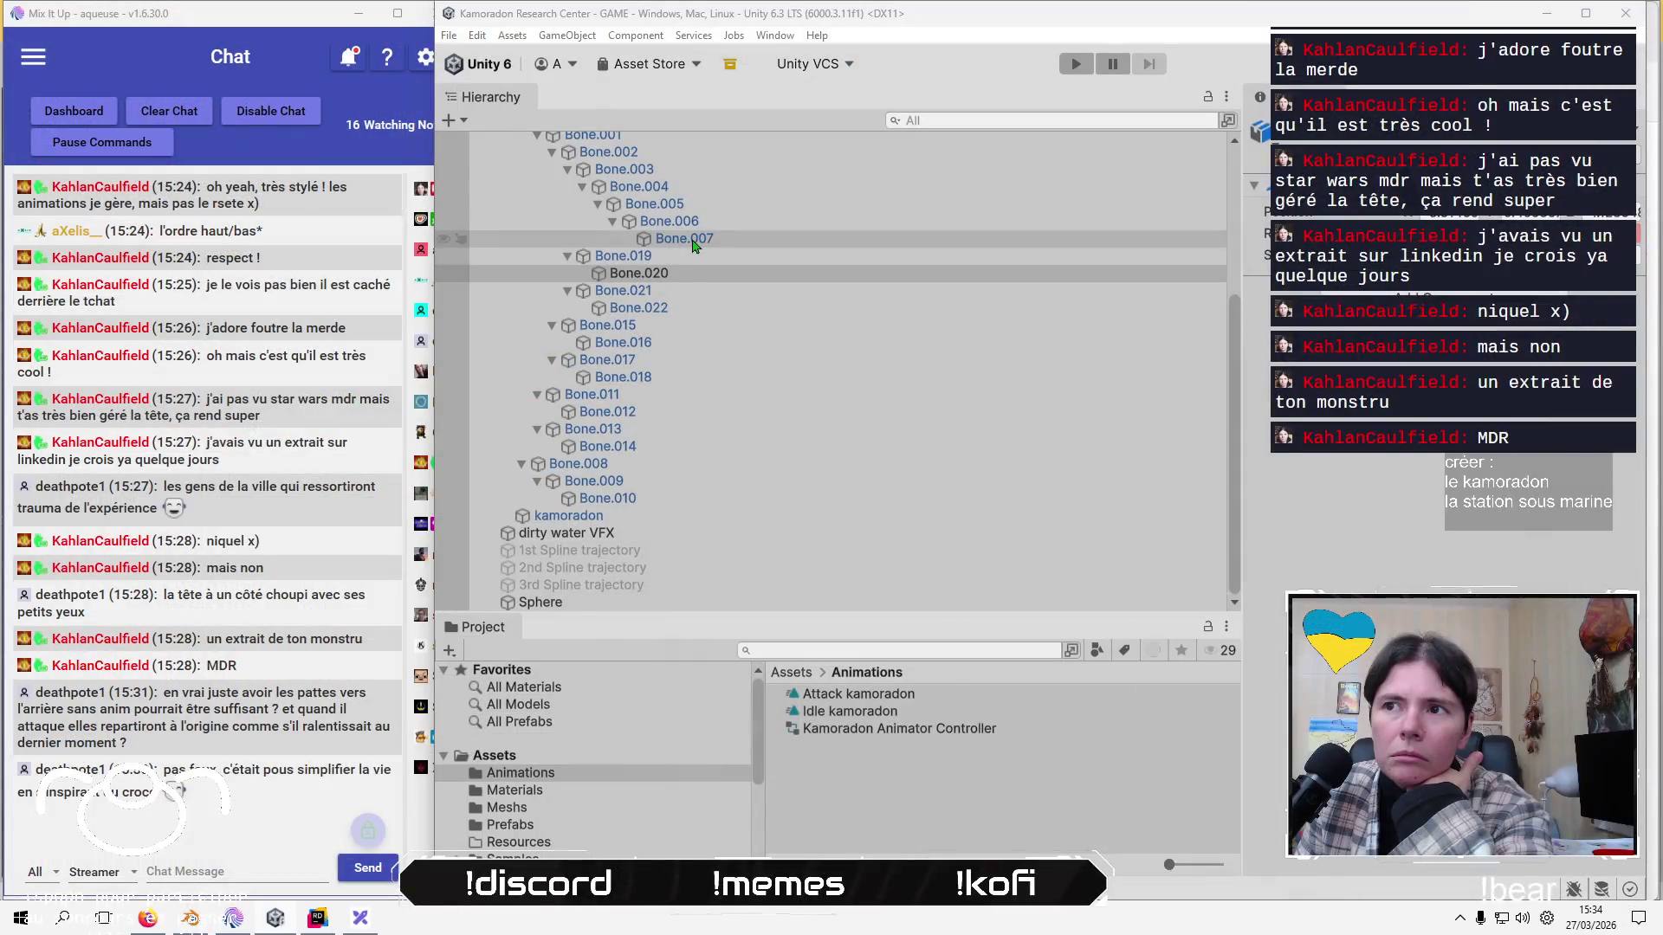
pyautogui.click(693, 246)
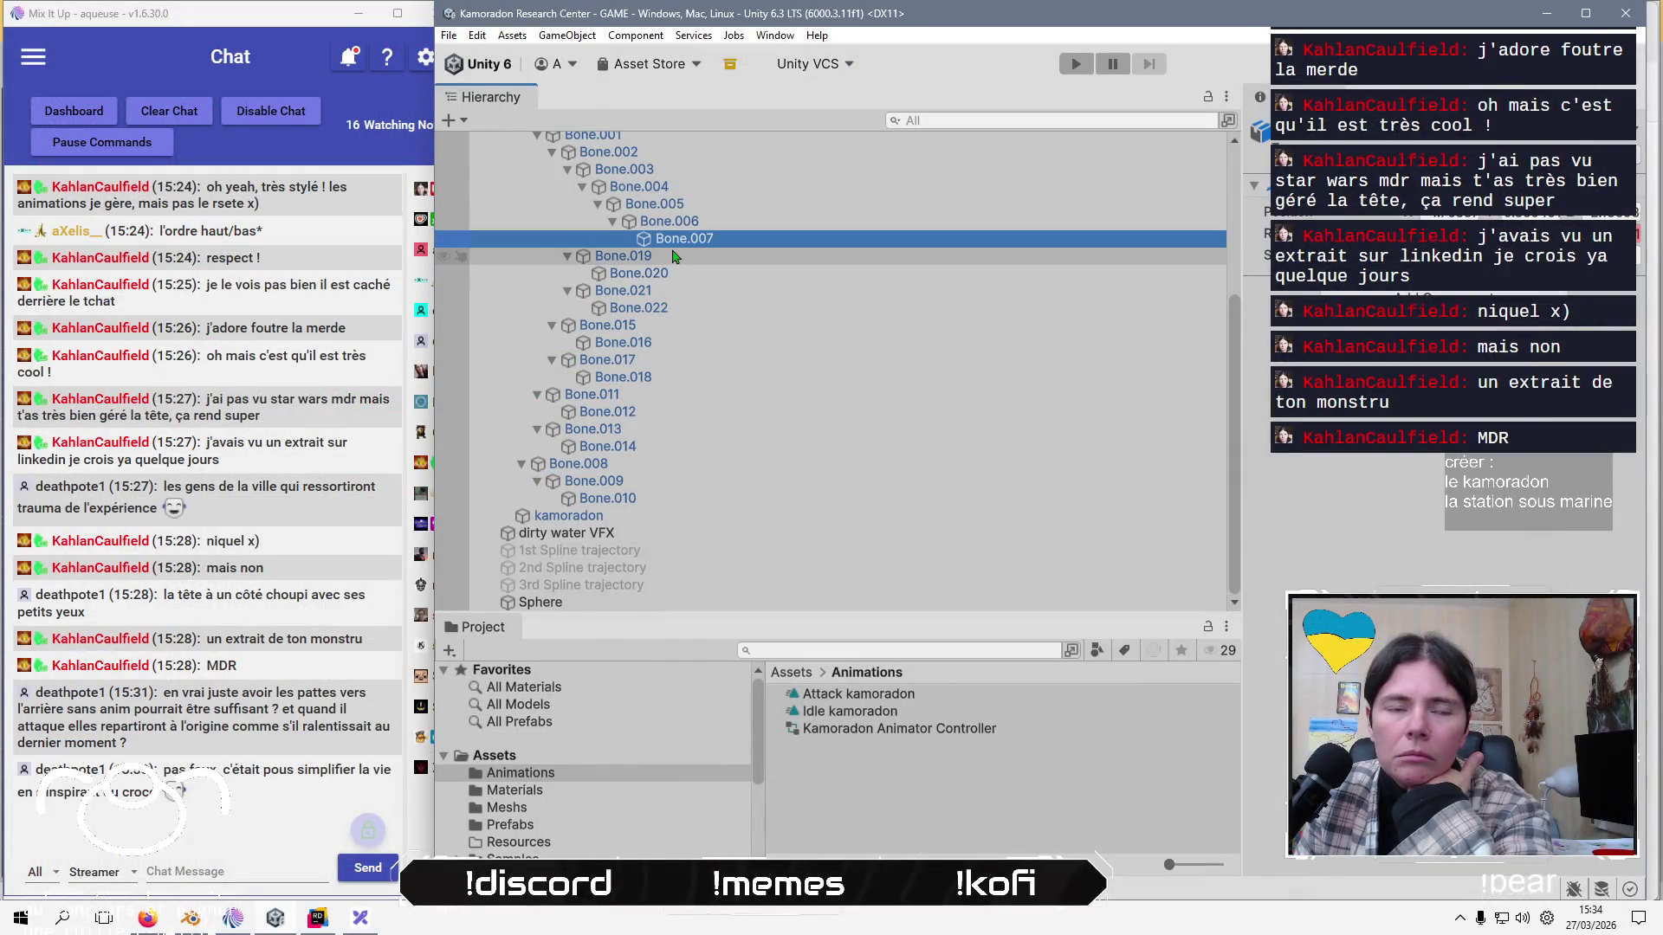
pyautogui.click(664, 315)
pyautogui.click(646, 346)
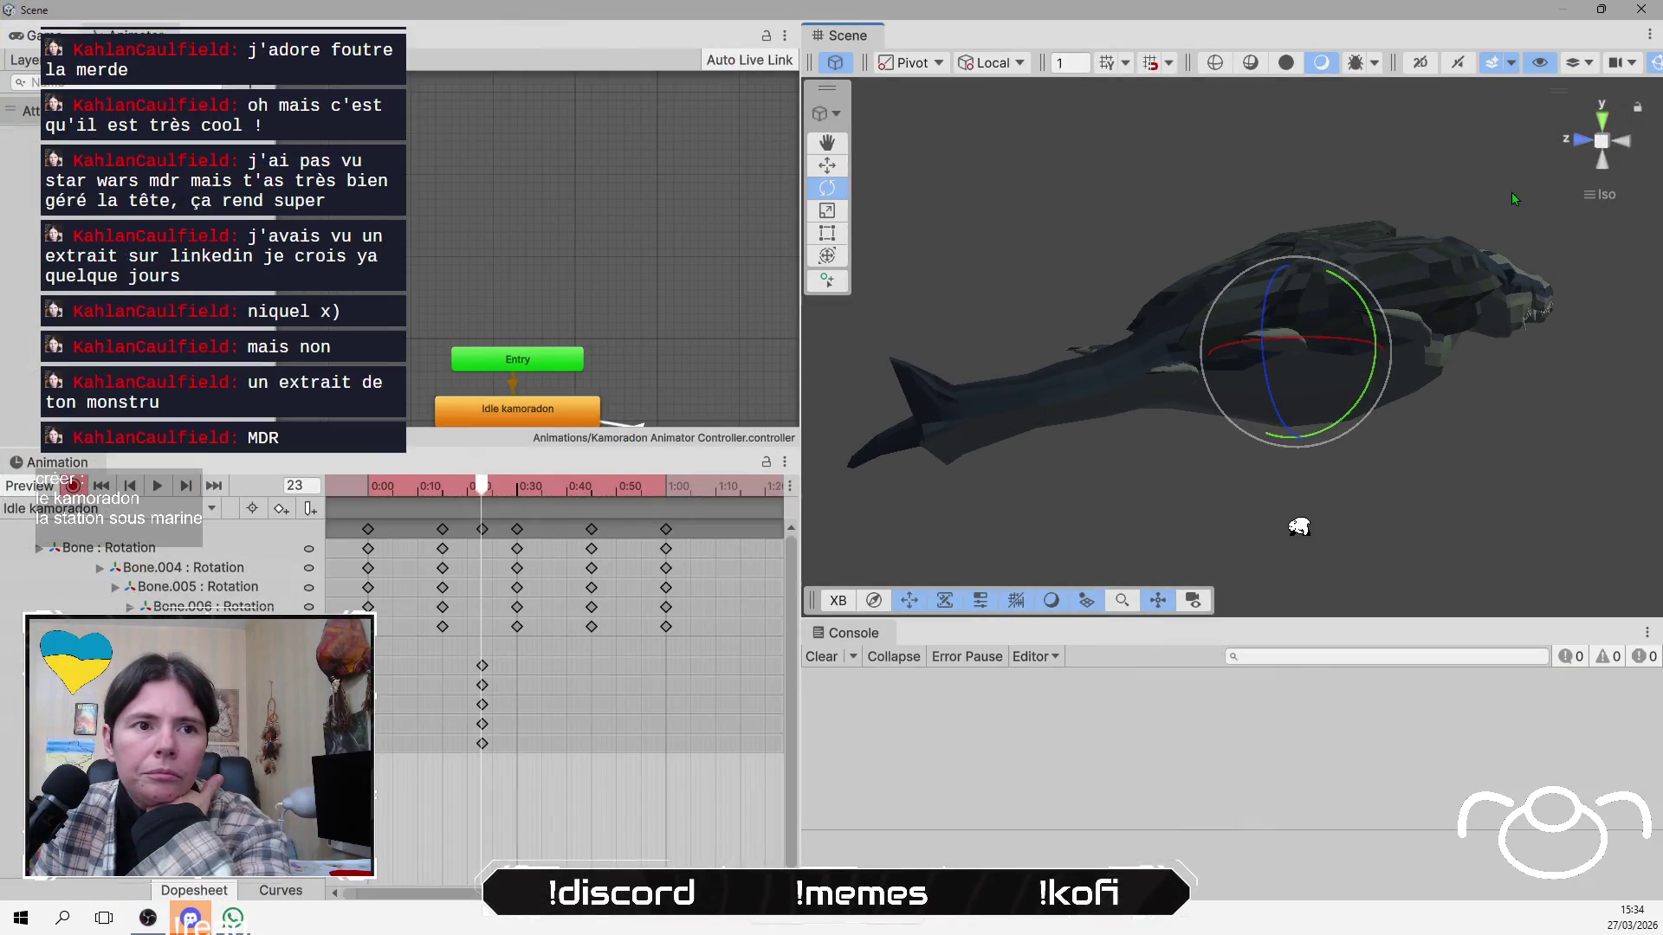
pyautogui.moveTo(1264, 296); pyautogui.dragTo(1270, 333)
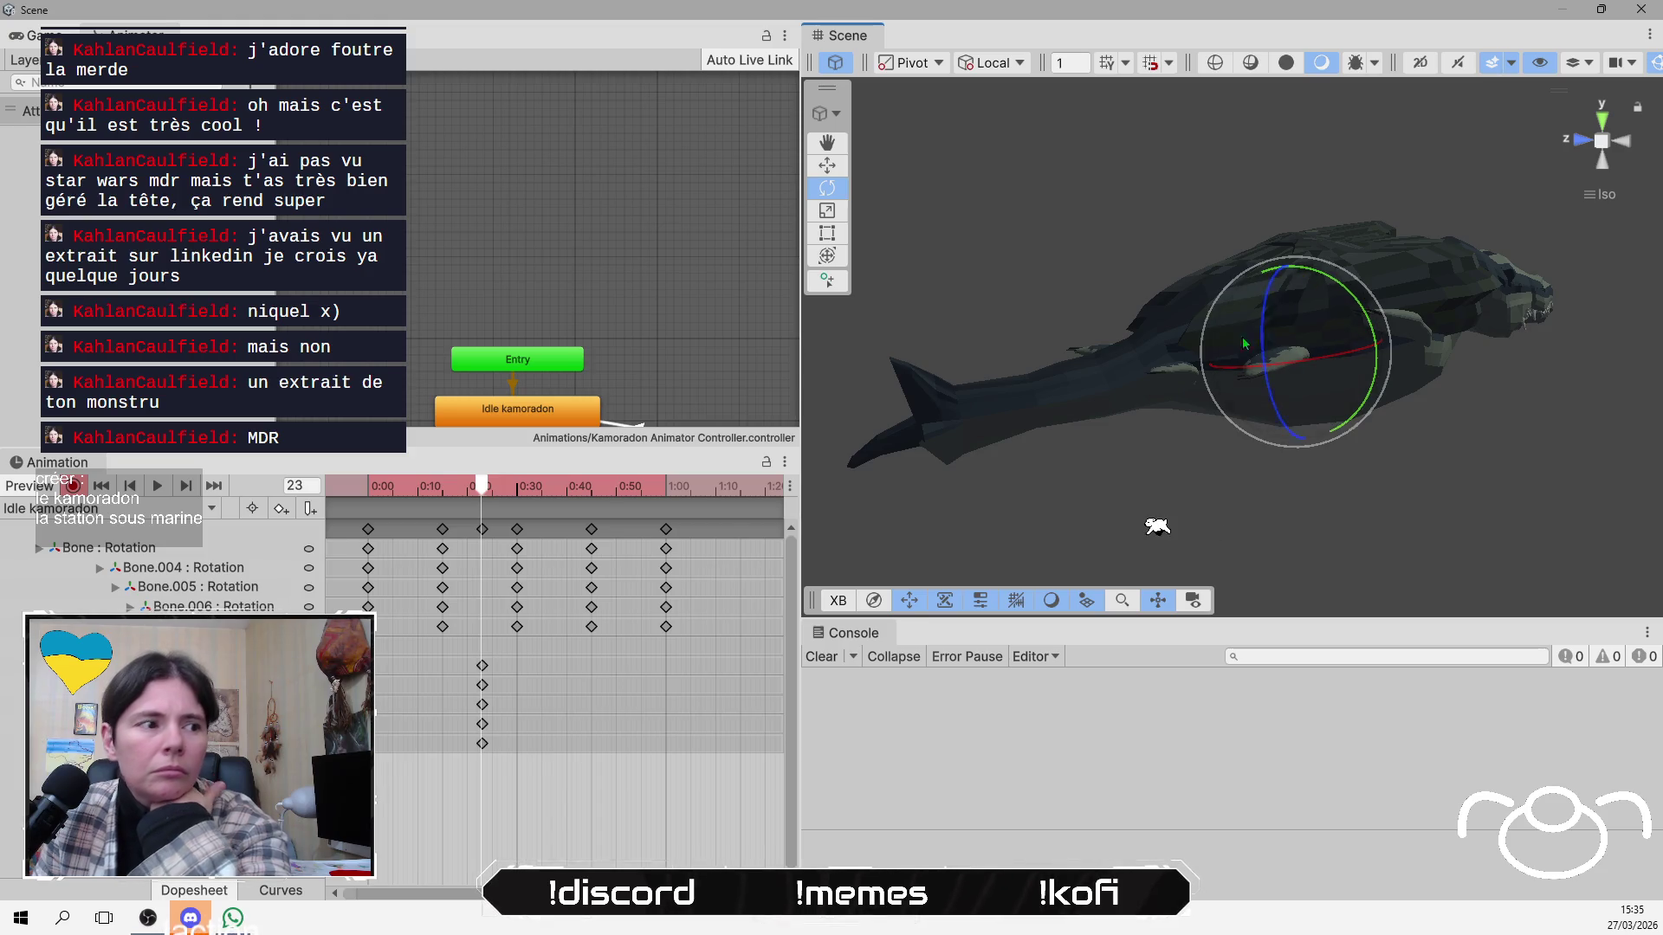
pyautogui.click(482, 490)
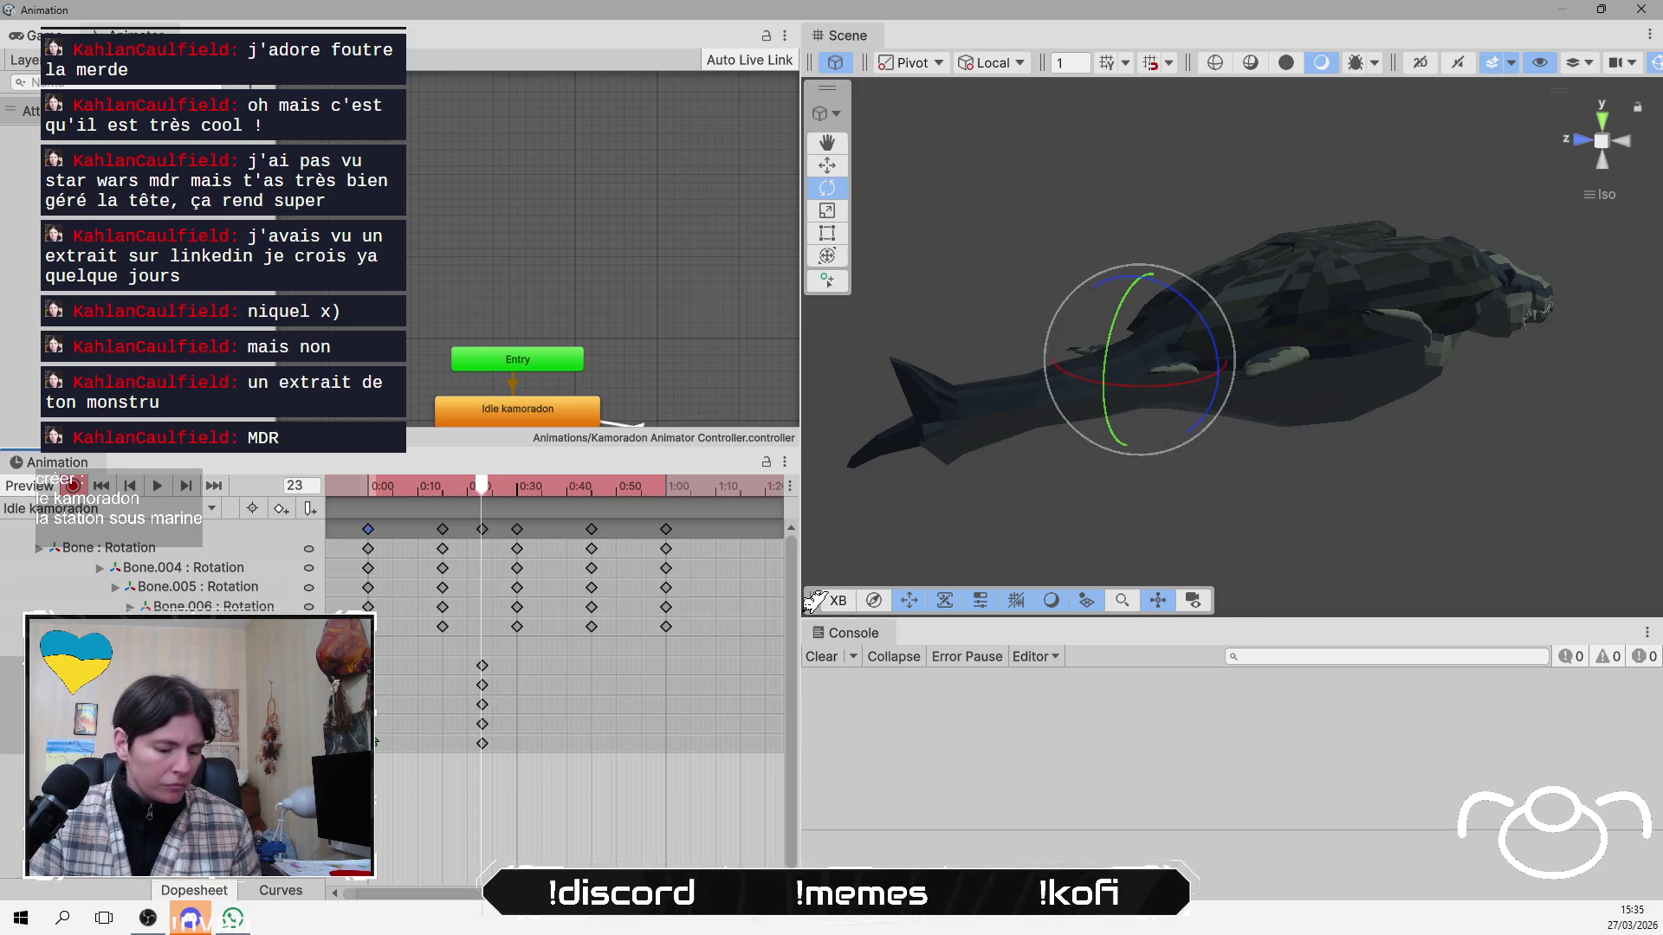
# Scrub the Idle kamoradon clip and paste the bones' current pose as keys at frame 51.
pyautogui.moveTo(477, 486)
pyautogui.mouseDown()
pyautogui.moveTo(624, 524)
pyautogui.moveTo(567, 530)
pyautogui.moveTo(592, 565)
pyautogui.moveTo(622, 567)
pyautogui.mouseUp()
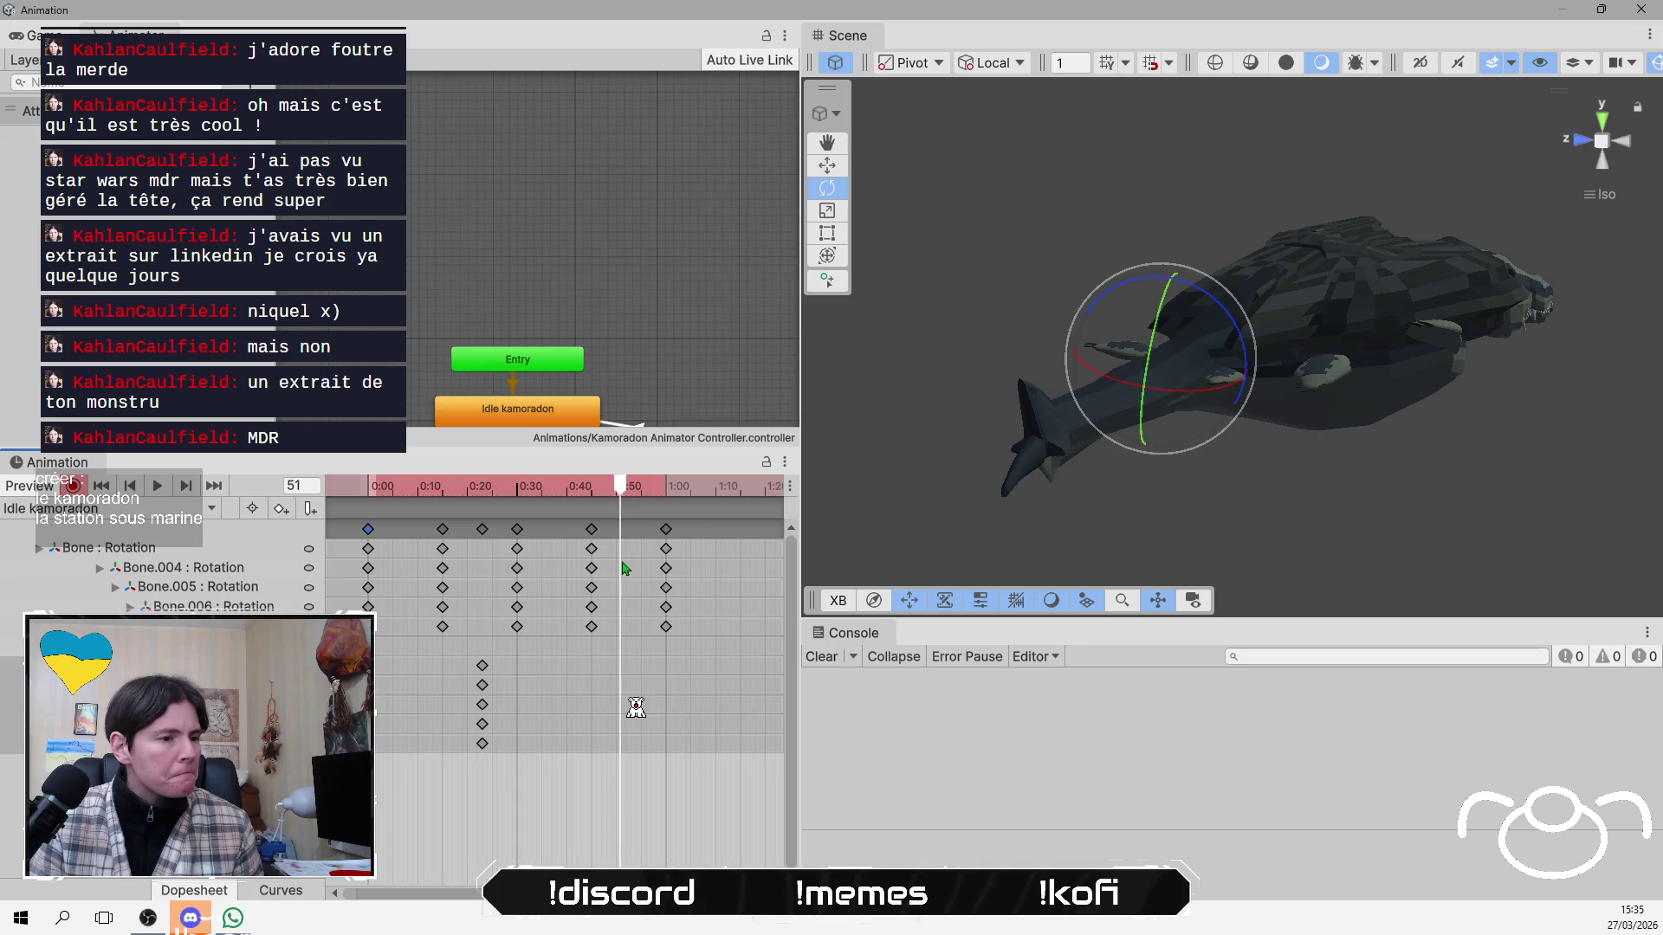
pyautogui.hotkey('ctrl', 'v')
pyautogui.moveTo(621, 498)
pyautogui.mouseDown()
pyautogui.moveTo(437, 498)
pyautogui.moveTo(581, 498)
pyautogui.moveTo(334, 522)
pyautogui.mouseUp()
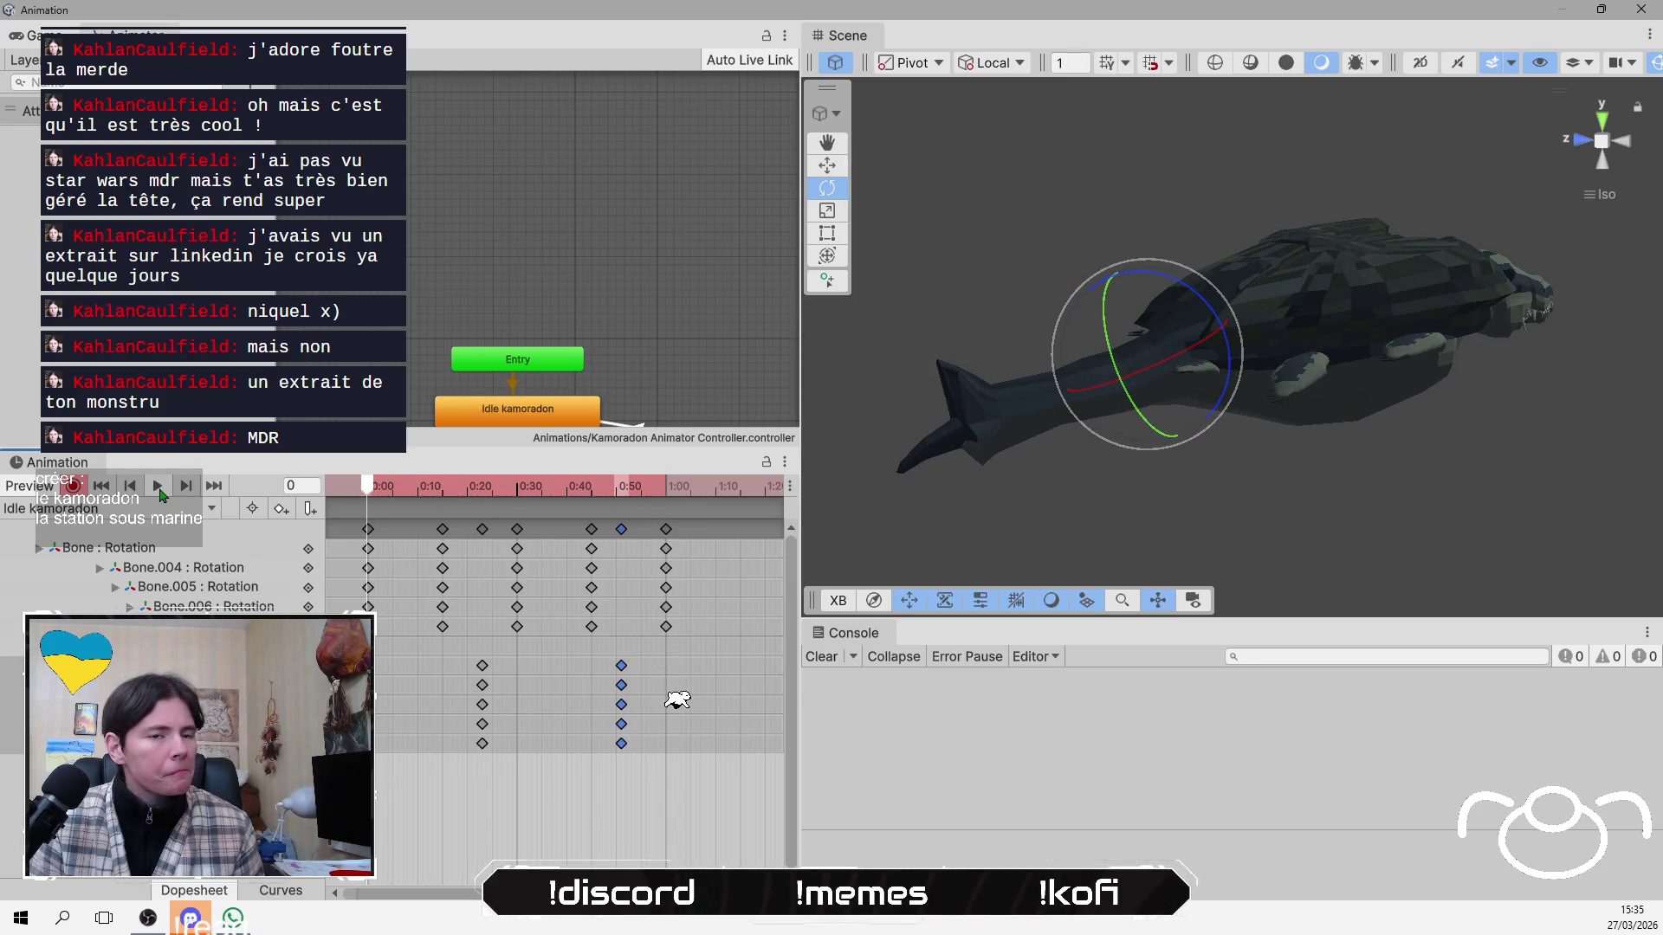
# Play the Idle kamoradon preview while orbiting the creature, then switch to the Move and Hand tools.
pyautogui.click(157, 487)
pyautogui.moveTo(1357, 425)
pyautogui.mouseDown()
pyautogui.moveTo(1044, 464)
pyautogui.moveTo(1240, 485)
pyautogui.moveTo(1083, 440)
pyautogui.mouseUp()
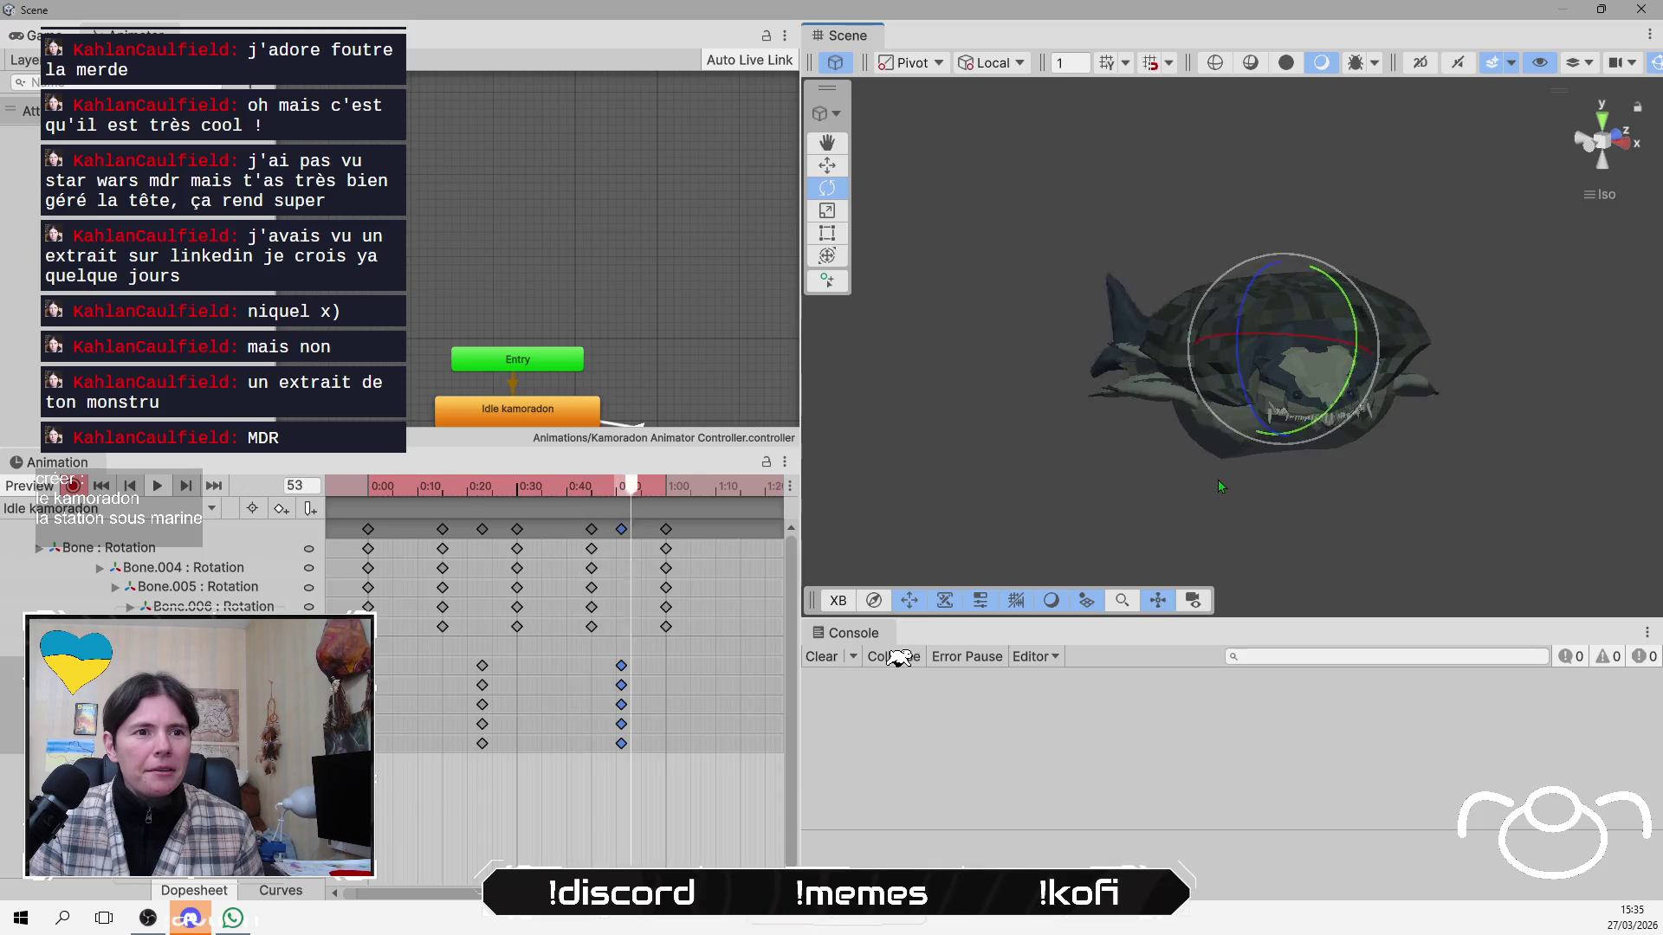
pyautogui.moveTo(1213, 481)
pyautogui.mouseDown()
pyautogui.moveTo(979, 464)
pyautogui.moveTo(1399, 480)
pyautogui.moveTo(1362, 553)
pyautogui.moveTo(1030, 518)
pyautogui.mouseUp()
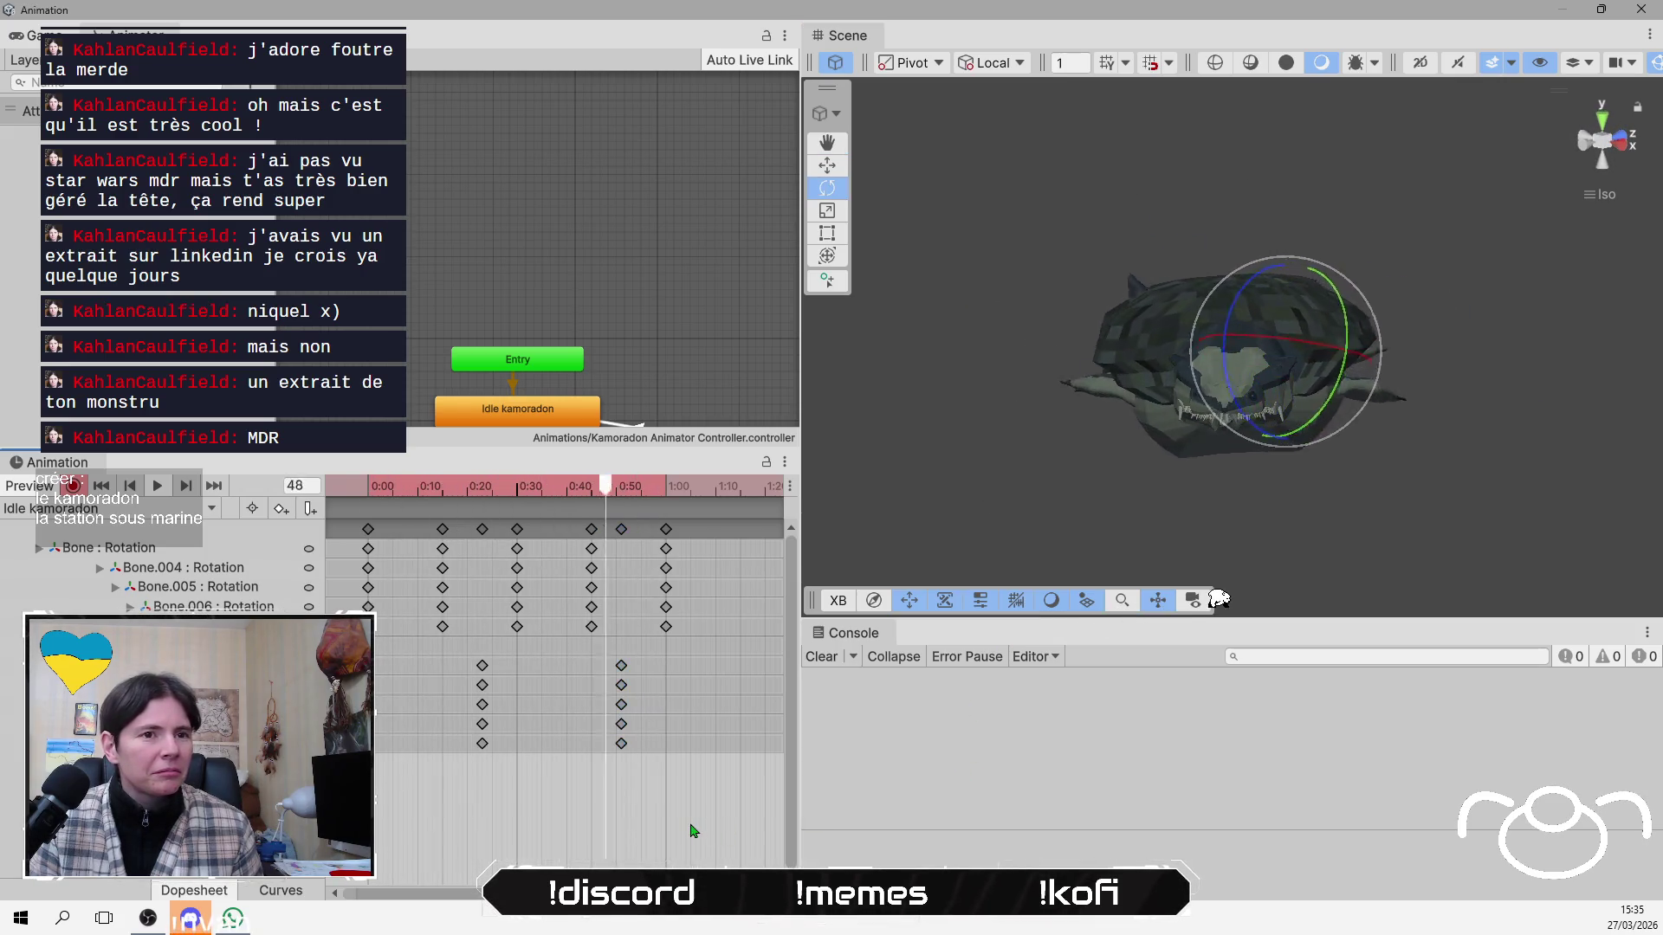
pyautogui.click(829, 164)
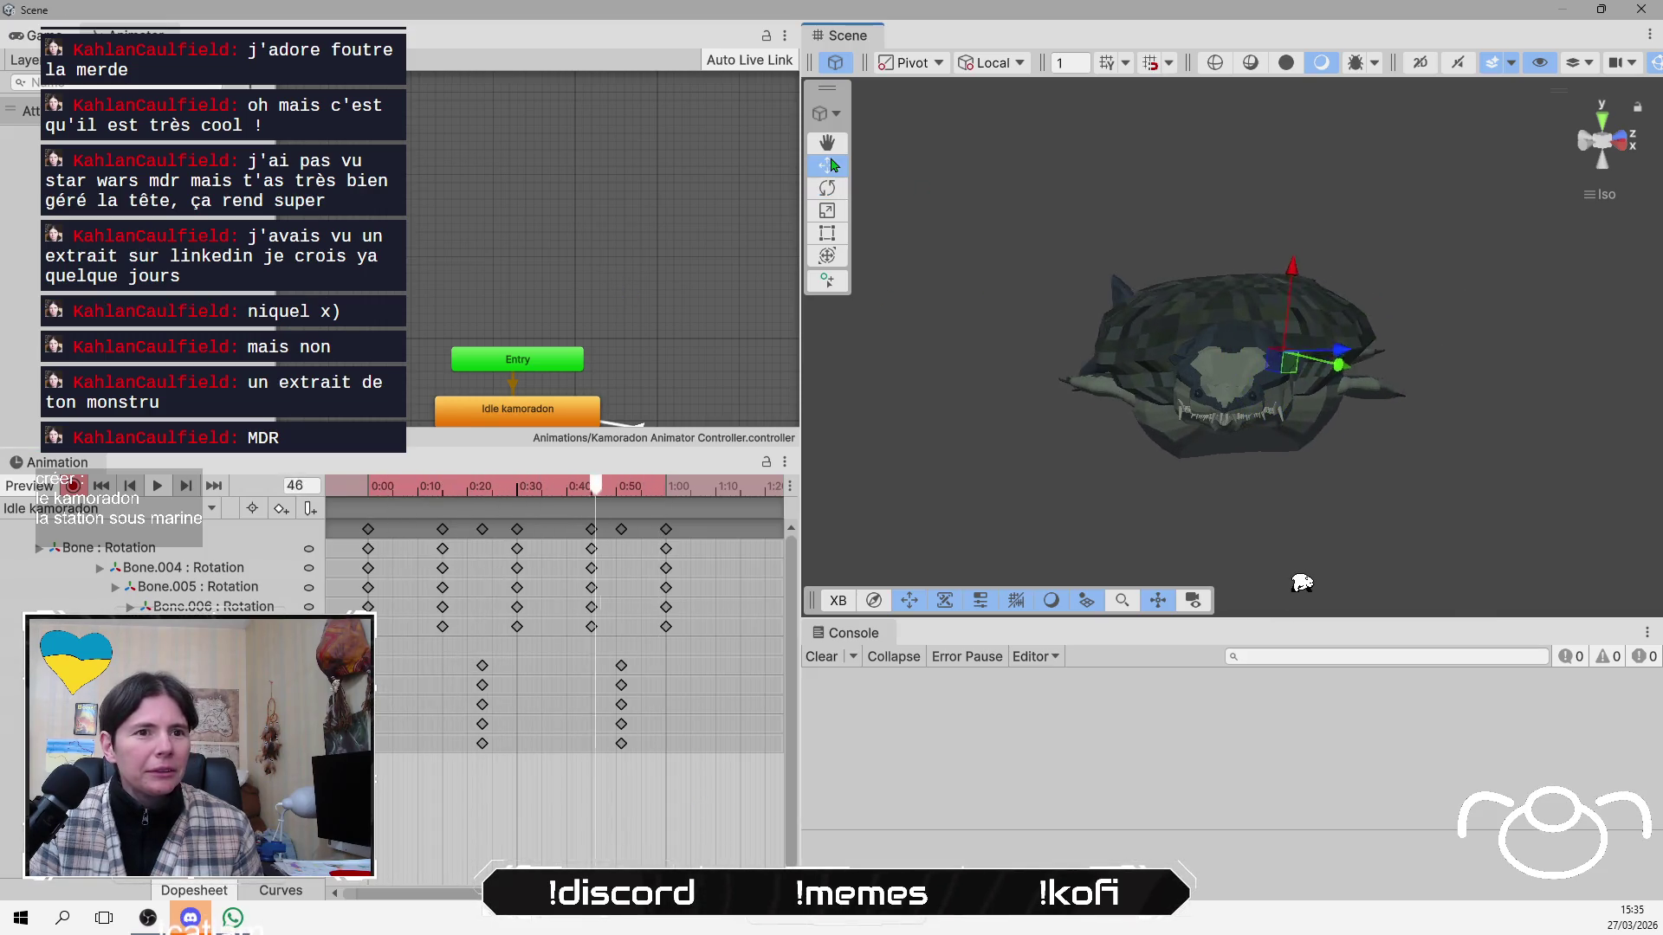
pyautogui.press('q')
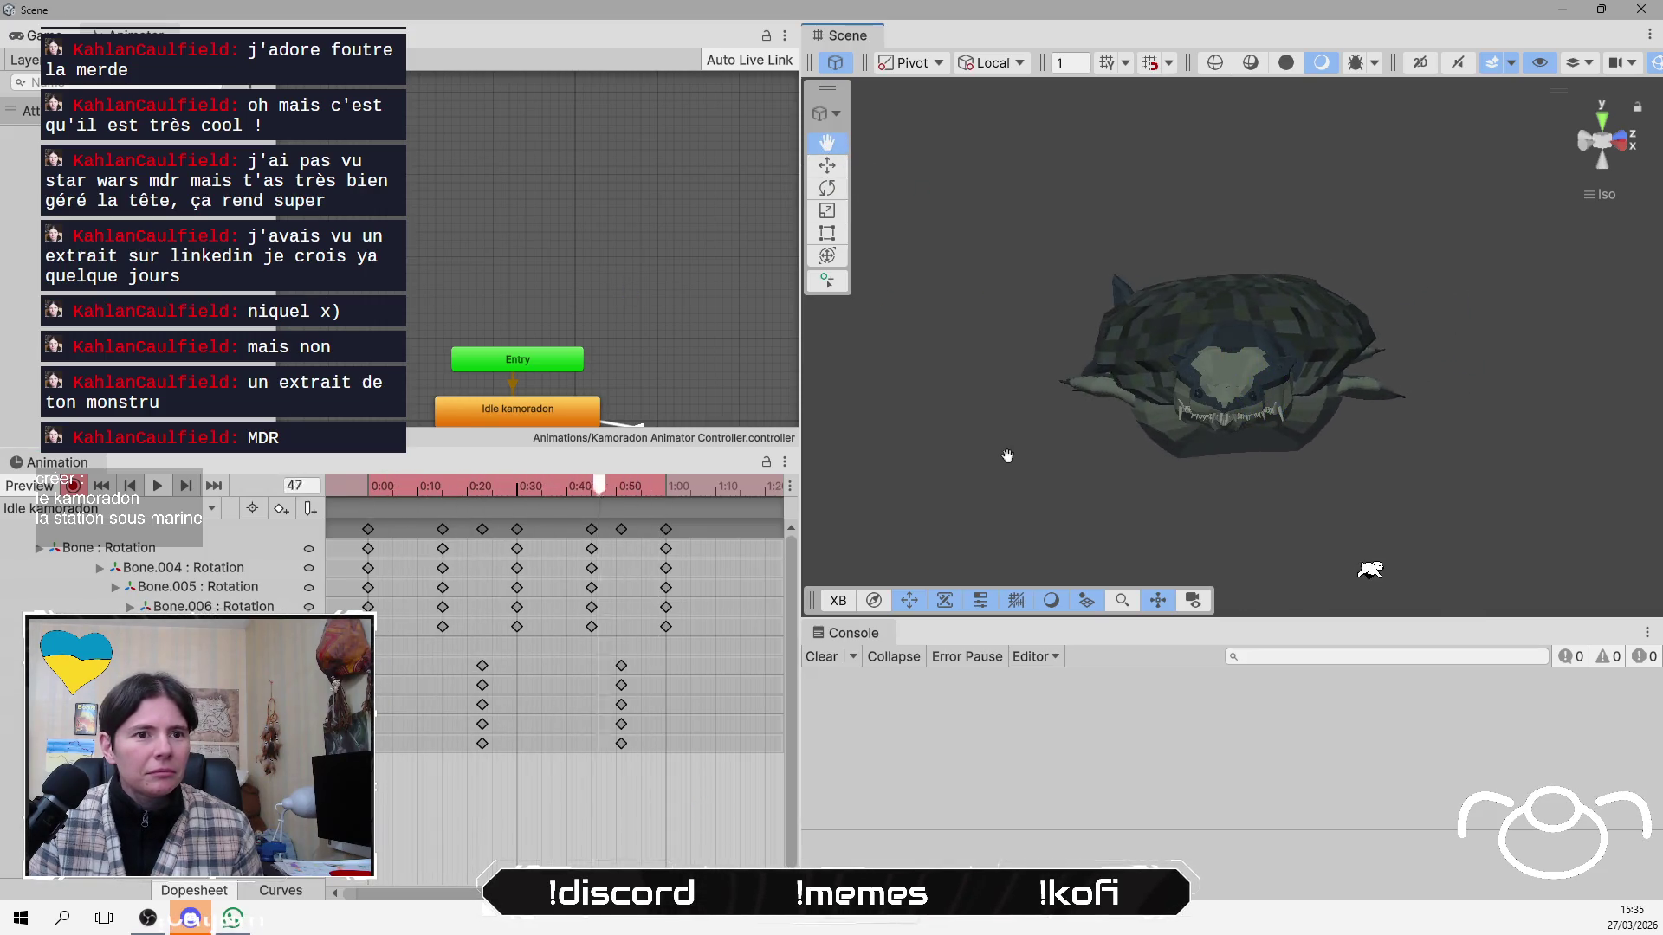
pyautogui.moveTo(1003, 434)
pyautogui.keyDown('alt'); pyautogui.mouseDown()
pyautogui.moveTo(1353, 469)
pyautogui.moveTo(1357, 448)
pyautogui.moveTo(1379, 493)
pyautogui.moveTo(1244, 534)
pyautogui.mouseUp(); pyautogui.keyUp('alt')
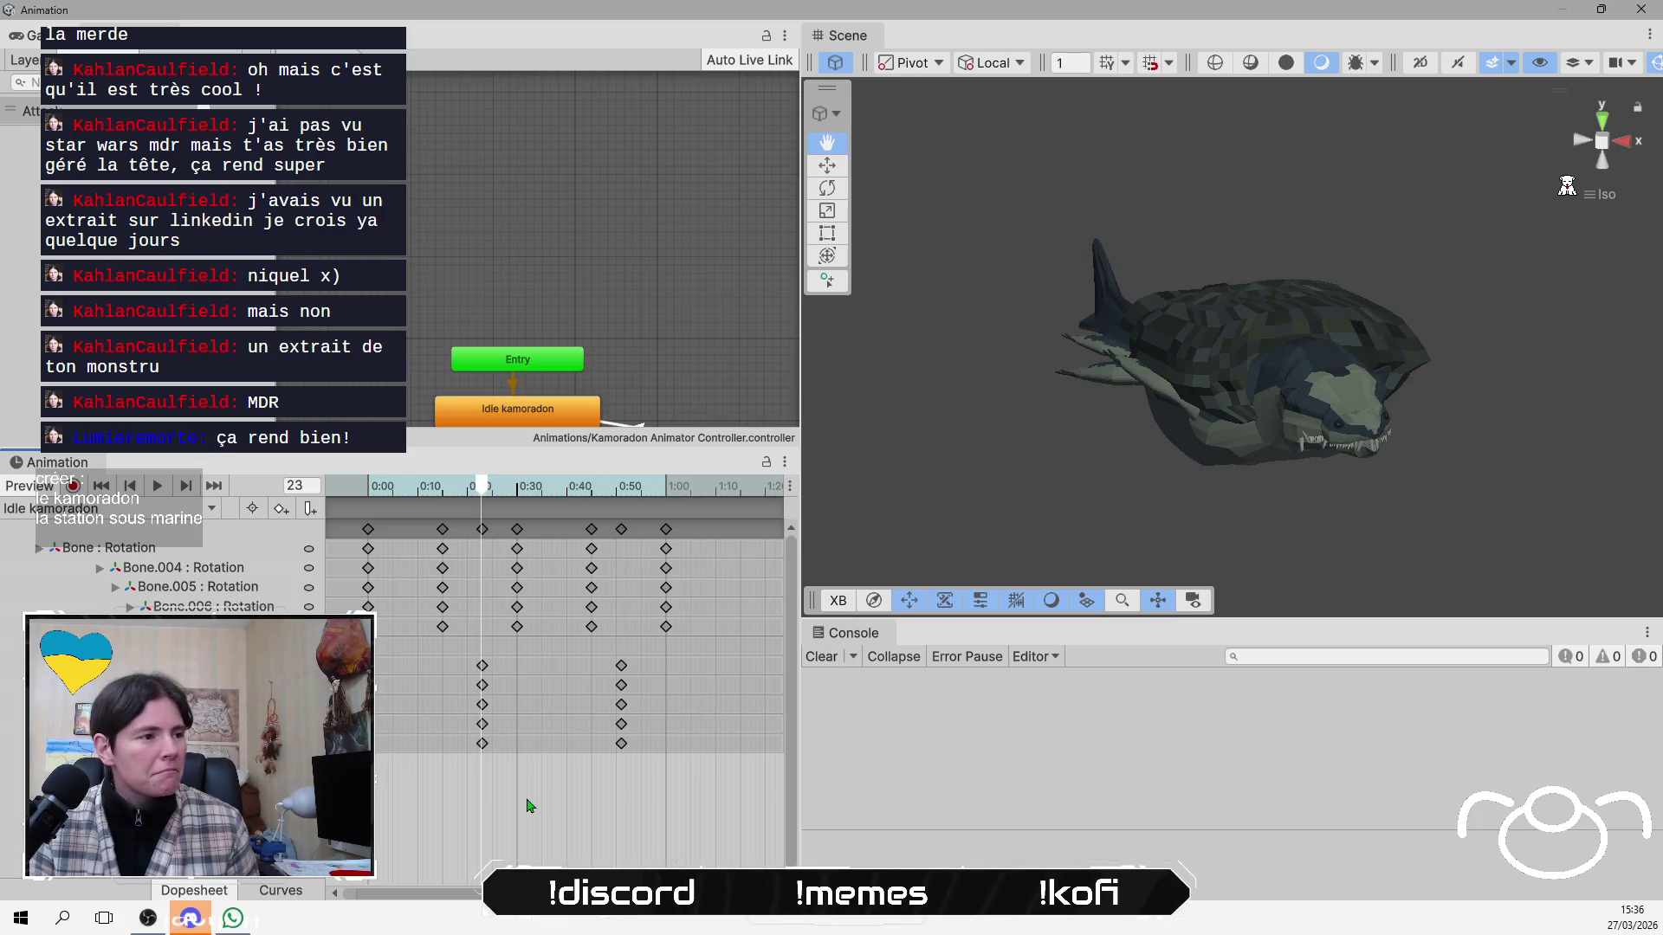
pyautogui.moveTo(495, 507)
pyautogui.mouseDown()
pyautogui.moveTo(643, 526)
pyautogui.moveTo(346, 550)
pyautogui.mouseUp()
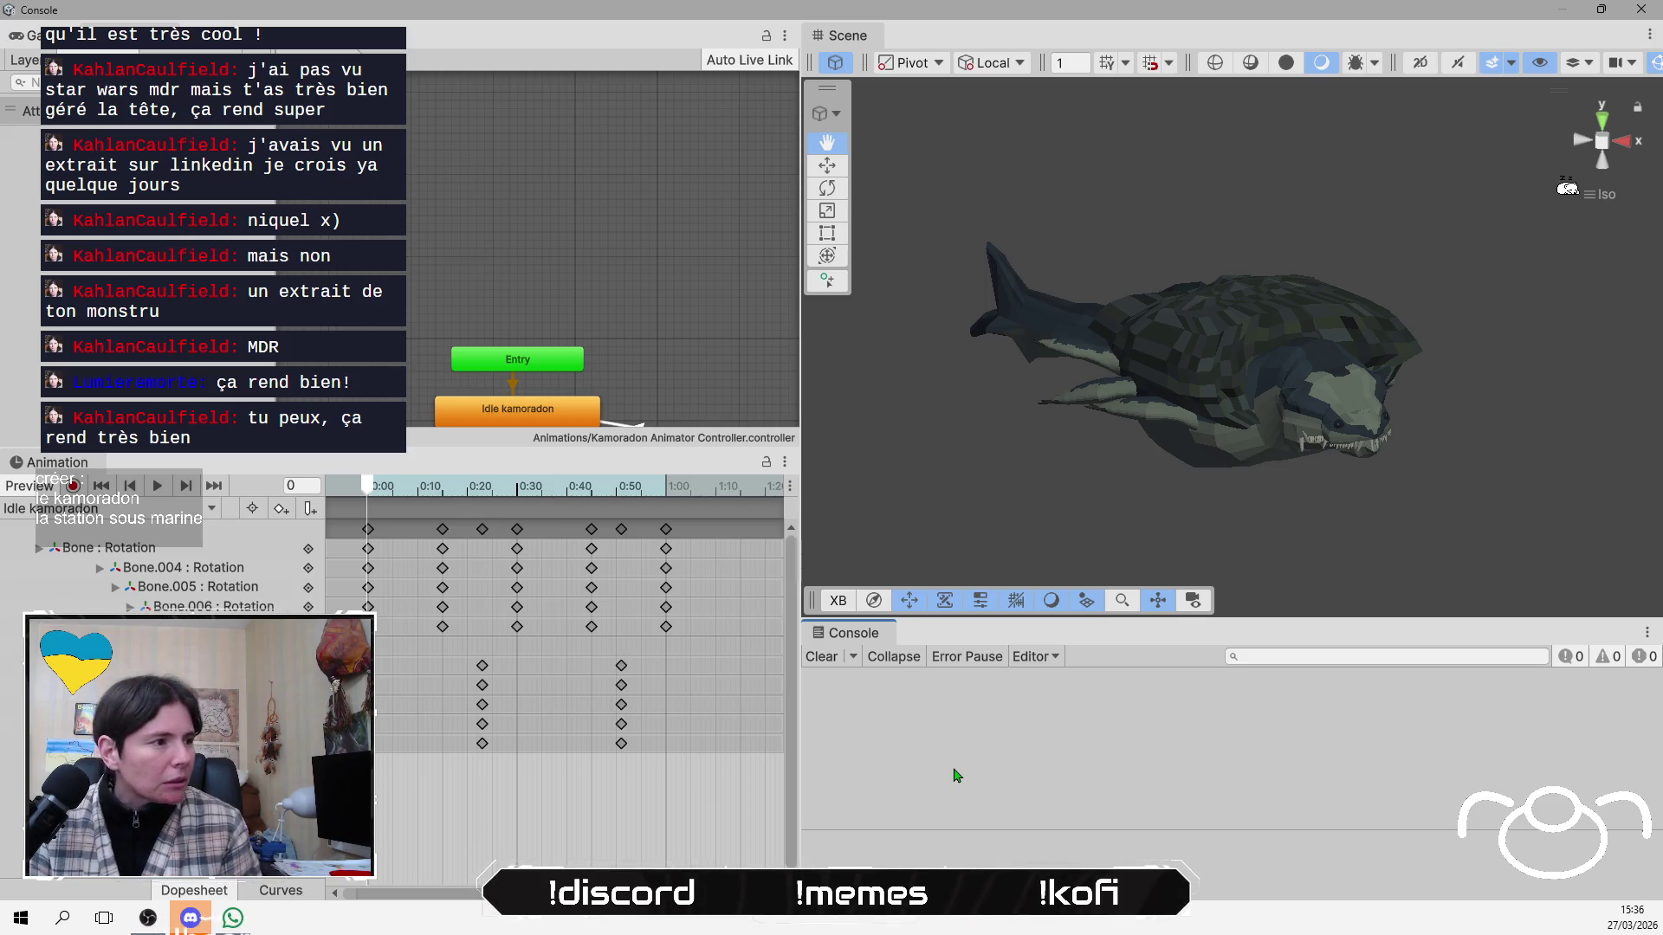
pyautogui.click(126, 505)
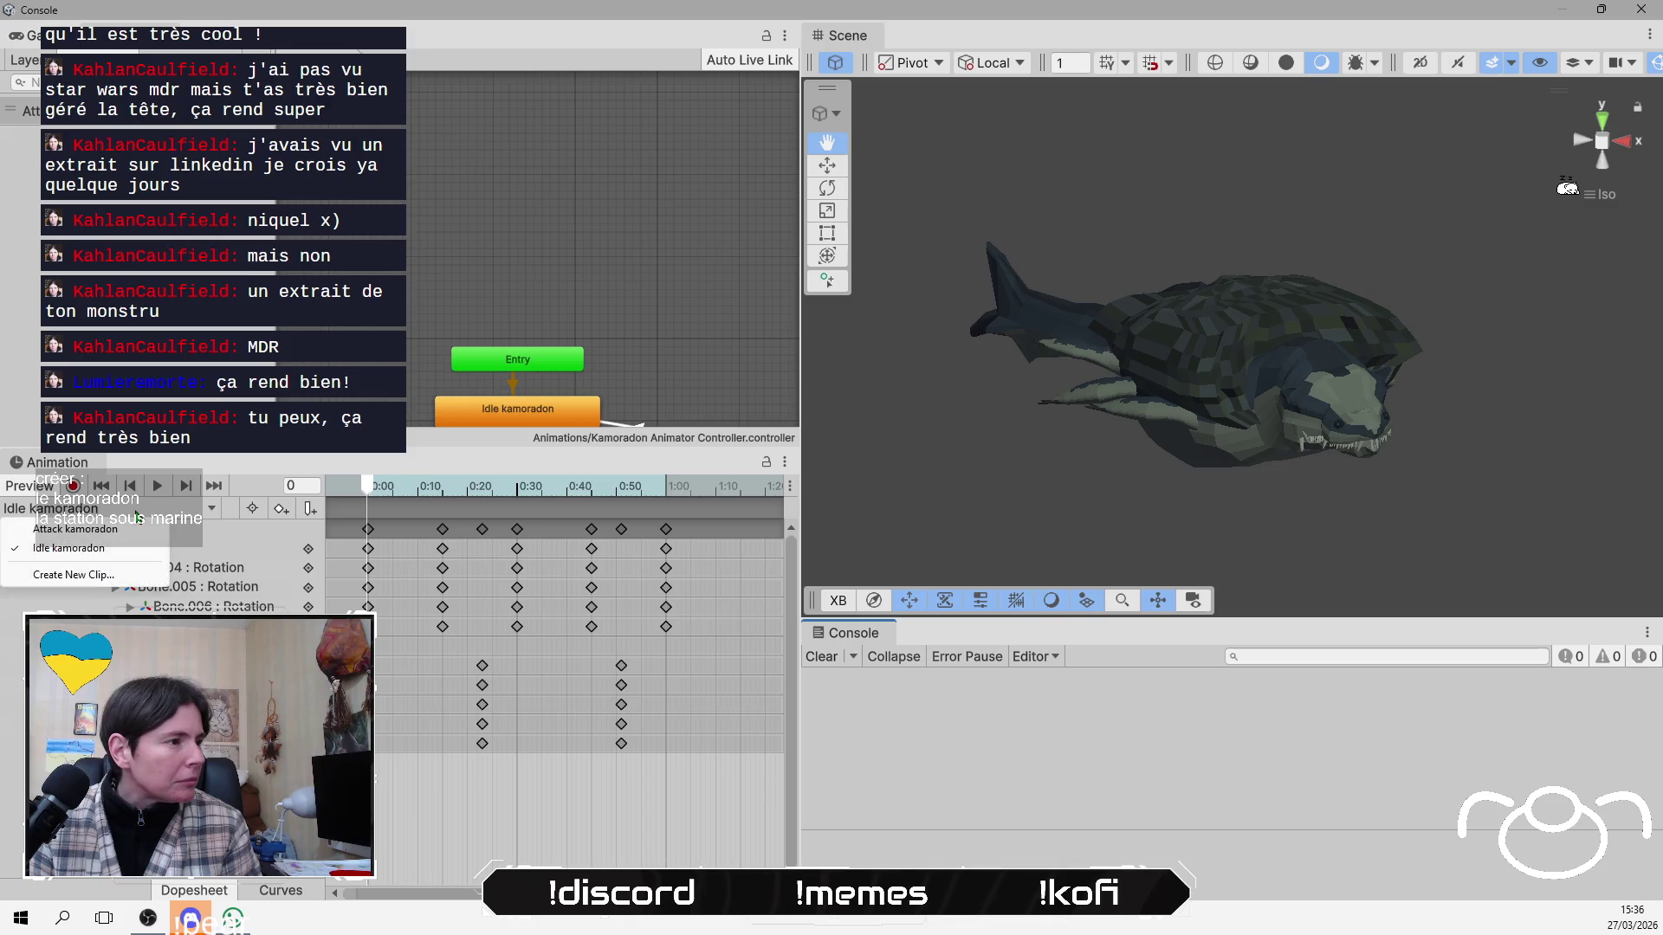
# Switch the Animation window to the Attack kamoradon clip and select jaw bone Bone.010.
pyautogui.click(148, 507)
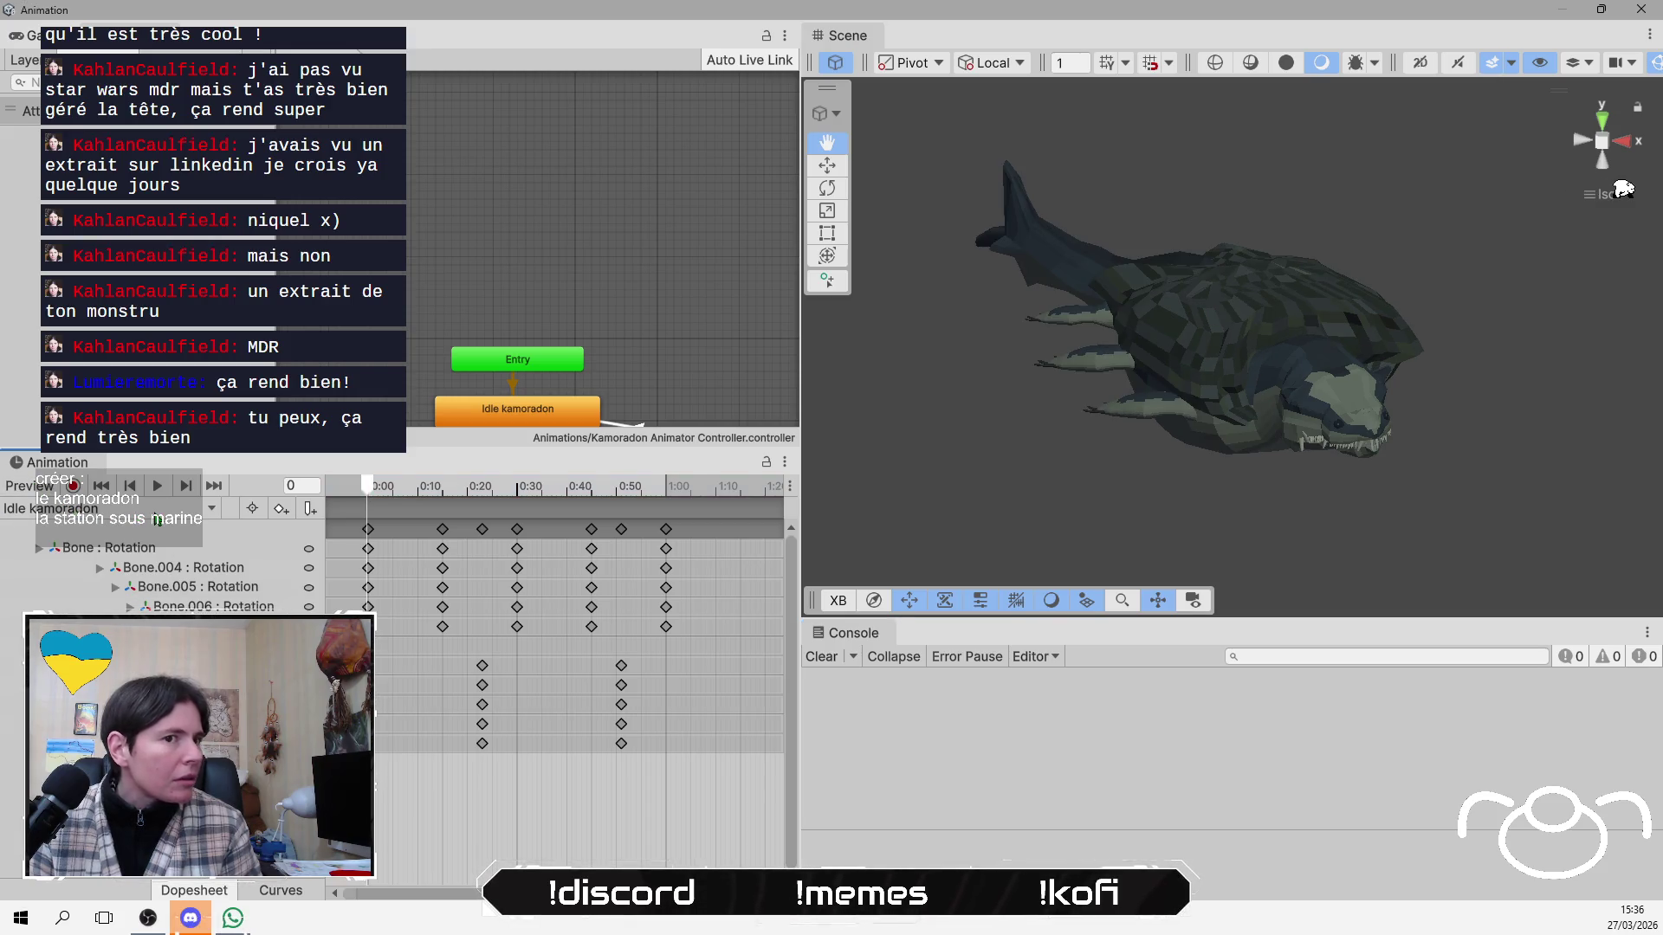
pyautogui.click(157, 518)
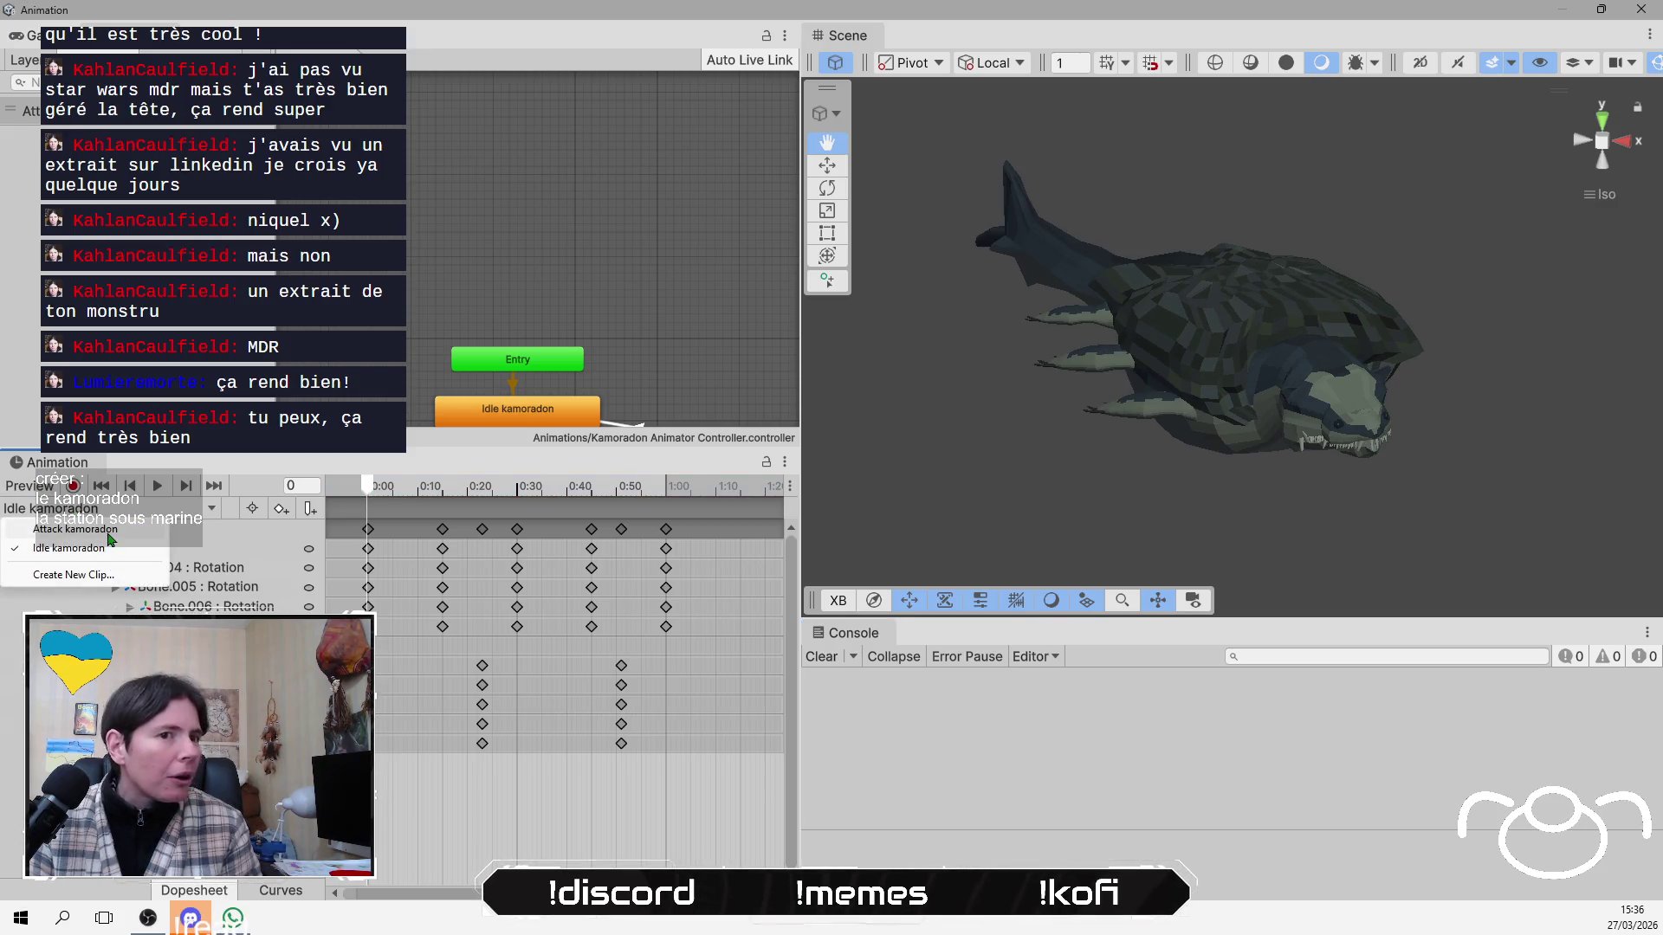
pyautogui.click(75, 530)
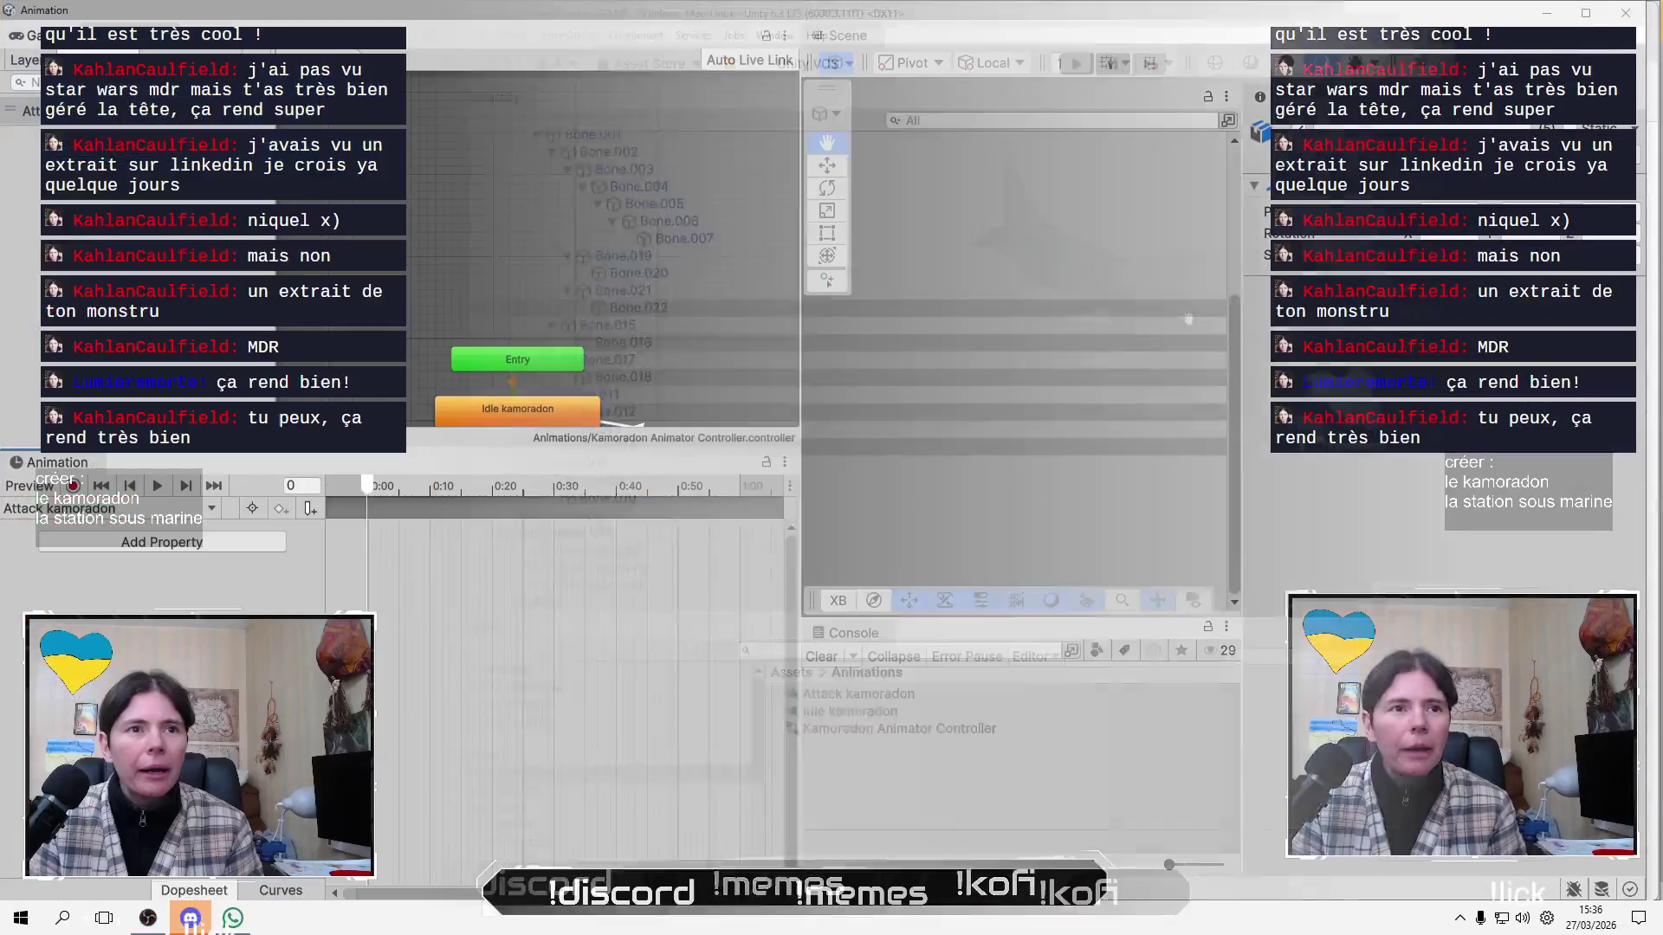
pyautogui.click(1187, 41)
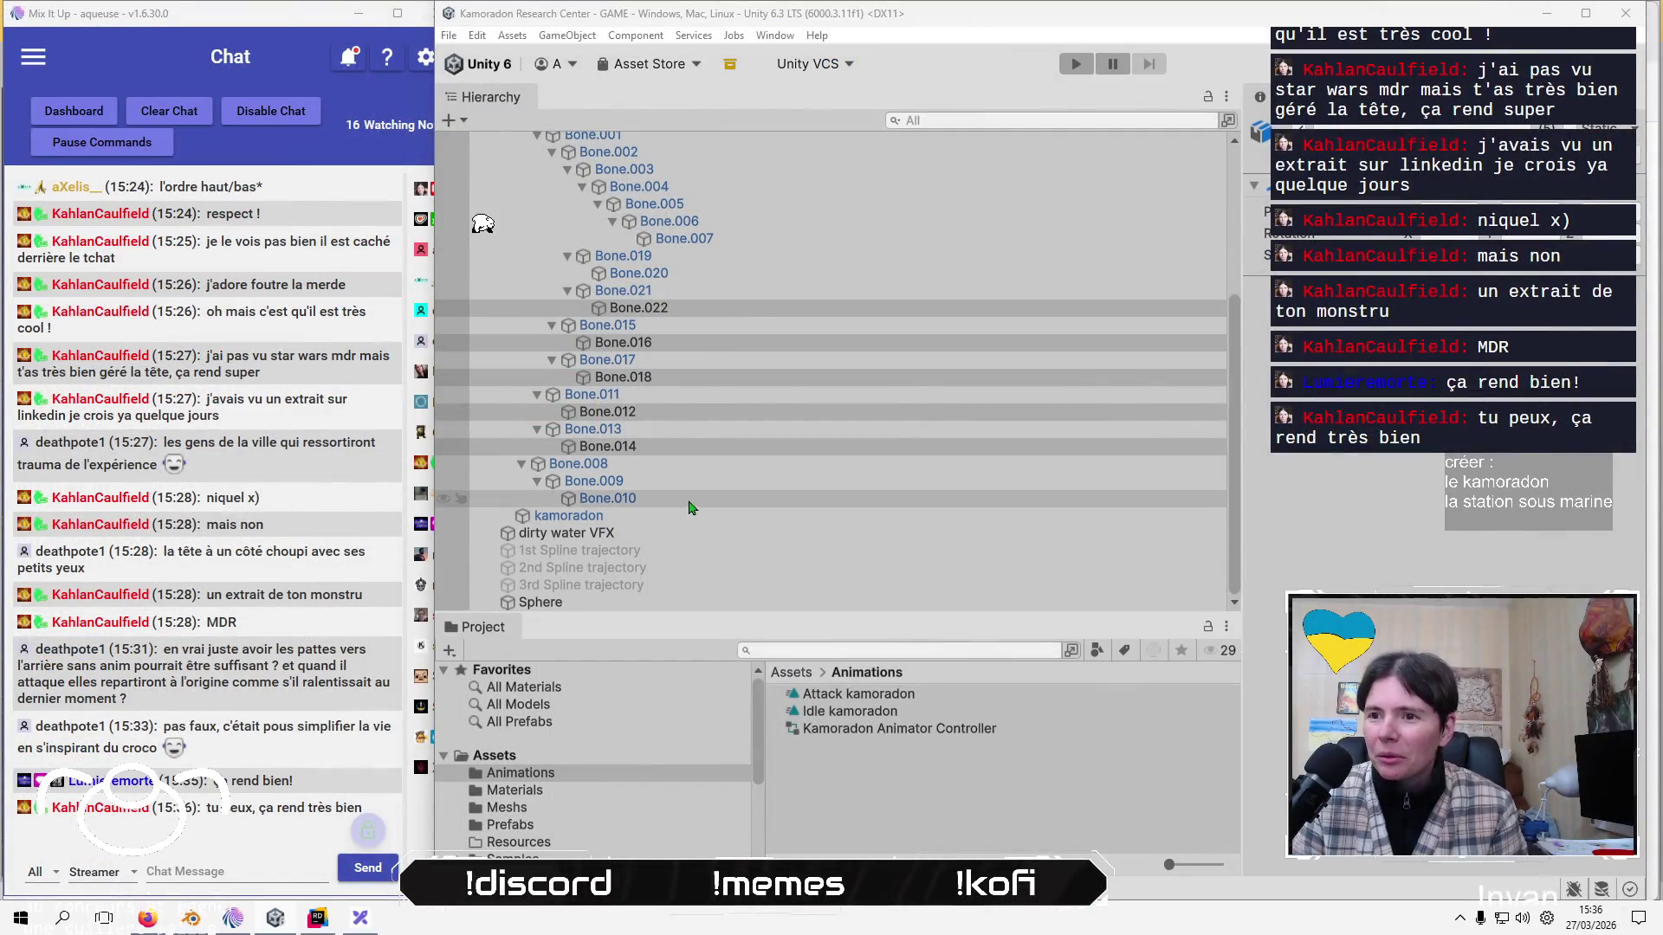
pyautogui.click(680, 500)
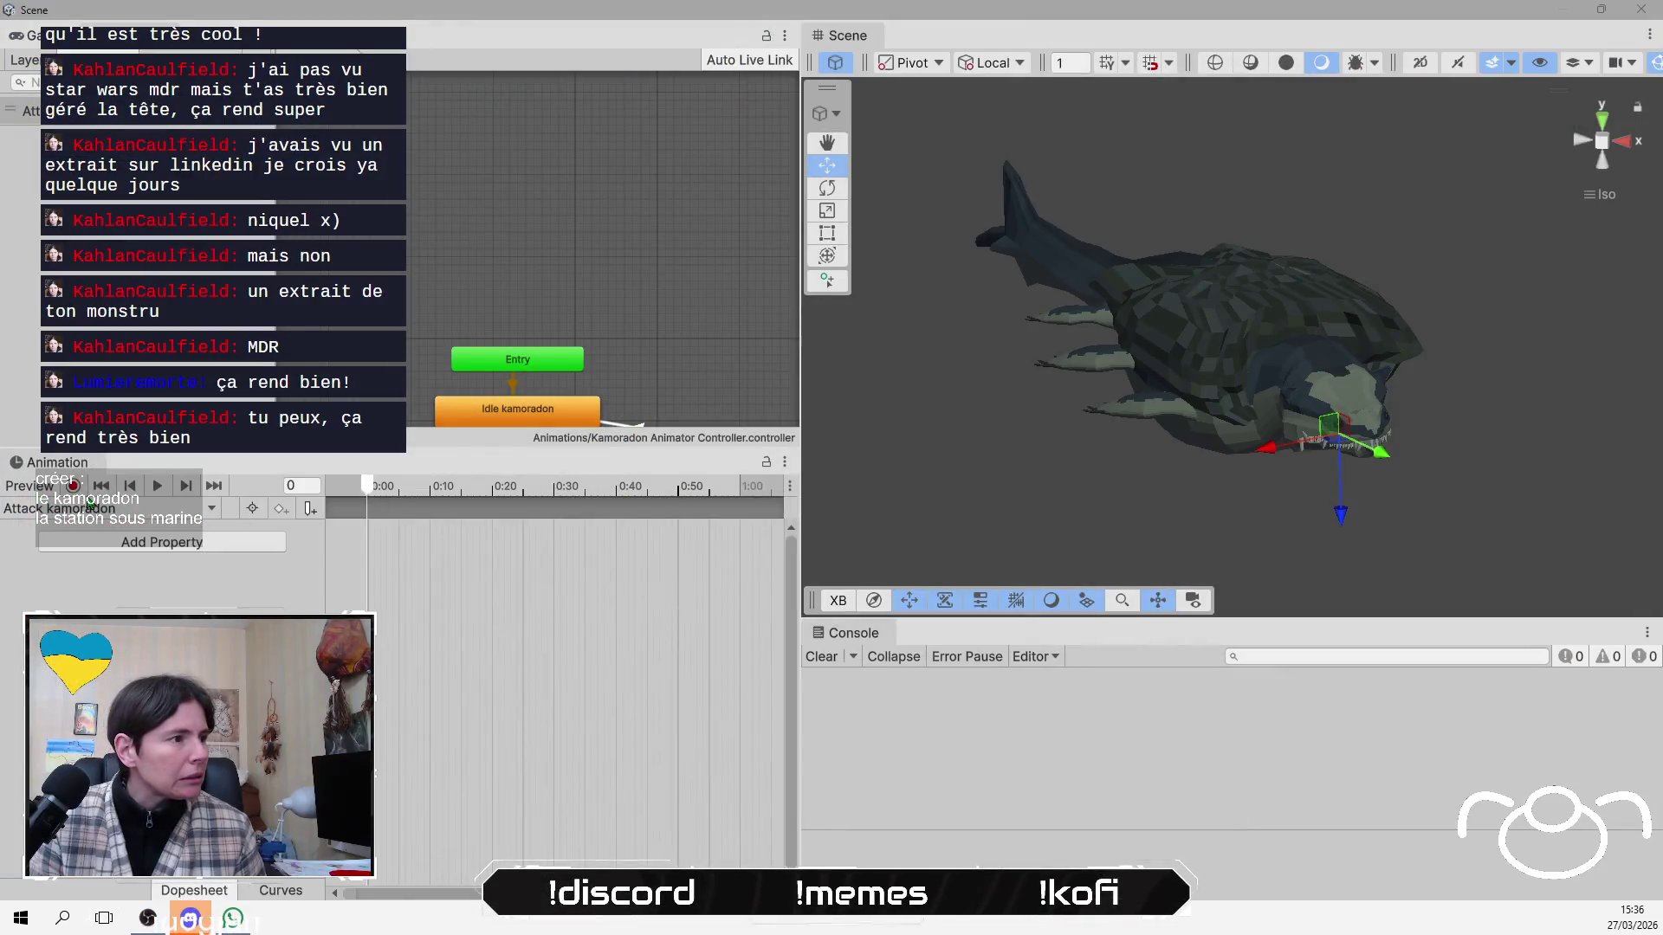
# Turn on recording and rotate Bone.010 to key a closed-mouth jaw pose.
pyautogui.click(74, 487)
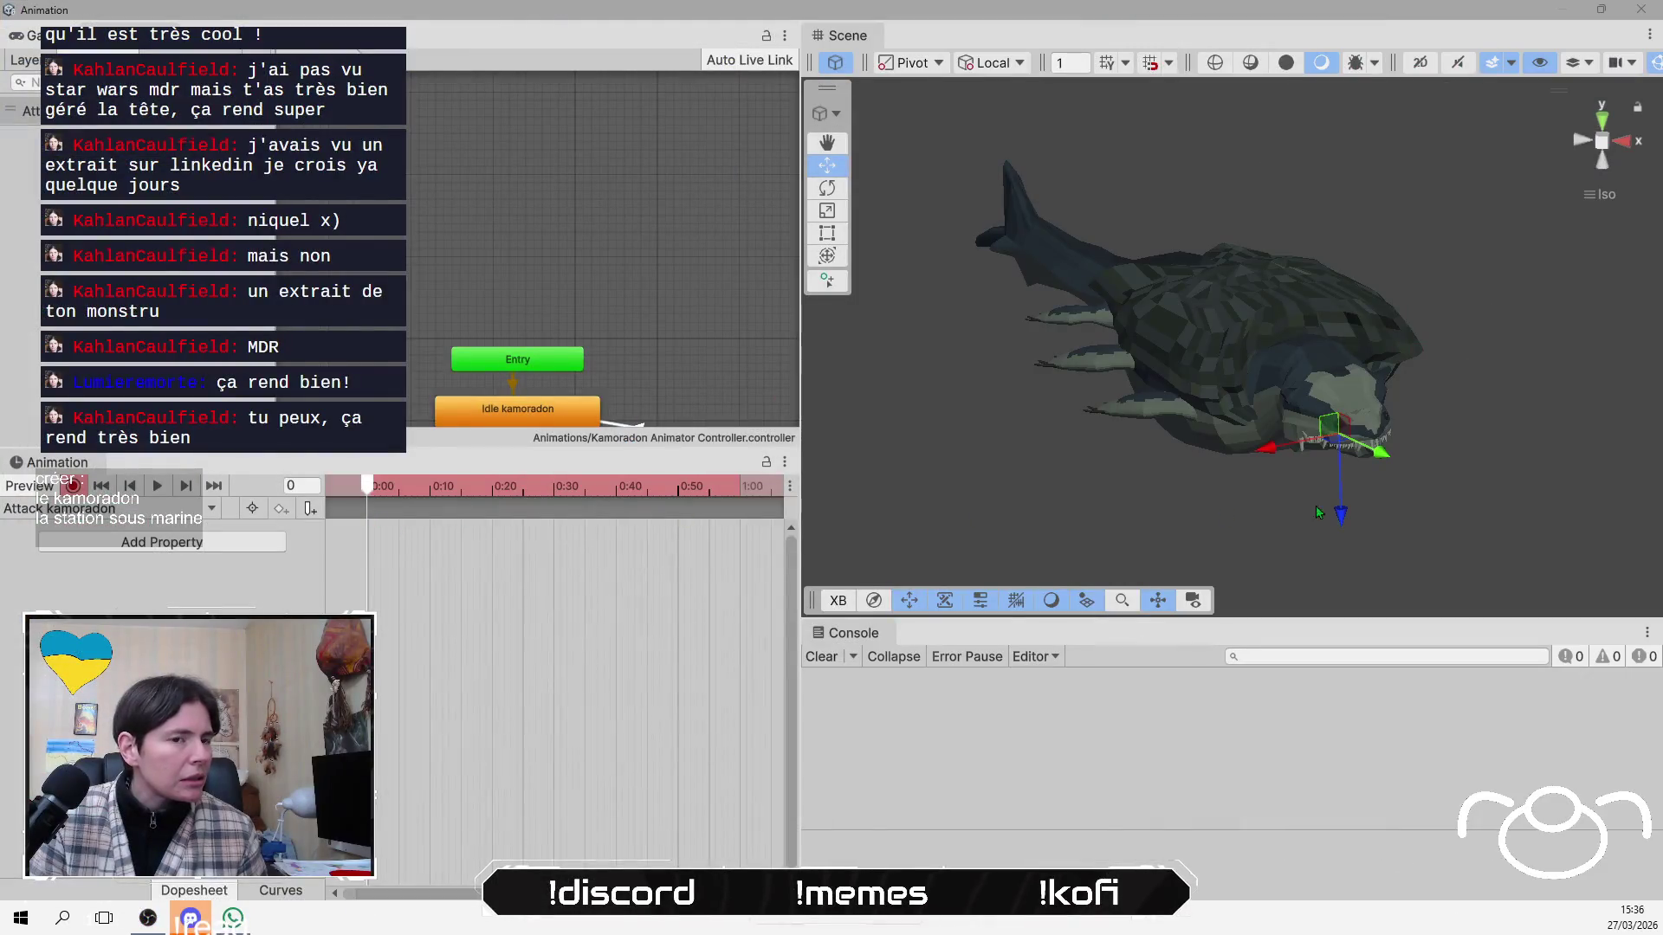
pyautogui.click(831, 192)
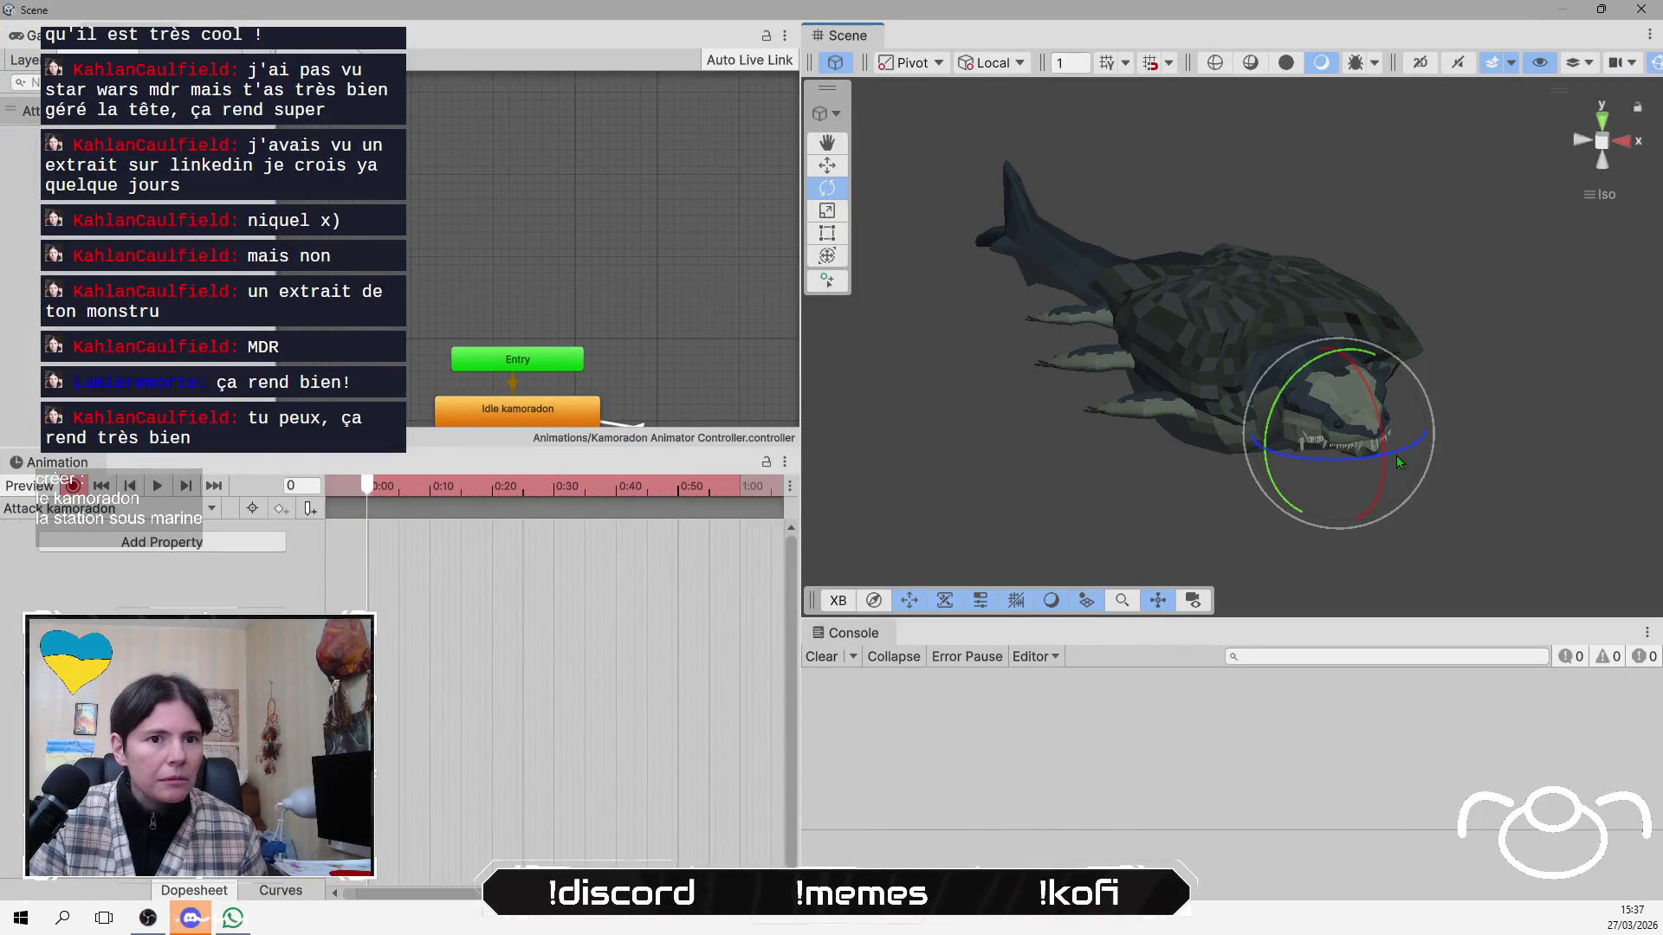
pyautogui.moveTo(1384, 479); pyautogui.dragTo(1385, 481)
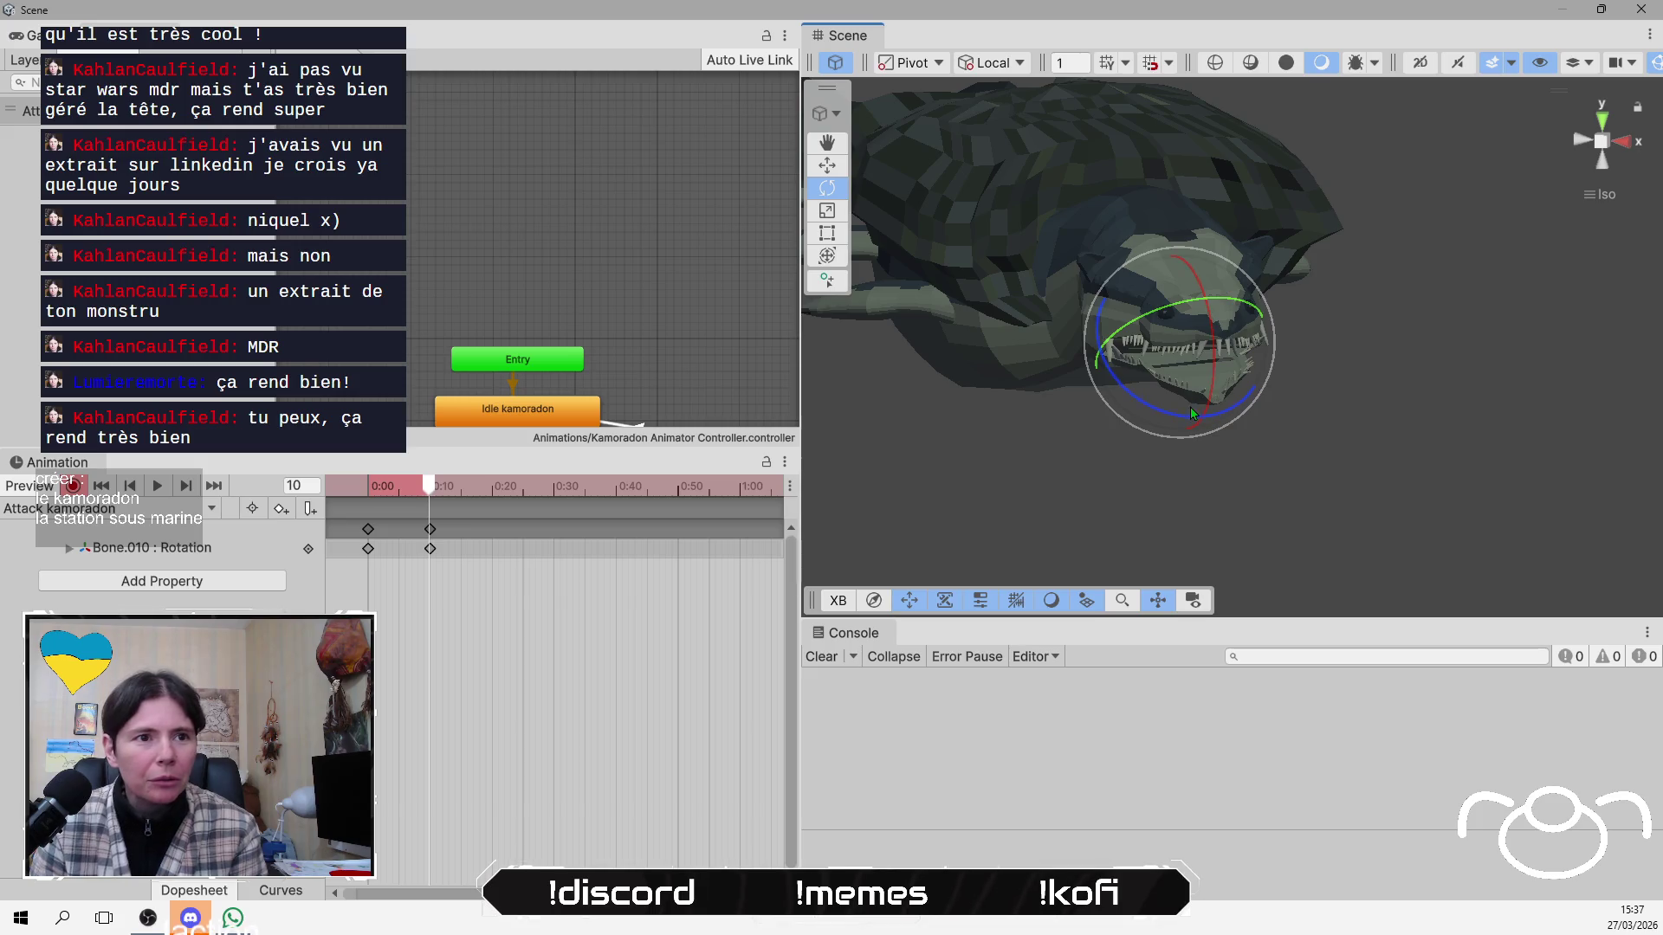
pyautogui.moveTo(1177, 476); pyautogui.dragTo(1120, 329)
pyautogui.moveTo(1132, 357); pyautogui.dragTo(1129, 380)
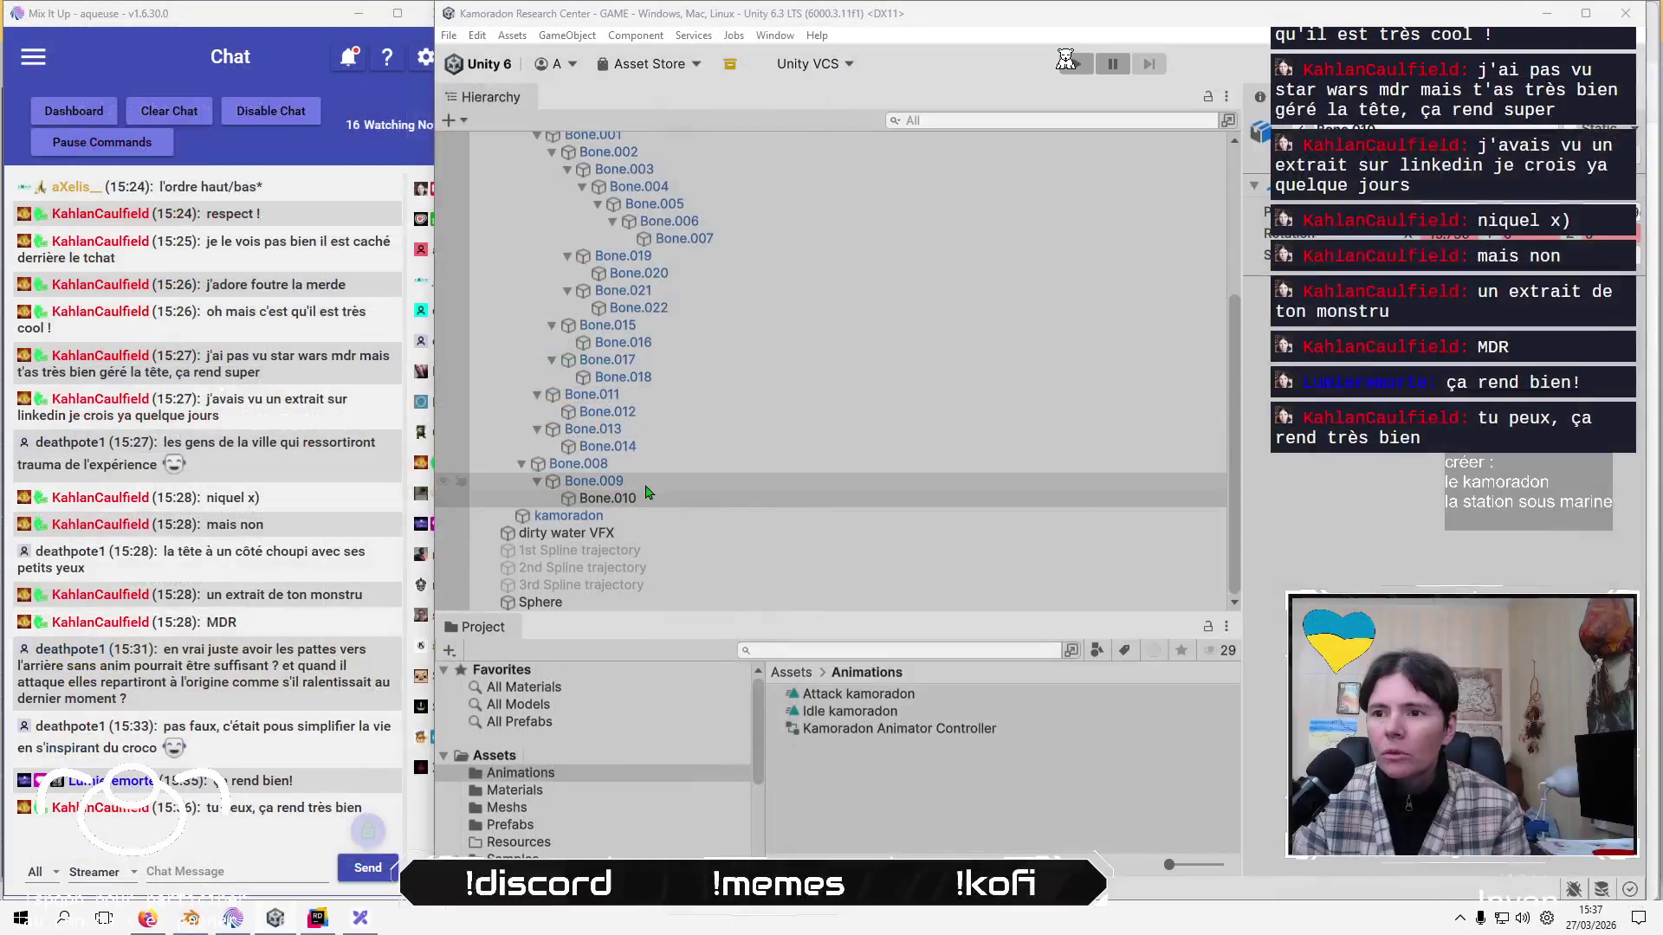
# Rotate Bone.009 and Bone.008 to key further jaw poses.
pyautogui.click(647, 492)
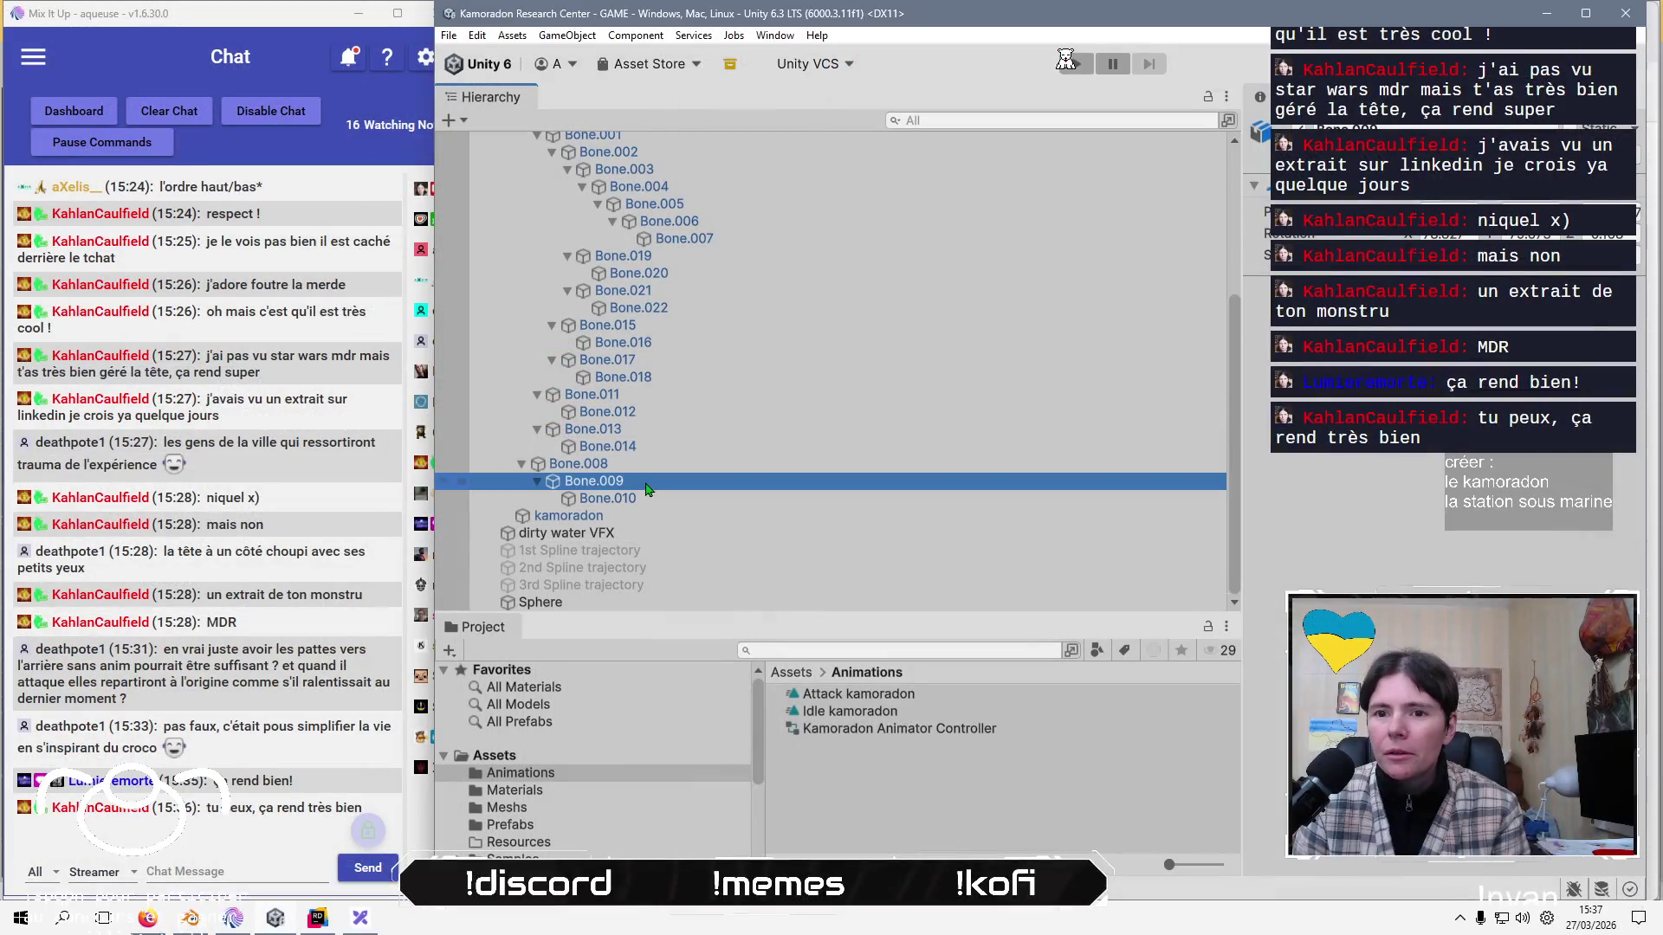
pyautogui.click(653, 479)
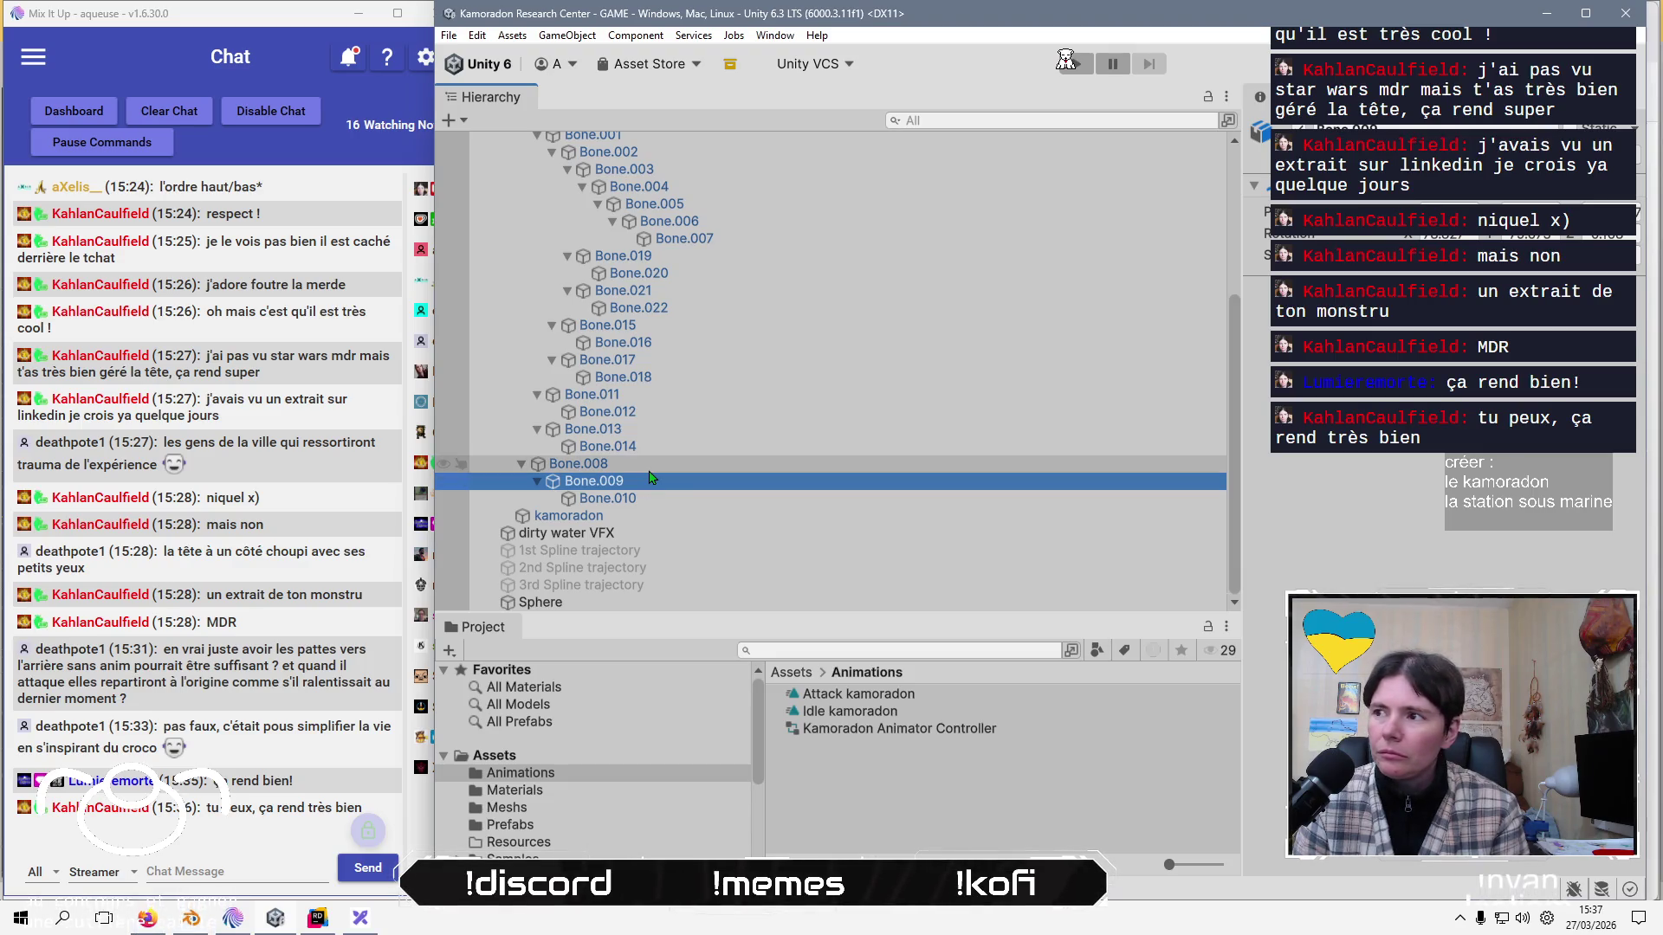
pyautogui.click(650, 470)
pyautogui.click(684, 499)
pyautogui.moveTo(1126, 272)
pyautogui.mouseDown()
pyautogui.moveTo(1129, 254)
pyautogui.moveTo(1132, 280)
pyautogui.mouseUp()
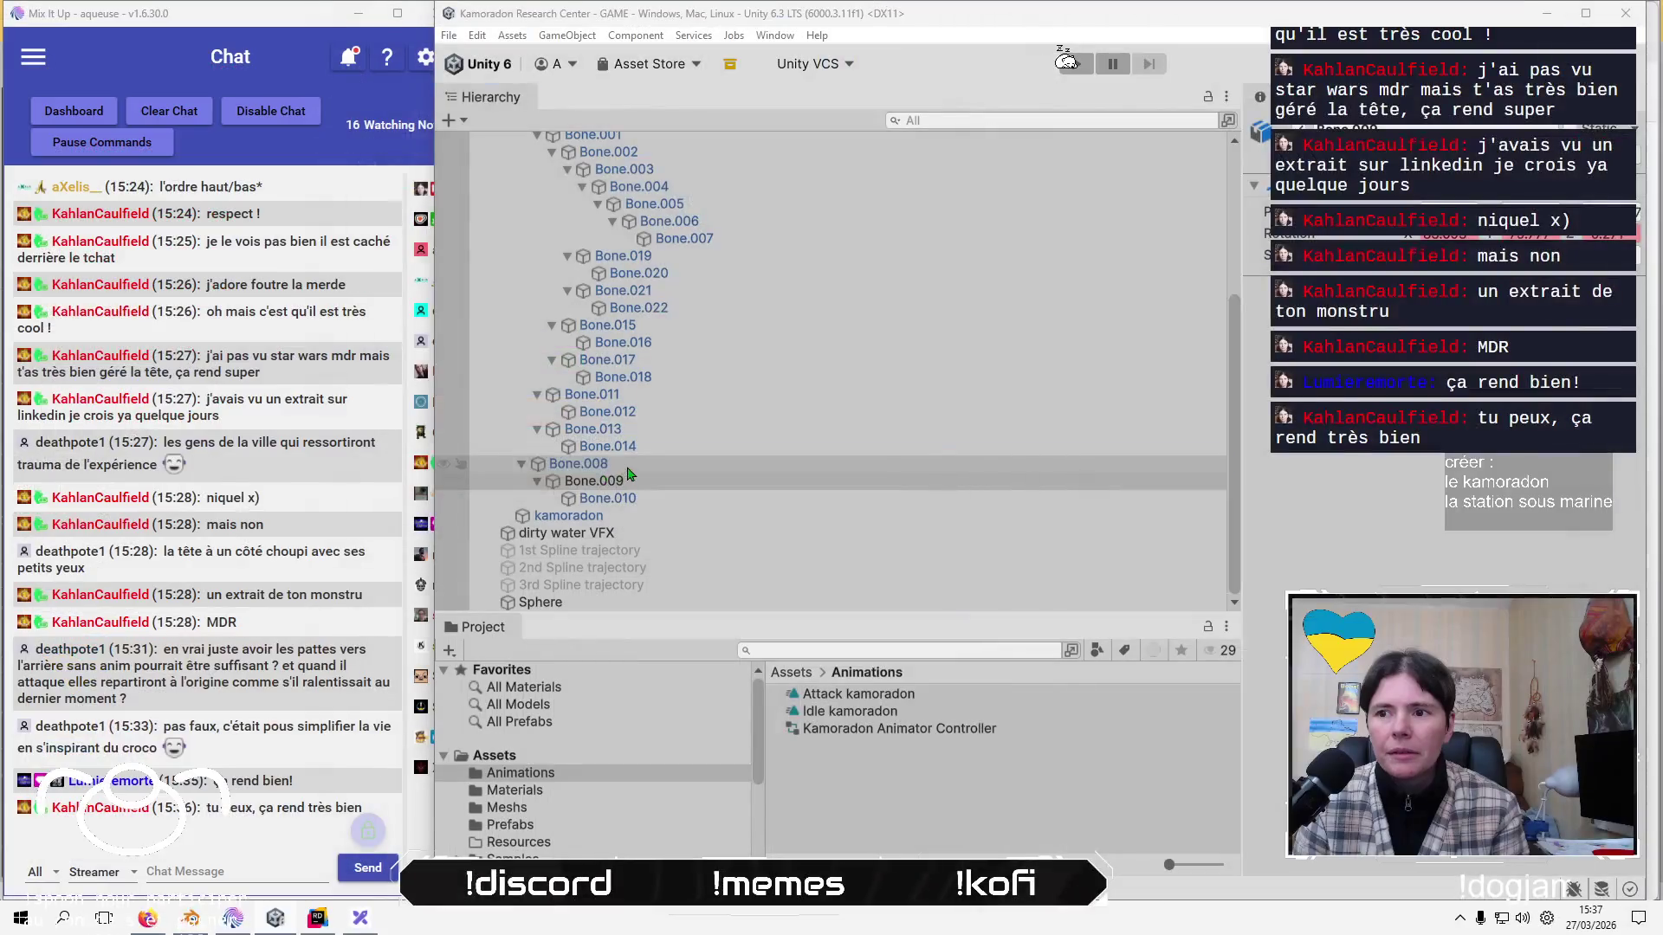
pyautogui.click(627, 466)
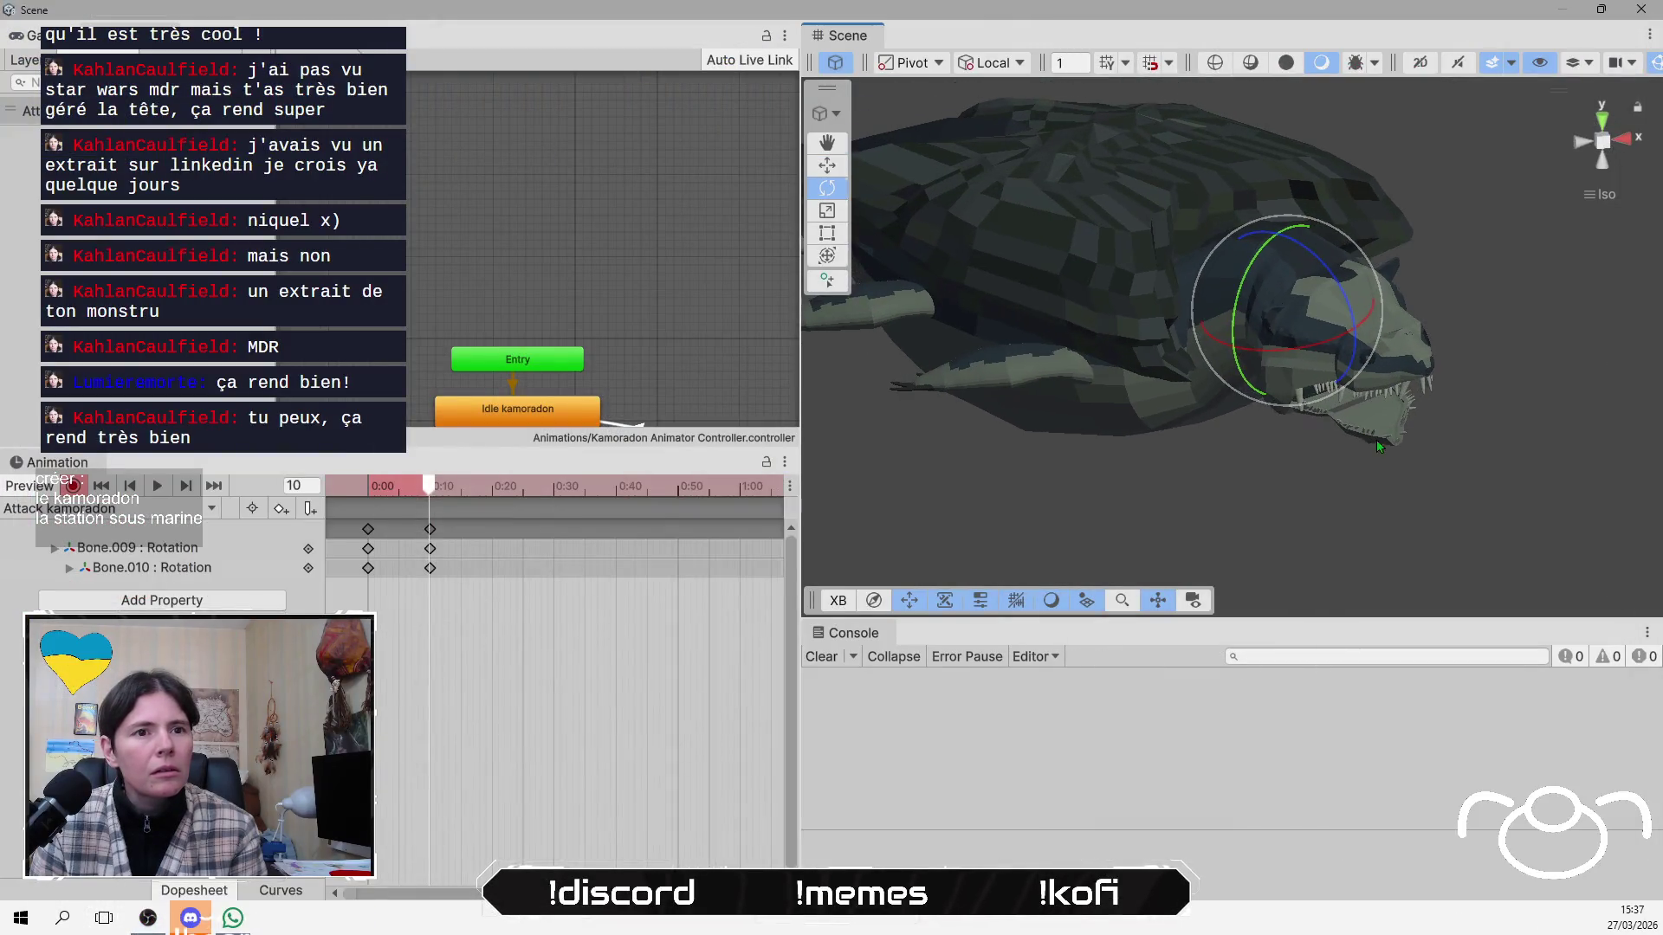
pyautogui.moveTo(1333, 295); pyautogui.dragTo(1334, 271)
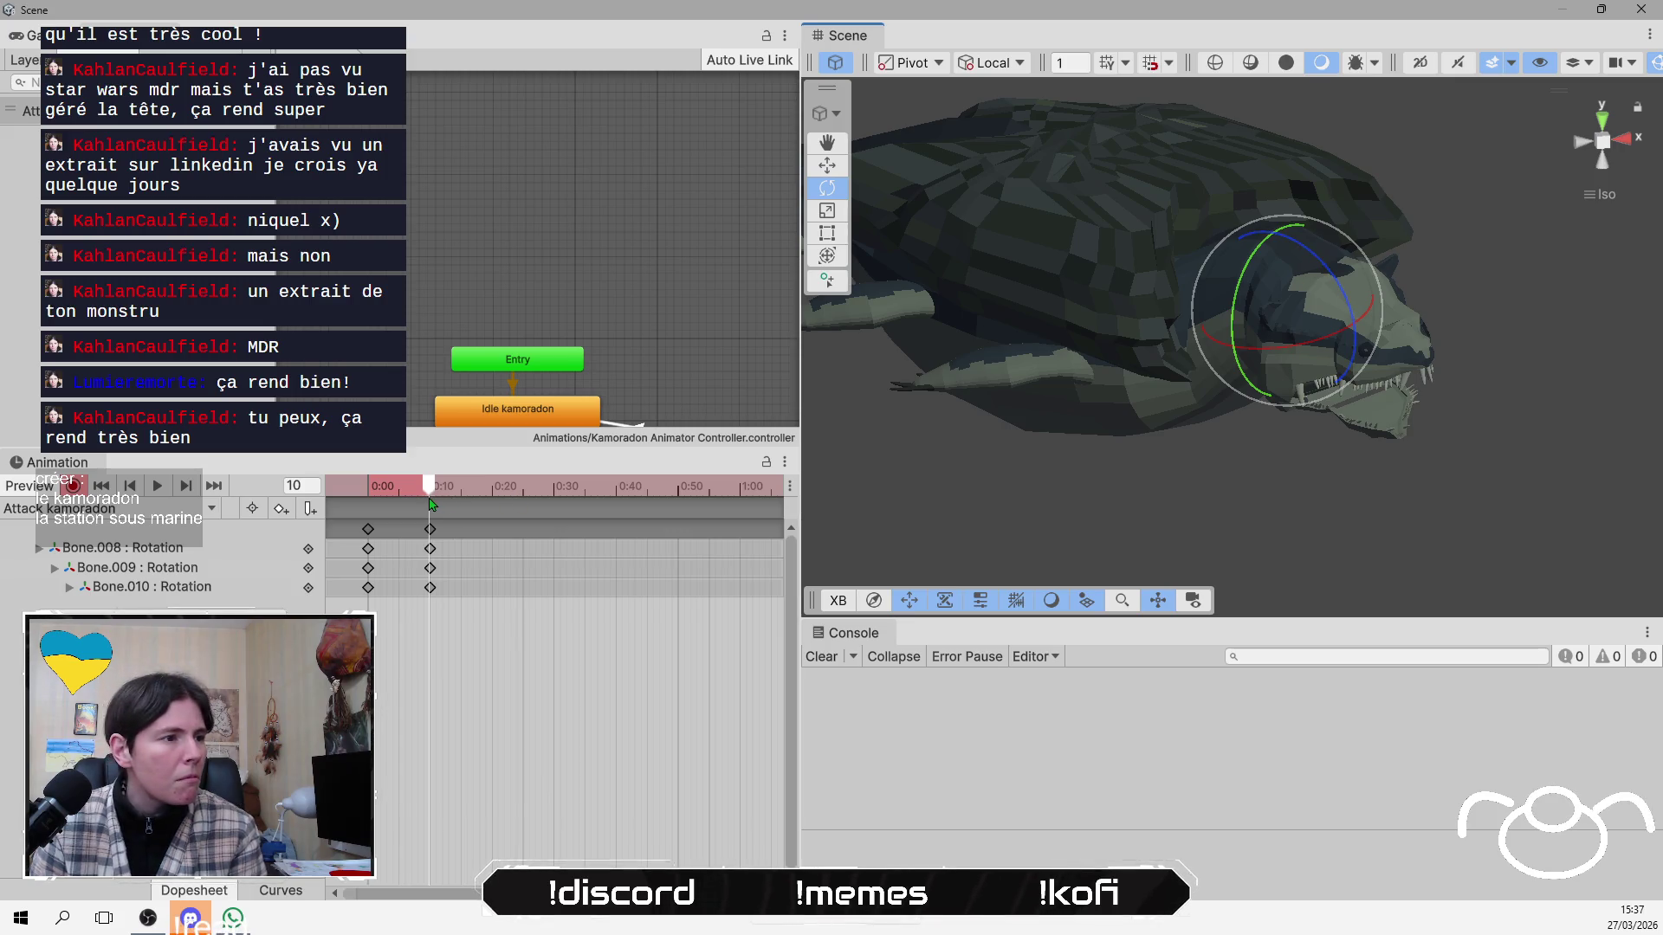
# Paste the frame 0 jaw pose at frame 21 and preview the Attack clip.
pyautogui.click(368, 530)
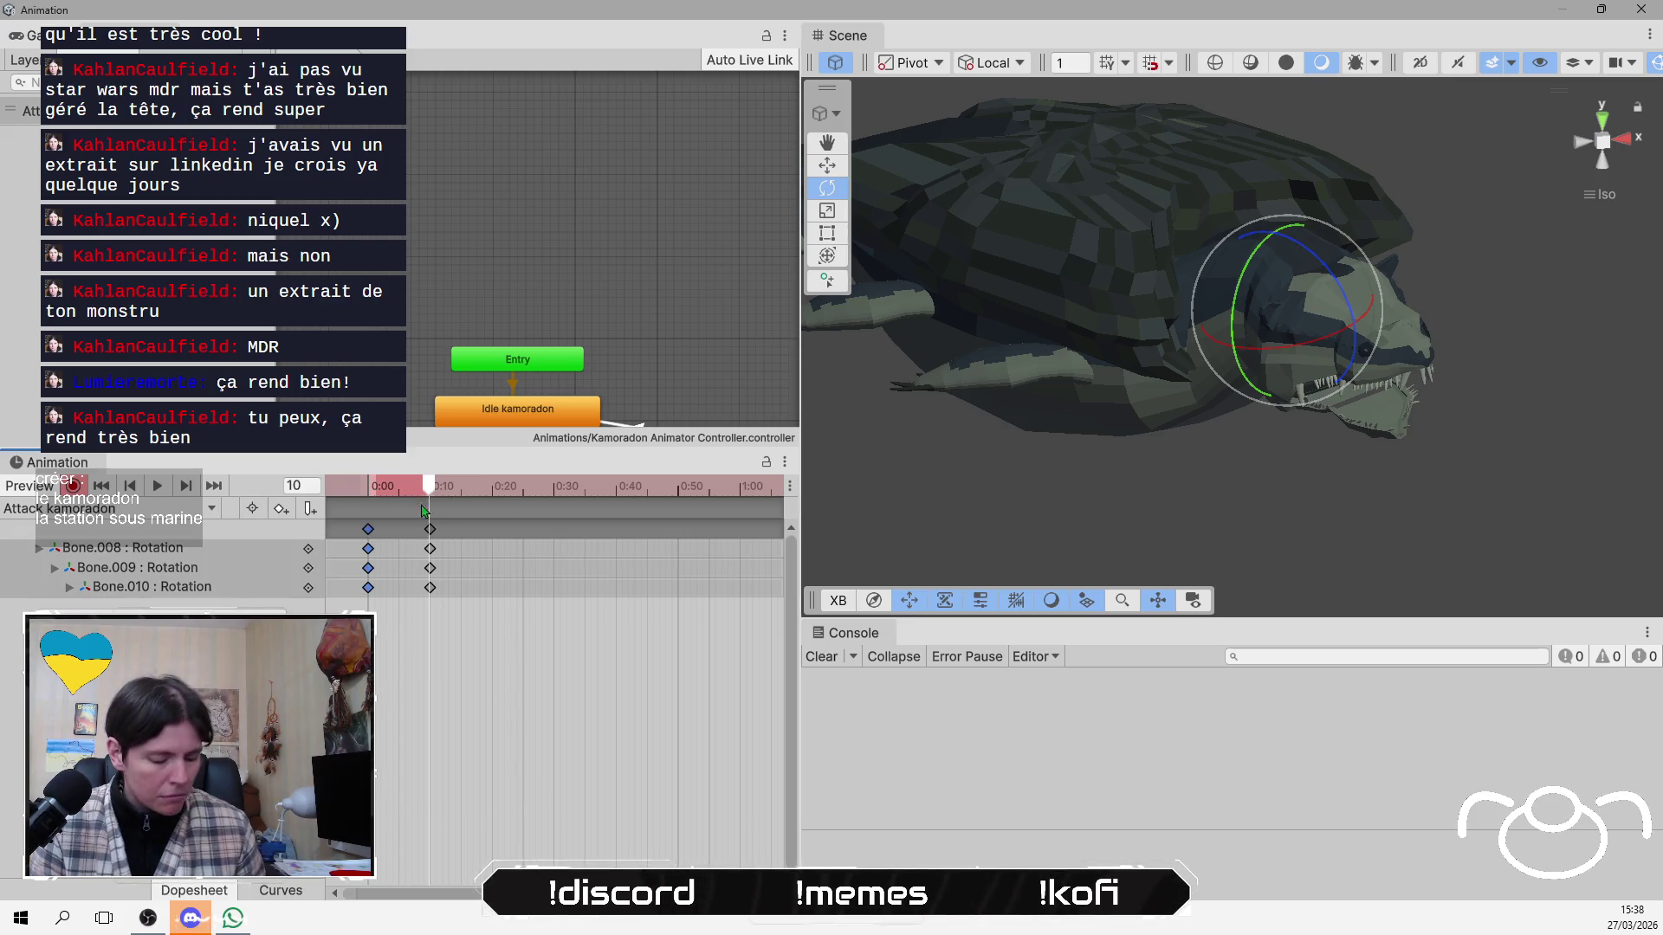
pyautogui.moveTo(431, 487)
pyautogui.mouseDown()
pyautogui.moveTo(504, 511)
pyautogui.moveTo(500, 534)
pyautogui.mouseUp()
pyautogui.hotkey('ctrl', 'v')
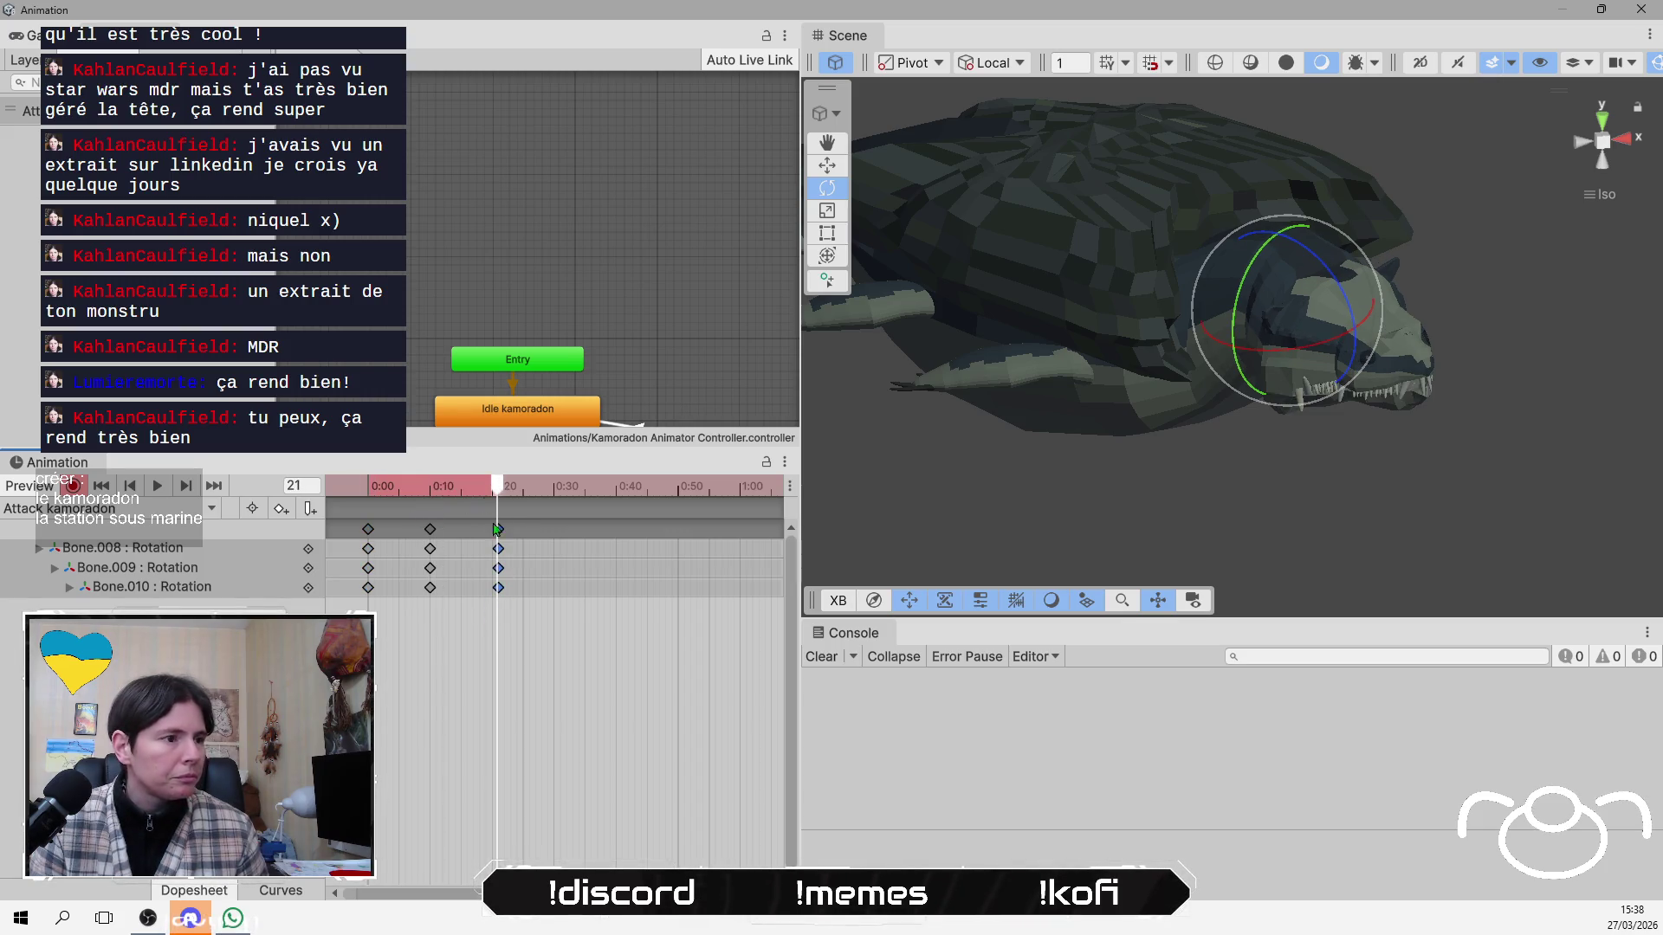
pyautogui.click(159, 489)
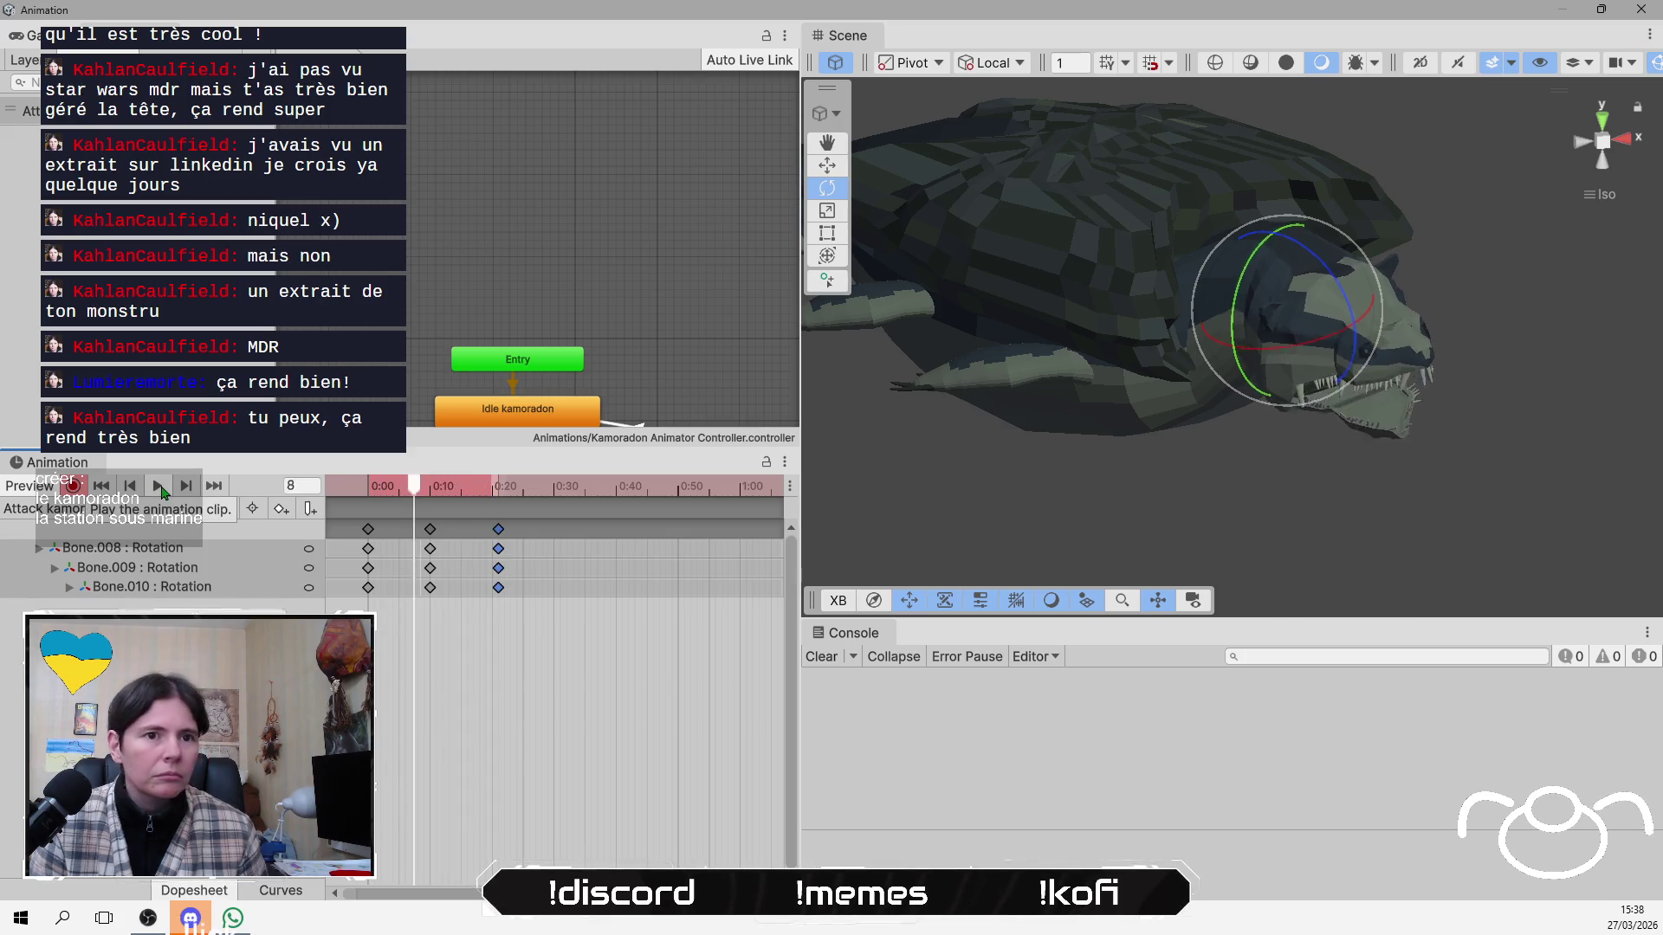
pyautogui.moveTo(1074, 446)
pyautogui.mouseDown()
pyautogui.moveTo(1005, 450)
pyautogui.moveTo(1000, 351)
pyautogui.moveTo(1142, 404)
pyautogui.moveTo(1185, 453)
pyautogui.moveTo(1218, 370)
pyautogui.moveTo(1188, 442)
pyautogui.mouseUp()
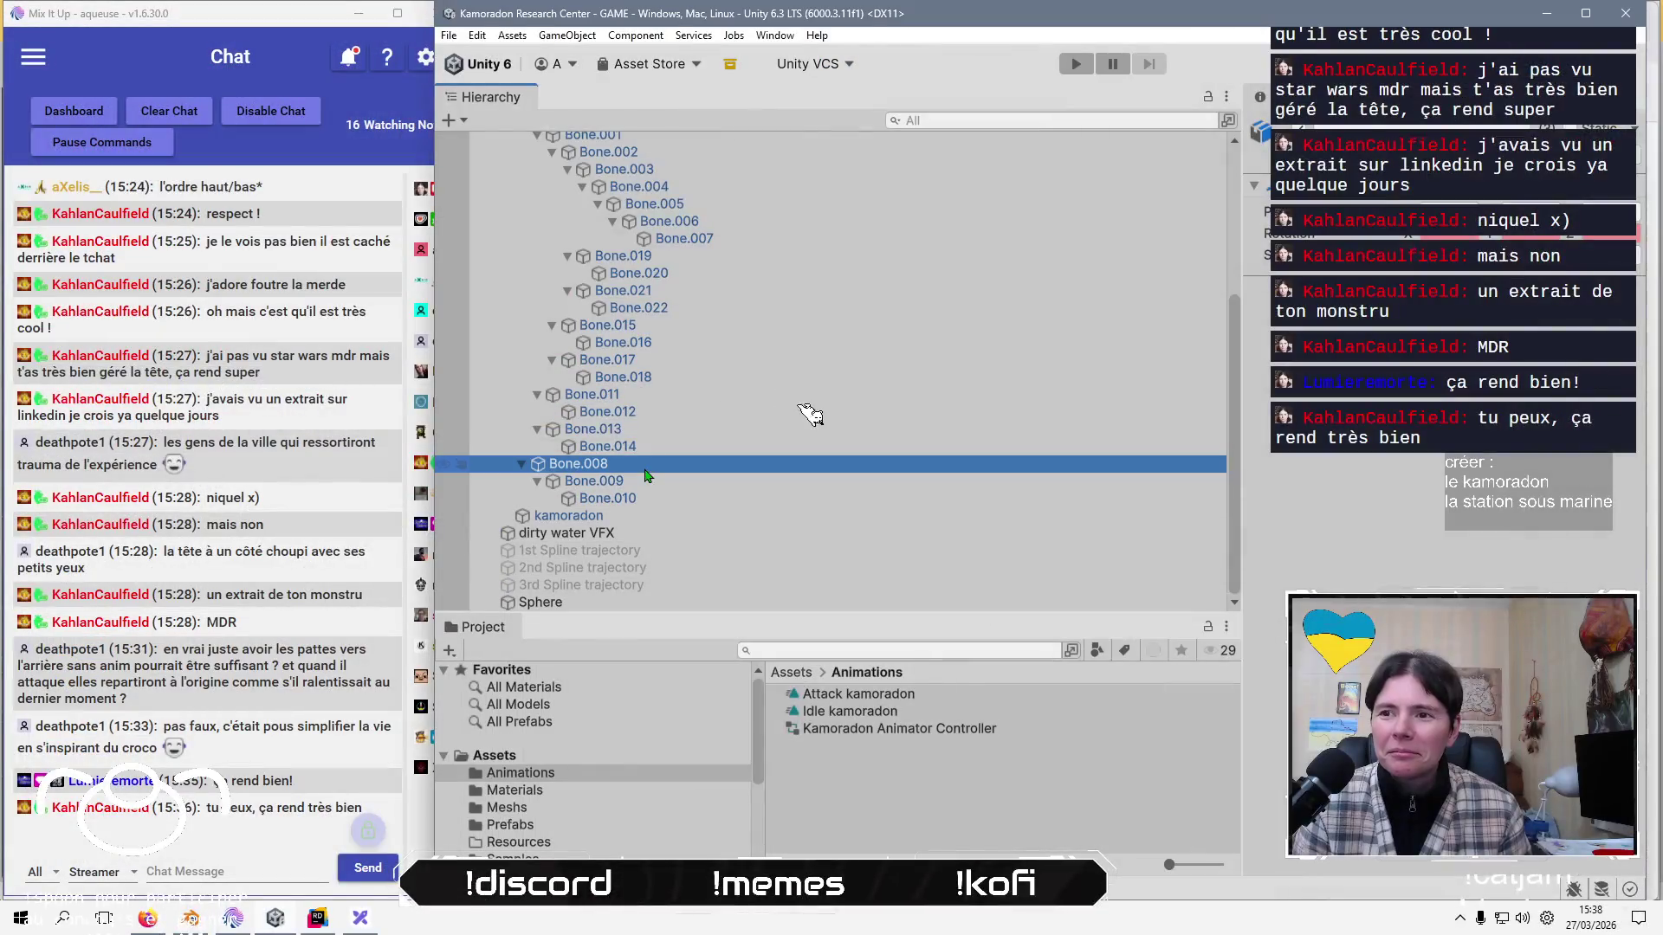
pyautogui.press('Down')
pyautogui.press('Down')
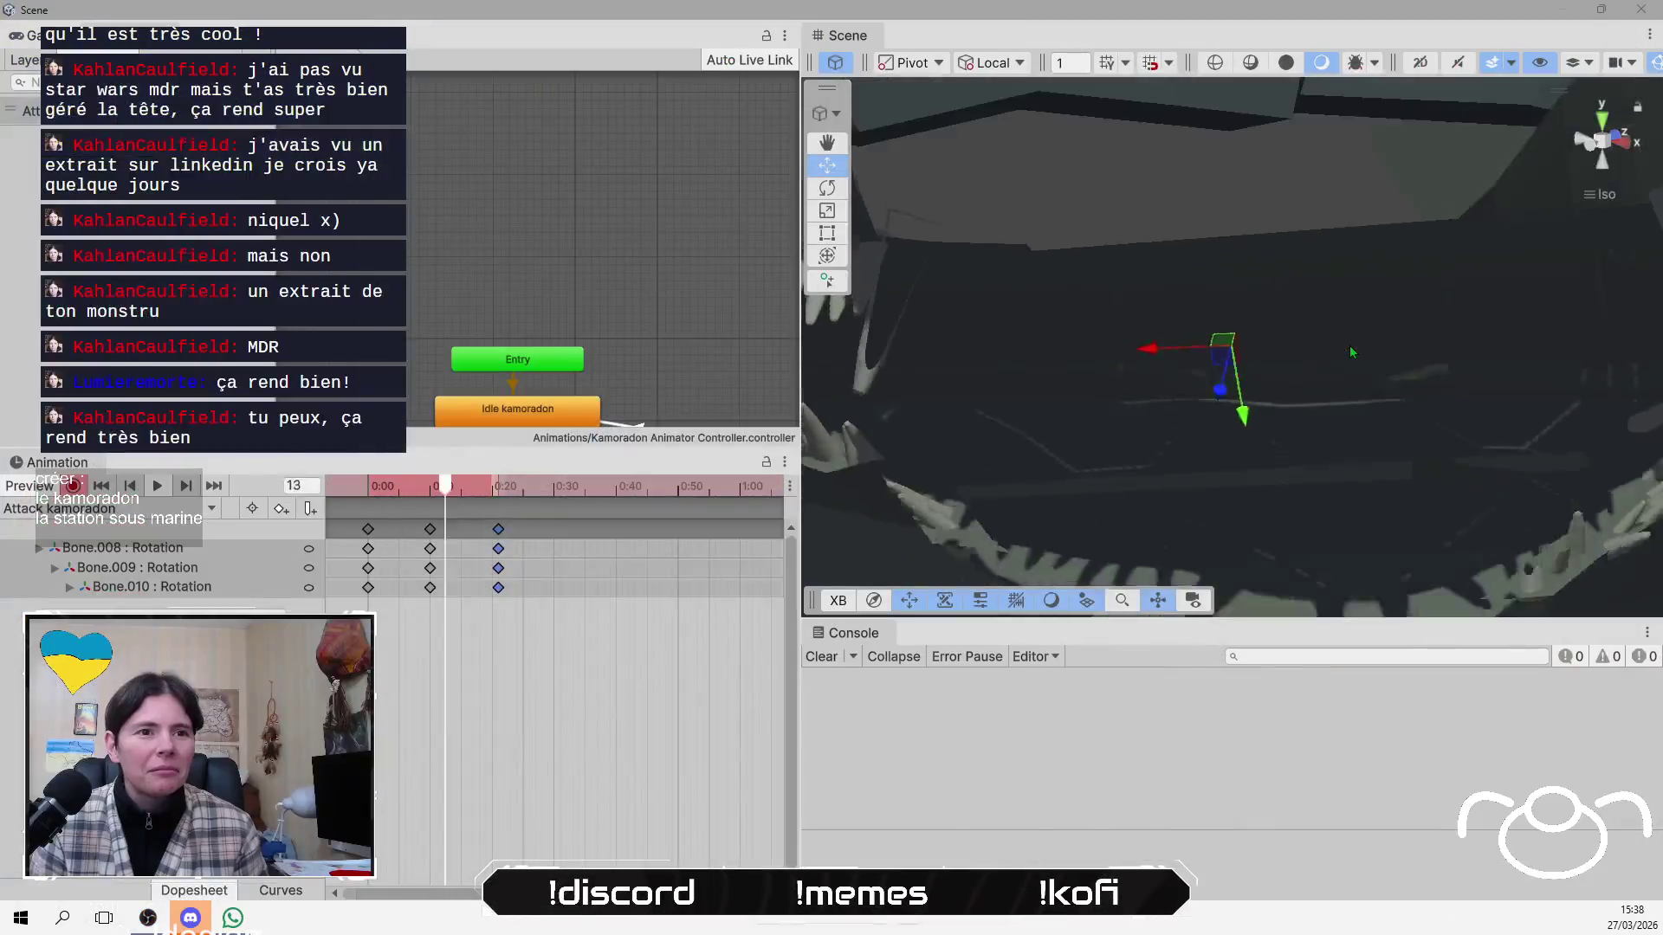
pyautogui.moveTo(1350, 344); pyautogui.dragTo(1360, 408)
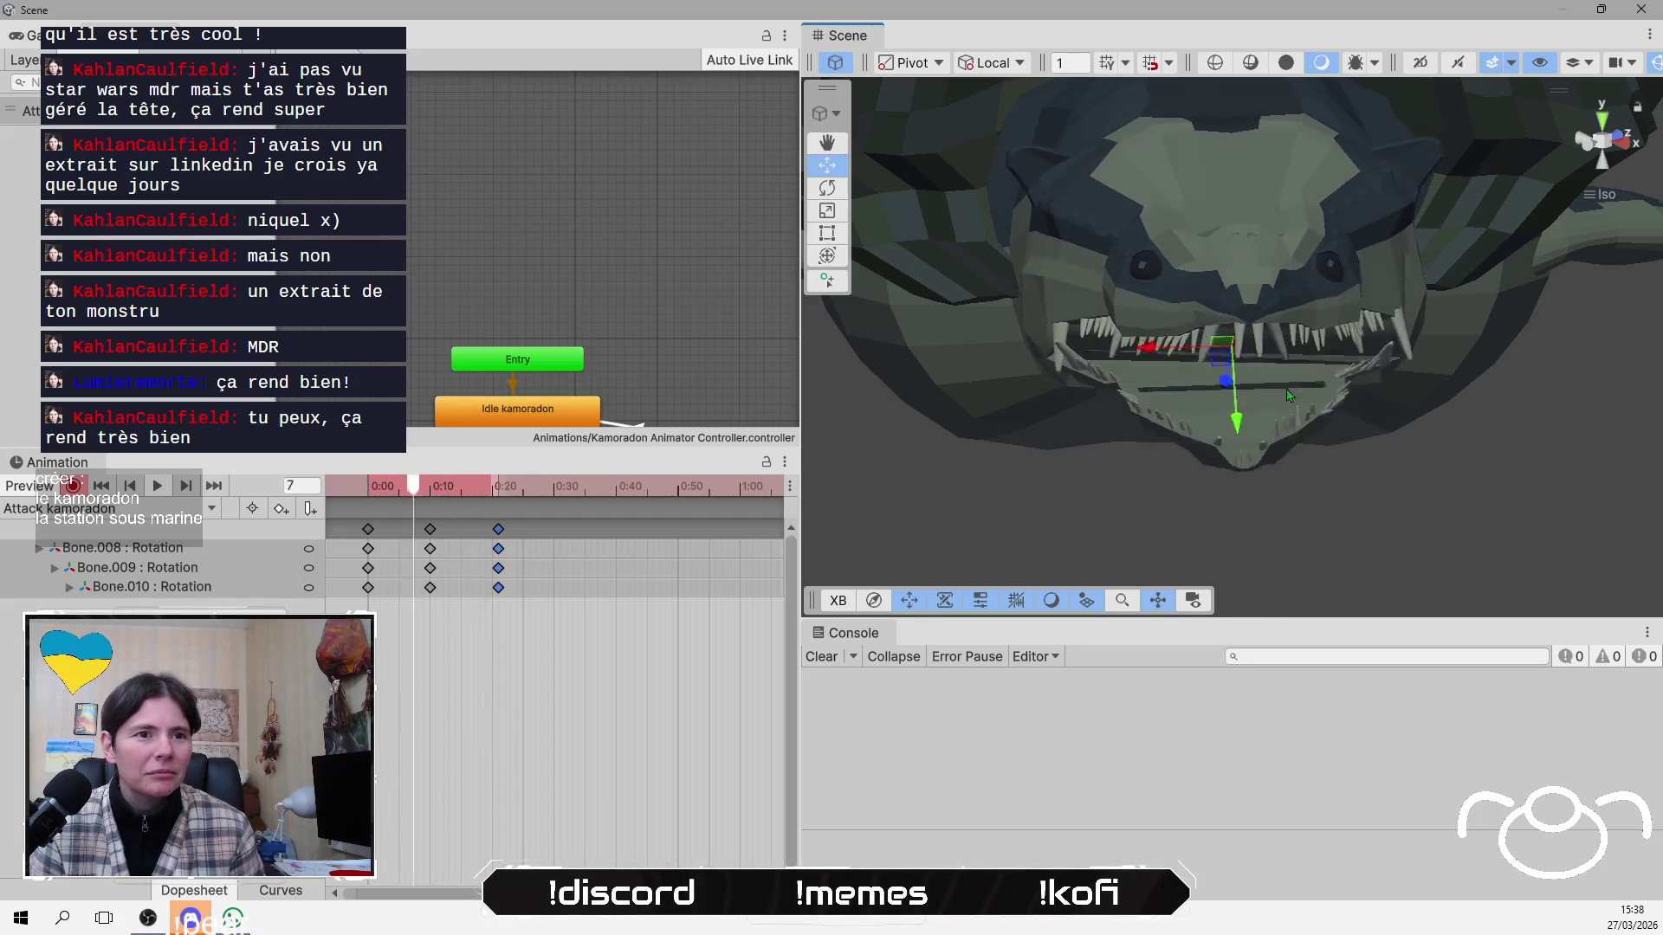
# Stop recording and move the later keyframes earlier, to about 0:30 and 0:40, then replay.
pyautogui.click(72, 486)
pyautogui.moveTo(369, 486)
pyautogui.mouseDown()
pyautogui.moveTo(427, 486)
pyautogui.moveTo(398, 486)
pyautogui.mouseUp()
pyautogui.moveTo(609, 674)
pyautogui.mouseDown()
pyautogui.moveTo(419, 528)
pyautogui.moveTo(485, 561)
pyautogui.moveTo(582, 560)
pyautogui.moveTo(558, 562)
pyautogui.mouseUp()
pyautogui.scroll(-2, 592, 632)
pyautogui.scroll(-1, 517, 641)
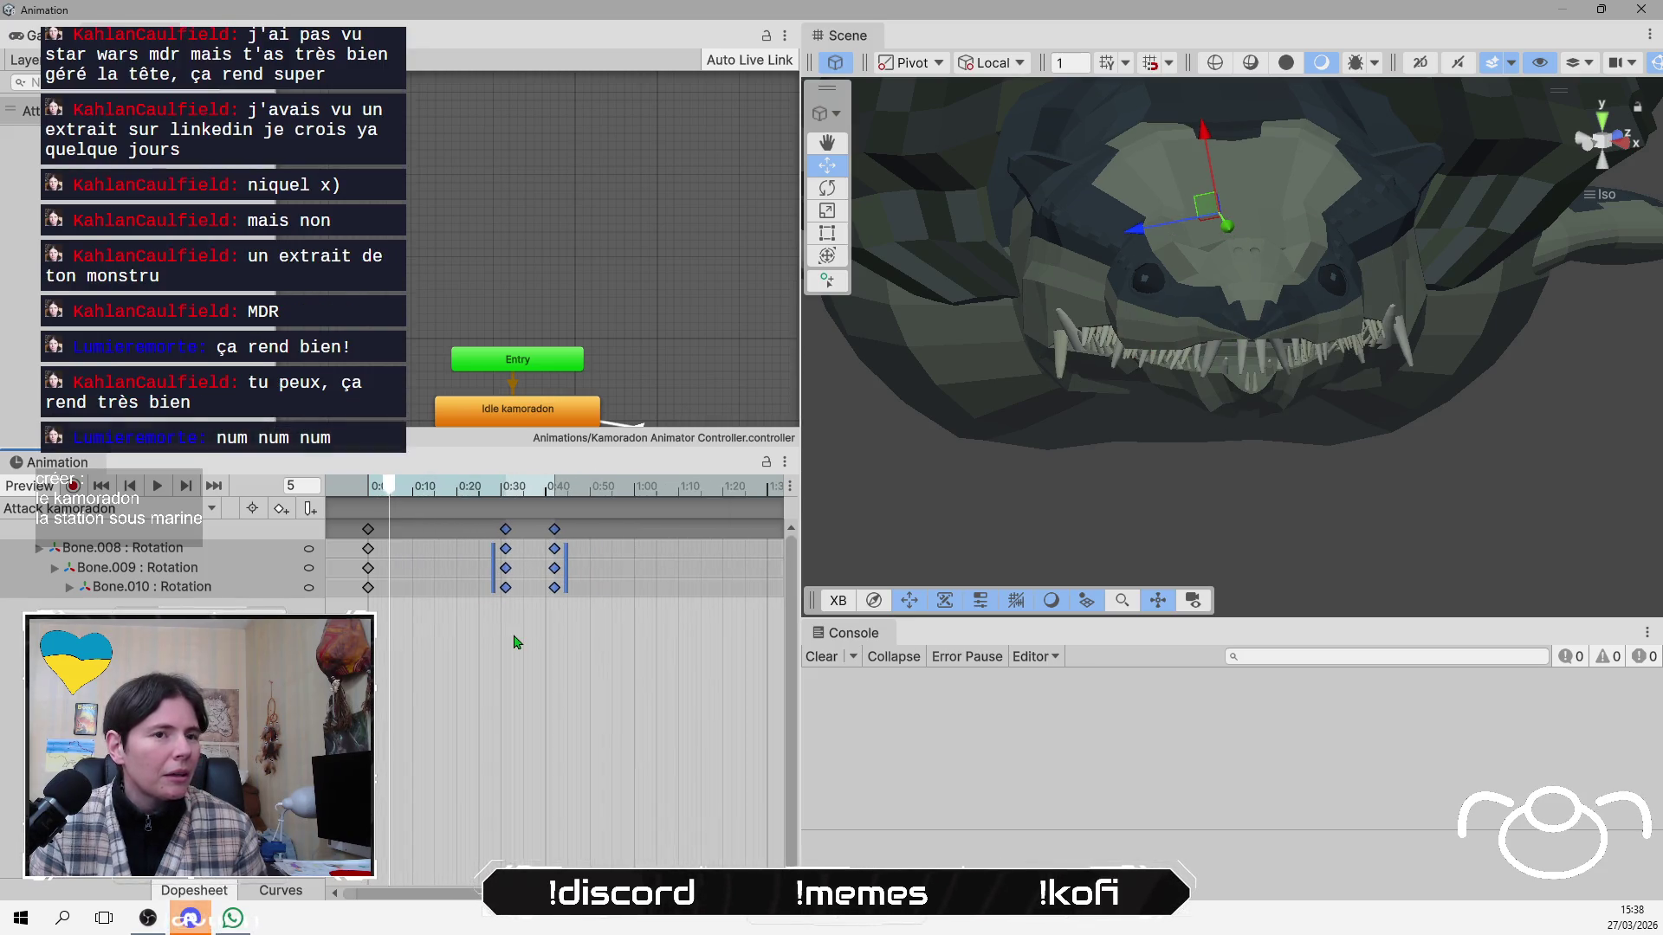
pyautogui.moveTo(387, 488)
pyautogui.mouseDown()
pyautogui.moveTo(559, 518)
pyautogui.moveTo(357, 531)
pyautogui.mouseUp()
pyautogui.click(159, 488)
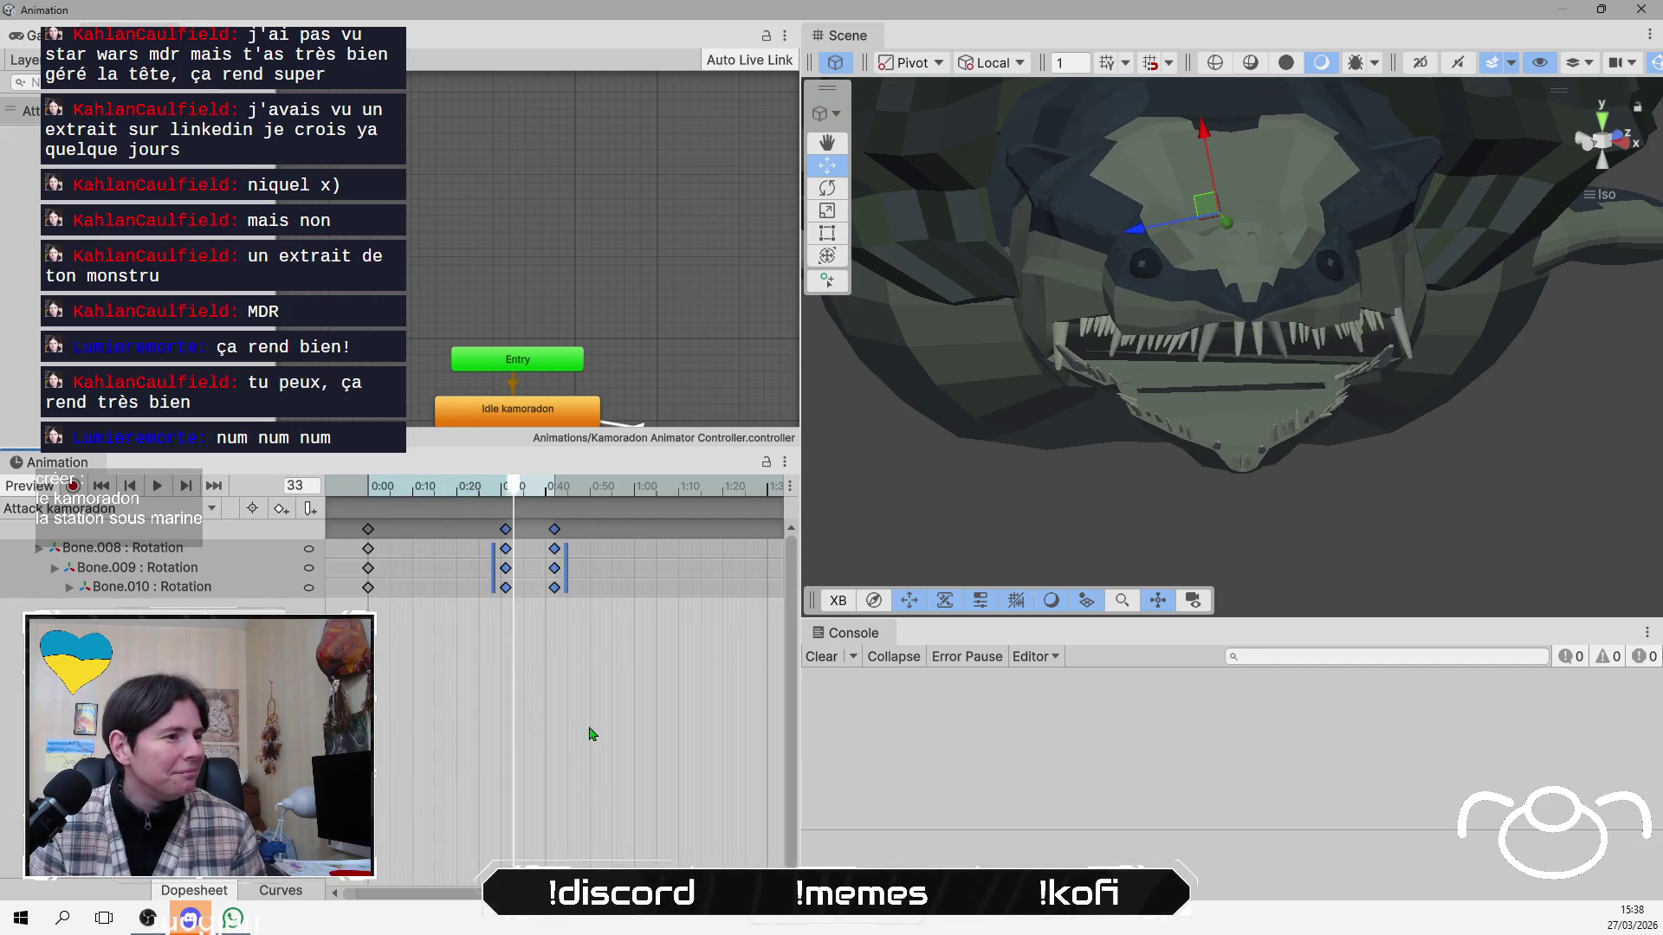
# Deselect the keyframes and frame all states in the Animator graph.
pyautogui.click(471, 717)
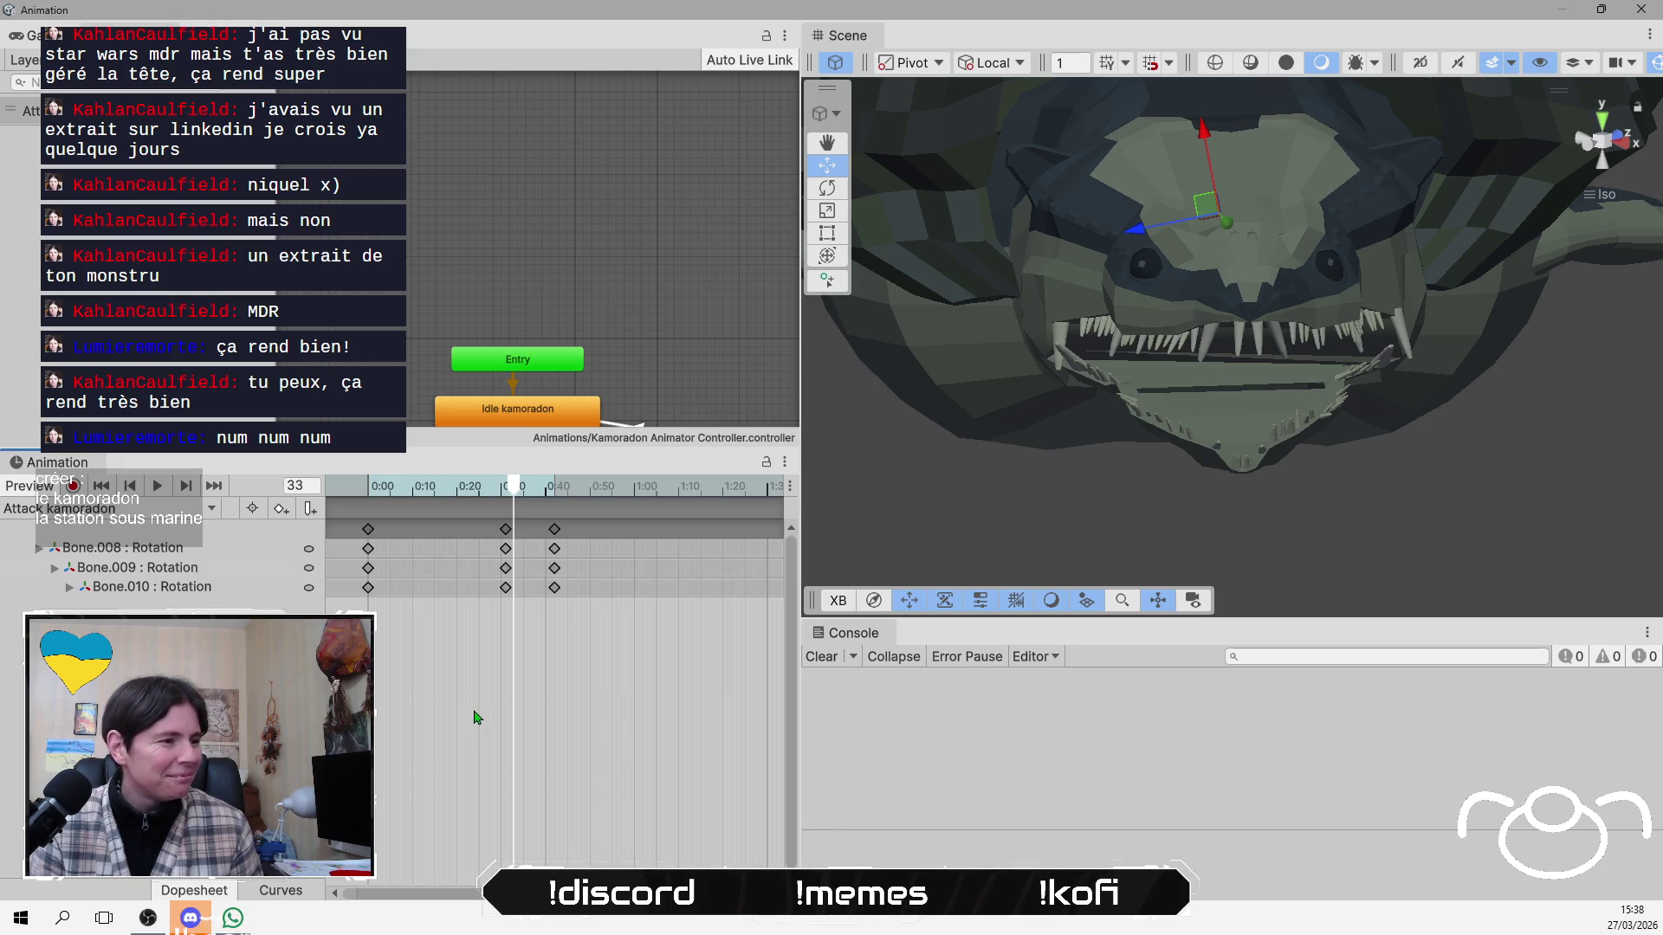
pyautogui.click(455, 281)
pyautogui.press('a')
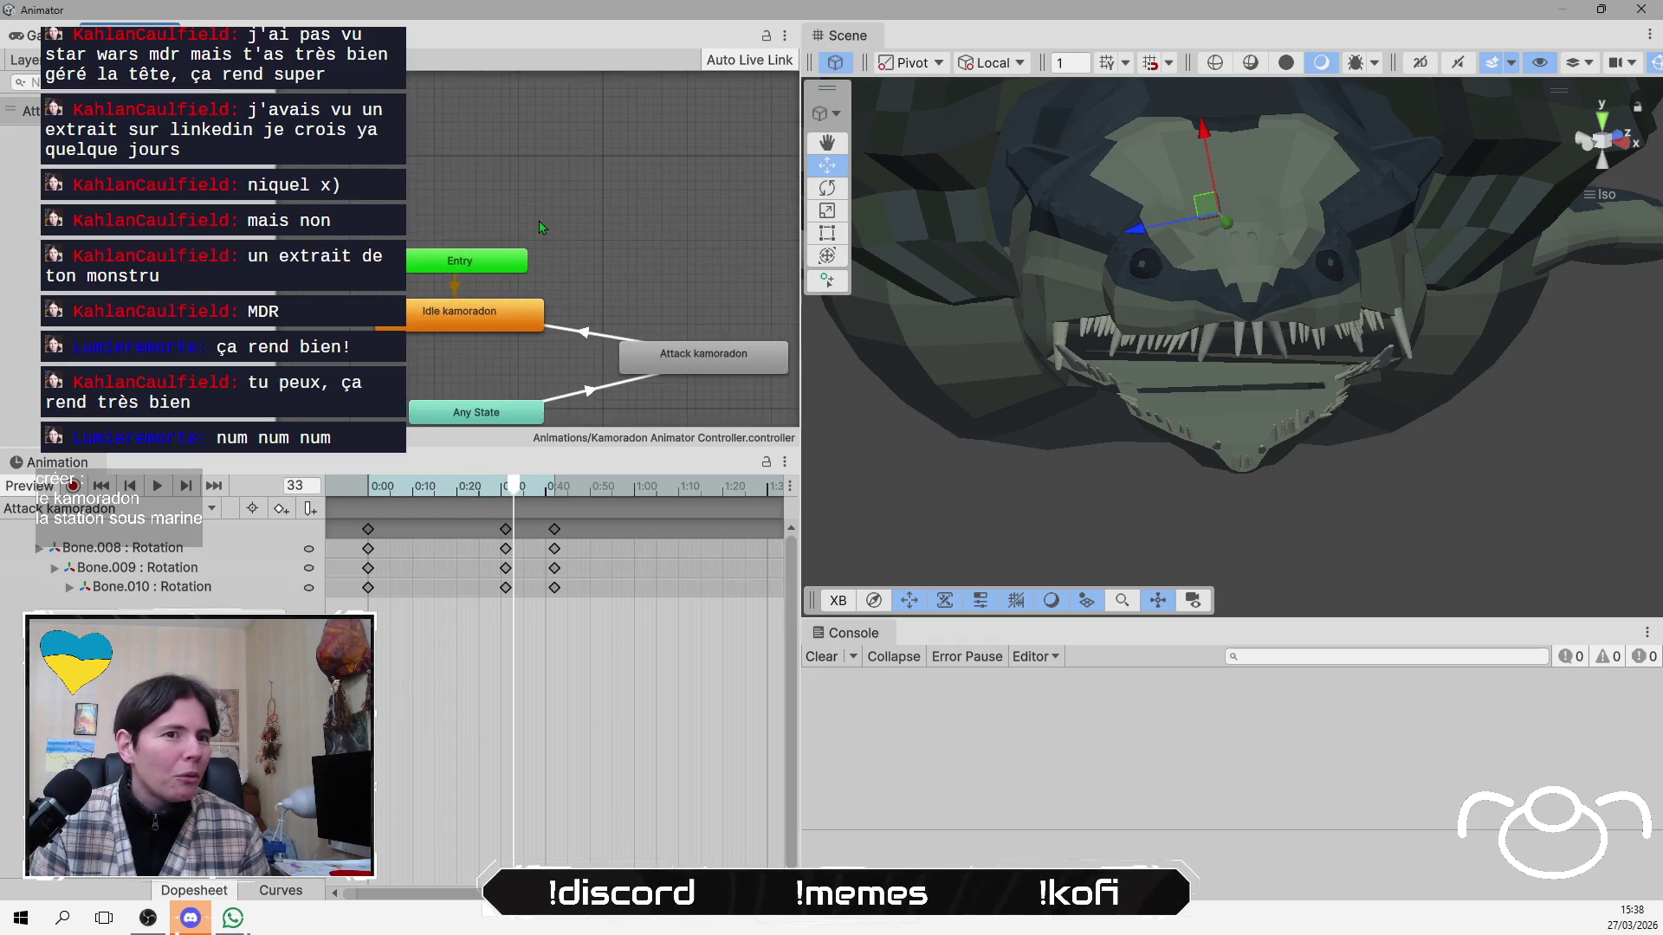
# With recording on at frame 40, rotate the jaw bone to reshape the mouth.
pyautogui.moveTo(523, 502)
pyautogui.mouseDown()
pyautogui.moveTo(394, 498)
pyautogui.moveTo(576, 489)
pyautogui.moveTo(506, 490)
pyautogui.mouseUp()
pyautogui.moveTo(866, 381)
pyautogui.mouseDown()
pyautogui.moveTo(1370, 382)
pyautogui.moveTo(1398, 311)
pyautogui.moveTo(1299, 268)
pyautogui.mouseUp()
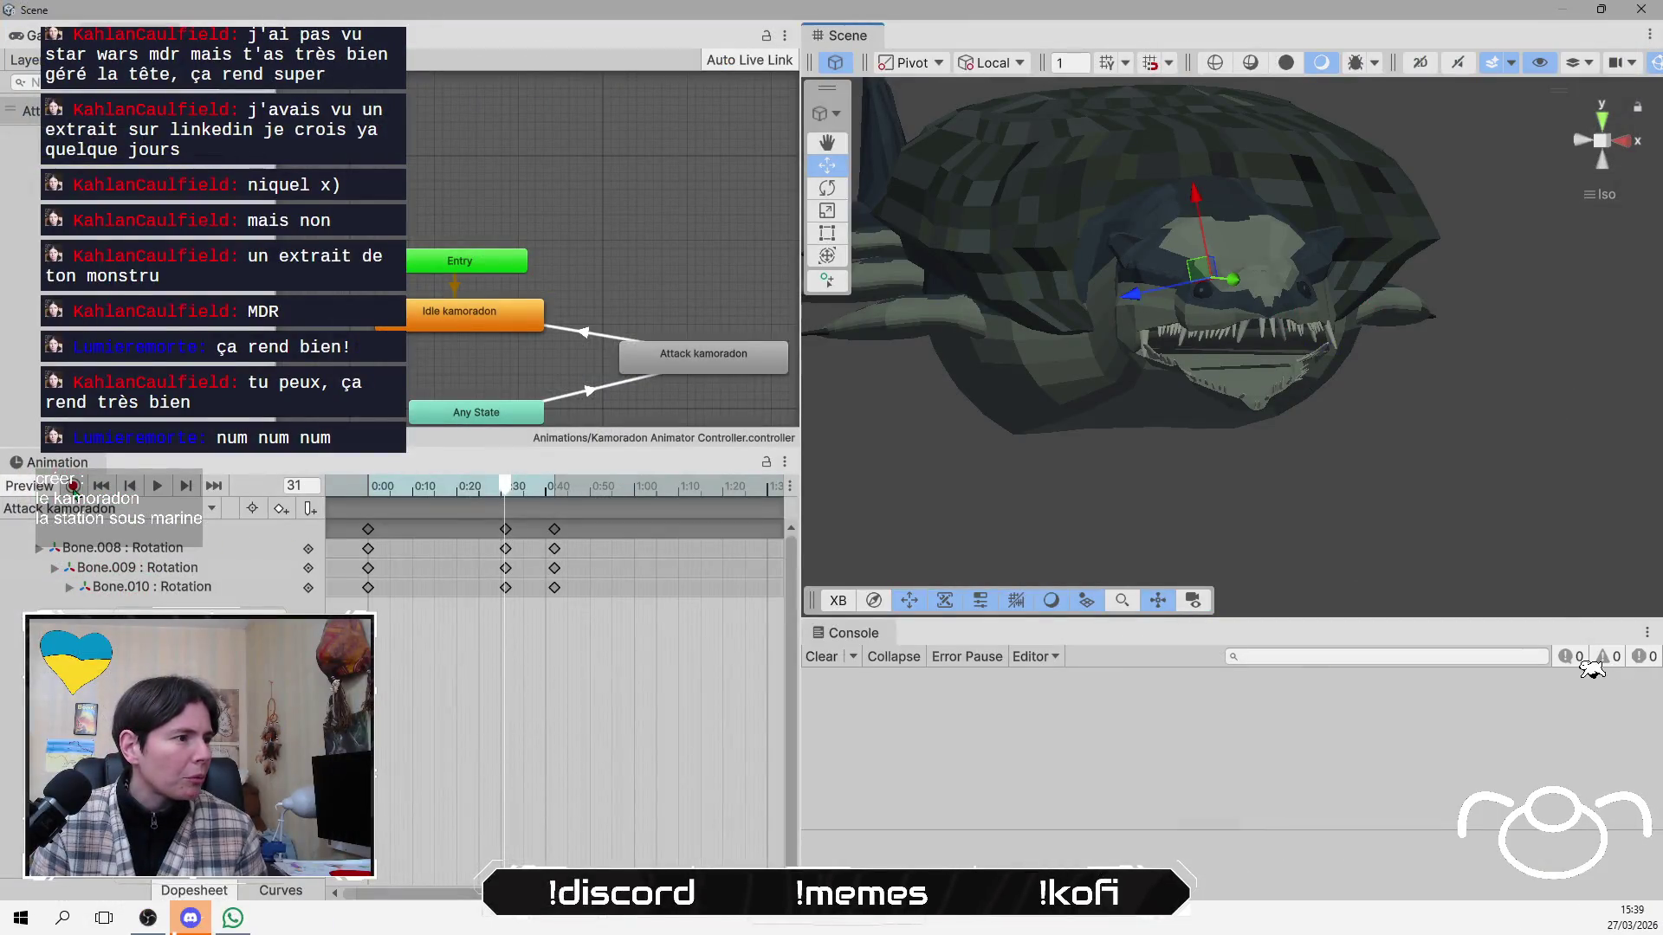
pyautogui.click(72, 486)
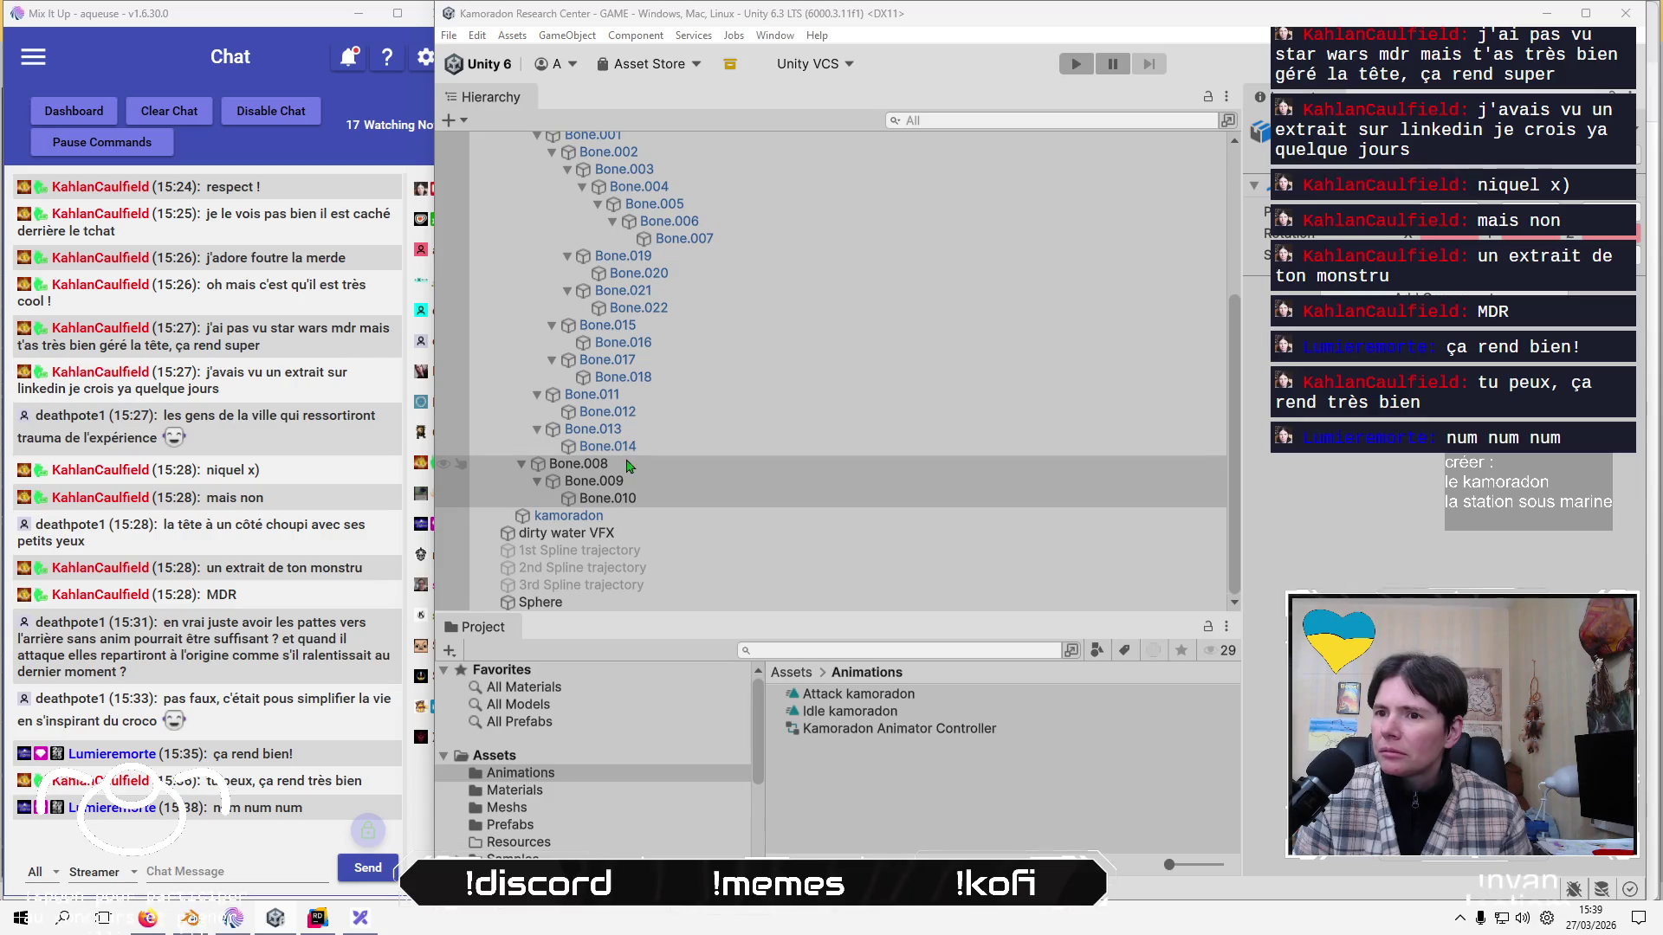
pyautogui.click(684, 218)
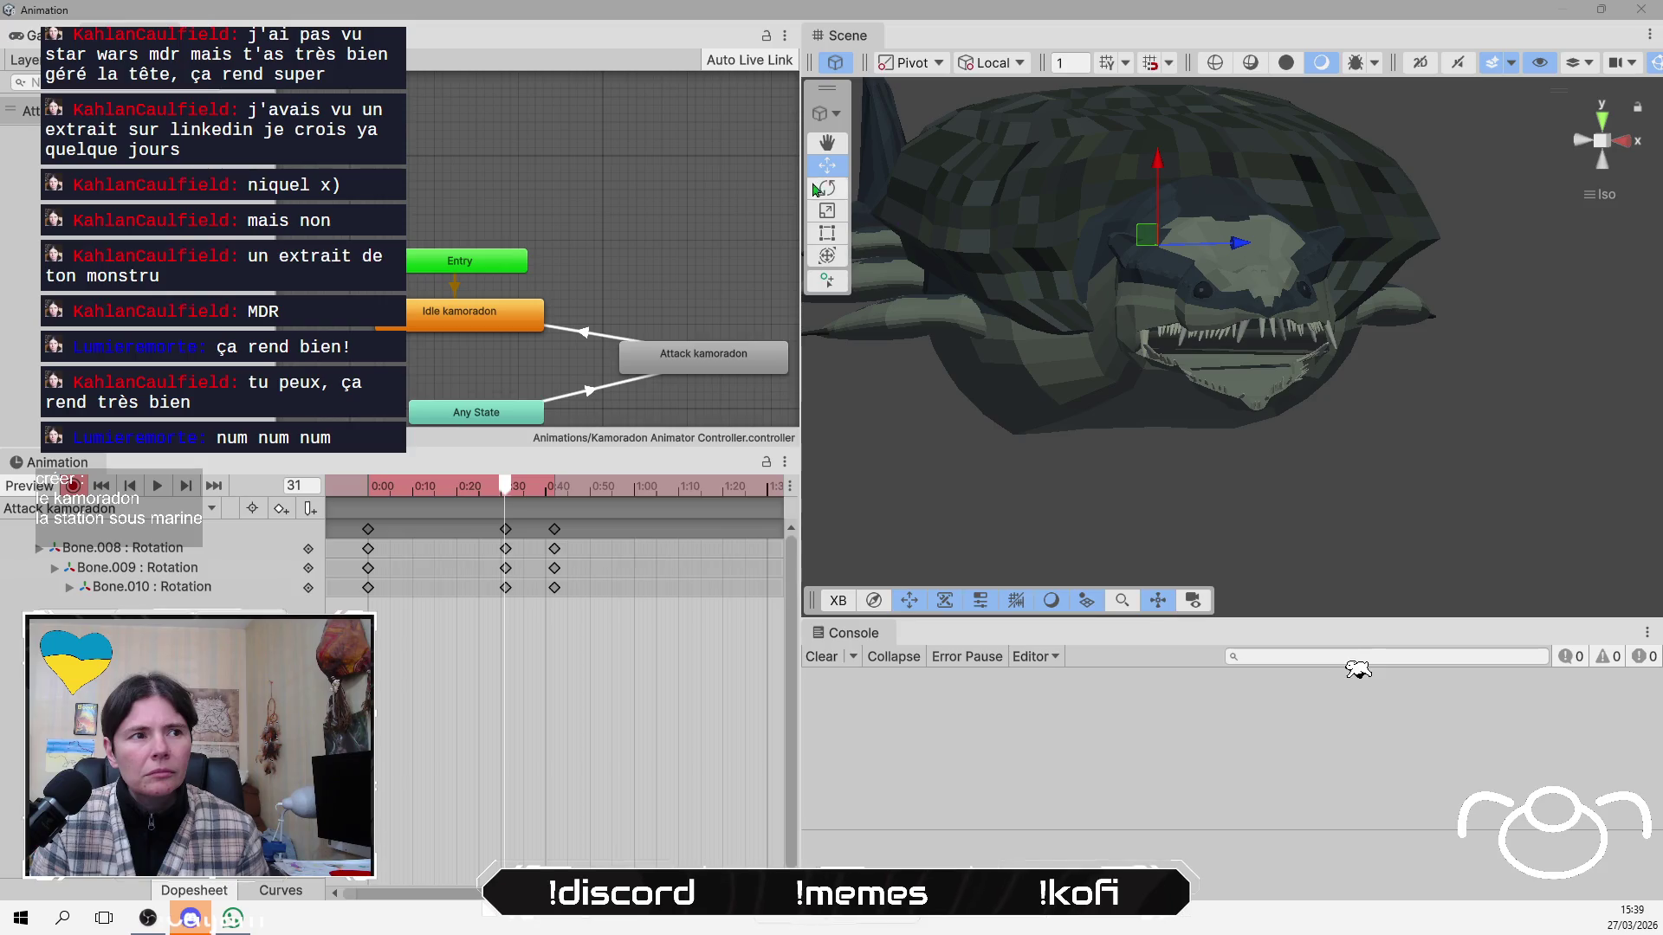
pyautogui.click(818, 189)
pyautogui.moveTo(1126, 364); pyautogui.dragTo(1337, 453)
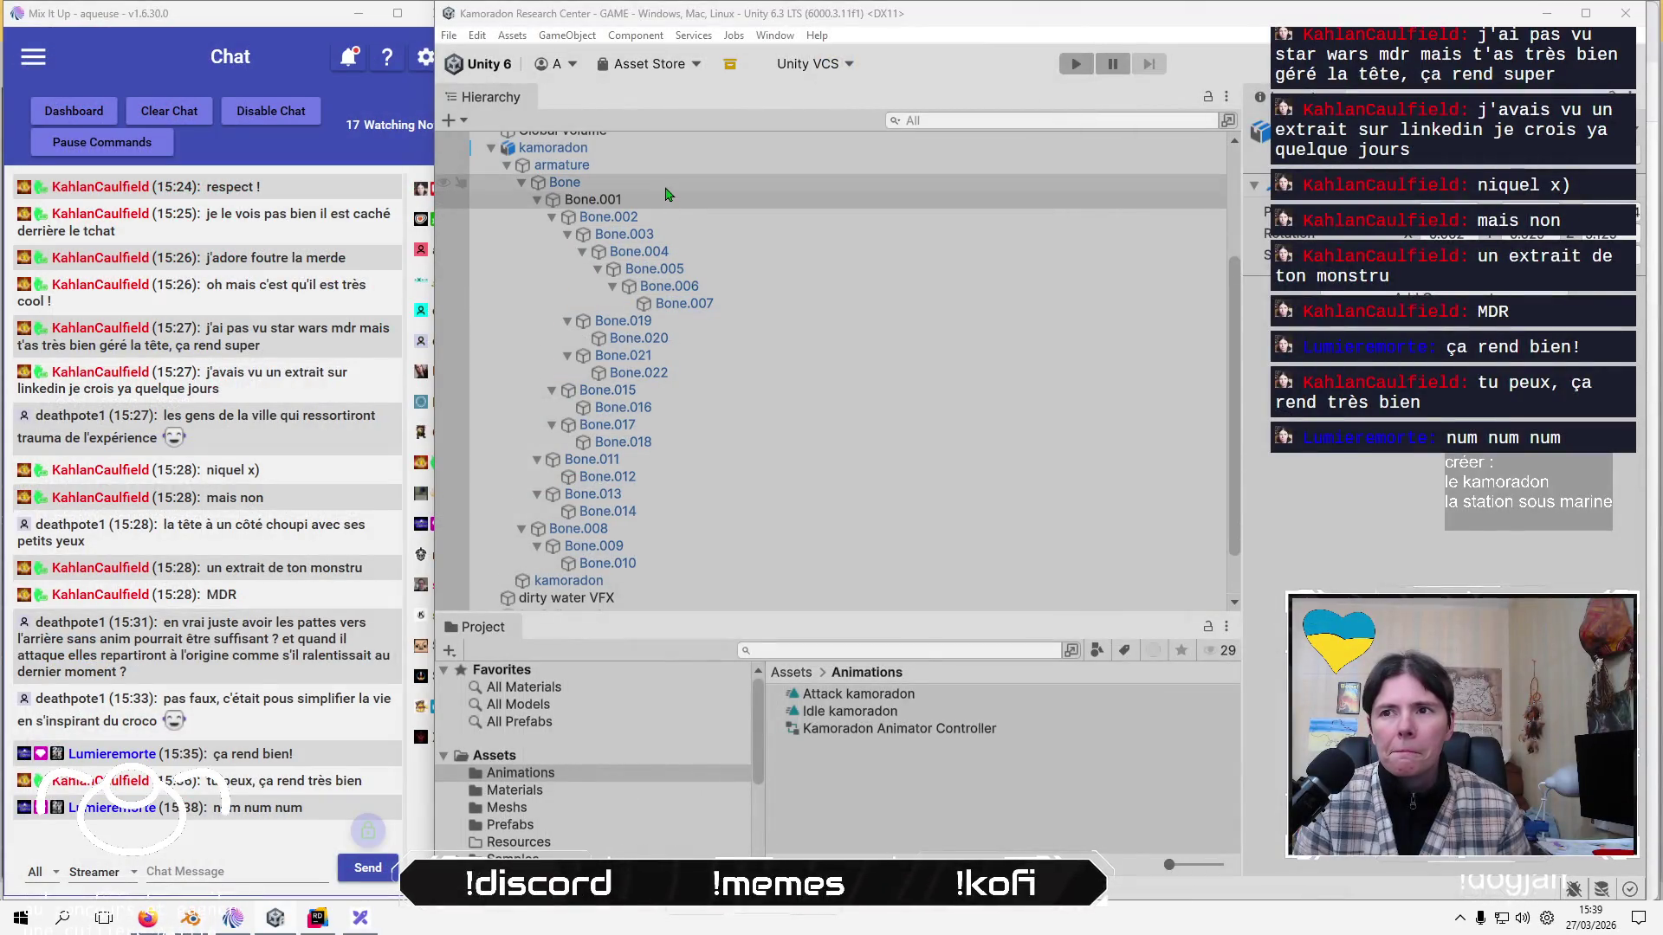
pyautogui.click(667, 187)
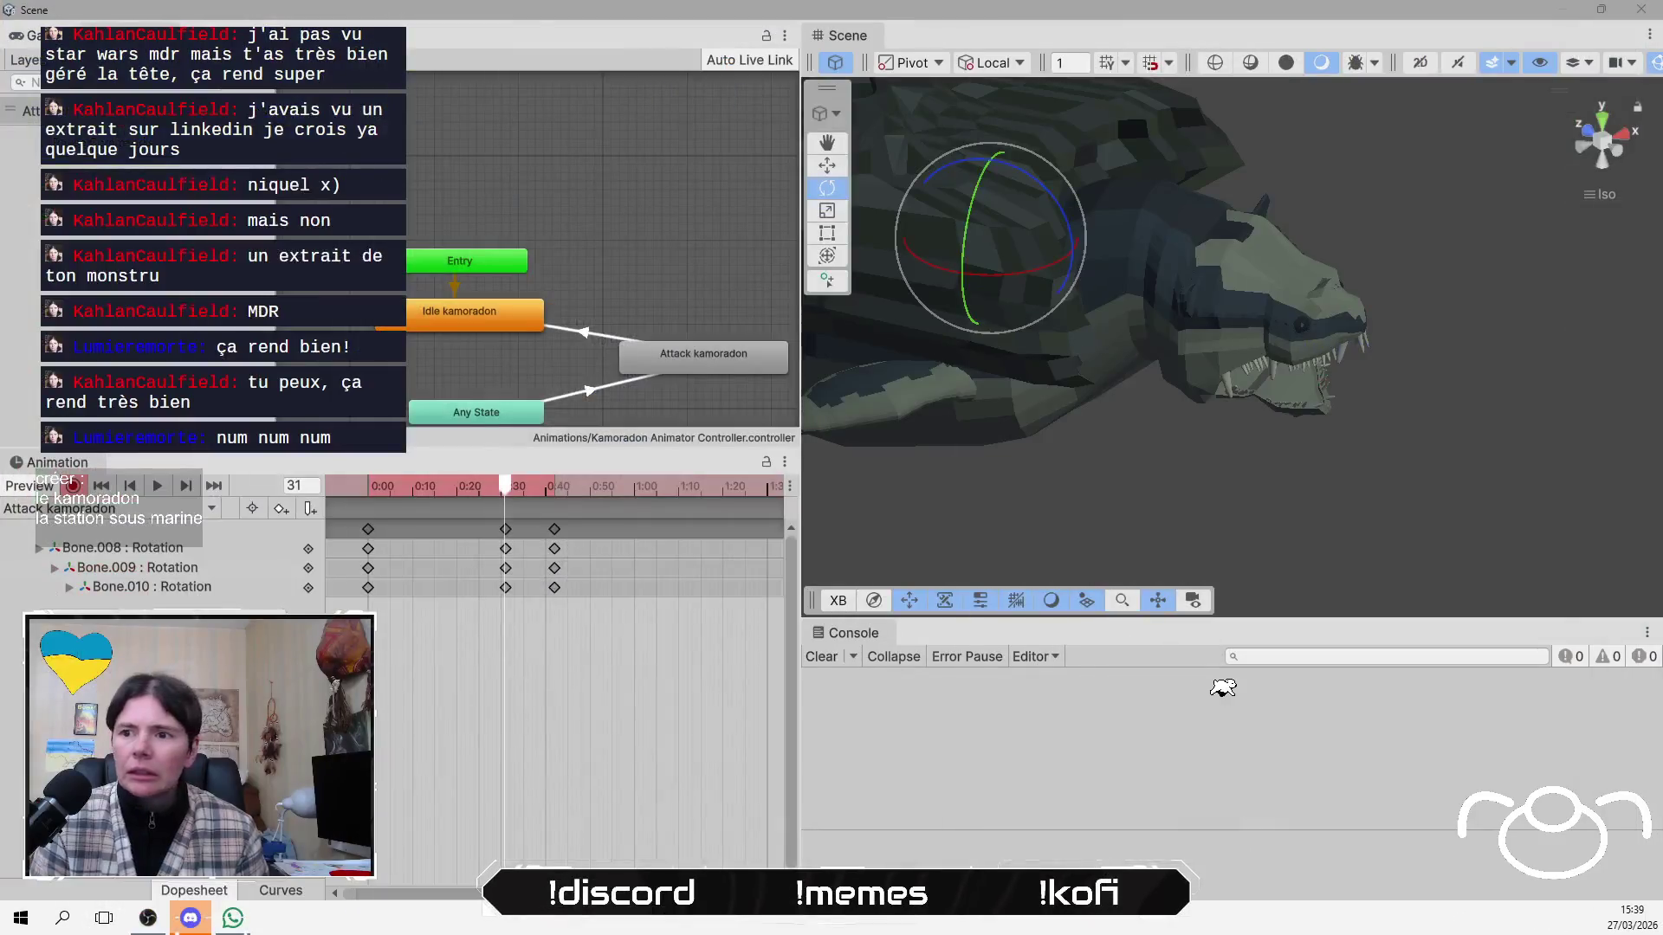
pyautogui.click(555, 531)
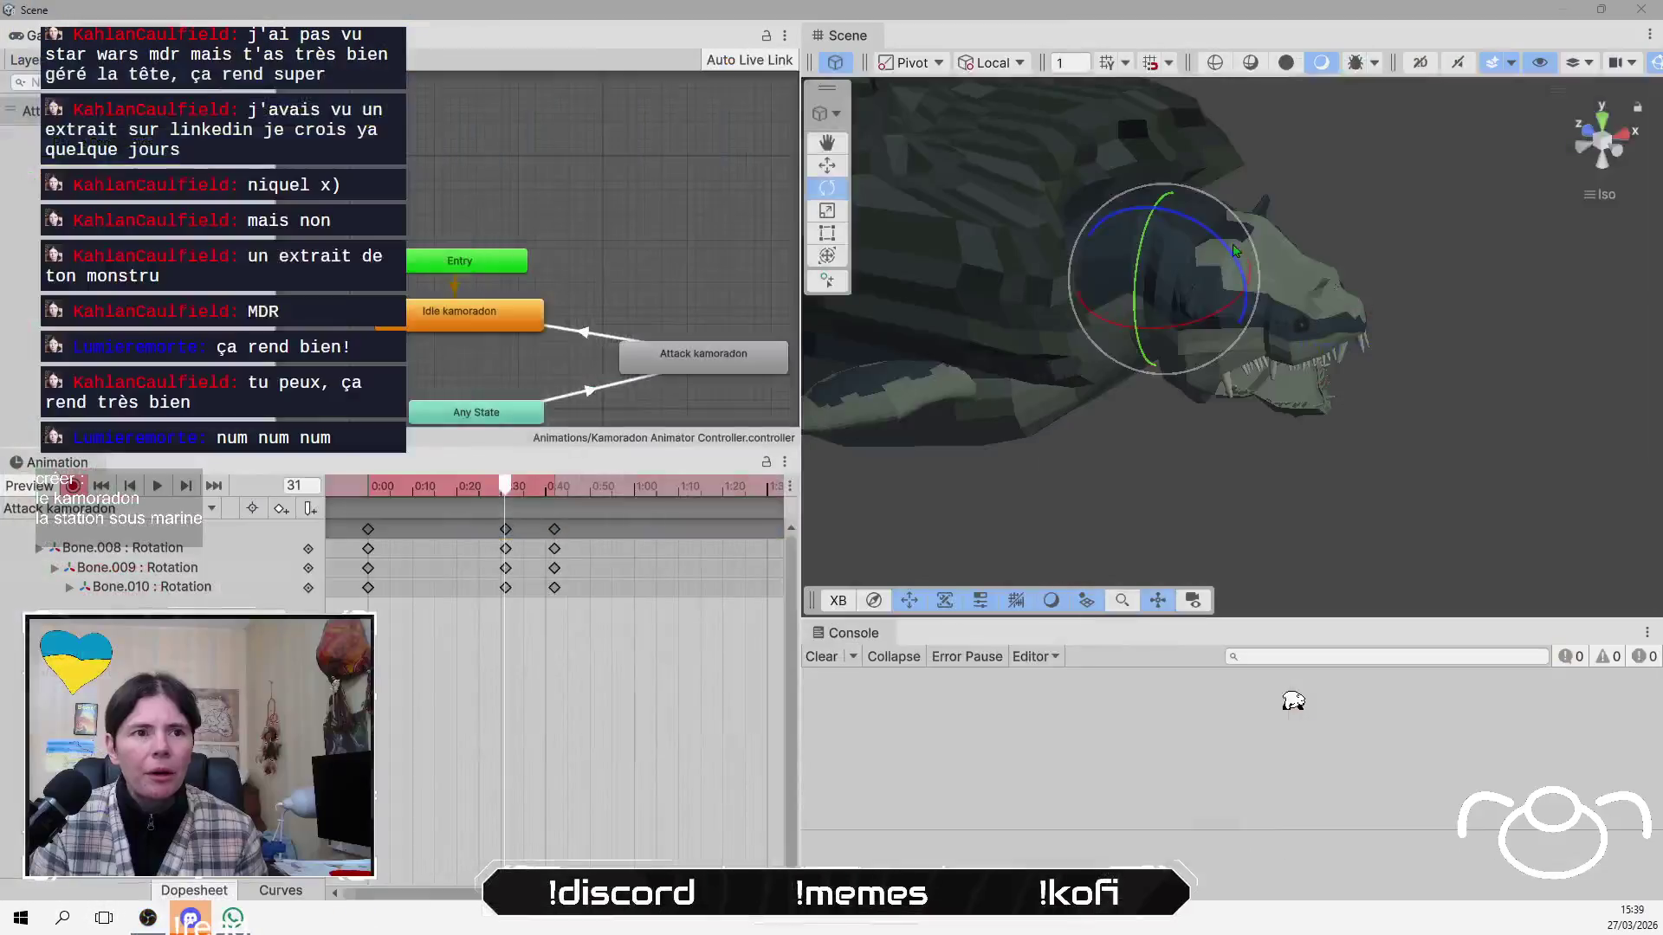
pyautogui.moveTo(1235, 252)
pyautogui.mouseDown()
pyautogui.moveTo(1214, 224)
pyautogui.moveTo(1403, 297)
pyautogui.moveTo(1118, 97)
pyautogui.moveTo(1089, 336)
pyautogui.mouseUp()
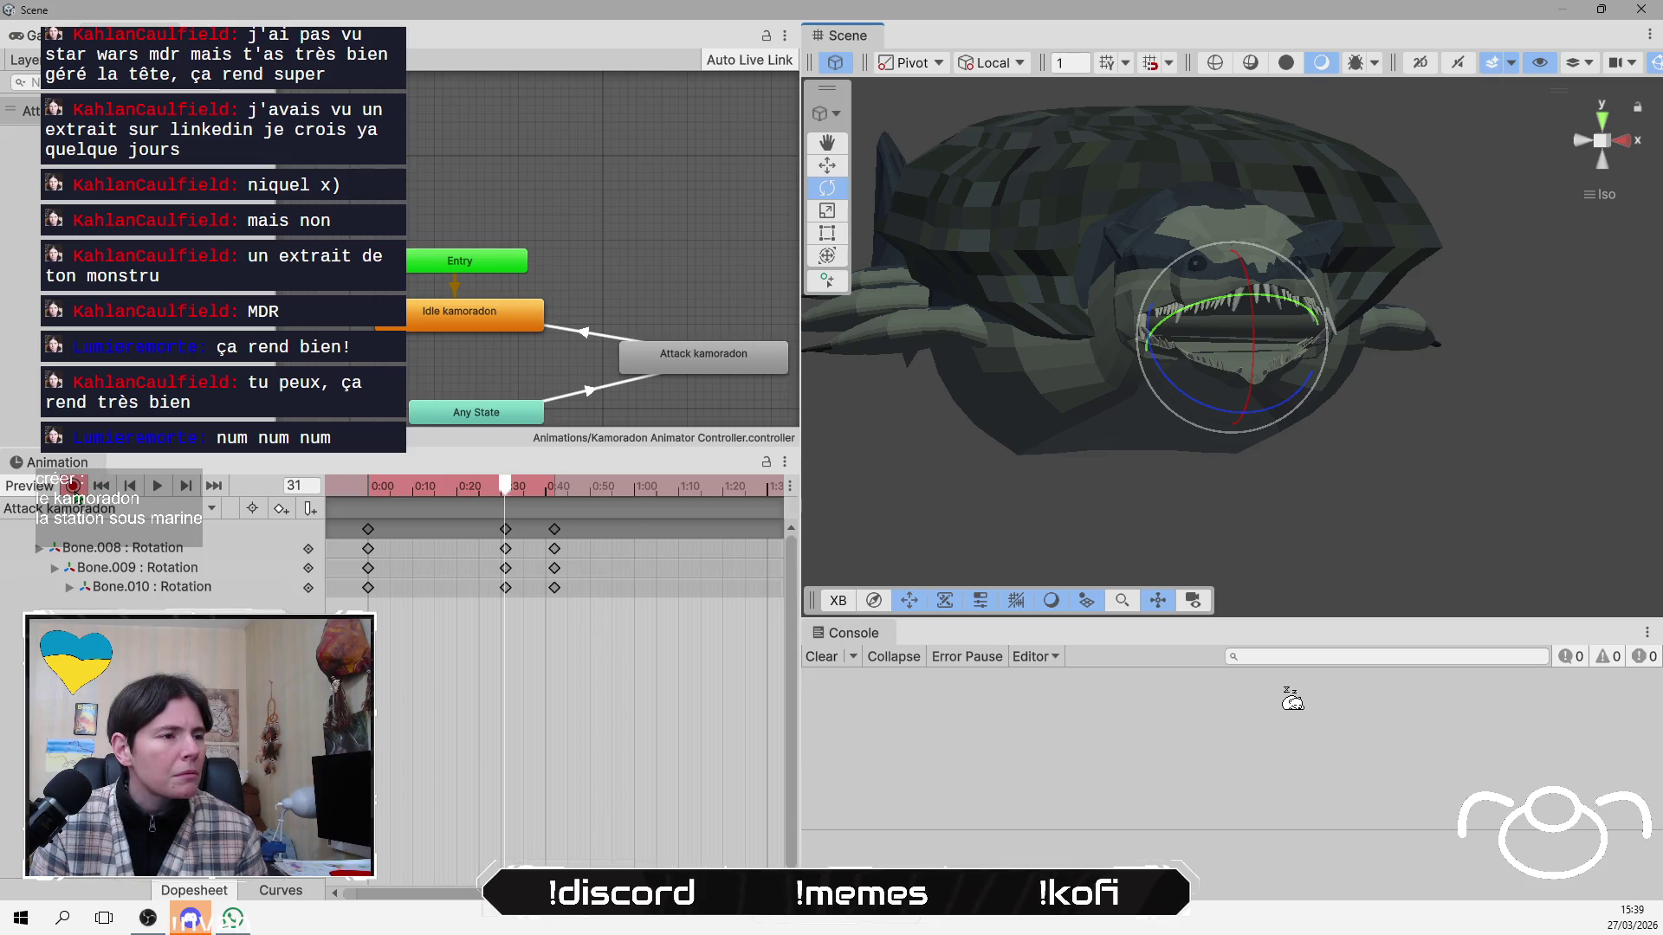
# Stop recording and play the Attack kamoradon clip from the start to review it.
pyautogui.click(73, 485)
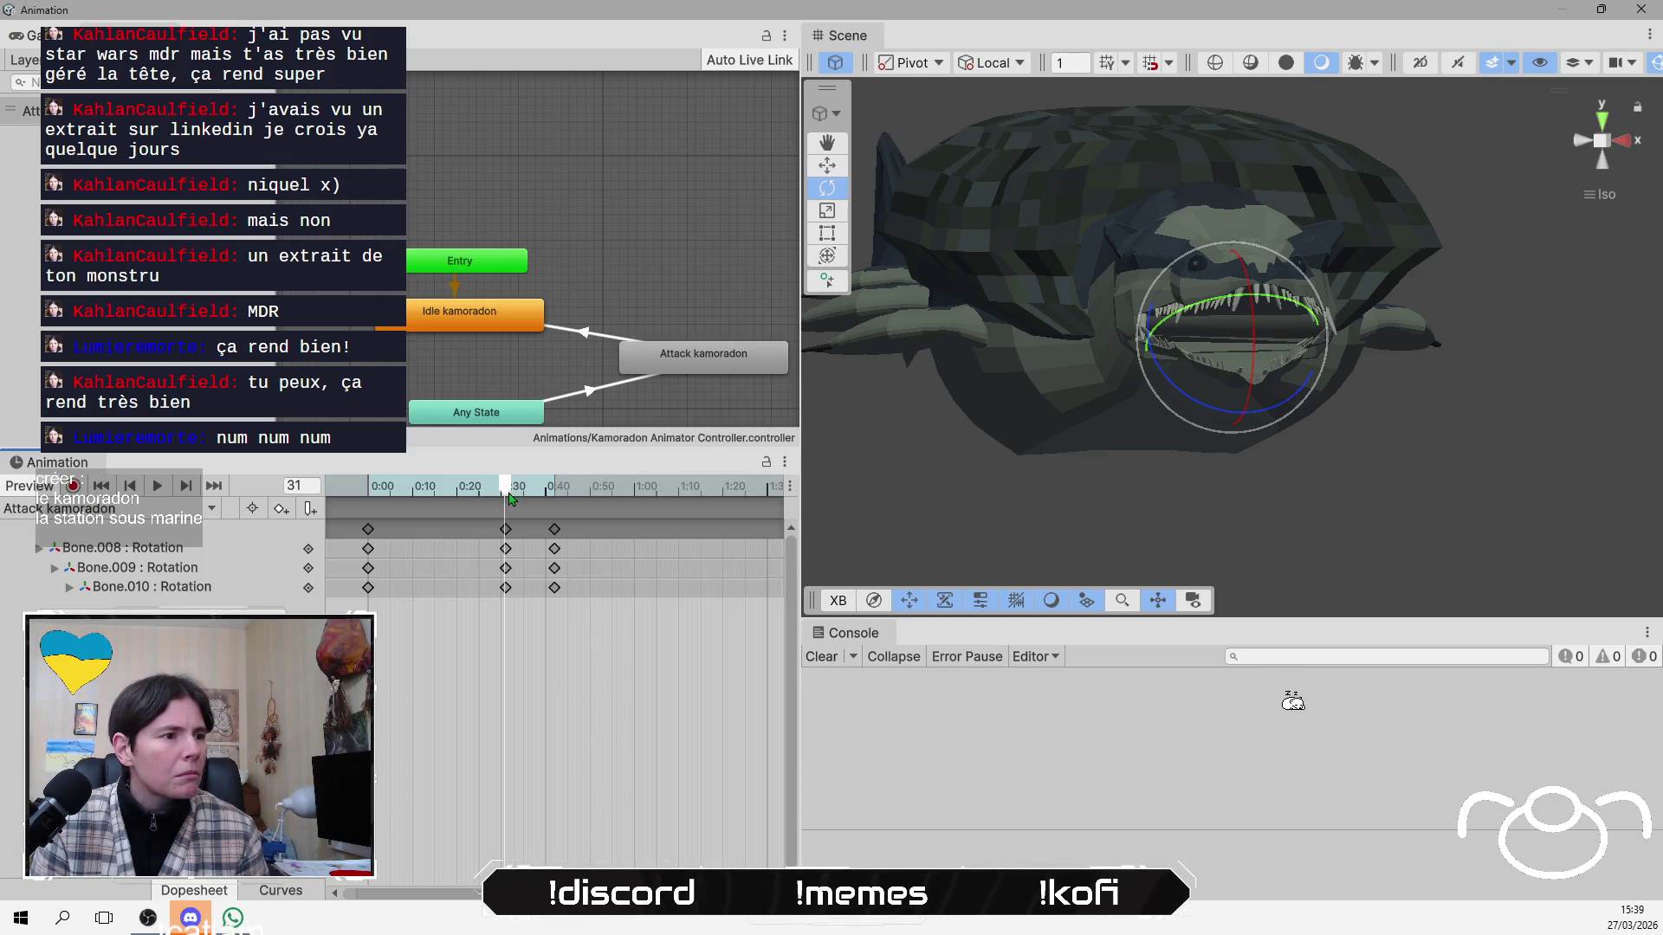
pyautogui.click(342, 491)
pyautogui.click(158, 490)
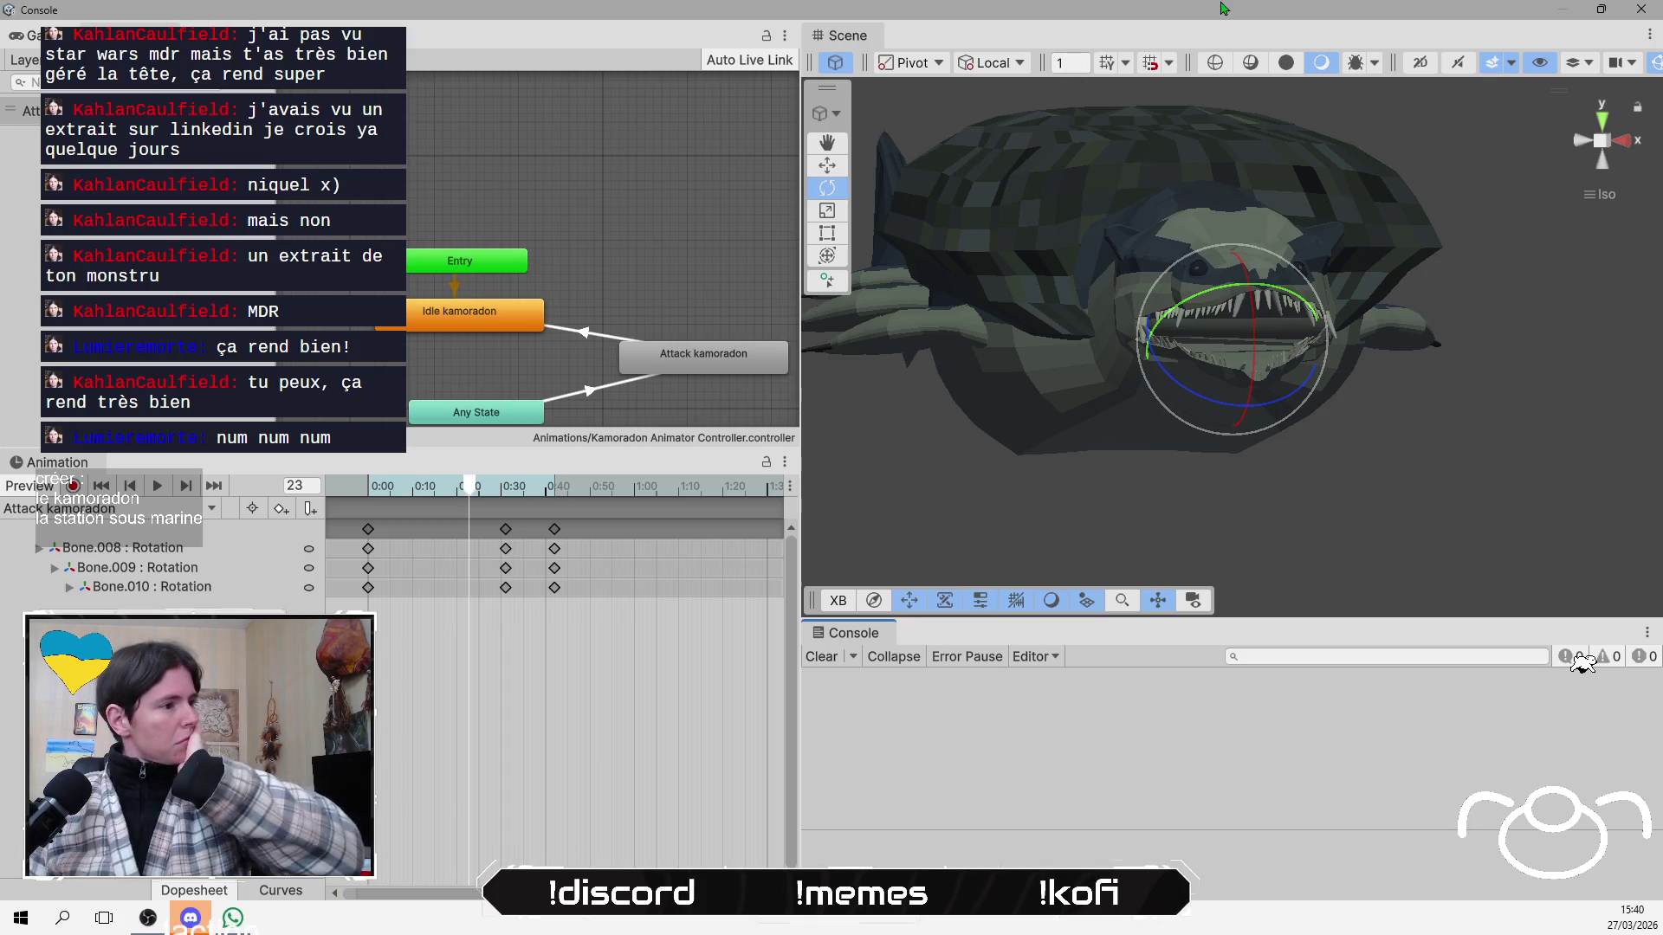
pyautogui.click(52, 495)
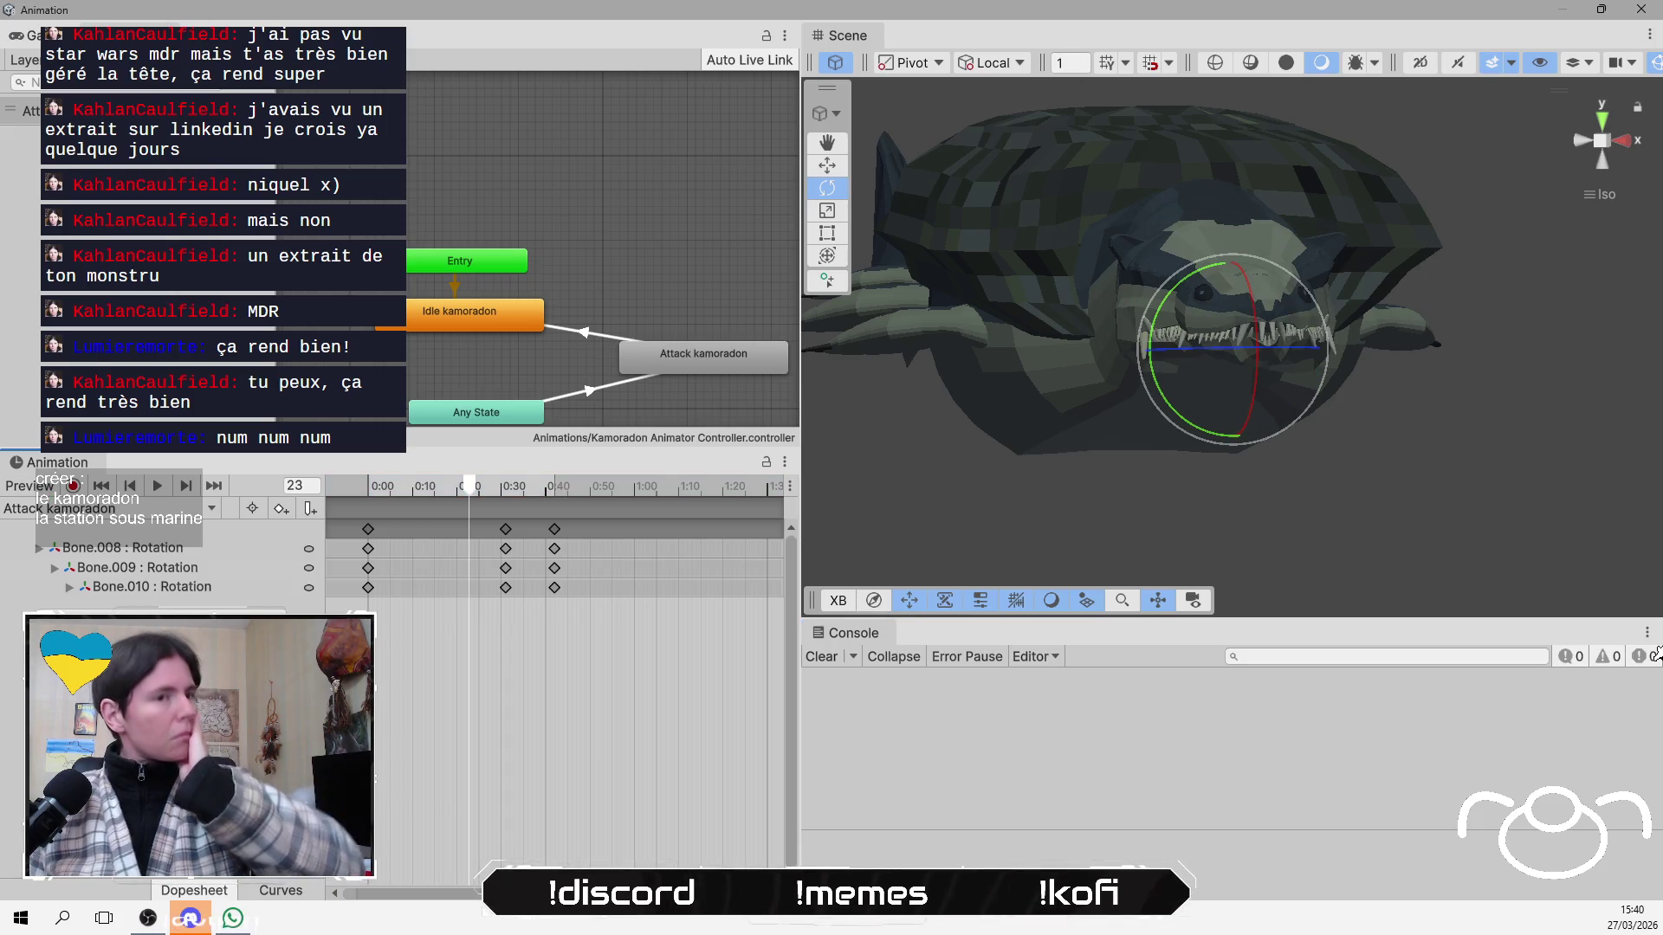
pyautogui.click(115, 332)
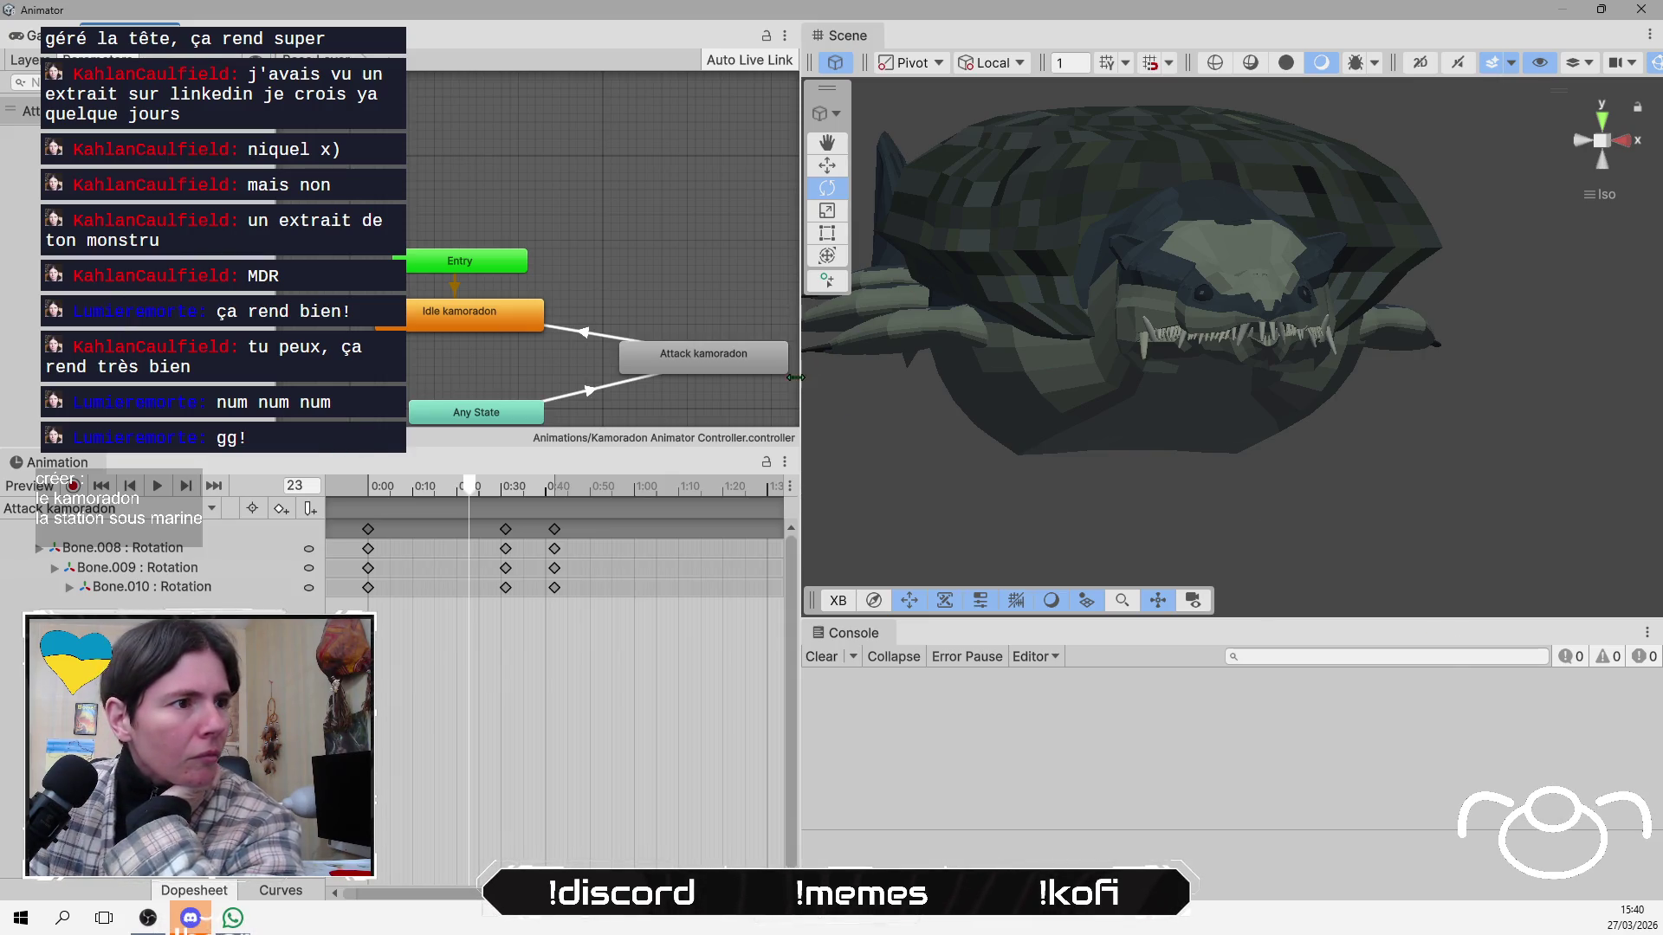
# Widen and heighten the Animator panel, pan the graph, and nudge the Any State node up-left.
pyautogui.moveTo(799, 383)
pyautogui.mouseDown()
pyautogui.moveTo(989, 384)
pyautogui.moveTo(938, 384)
pyautogui.mouseUp()
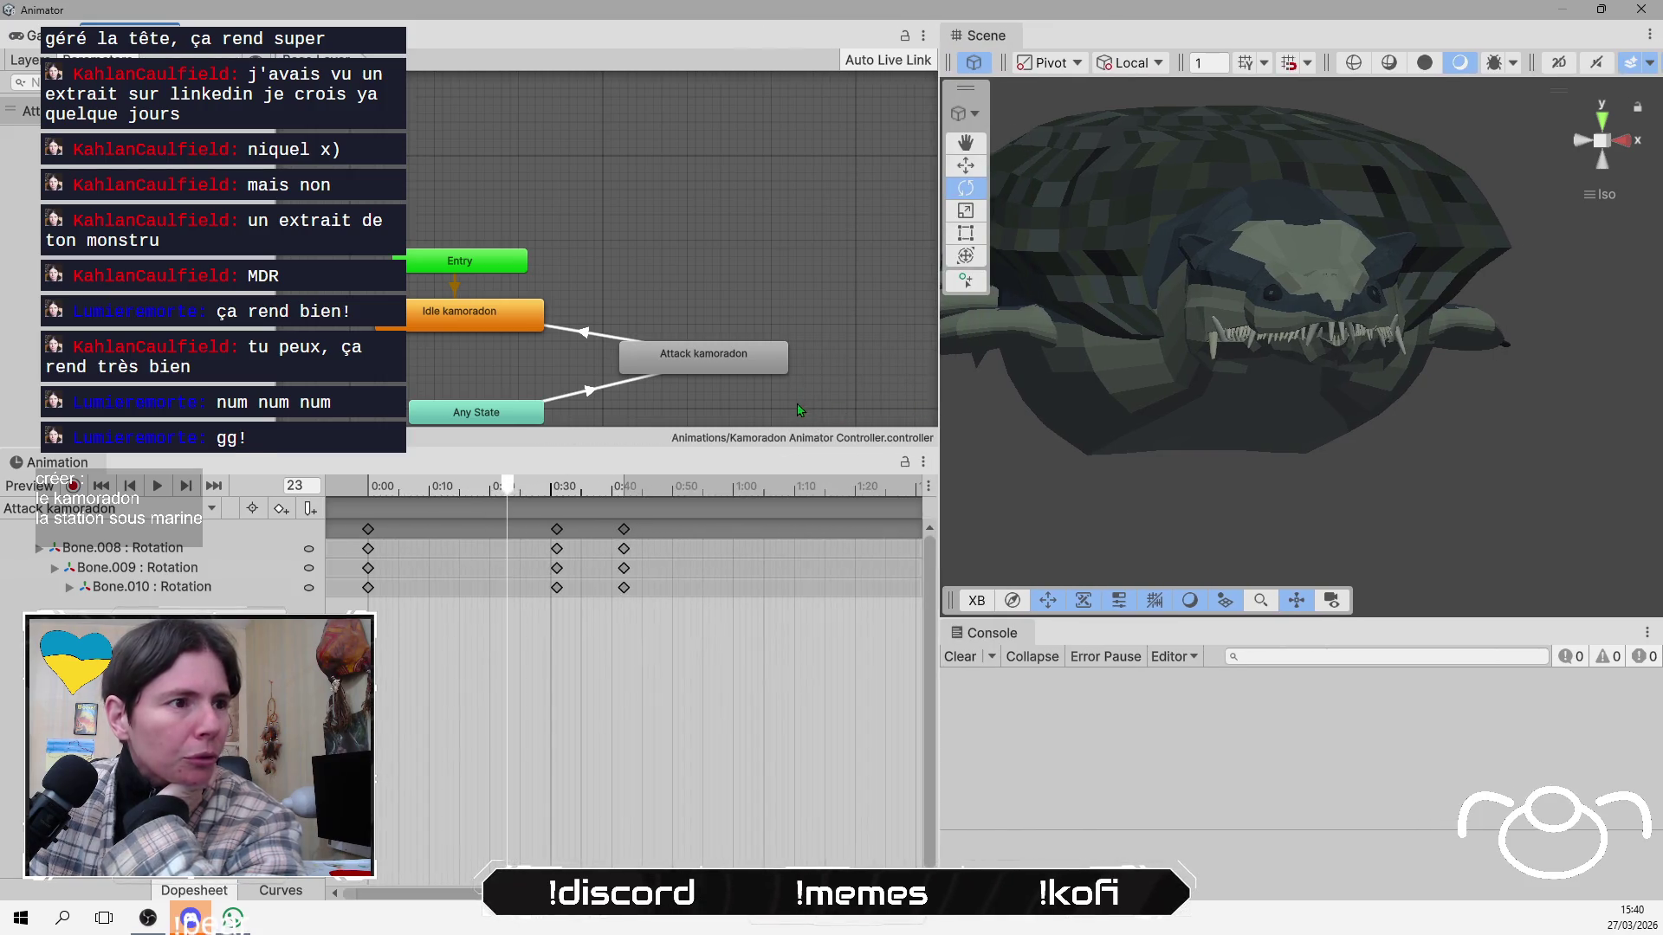
pyautogui.moveTo(777, 451)
pyautogui.mouseDown()
pyautogui.moveTo(768, 578)
pyautogui.moveTo(765, 562)
pyautogui.mouseUp()
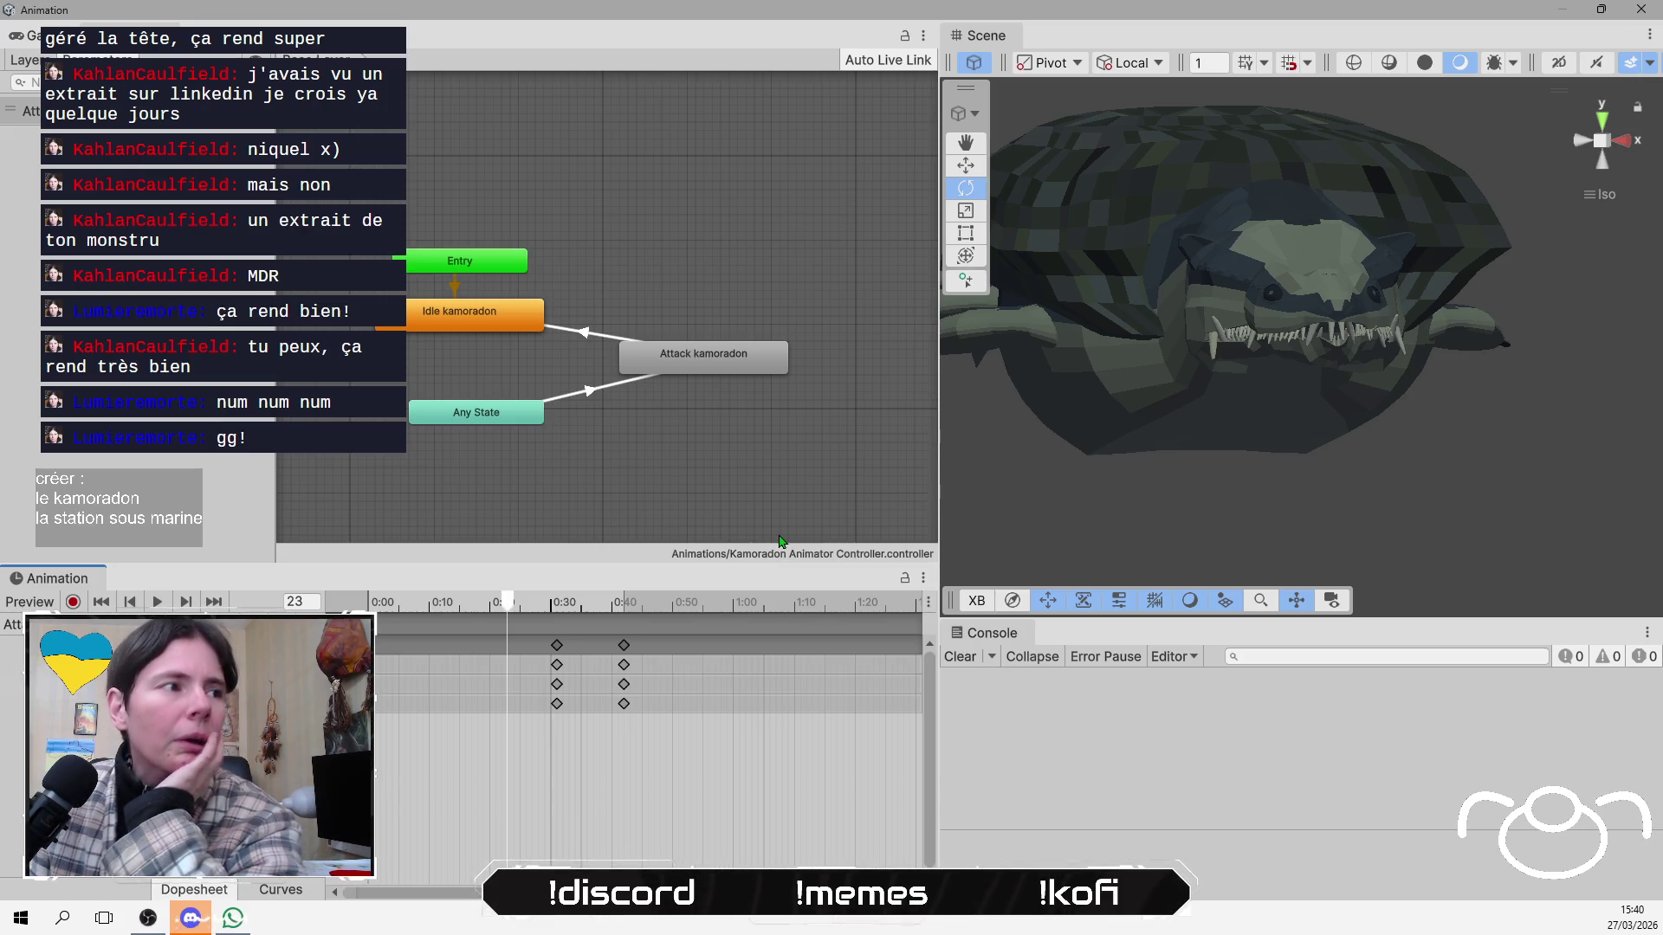
pyautogui.moveTo(806, 466); pyautogui.dragTo(835, 476)
pyautogui.moveTo(491, 433); pyautogui.dragTo(478, 428)
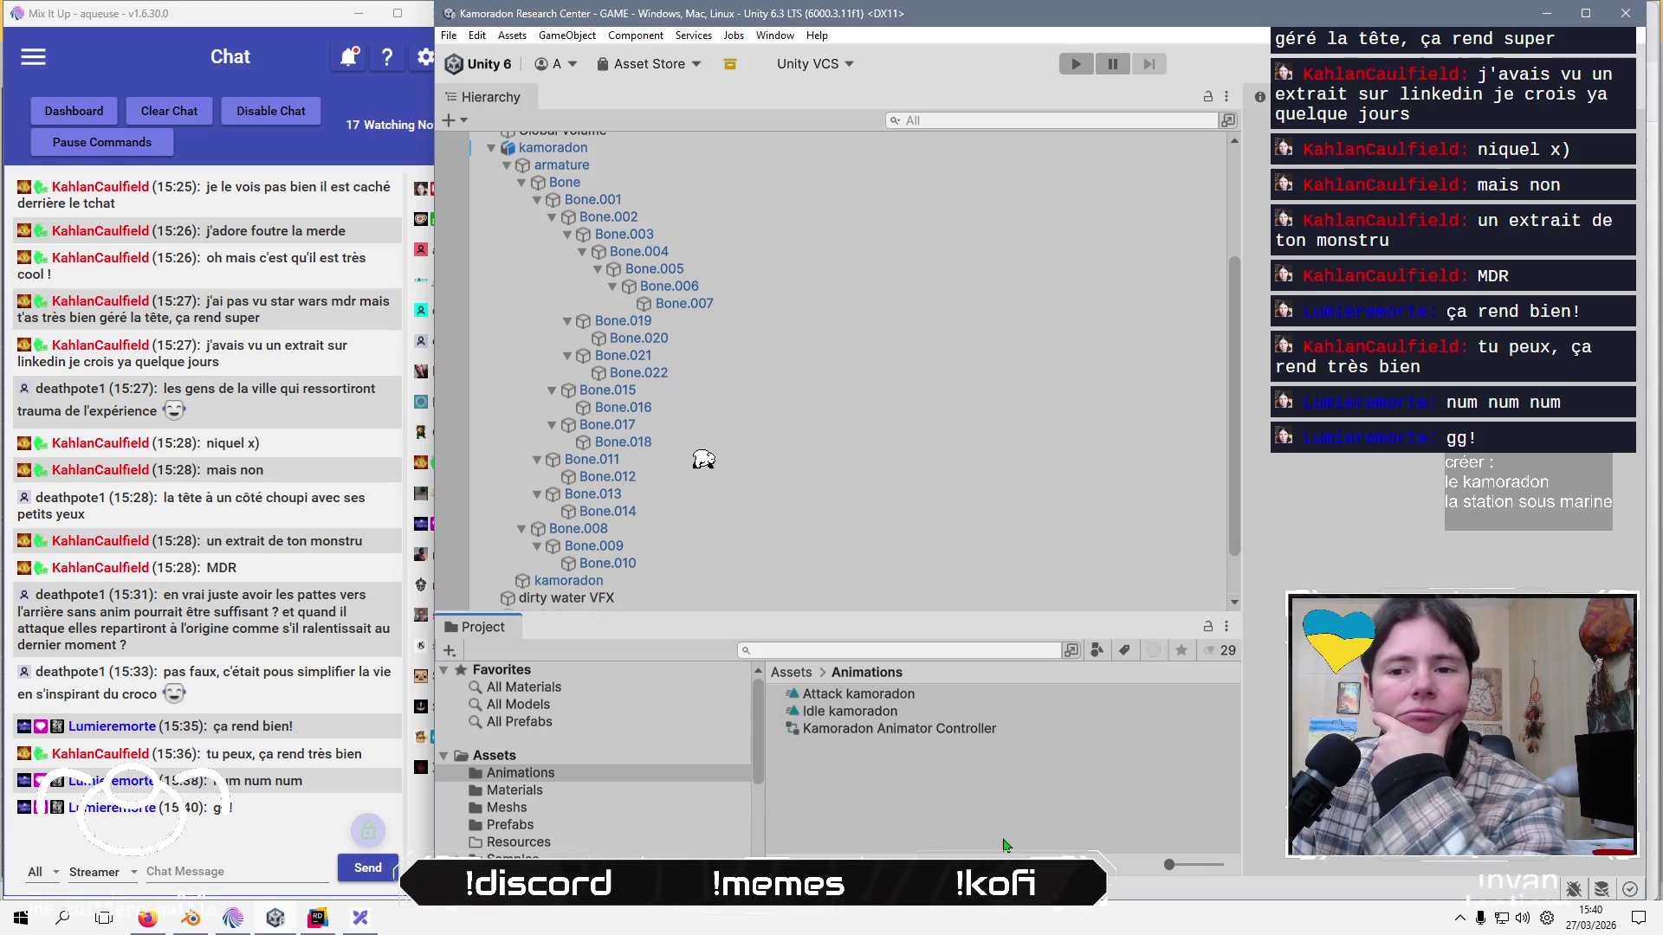
# Open a new empty line after line 7 in Kamoradon.cs.
pyautogui.click(322, 919)
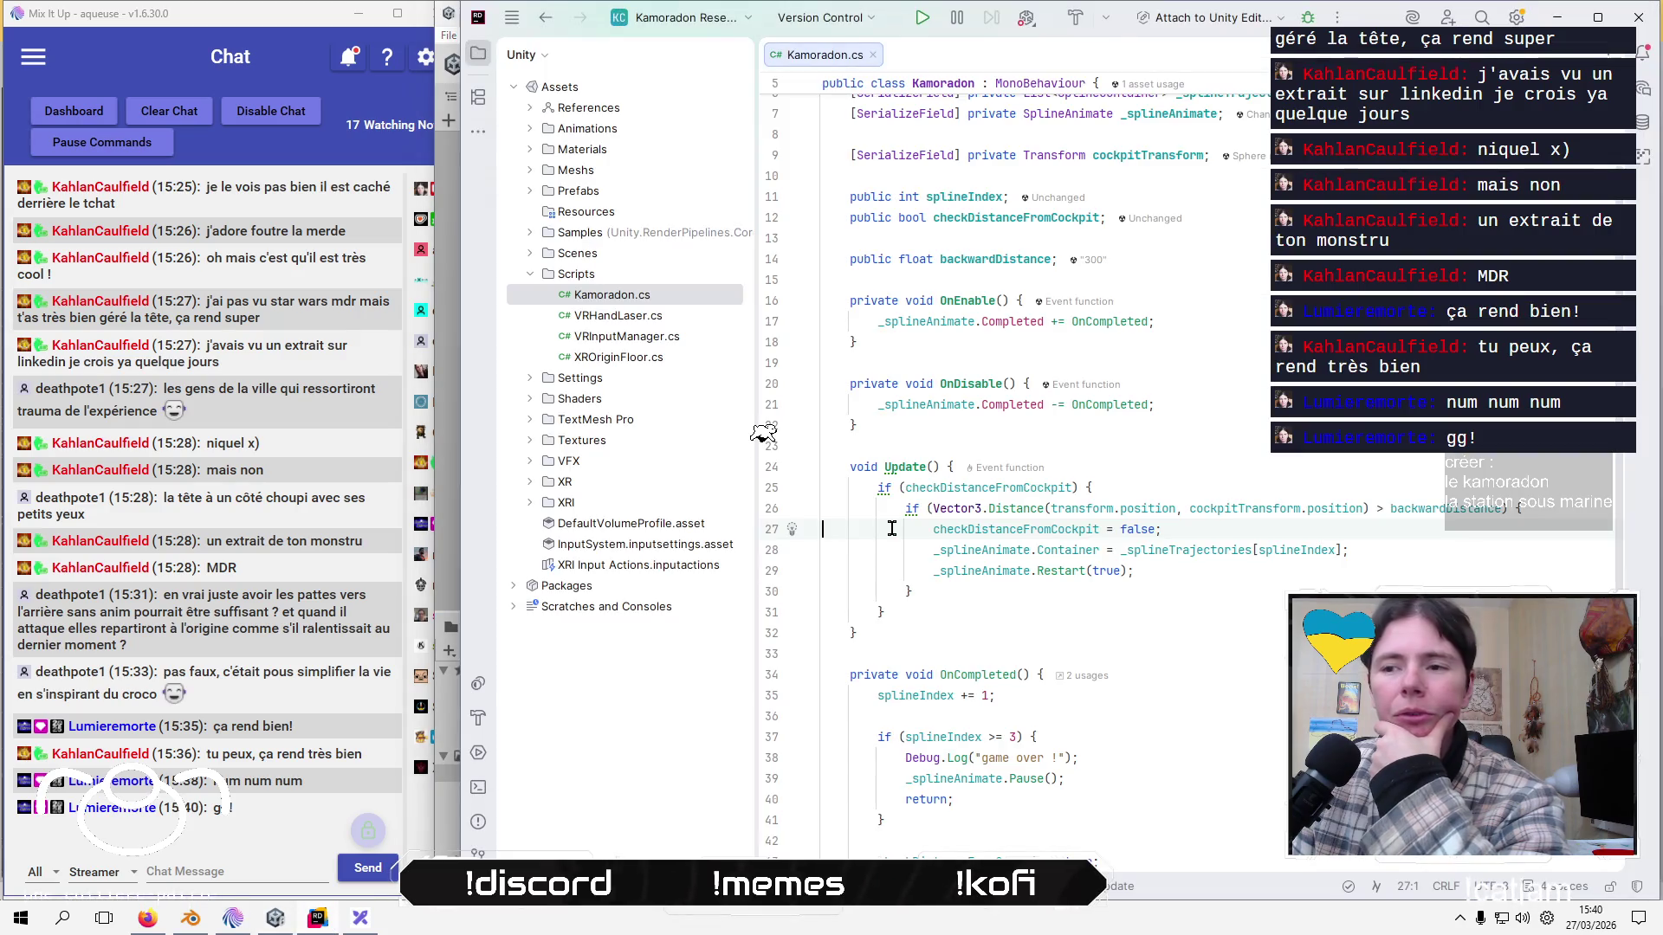
pyautogui.click(1209, 443)
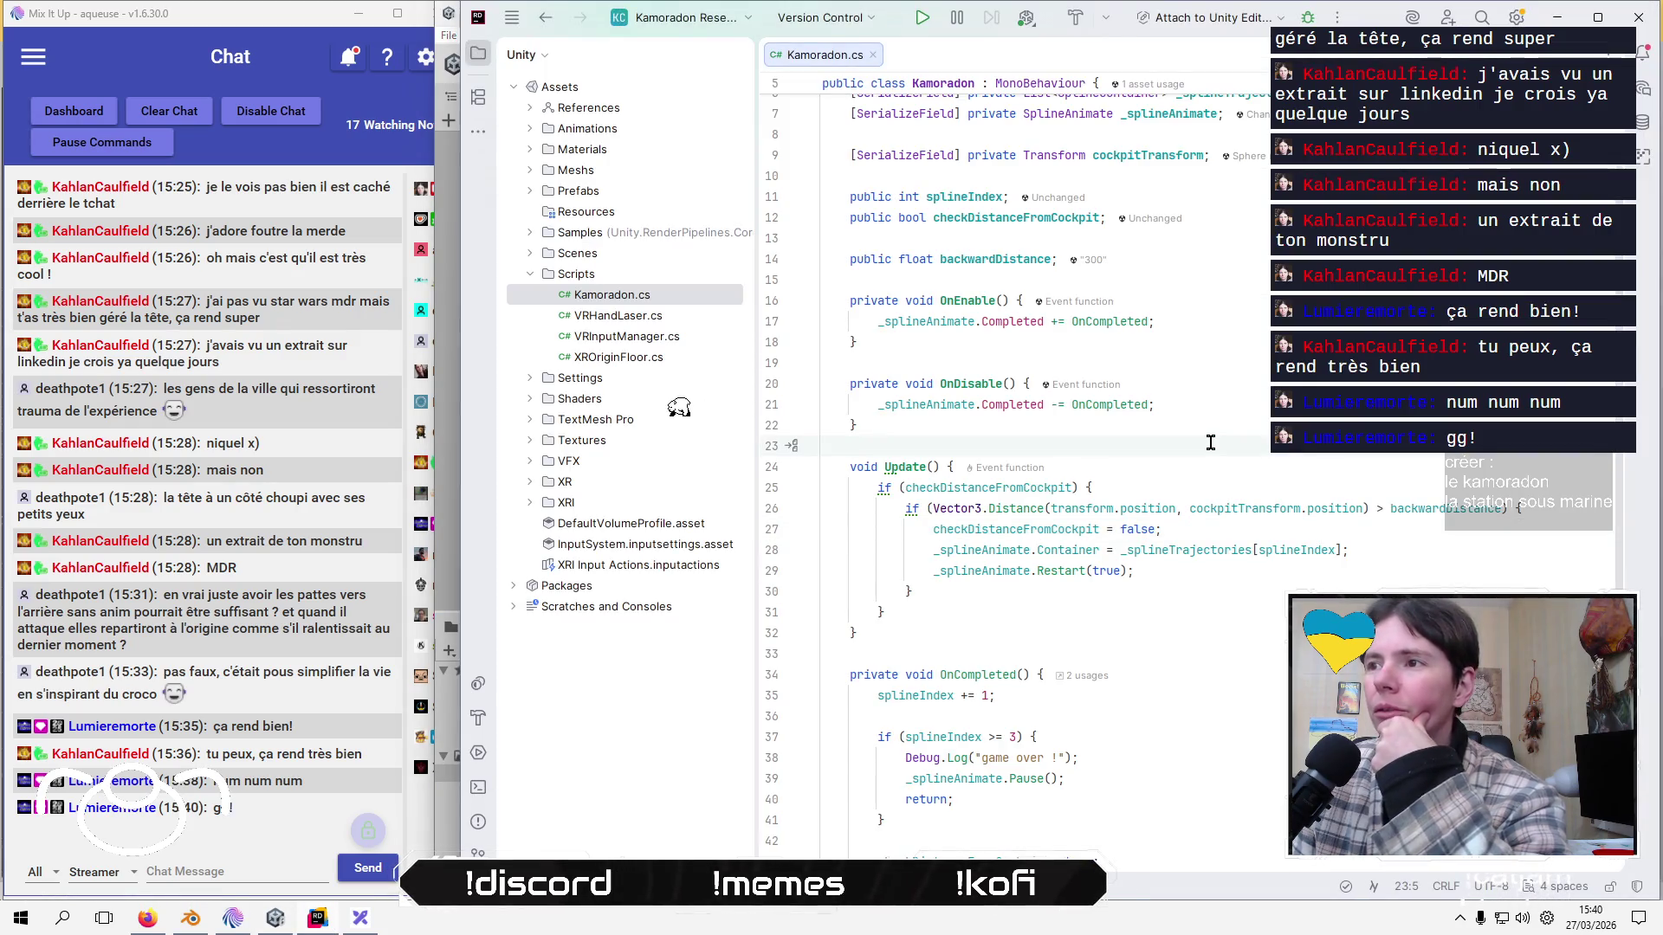
pyautogui.scroll(2, 1210, 443)
pyautogui.click(1010, 292)
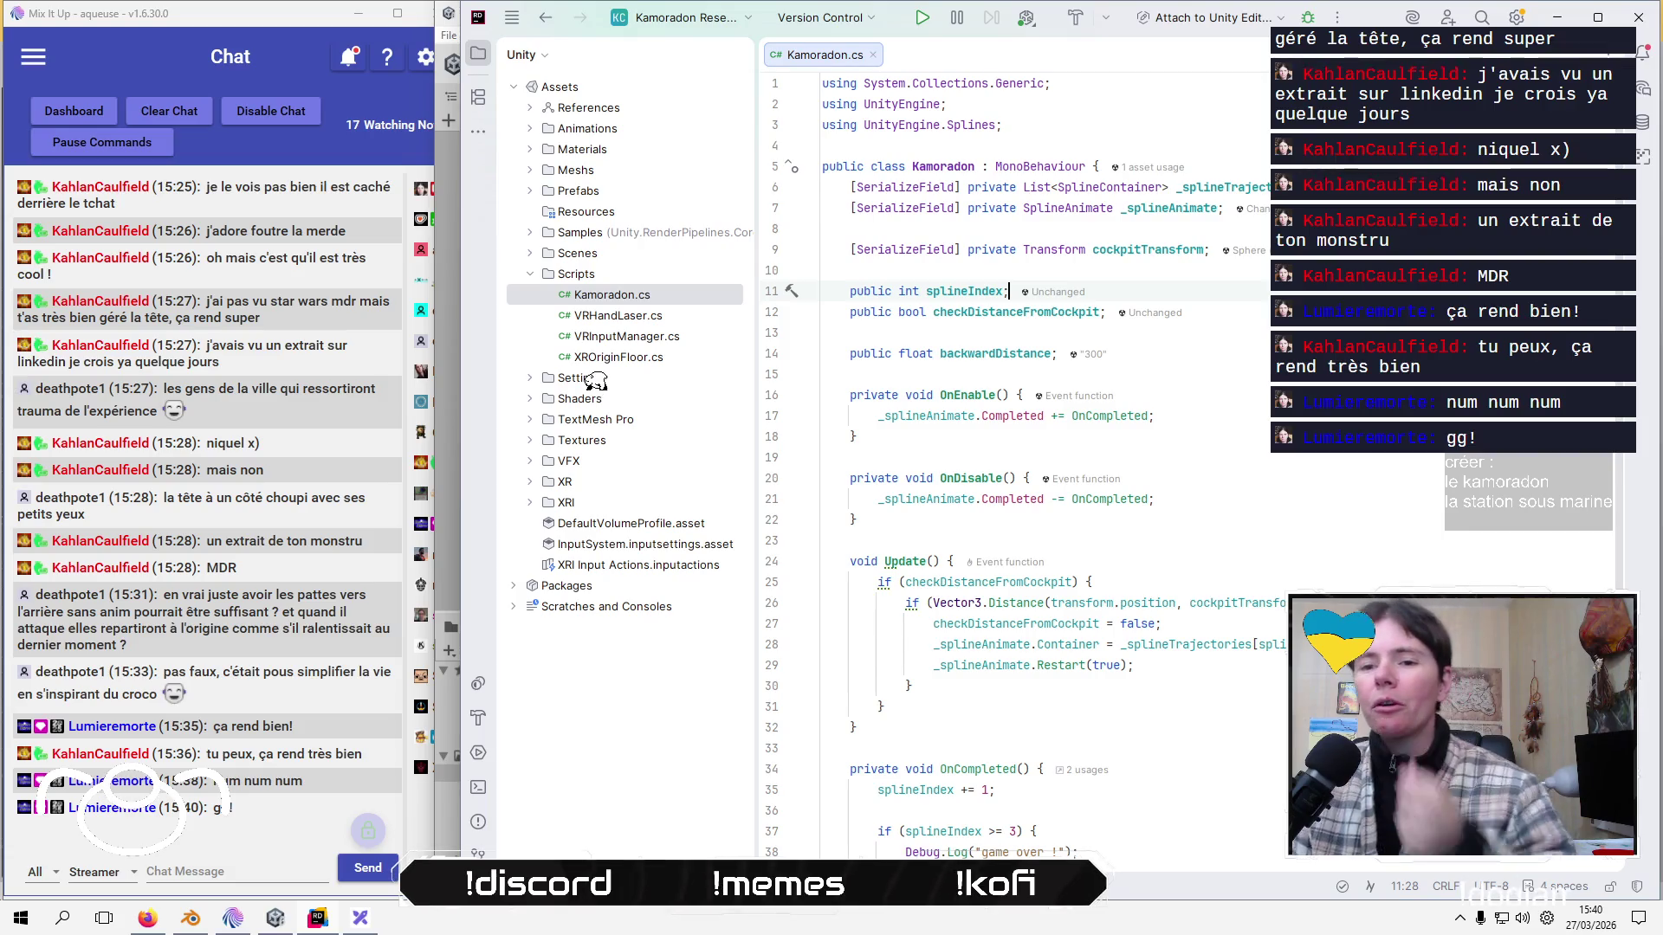
pyautogui.press('Down')
pyautogui.press('Down')
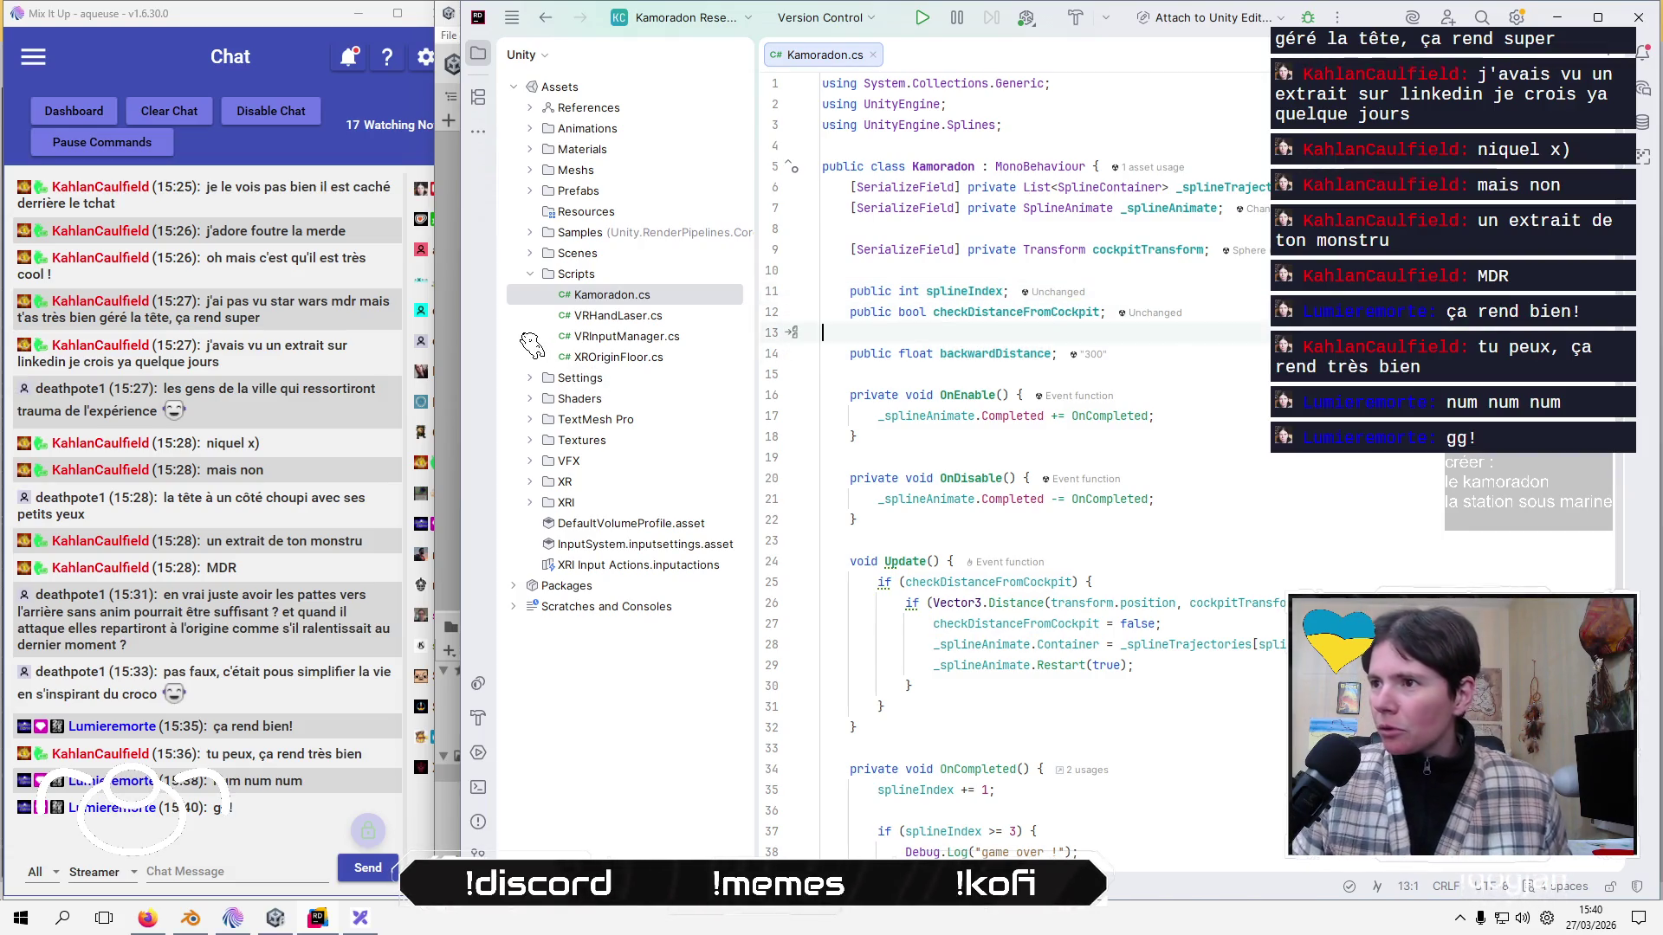
pyautogui.press('Up')
pyautogui.press('Up')
pyautogui.press('Up')
pyautogui.press('End')
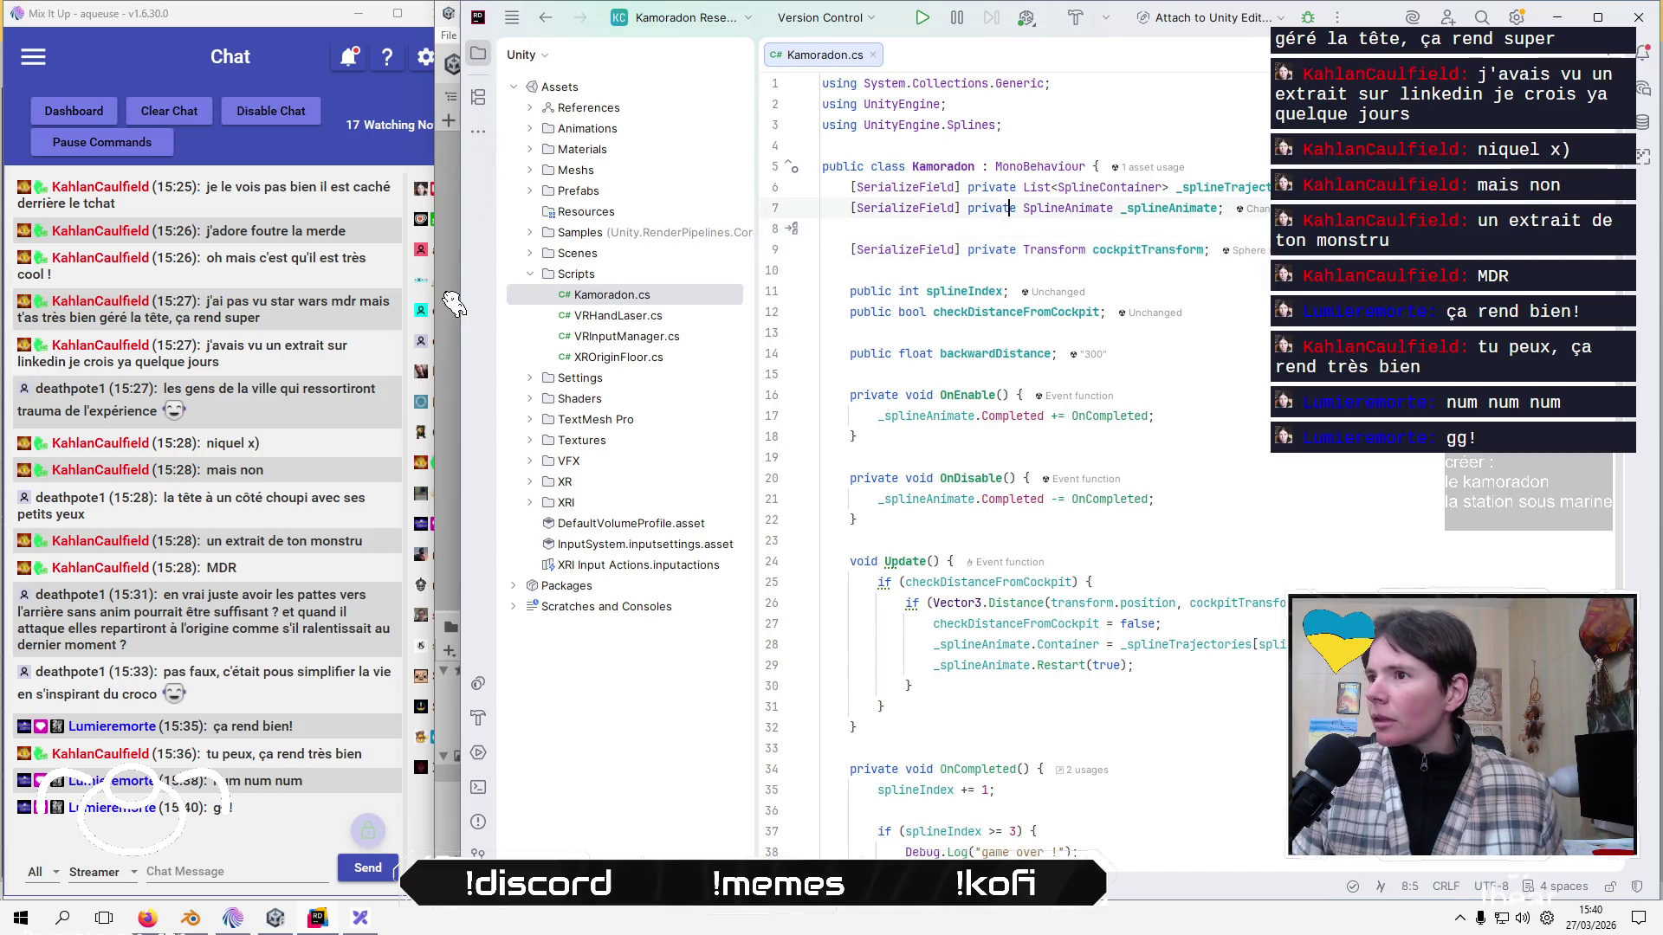
pyautogui.press('Return')
pyautogui.write('[')
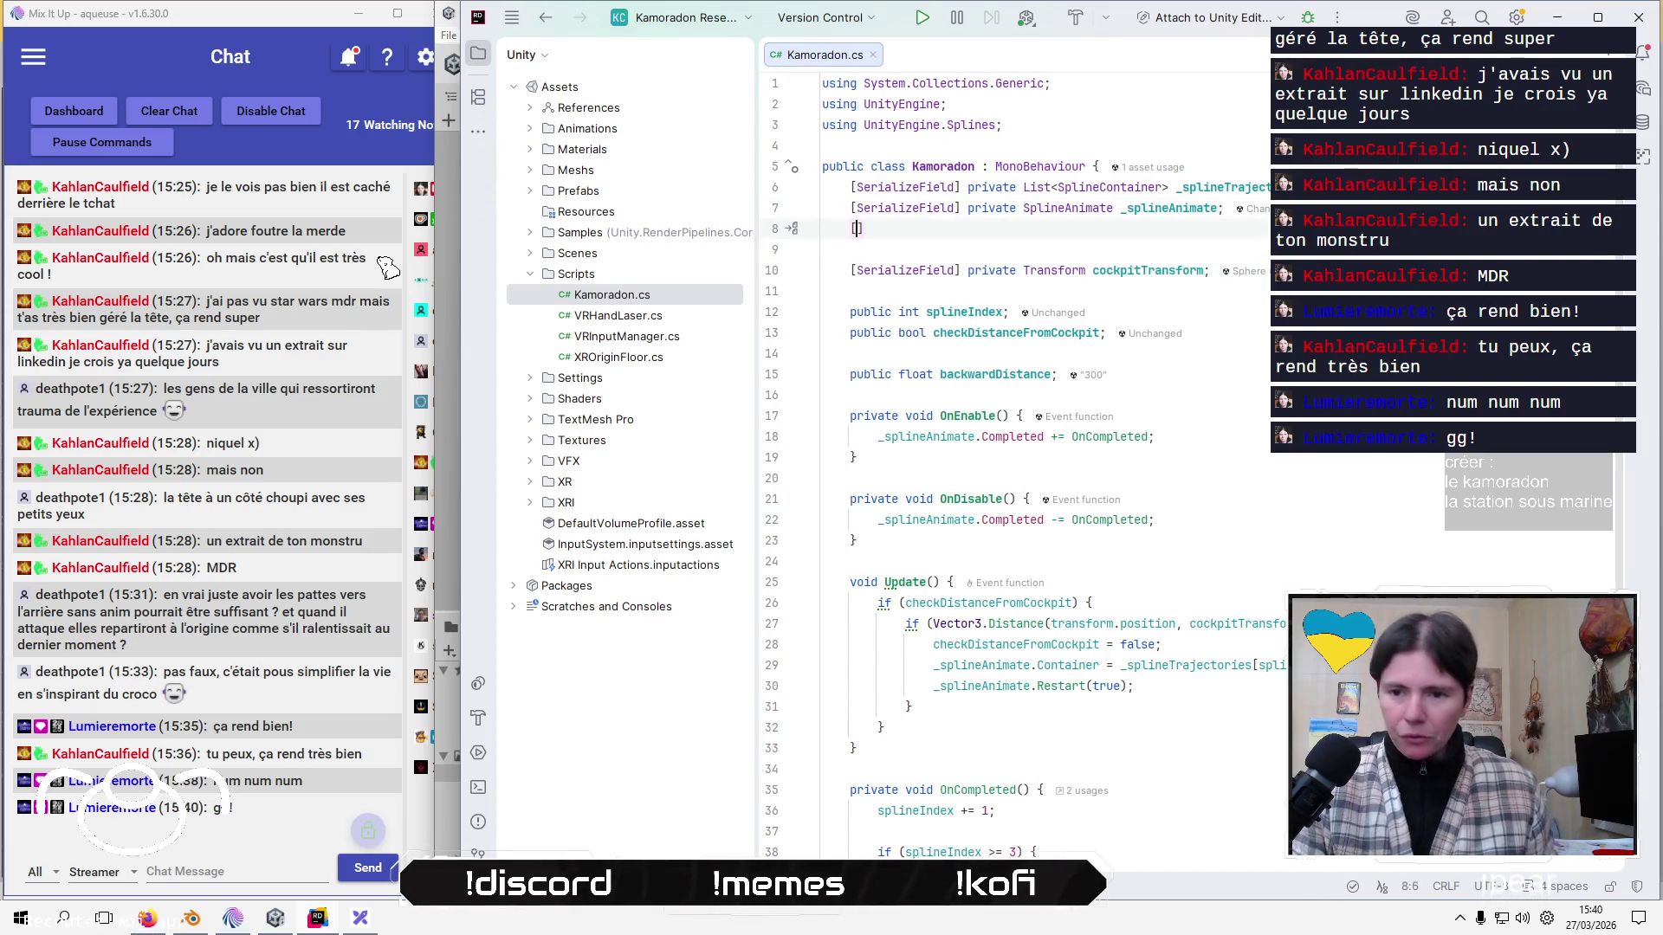
# Declare the serialized private Animator field _animator, using the Animator completion.
pyautogui.write('Ser')
pyautogui.write('] private ')
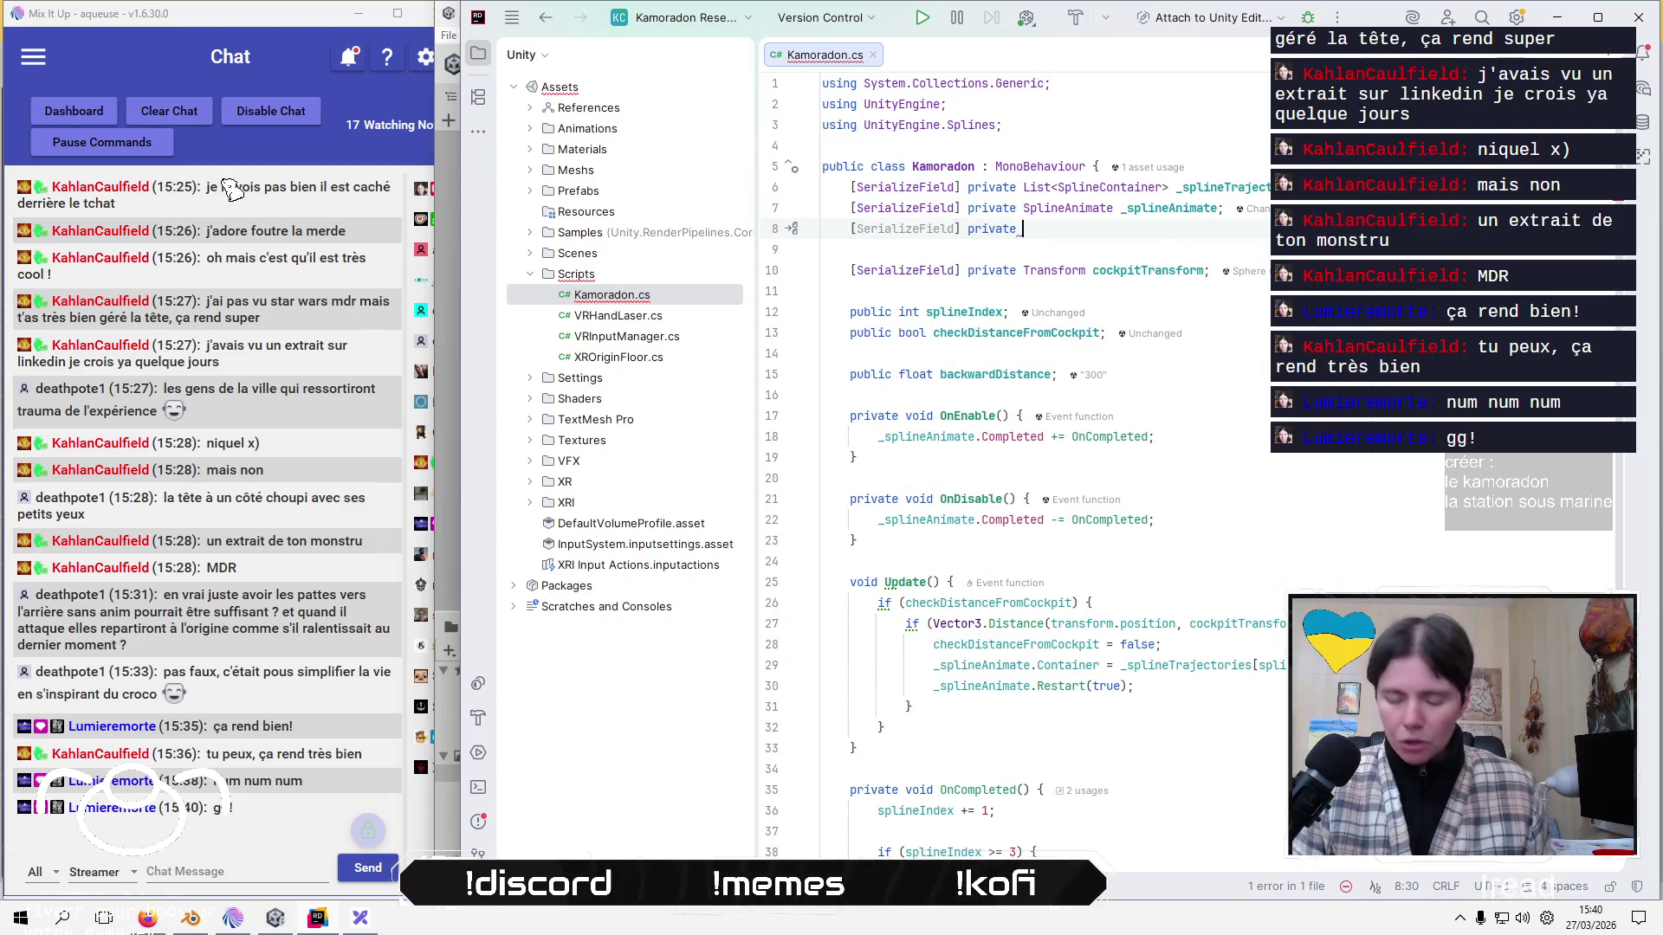
pyautogui.write('Anim')
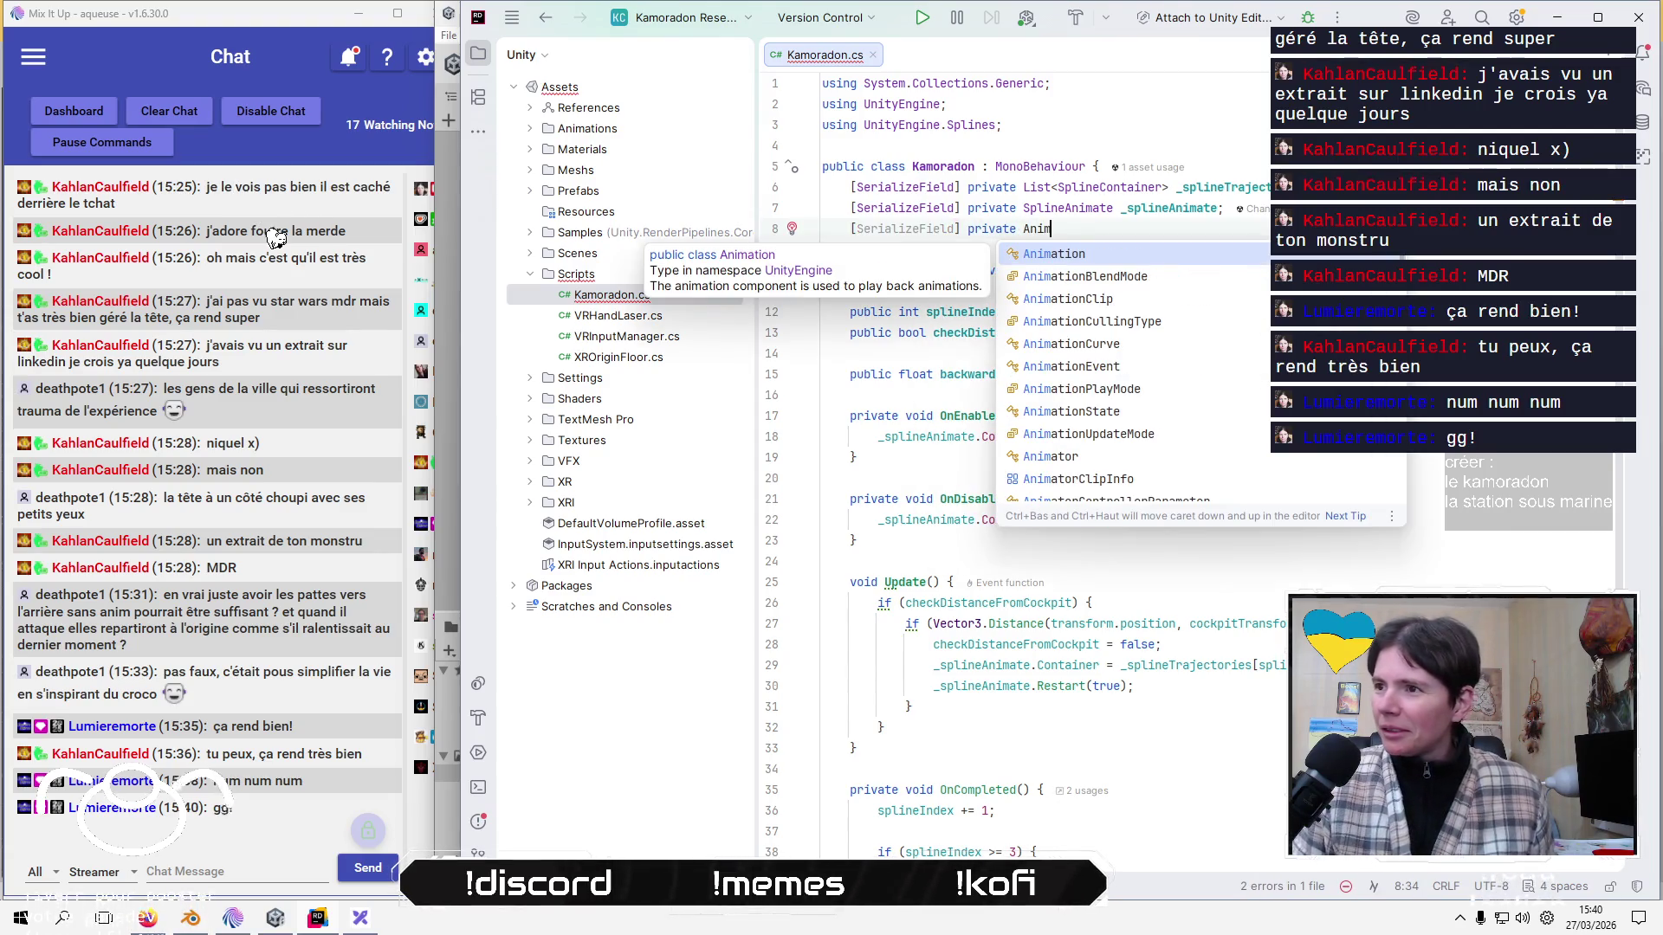
pyautogui.press('Down')
pyautogui.press('Down')
pyautogui.press('Down')
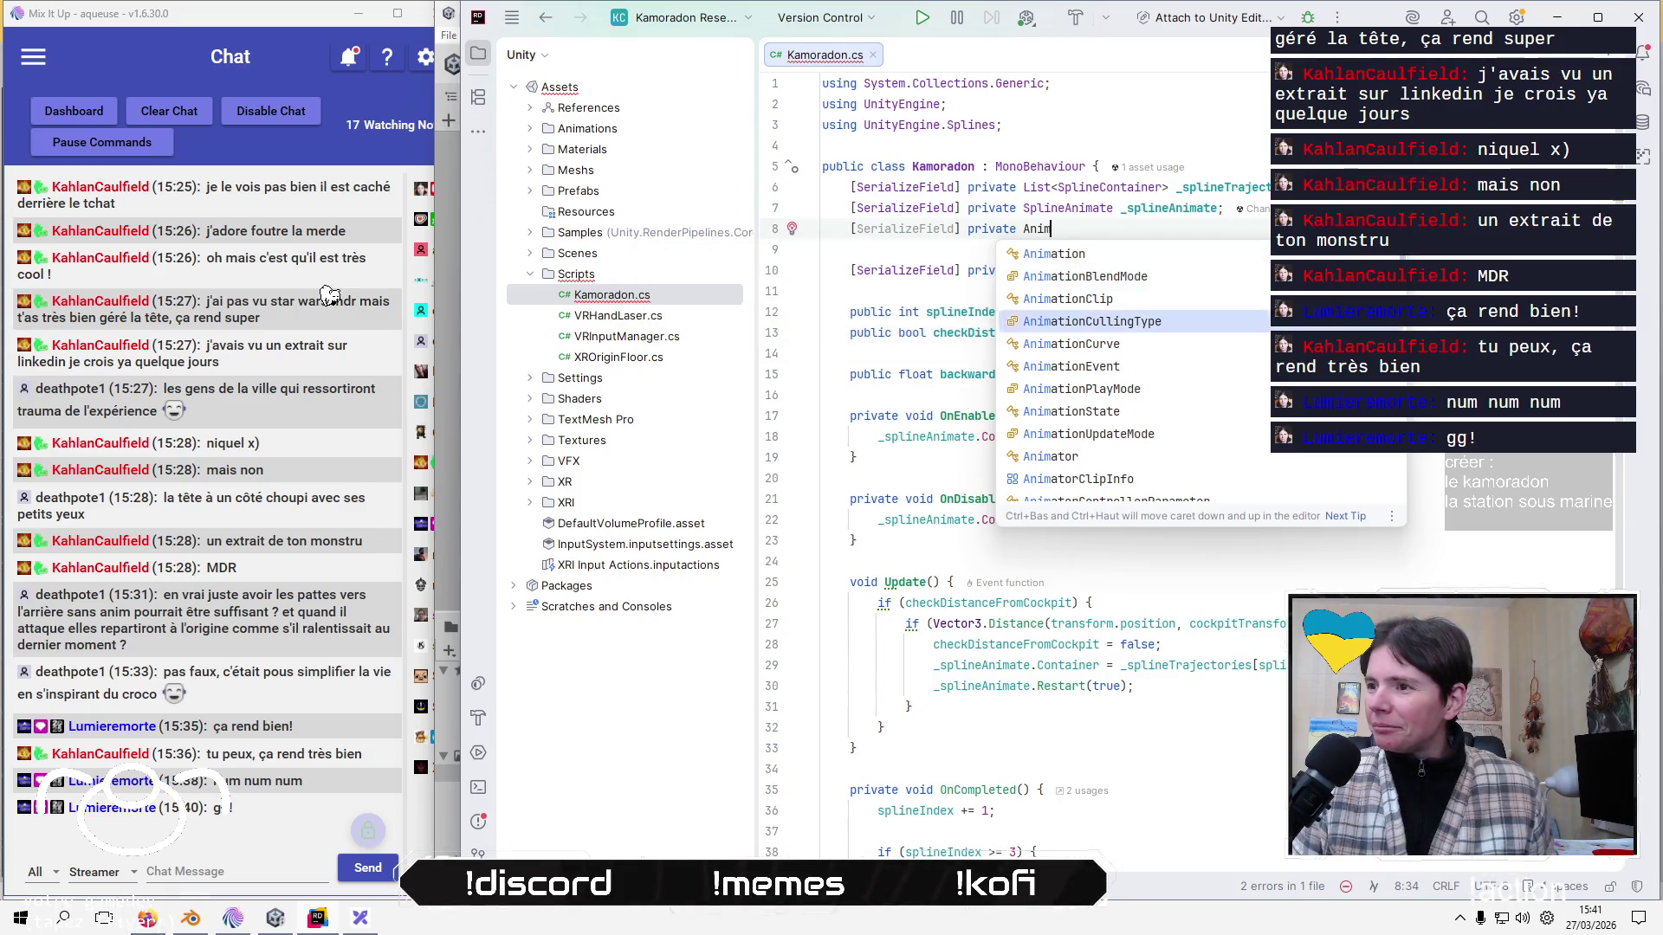
pyautogui.press('Return')
pyautogui.press('Return')
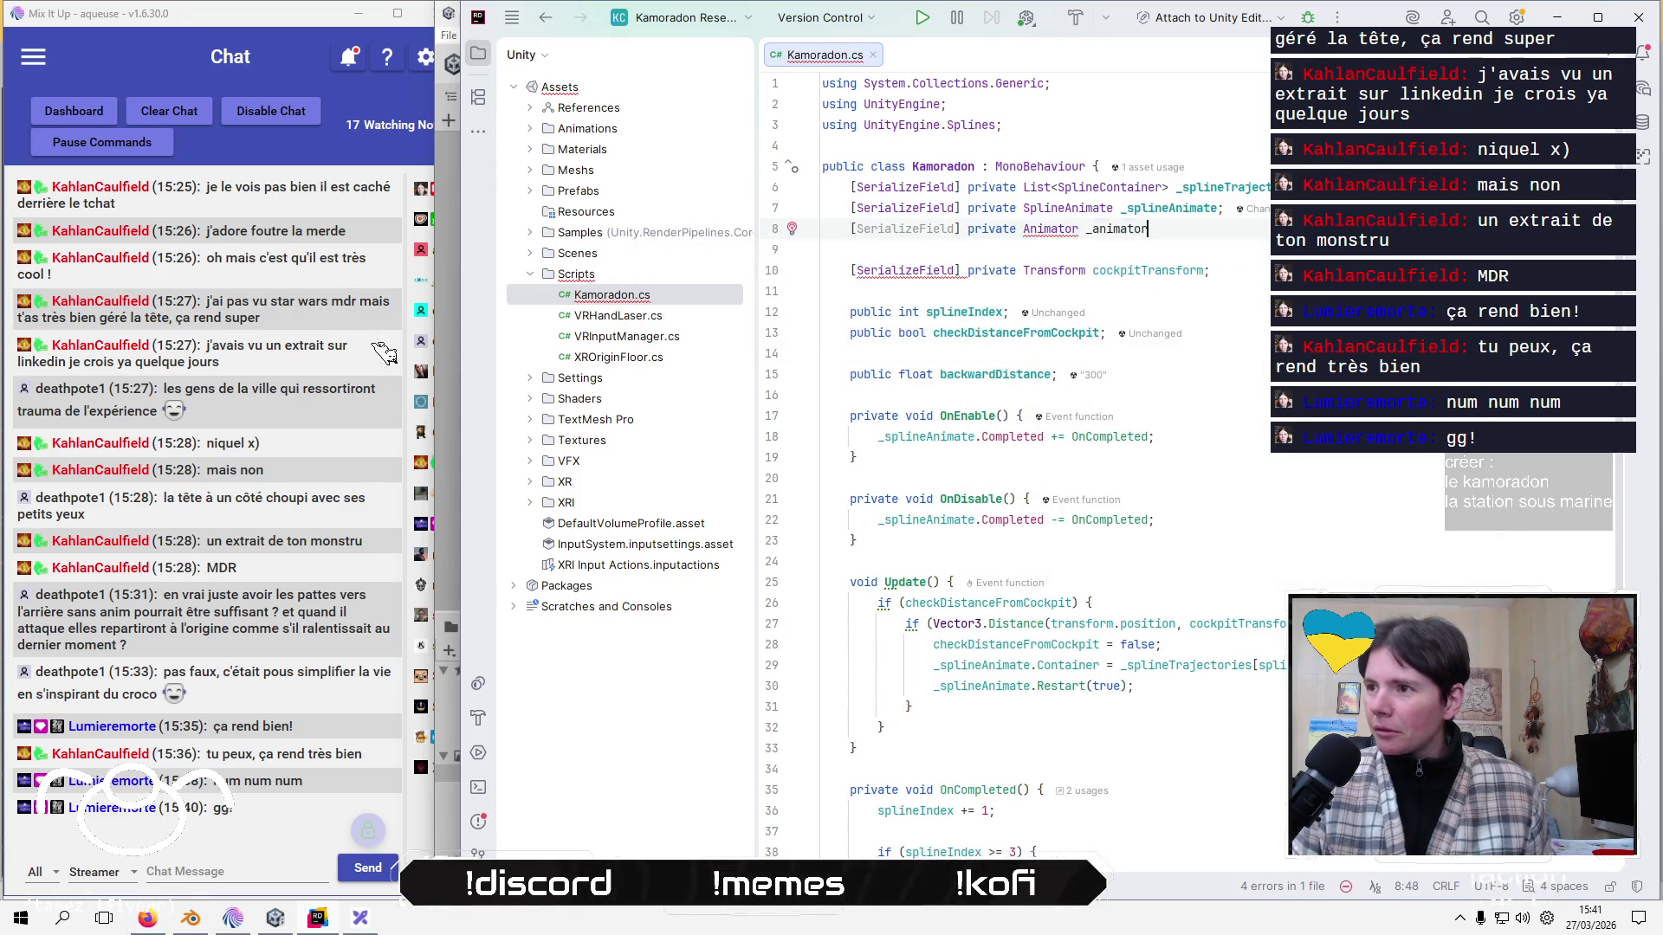
pyautogui.write(';')
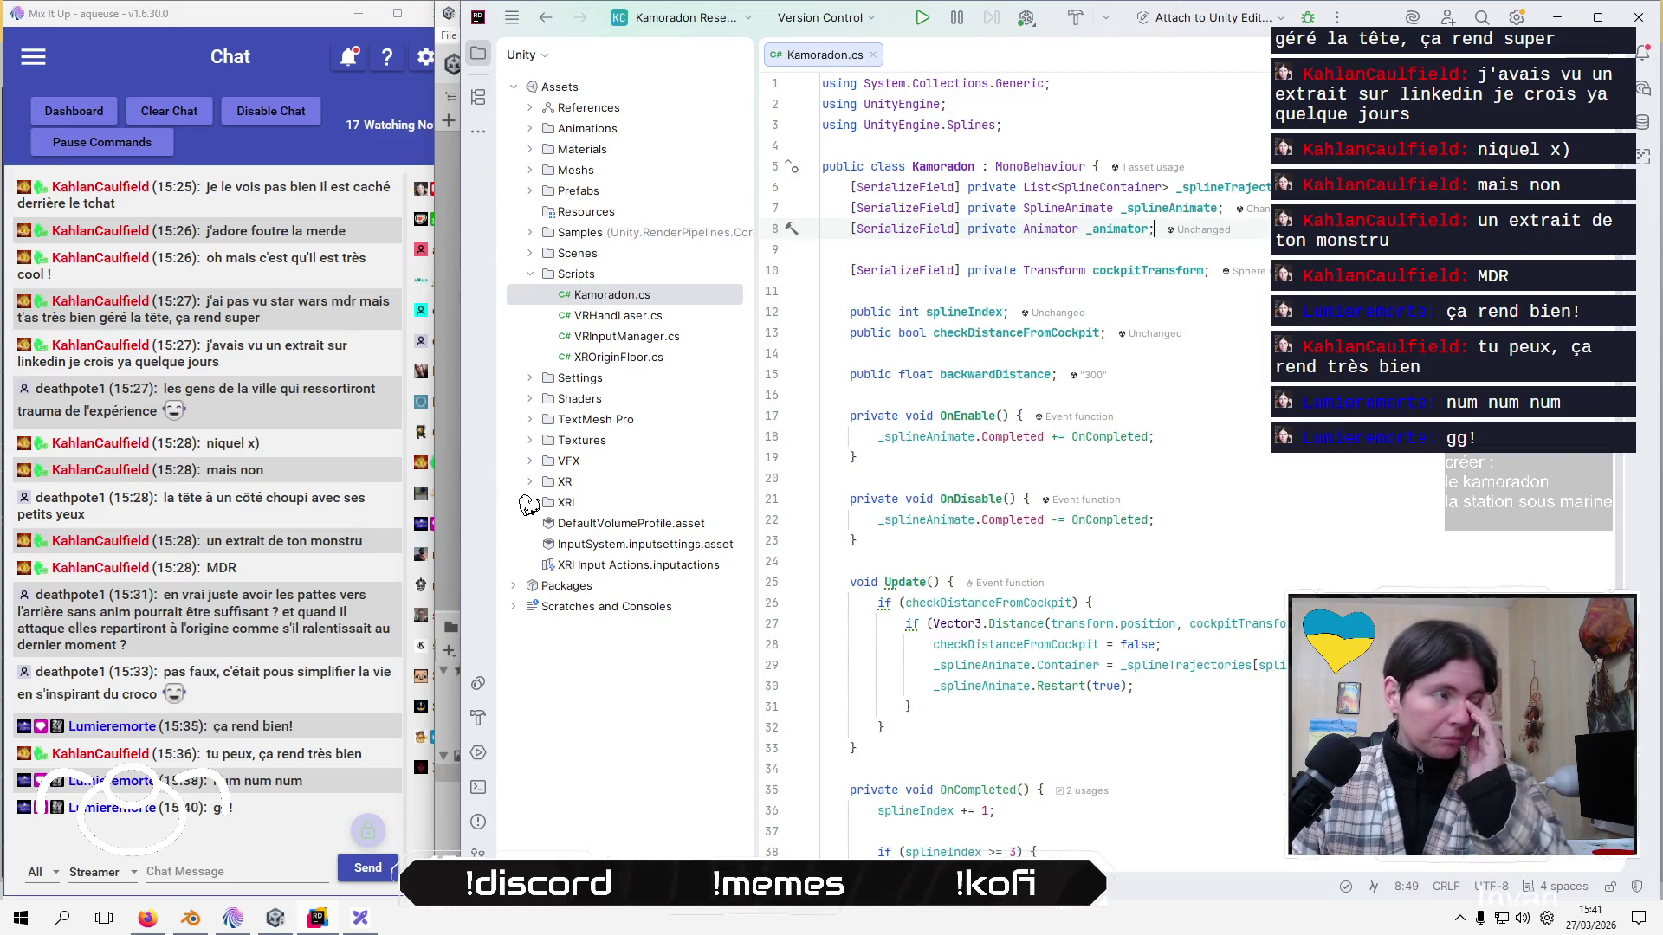
pyautogui.press('Down')
pyautogui.press('Down')
pyautogui.press('End')
pyautogui.press('Return')
pyautogui.press('Return')
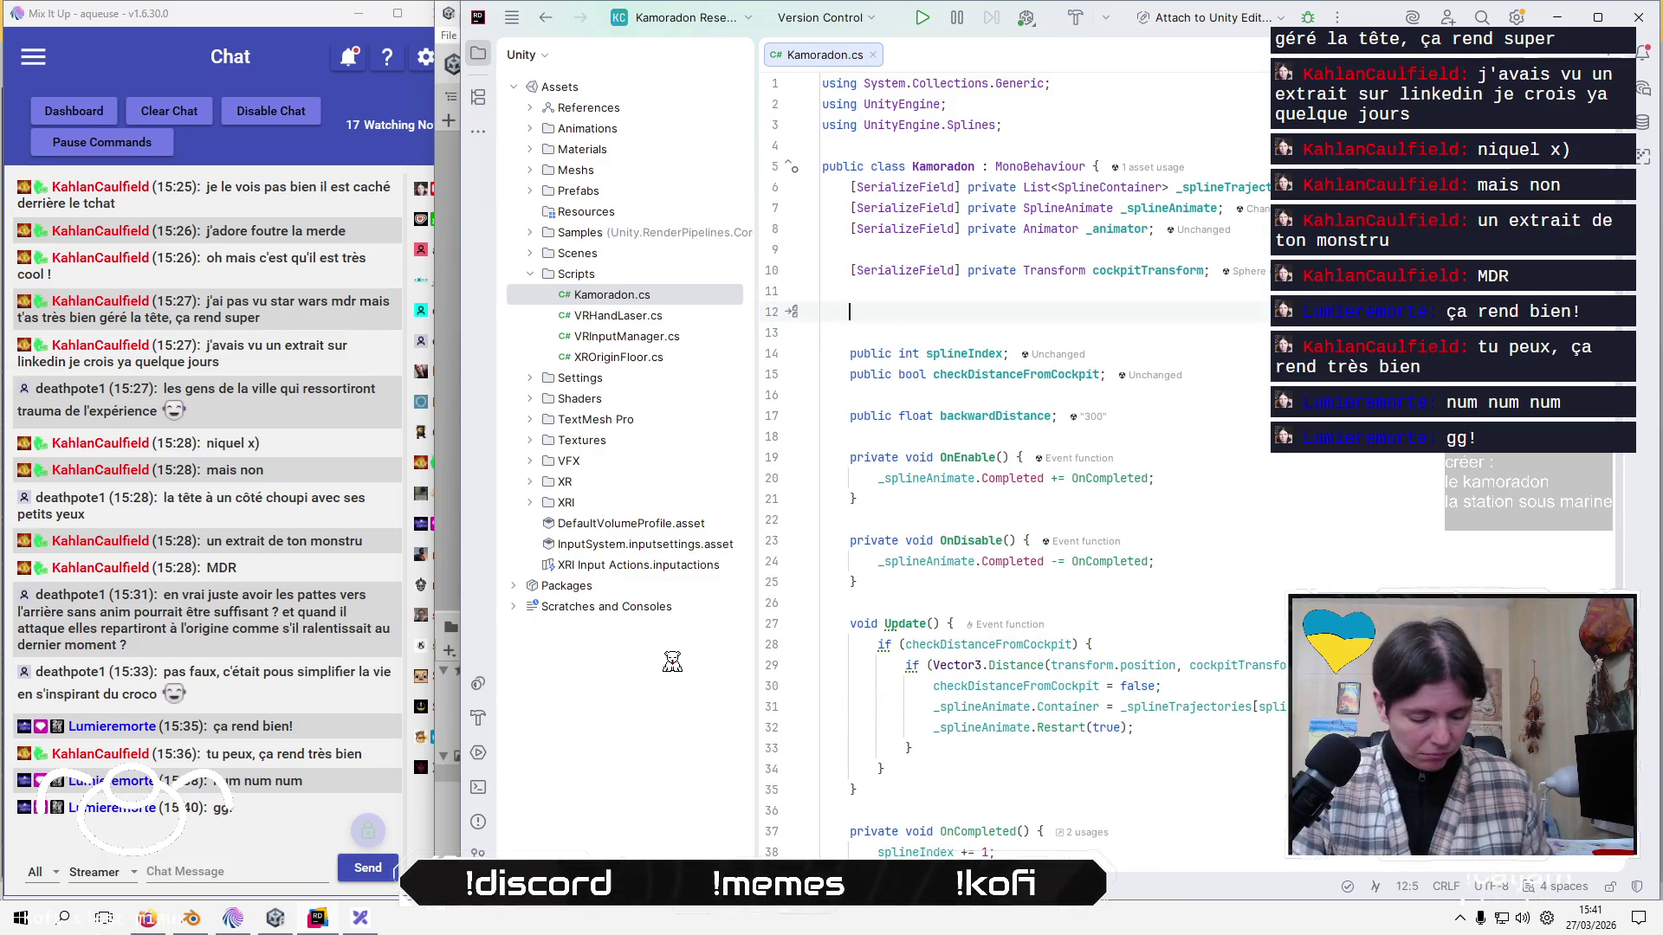
pyautogui.write('[Ser')
pyautogui.press('Return')
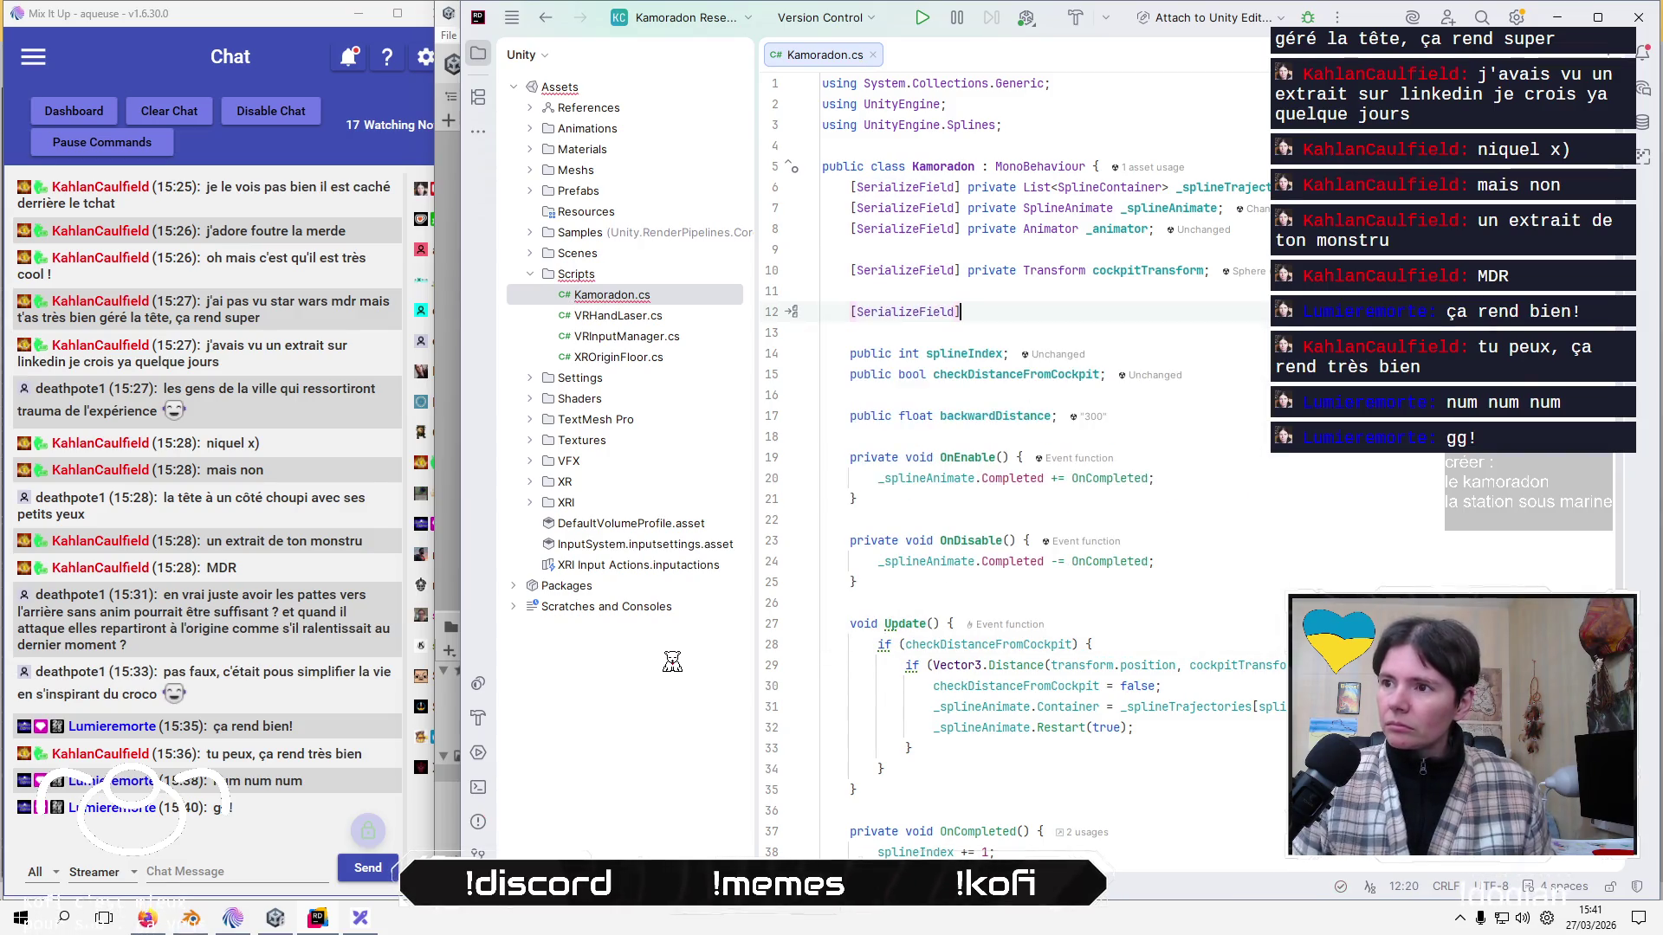
pyautogui.write(' pri')
pyautogui.press('Return')
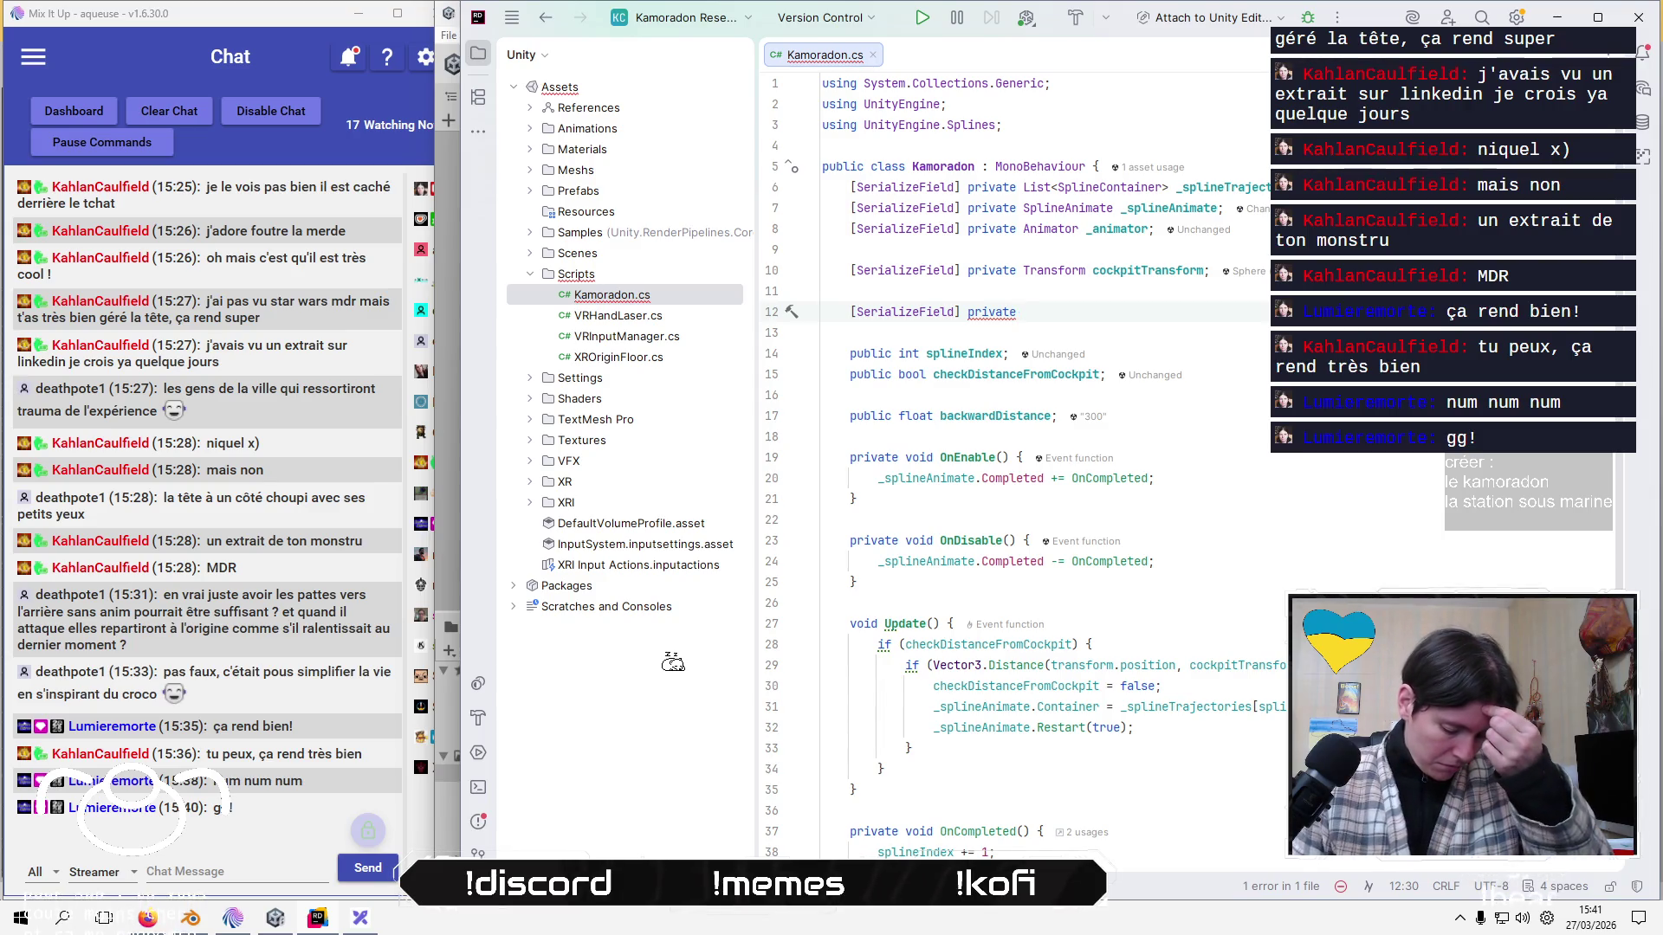
pyautogui.write('Ani')
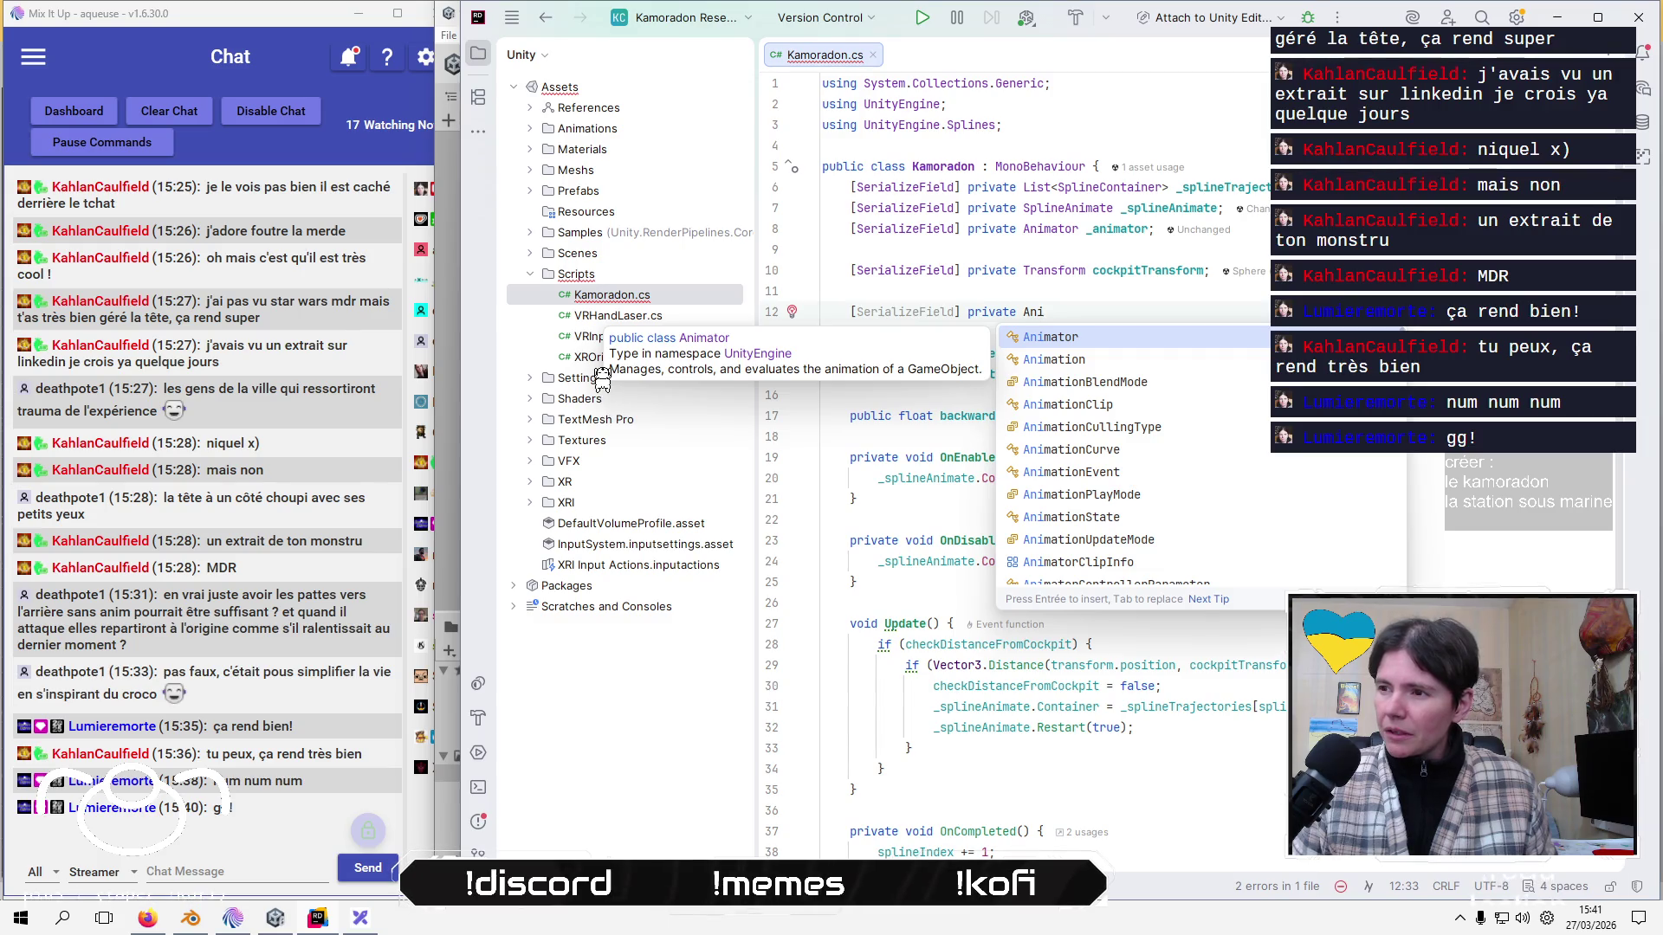
pyautogui.press('Down')
pyautogui.press('Down')
pyautogui.press('Down')
pyautogui.press('Down')
pyautogui.press('Down')
pyautogui.press('Down')
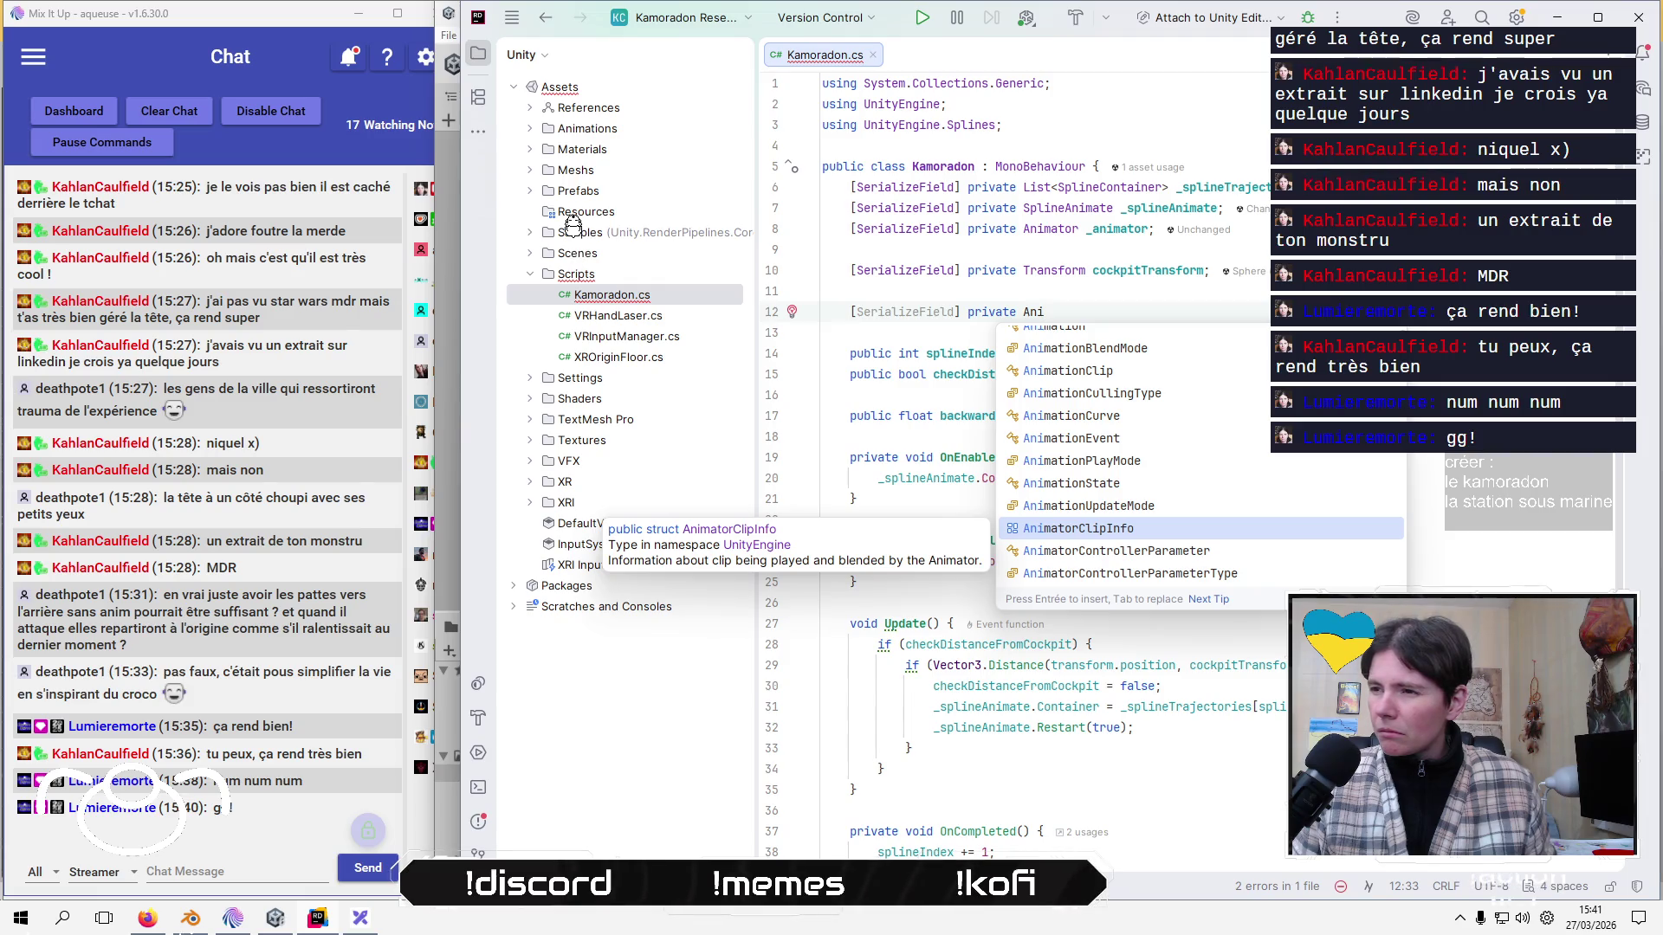
pyautogui.press('Down')
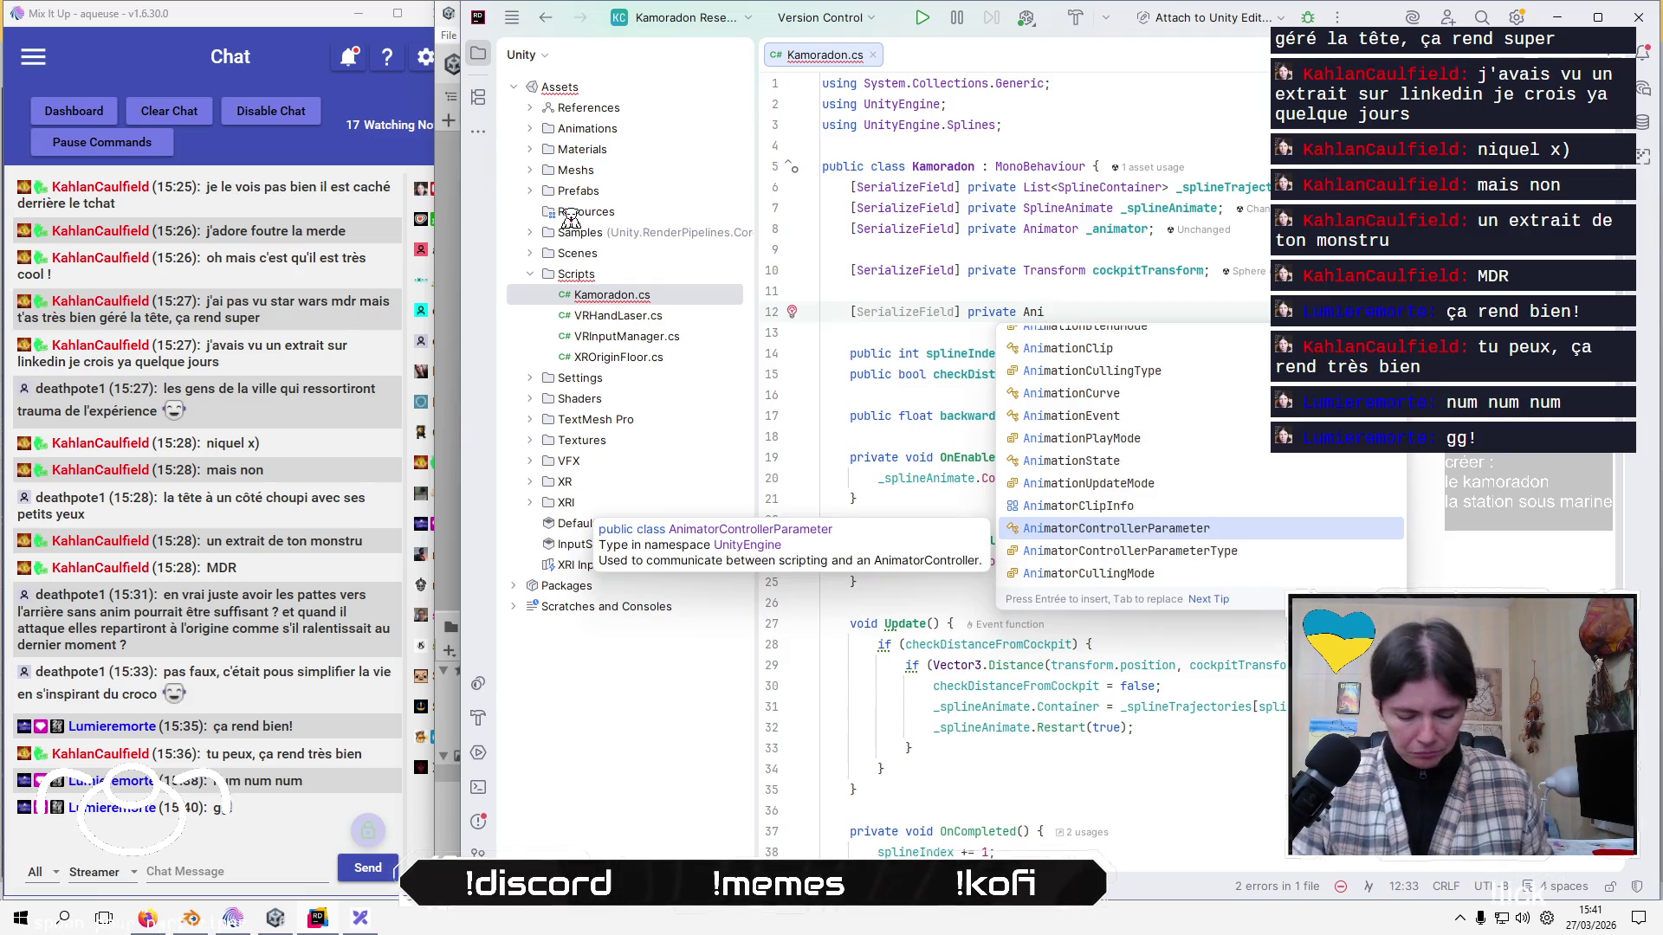
pyautogui.write('matorC')
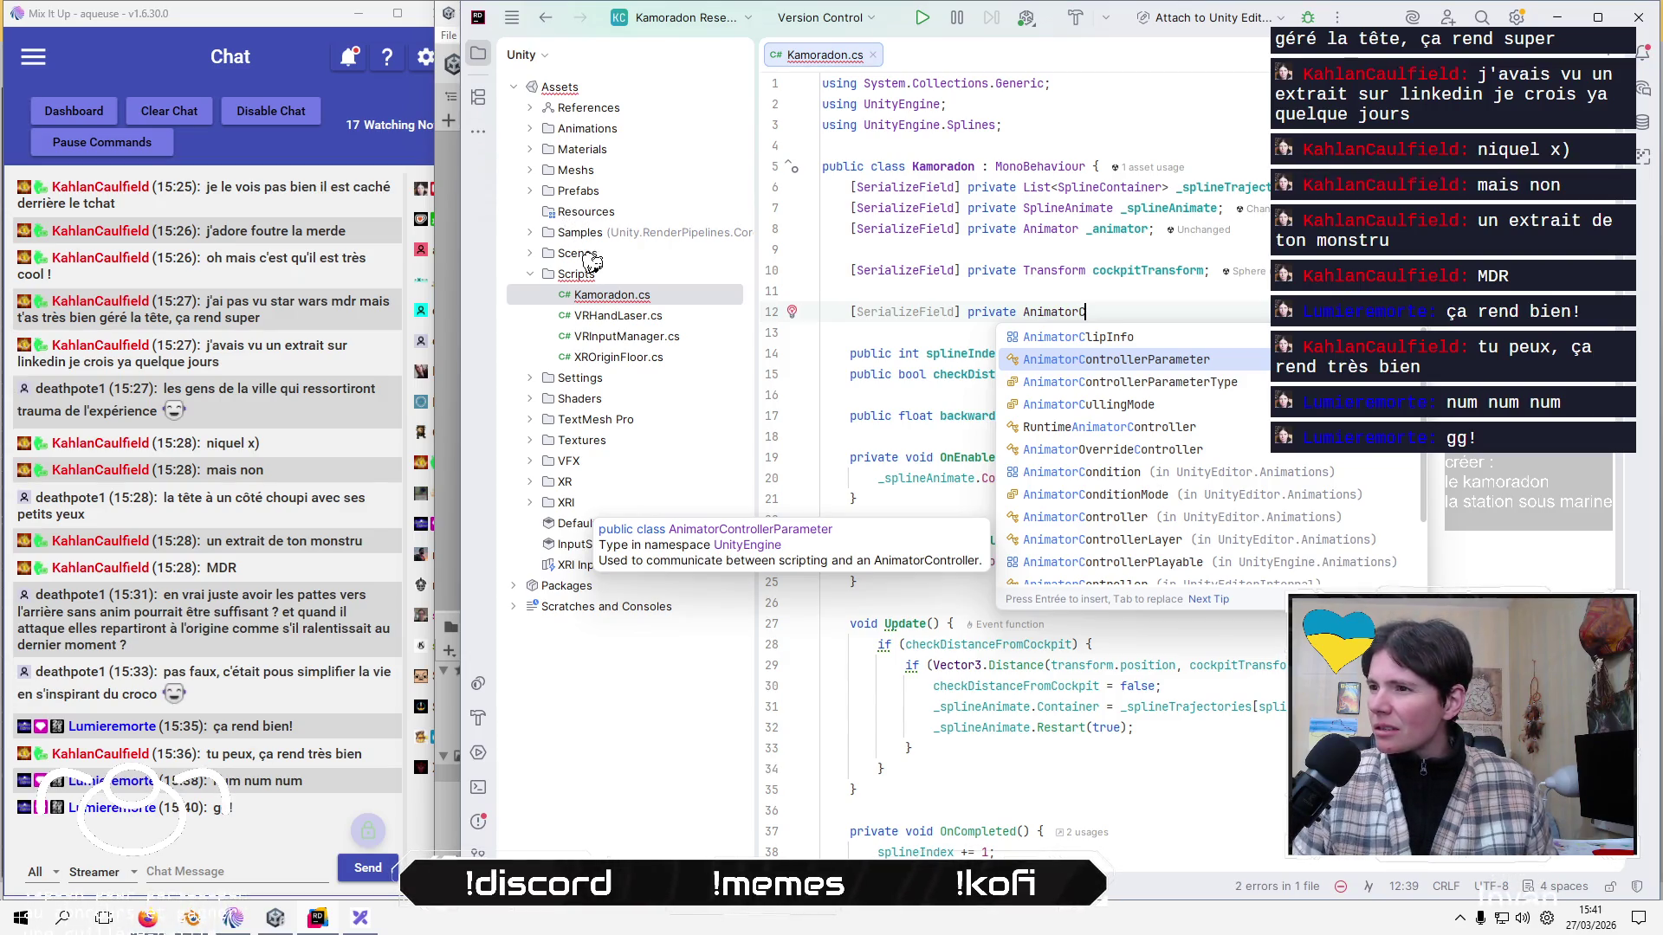
pyautogui.press('Down')
pyautogui.press('Down')
pyautogui.press('Down')
pyautogui.press('Up')
pyautogui.press('Up')
pyautogui.press('Up')
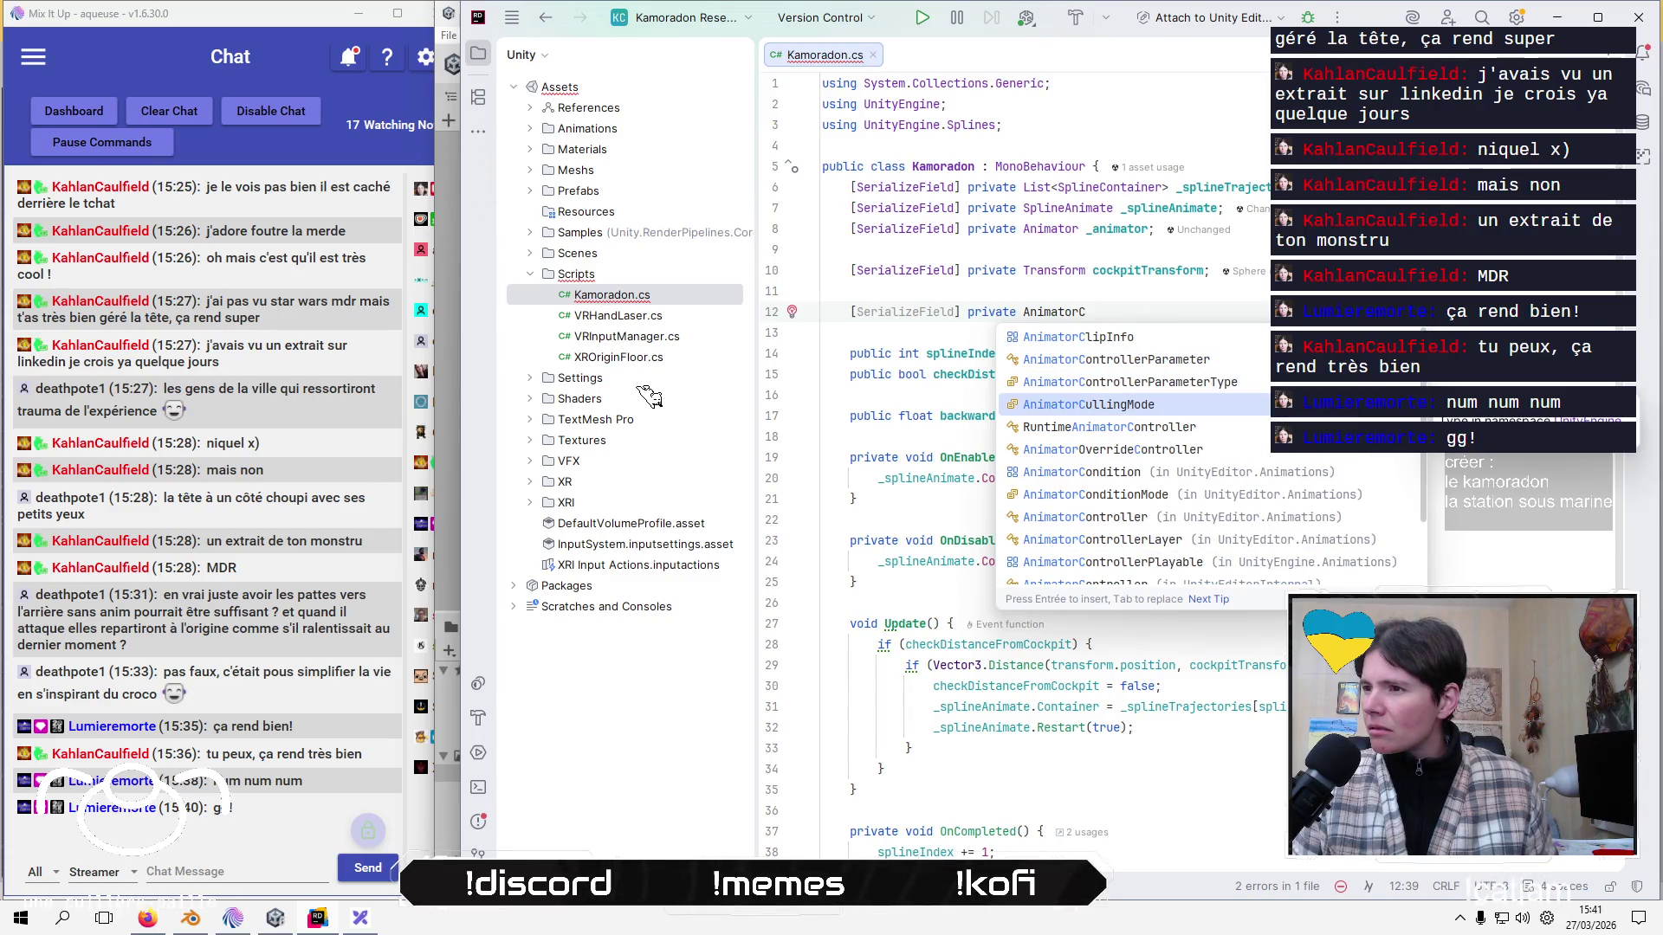
pyautogui.press('Up')
pyautogui.press('Up')
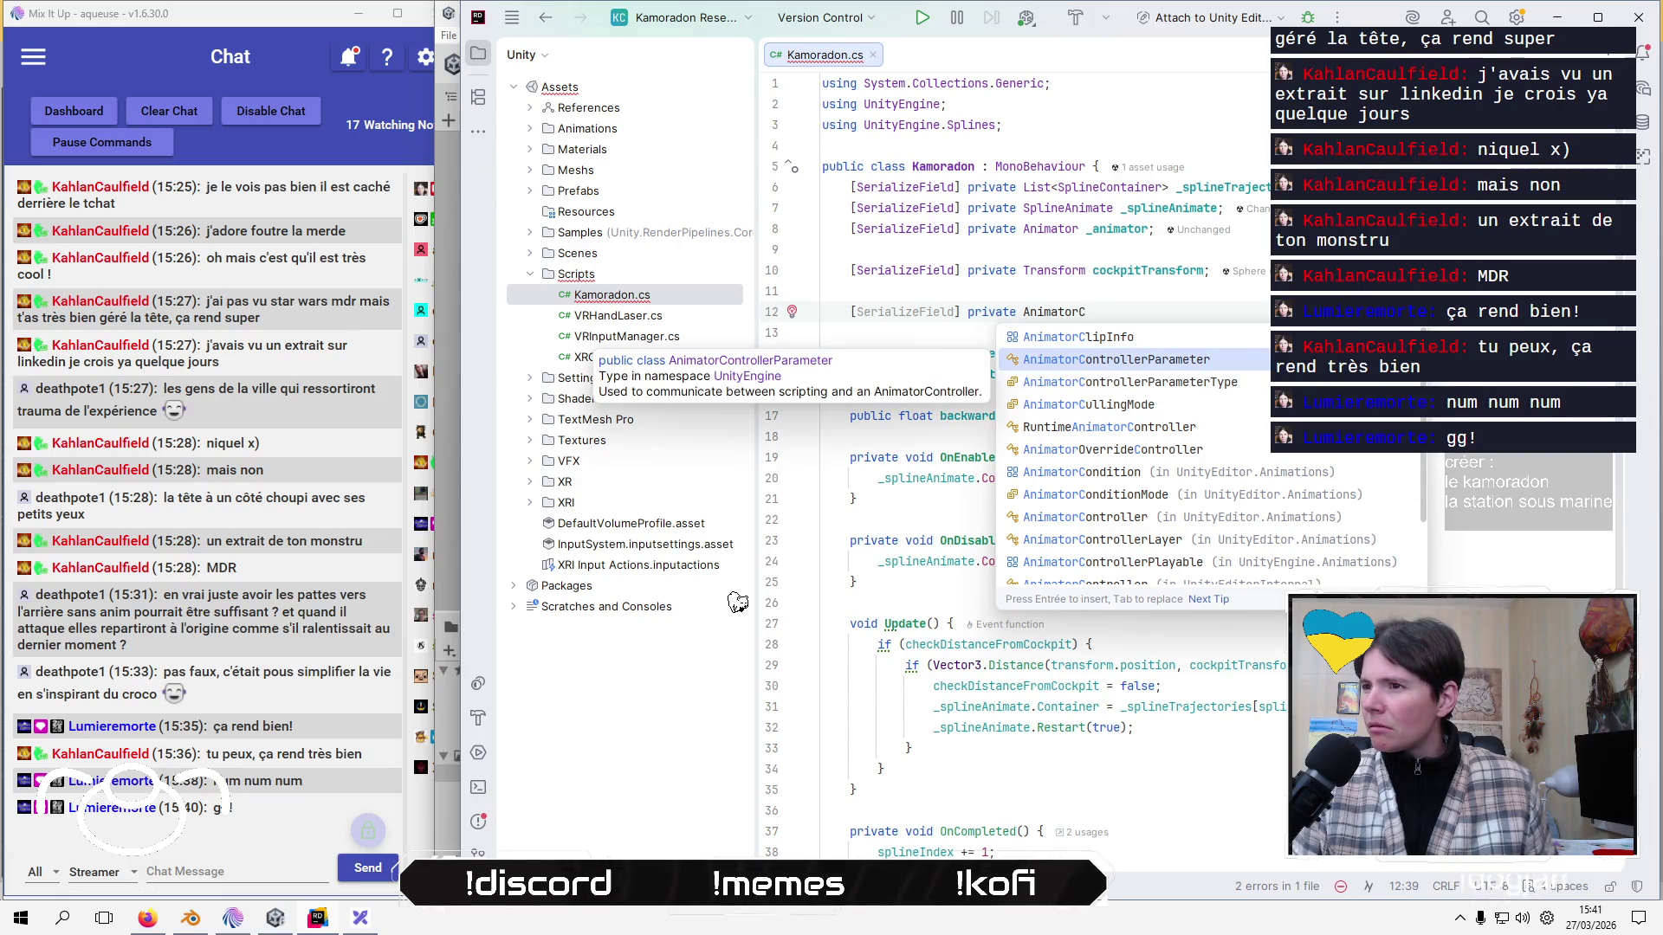
pyautogui.press('Return')
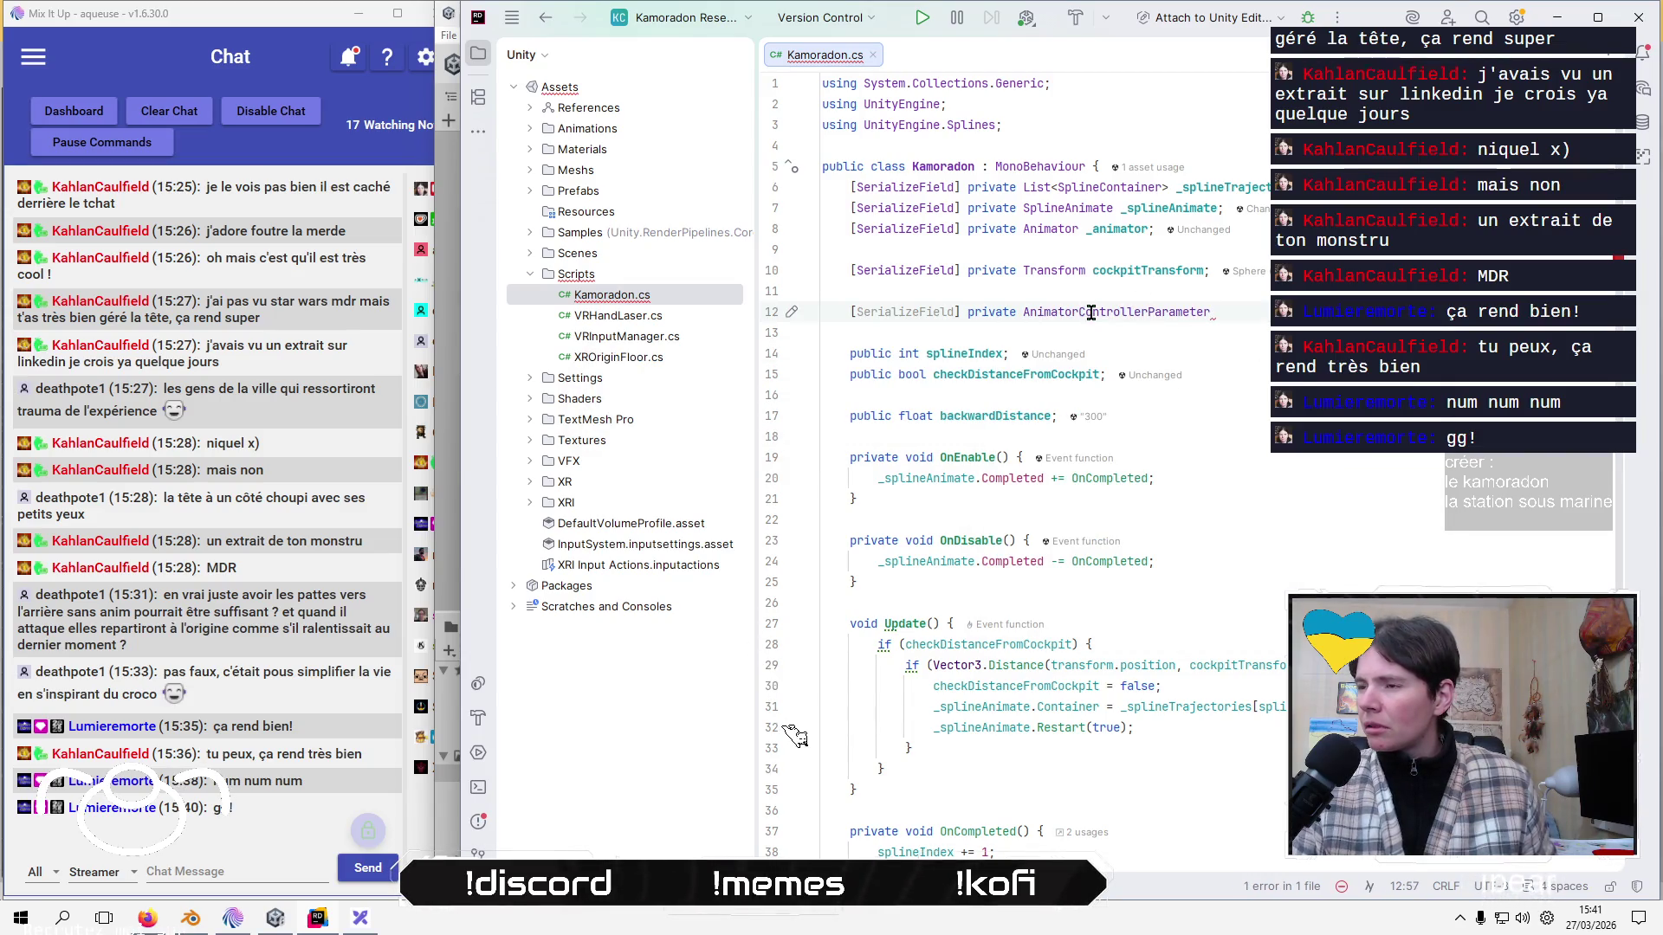
pyautogui.moveTo(1091, 313)
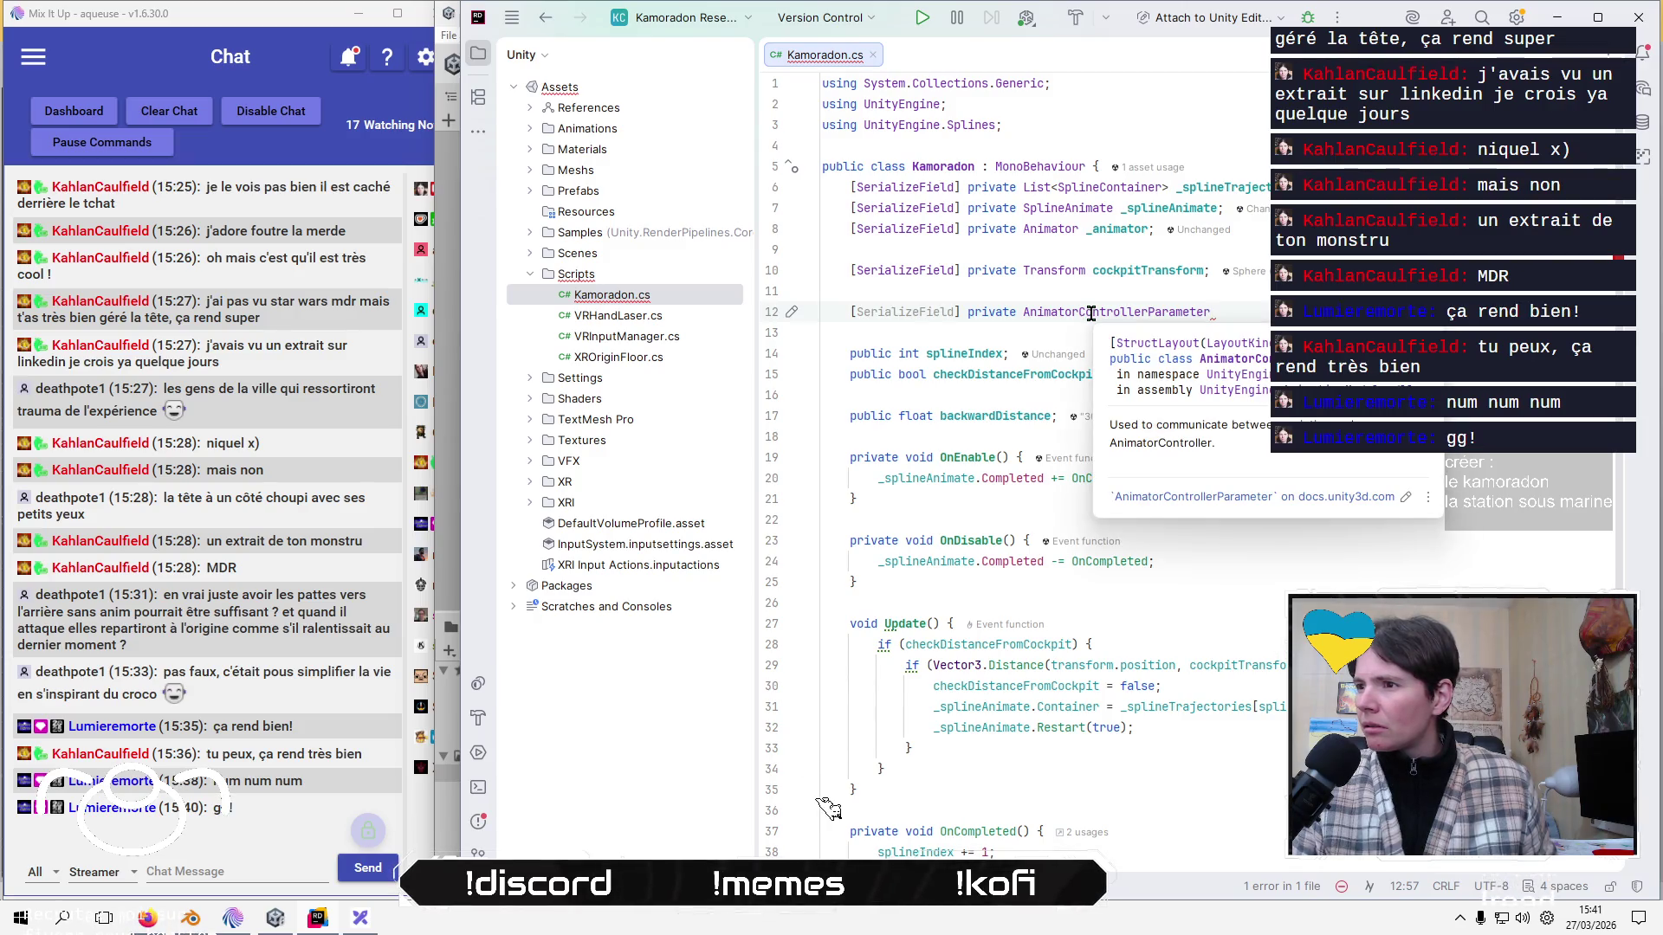
pyautogui.press('Escape')
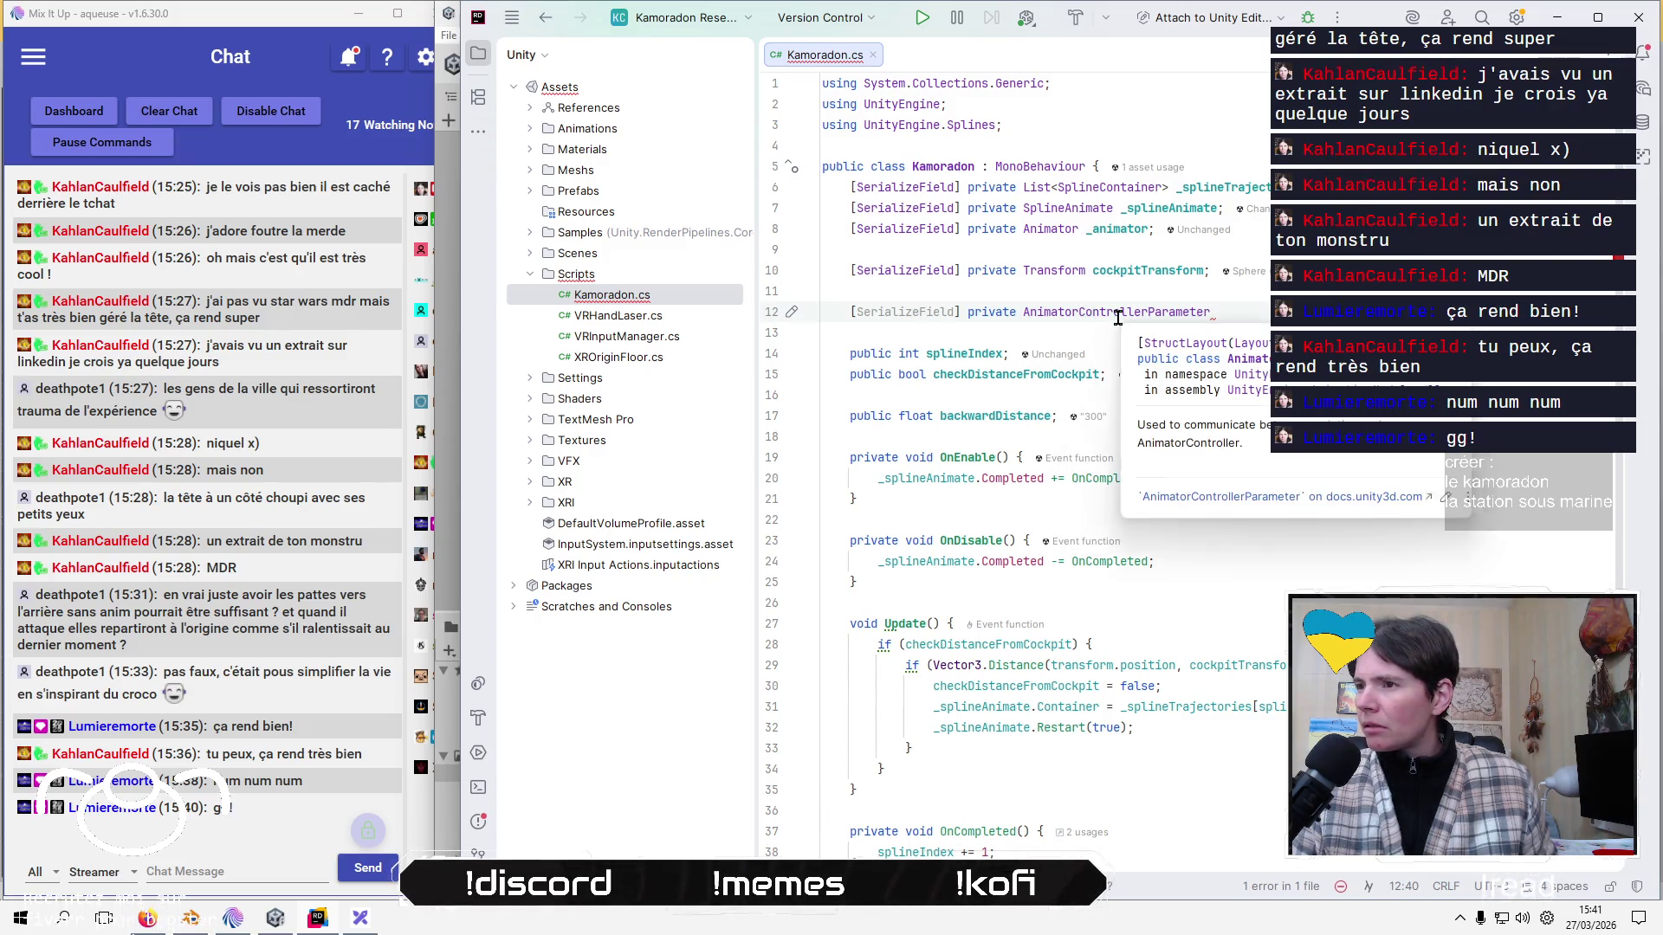
pyautogui.hotkey('shift', 'Home')
pyautogui.press('BackSpace')
pyautogui.press('BackSpace')
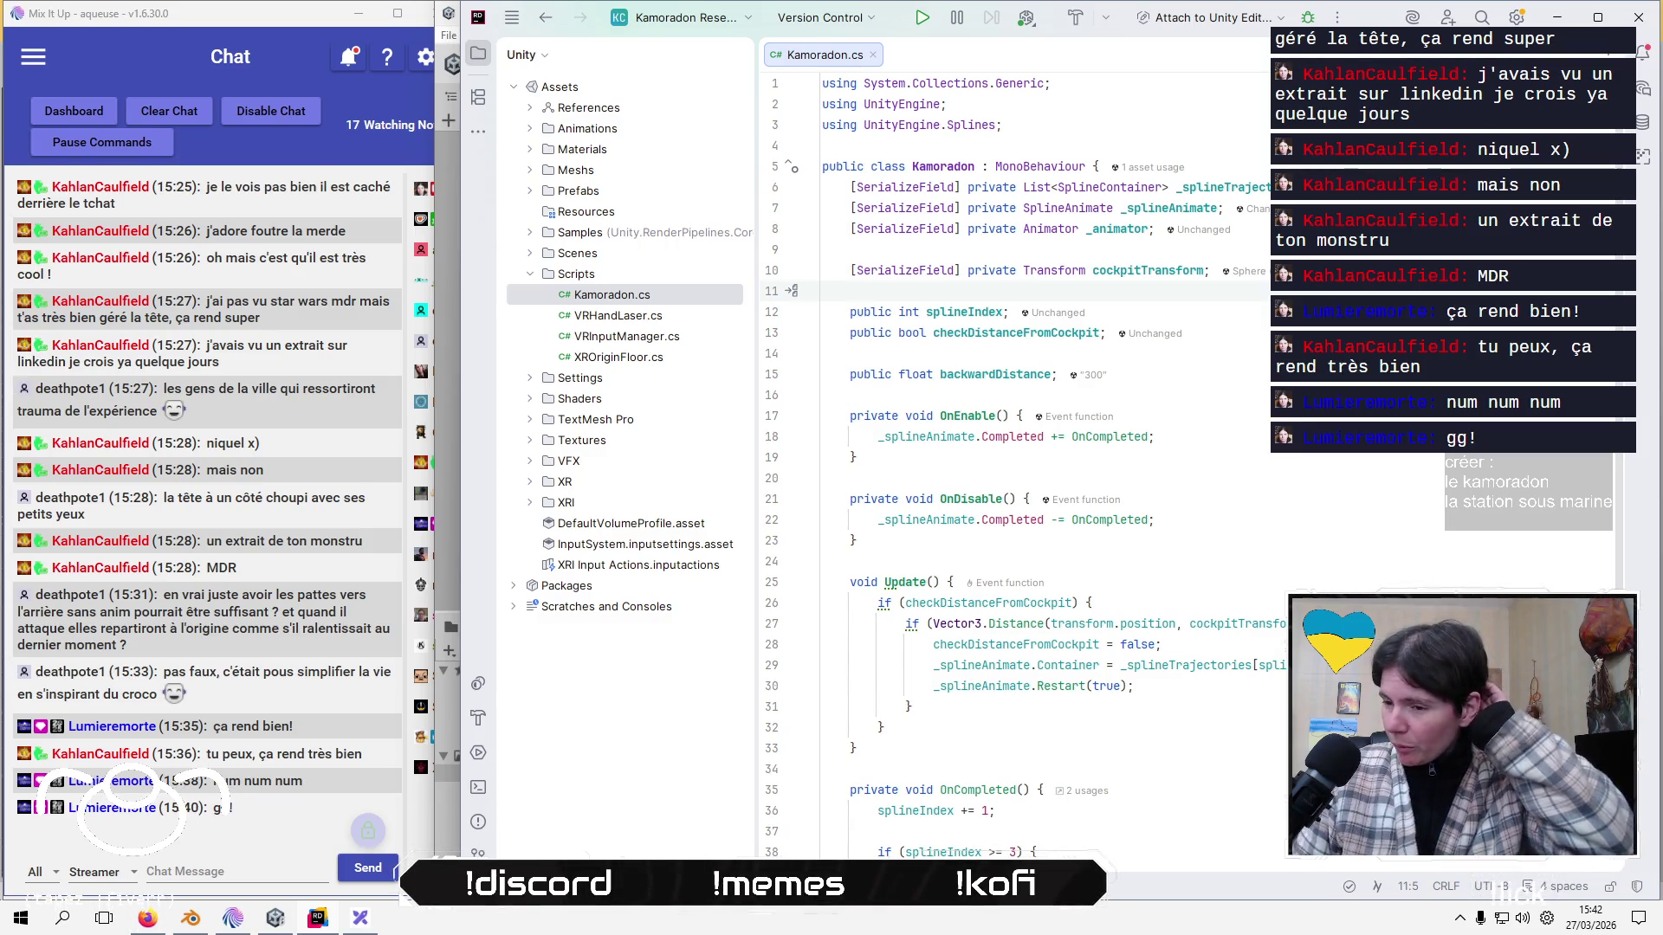
# Add the private modifier to the Update() method.
pyautogui.press('Down')
pyautogui.press('Down')
pyautogui.press('Down')
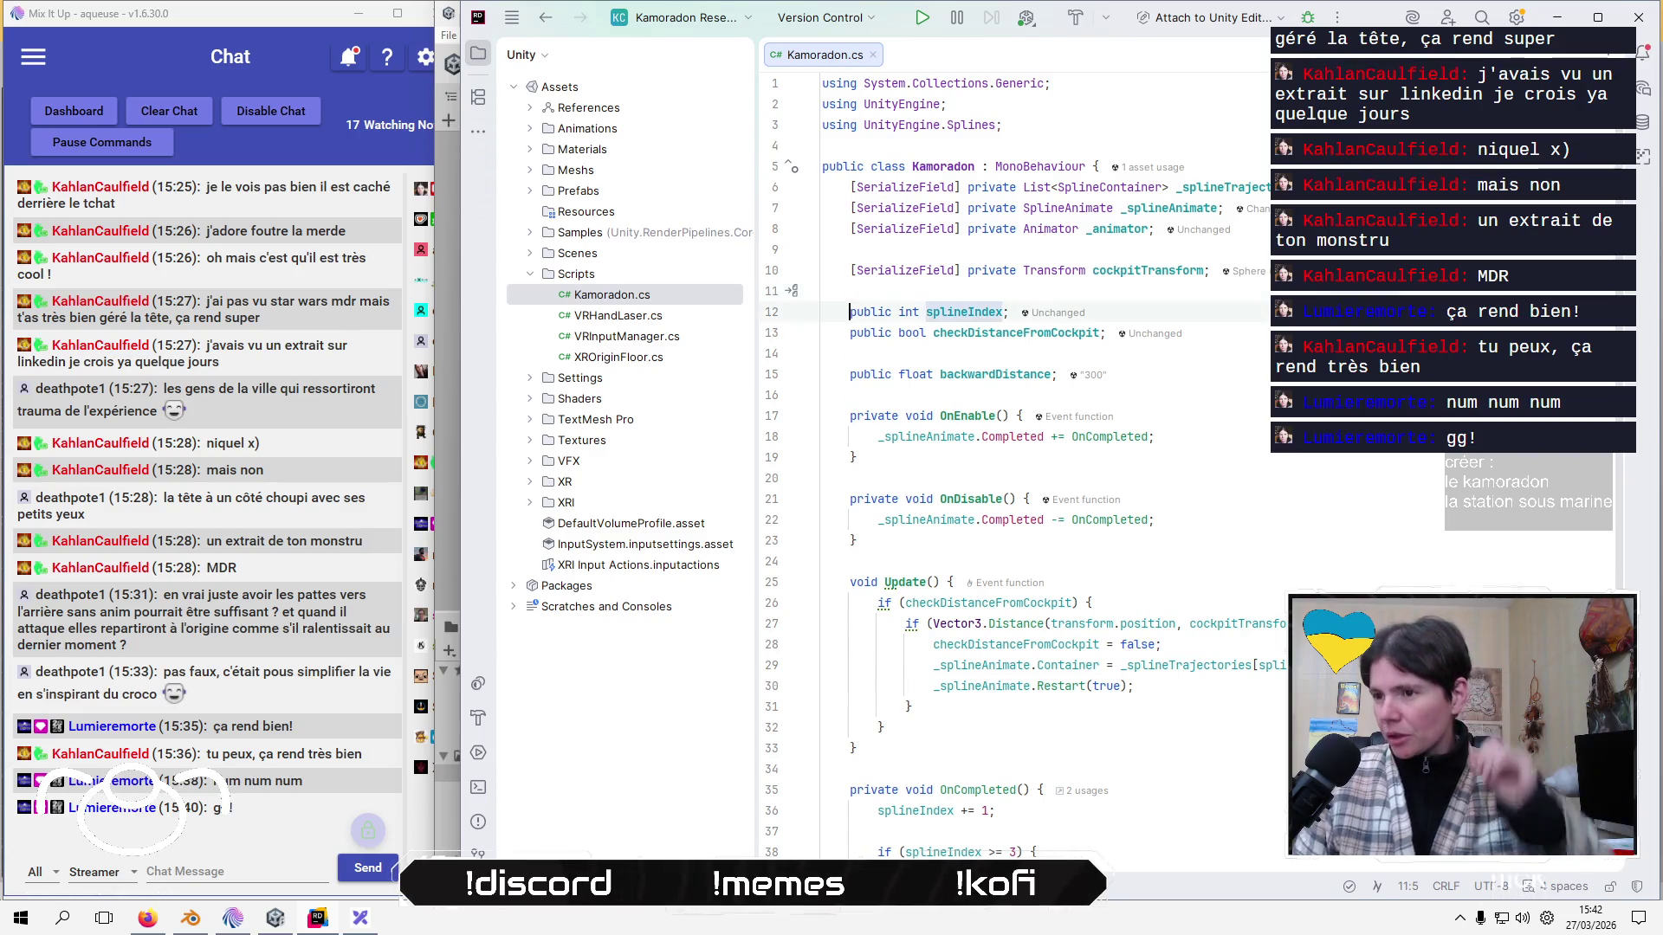
pyautogui.write('priva')
pyautogui.press('Return')
# Begin a 'private void OpenCl' method after Update, then switch to Firefox.
pyautogui.click(1301, 563)
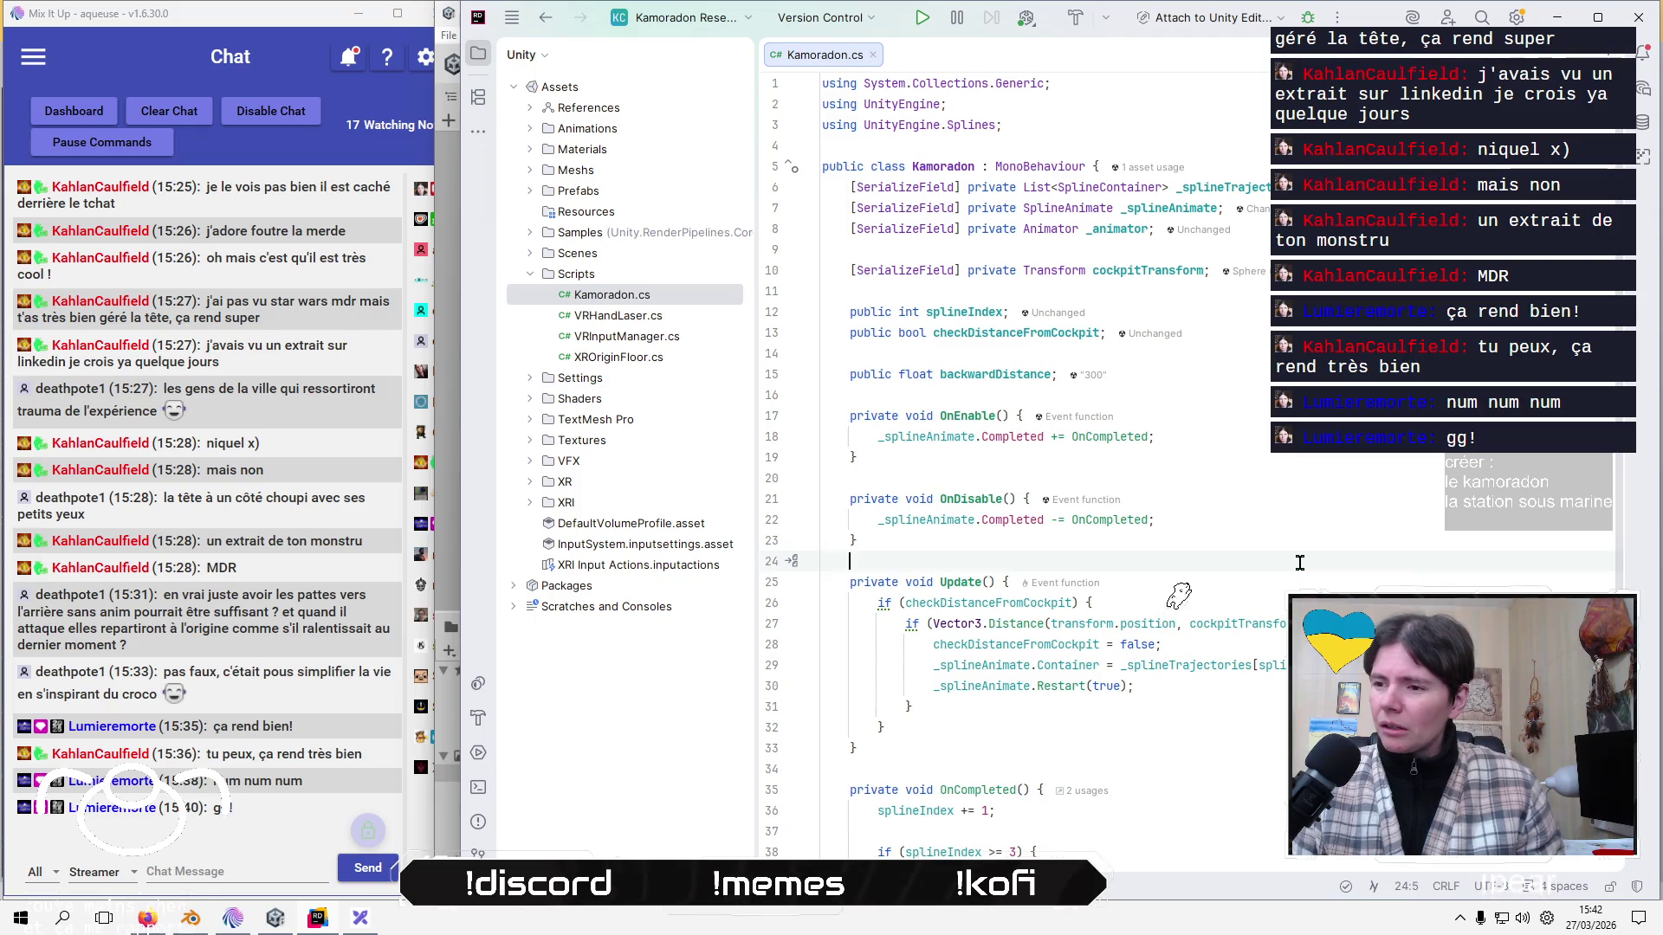
pyautogui.scroll(-4, 1300, 563)
pyautogui.click(1232, 522)
pyautogui.press('Return')
pyautogui.press('Return')
pyautogui.press('Up')
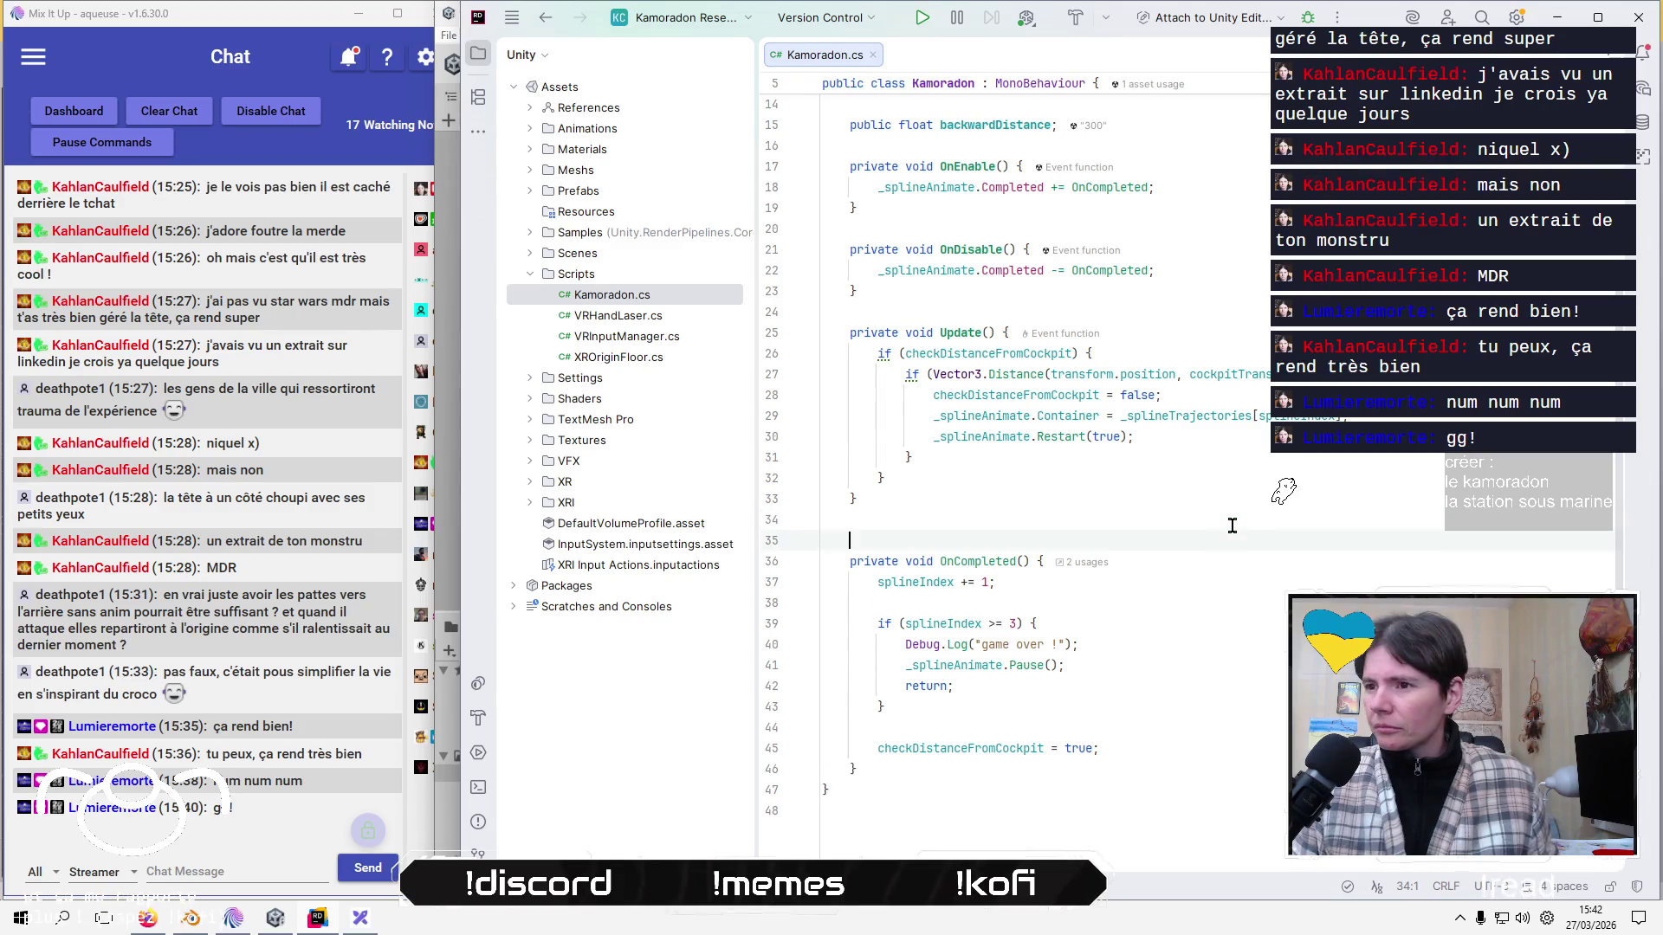
pyautogui.write('priv')
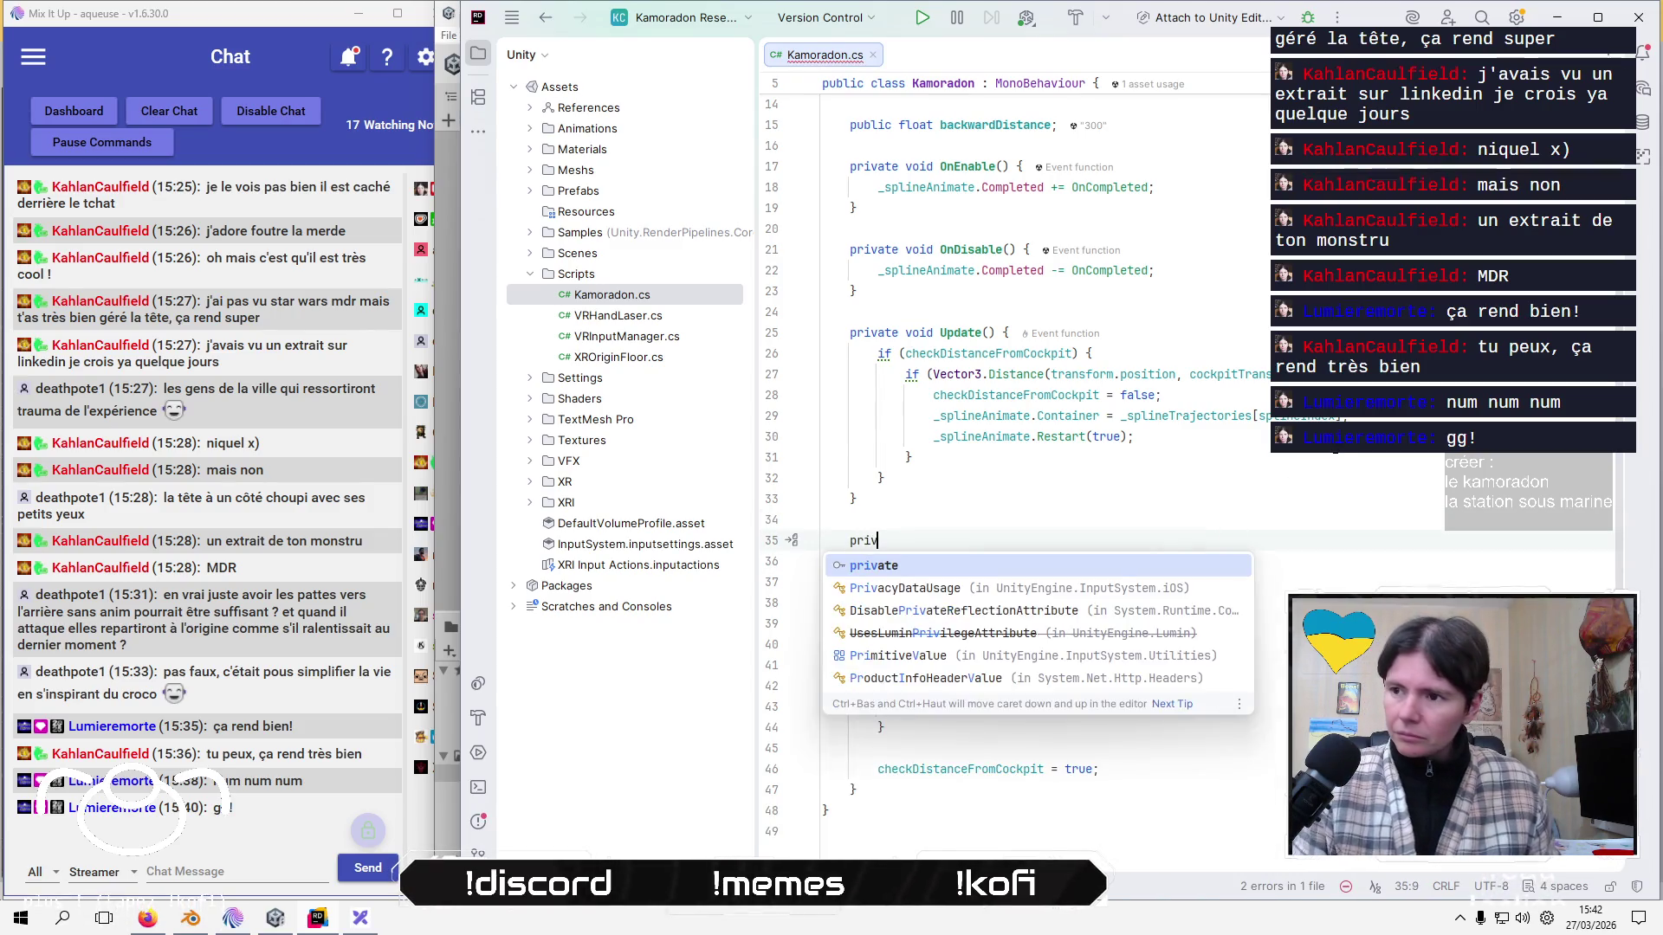
pyautogui.write('ate void Open')
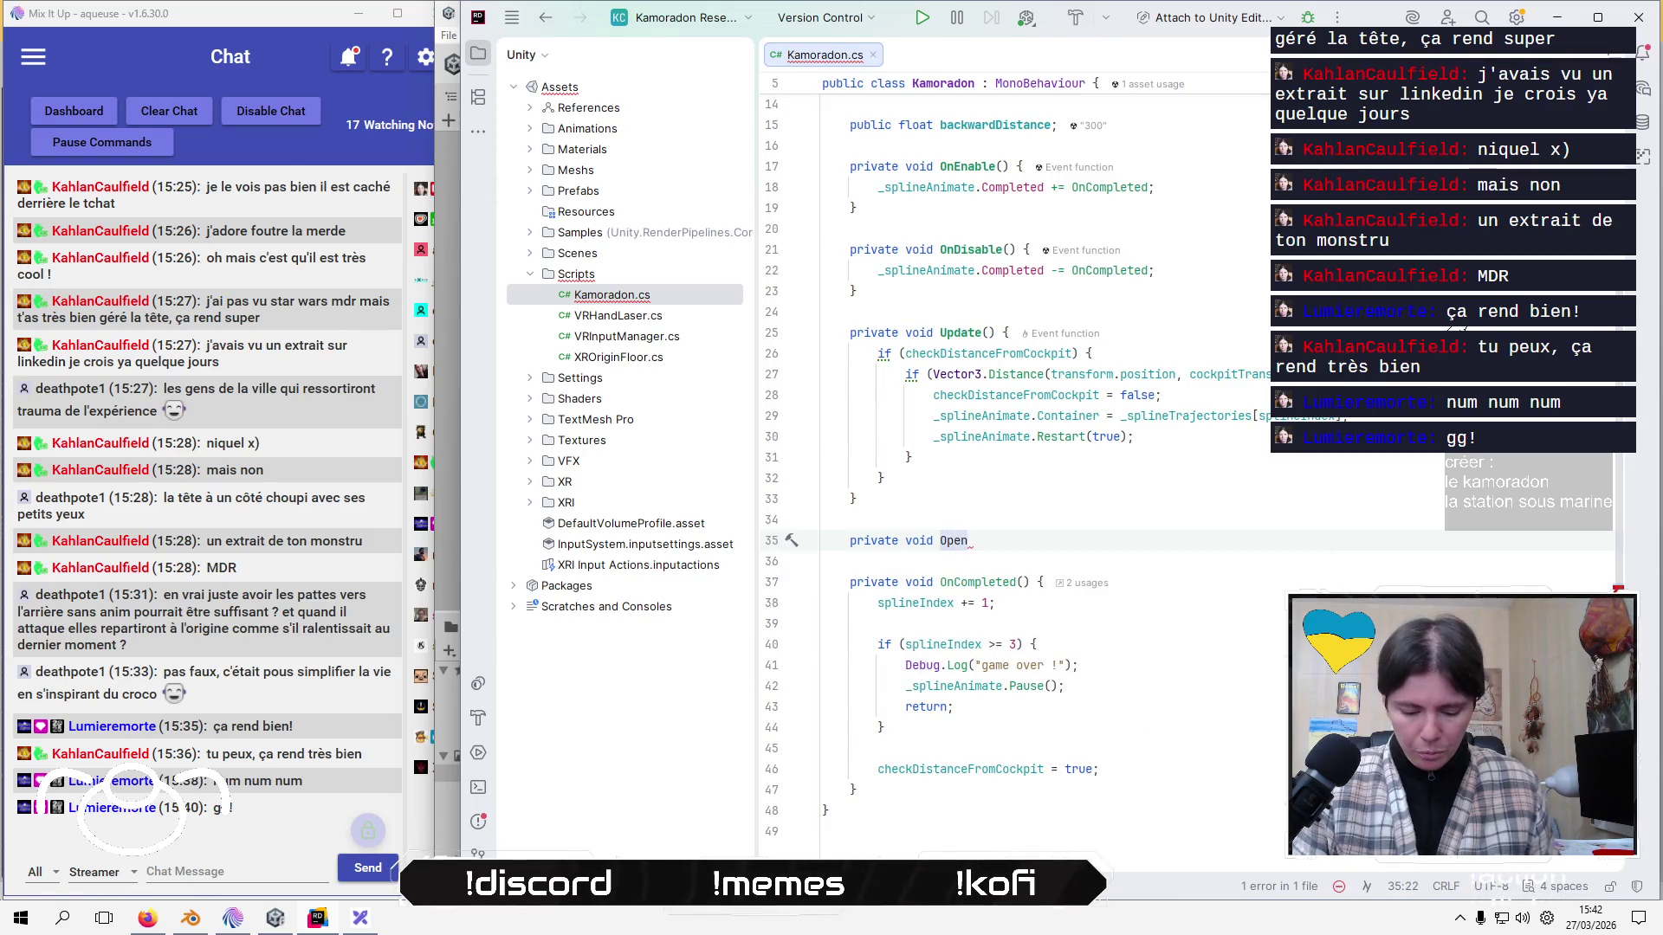
pyautogui.write('Cl')
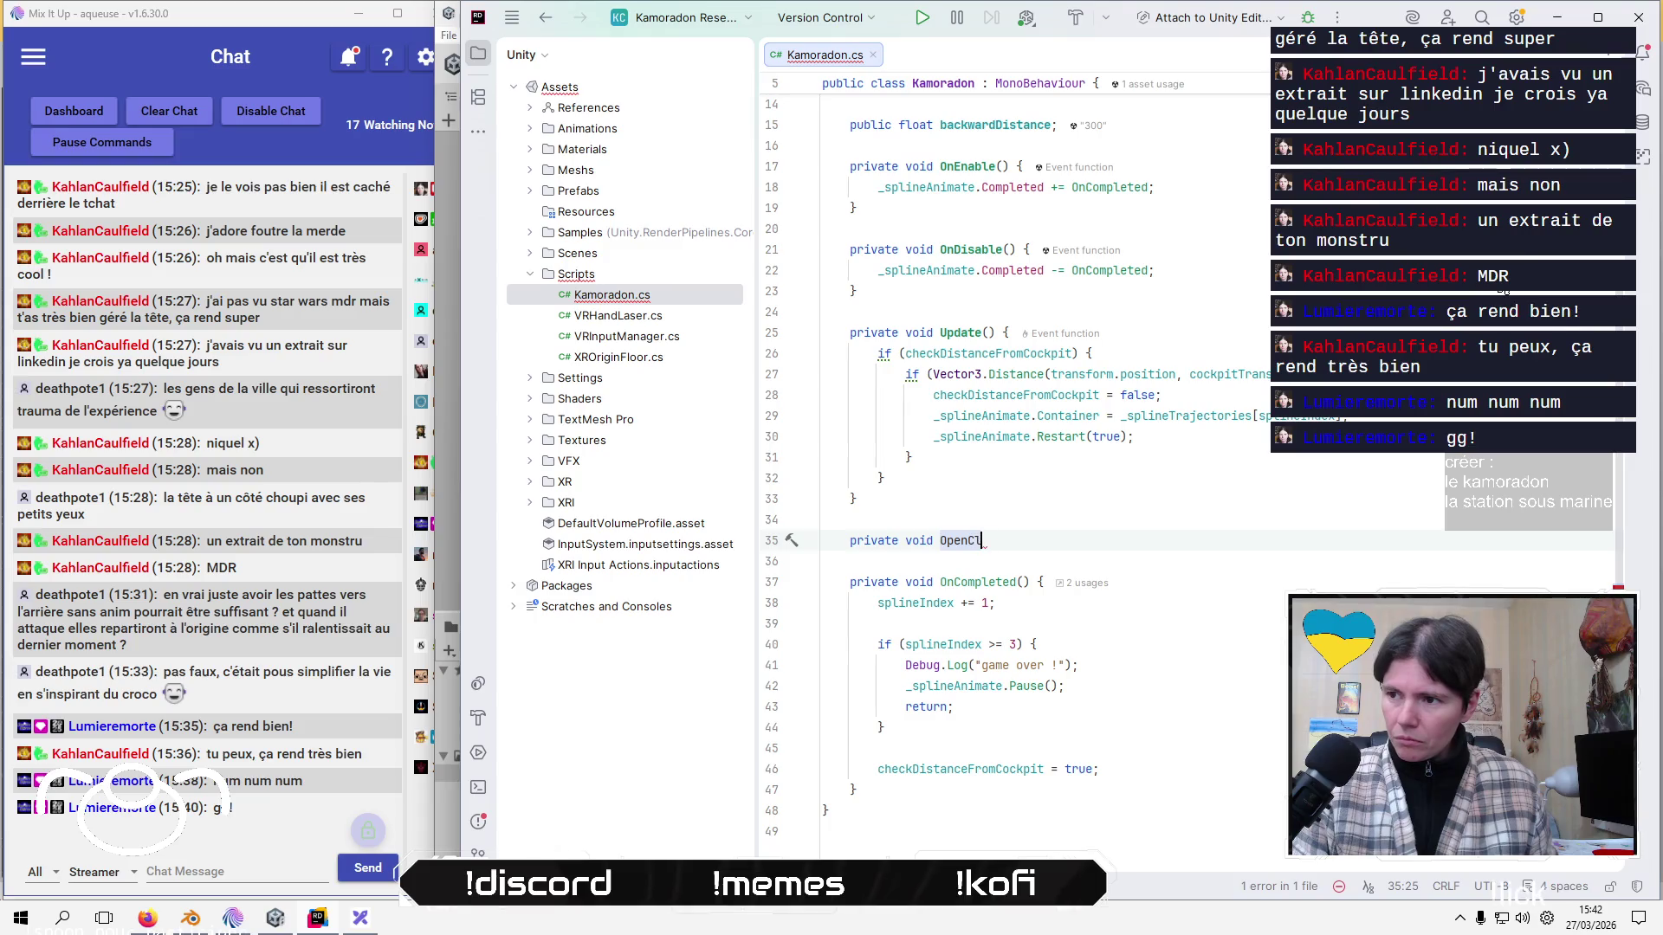
pyautogui.hotkey('alt', 'Tab')
pyautogui.press('Tab')
pyautogui.press('Tab')
pyautogui.press('Tab')
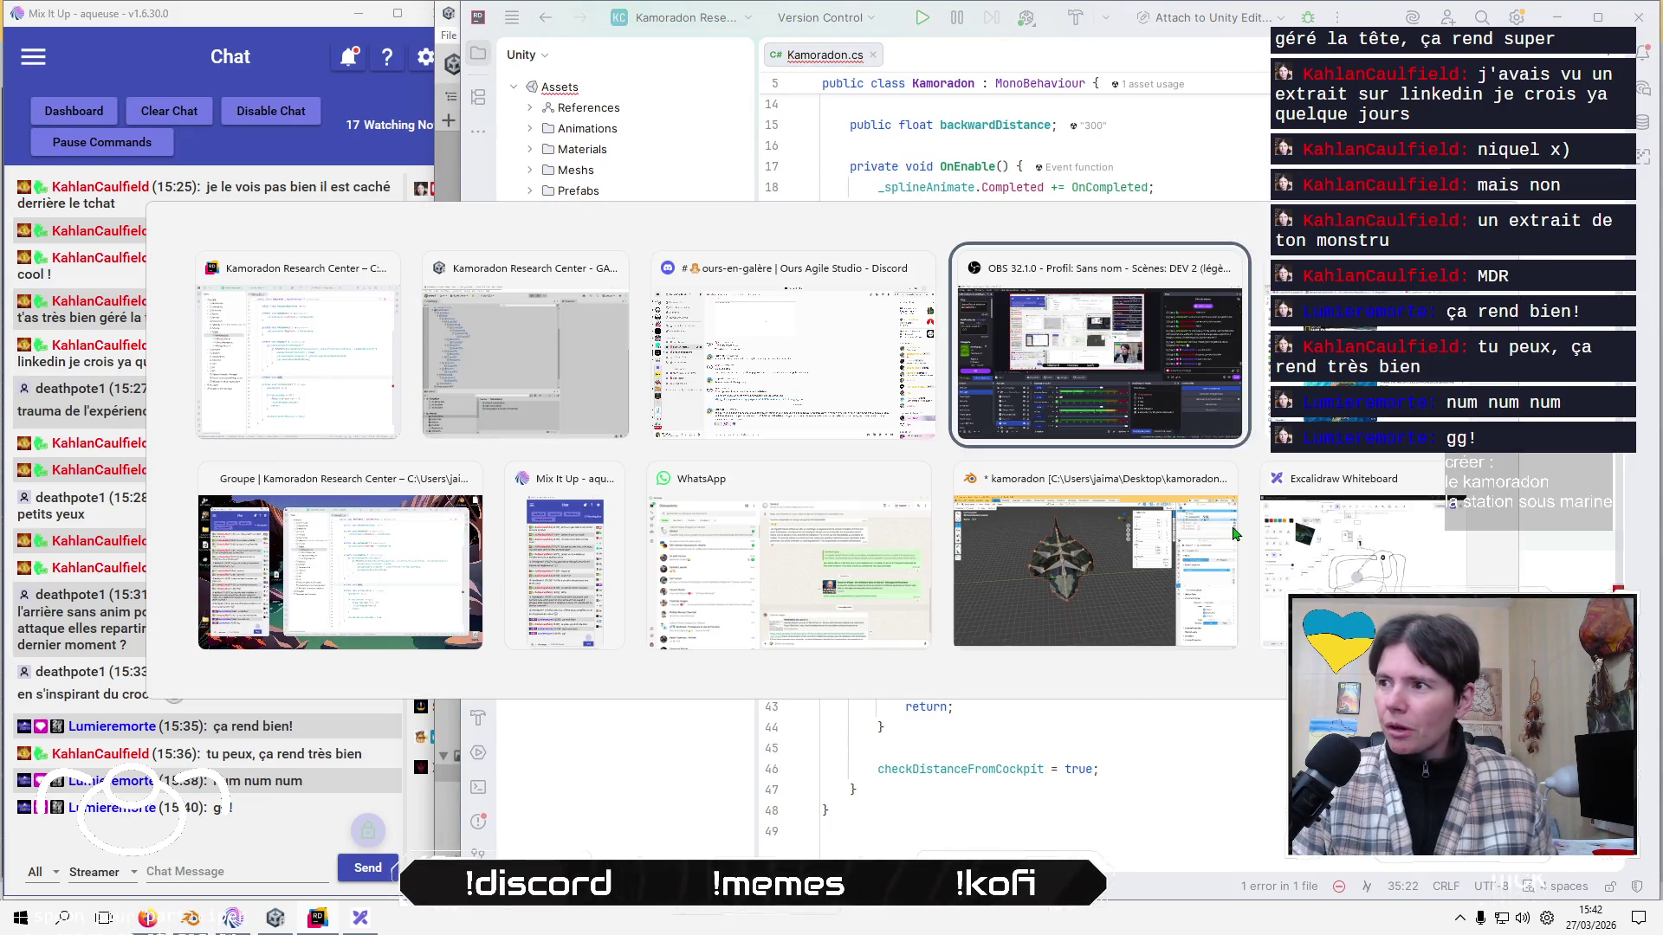
# Open Google Translate in Firefox and enter the French word 'machoire'.
pyautogui.click(1146, 76)
pyautogui.write('translate.google.com/')
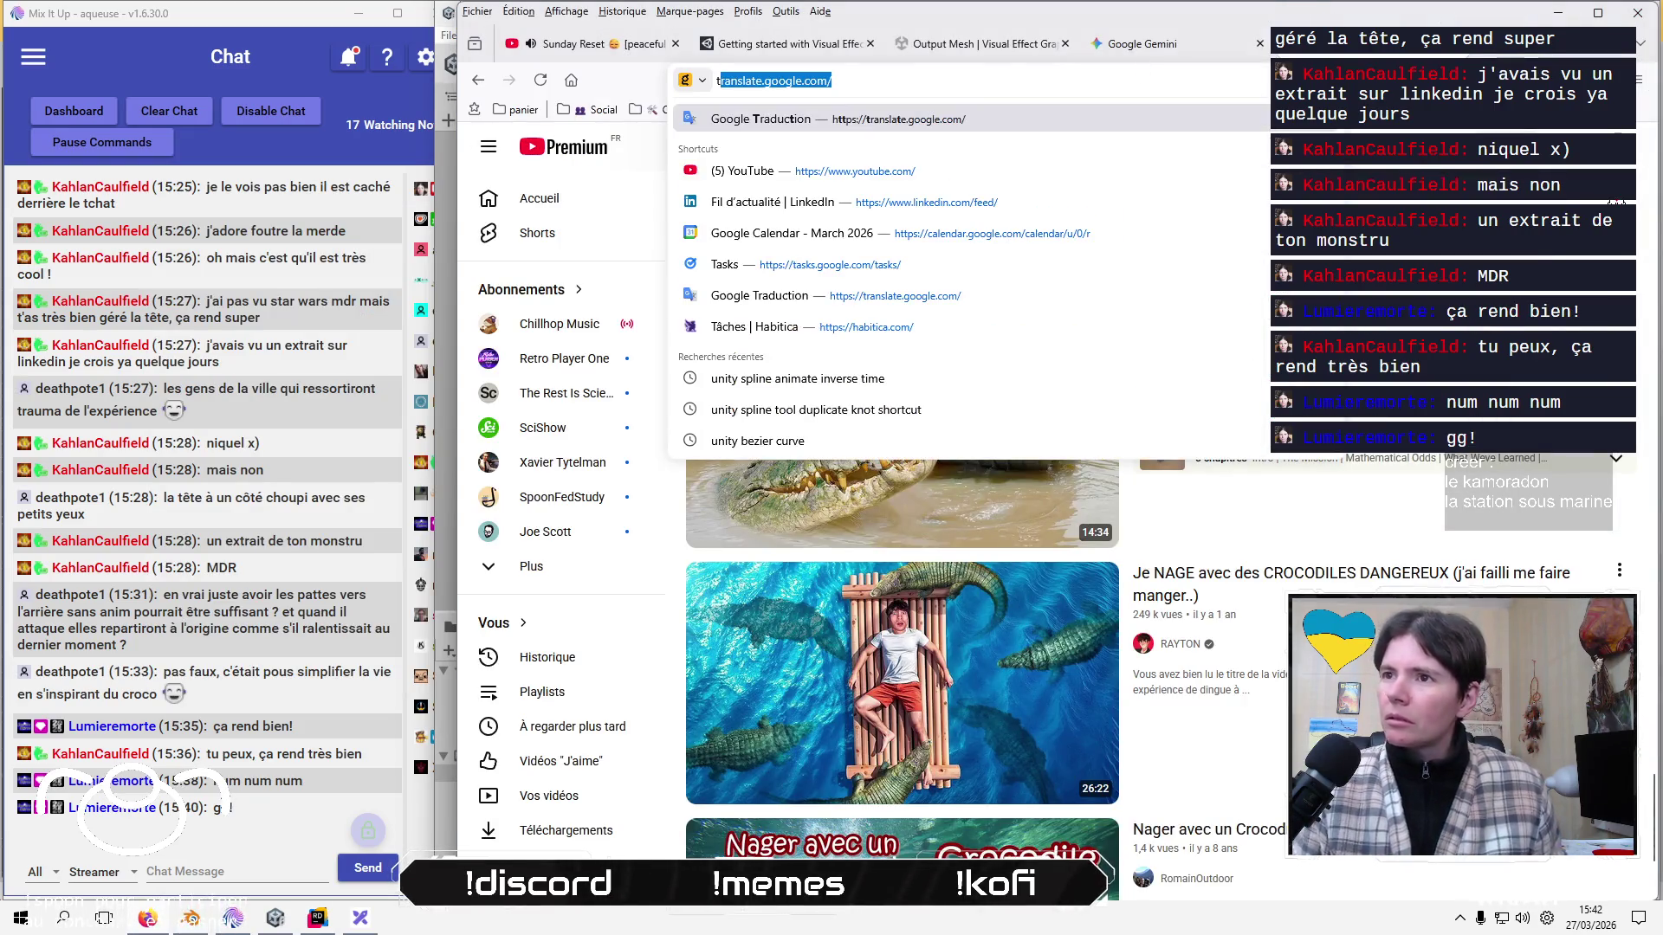
pyautogui.press('Return')
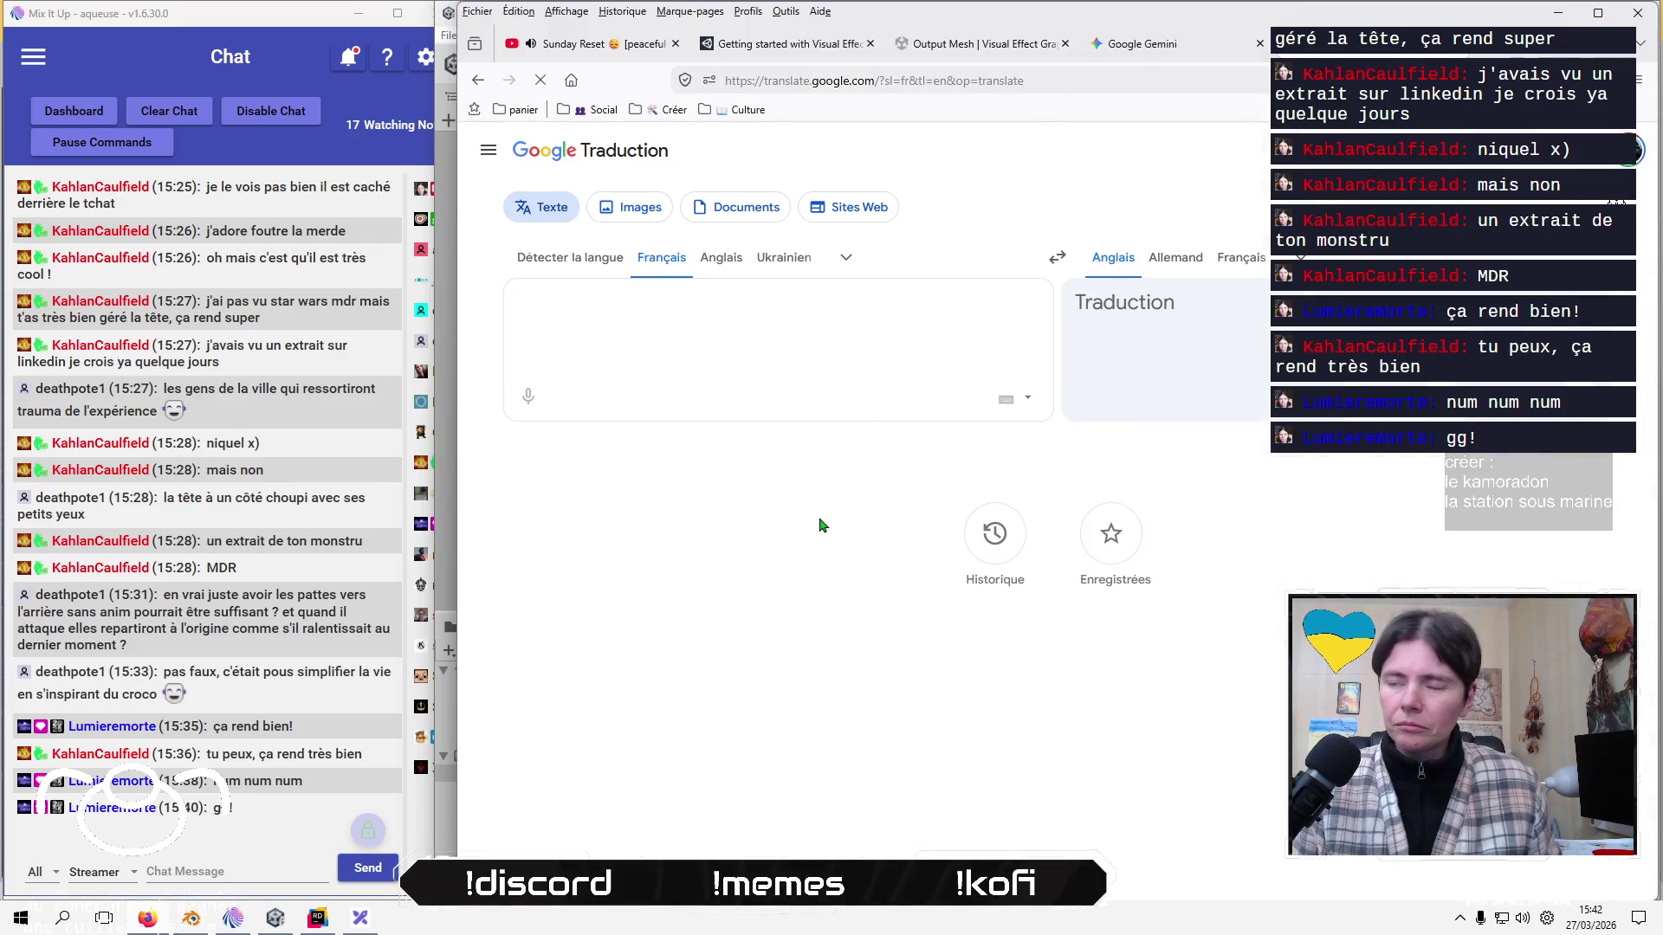
pyautogui.write('machoire')
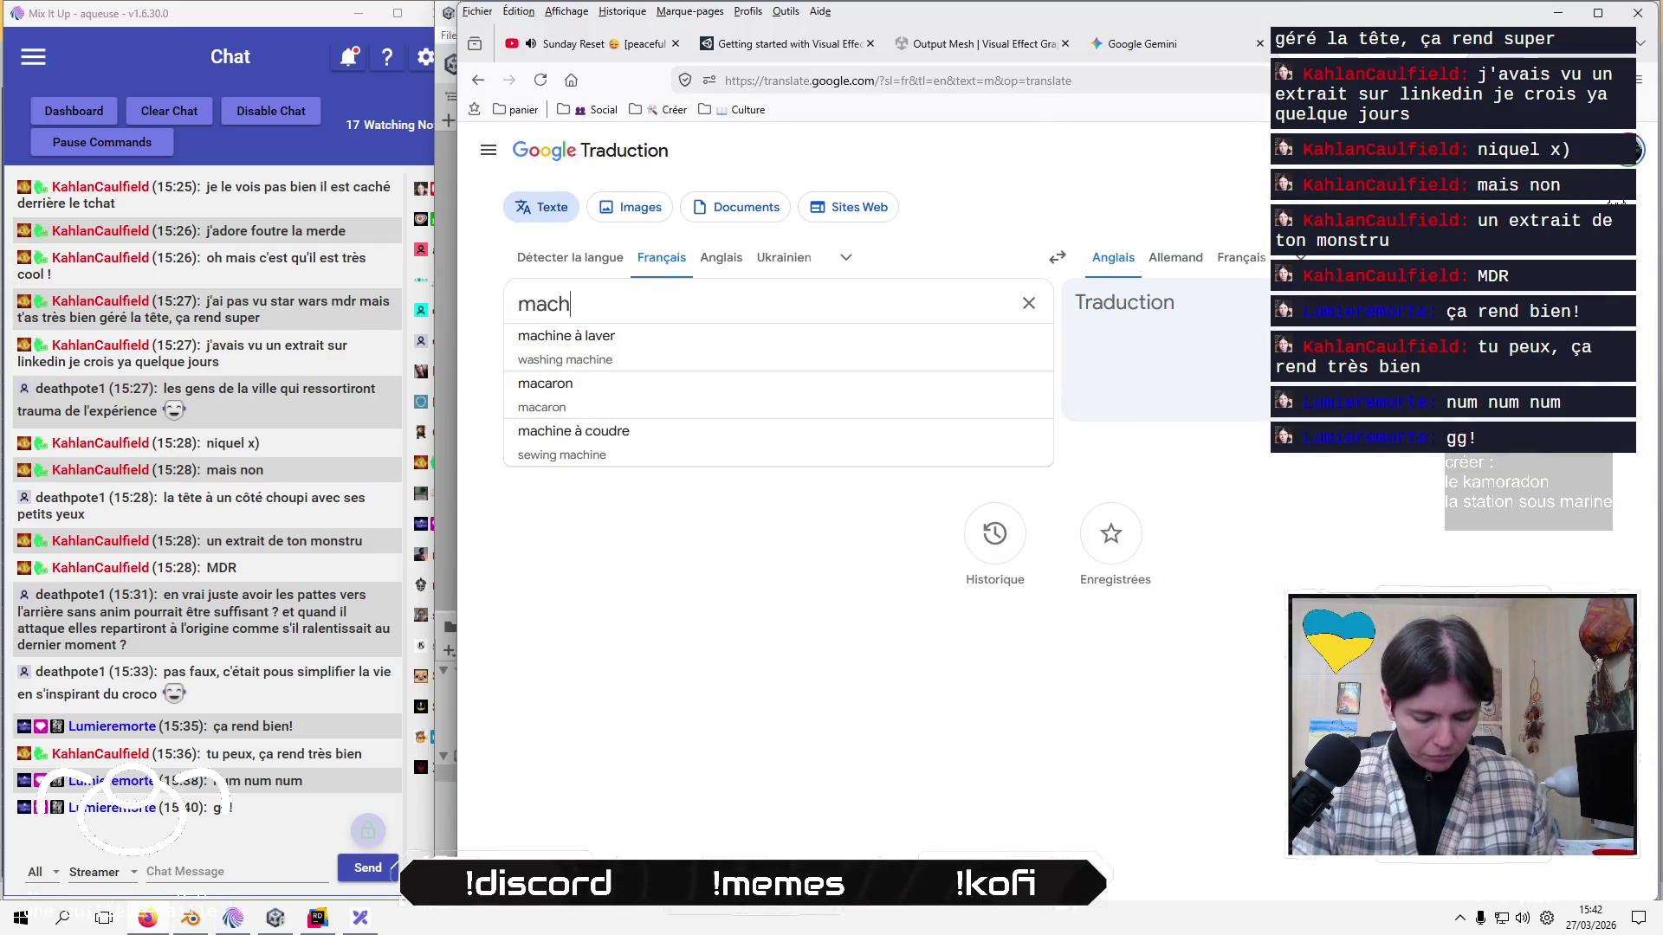
pyautogui.hotkey('alt', 'Tab')
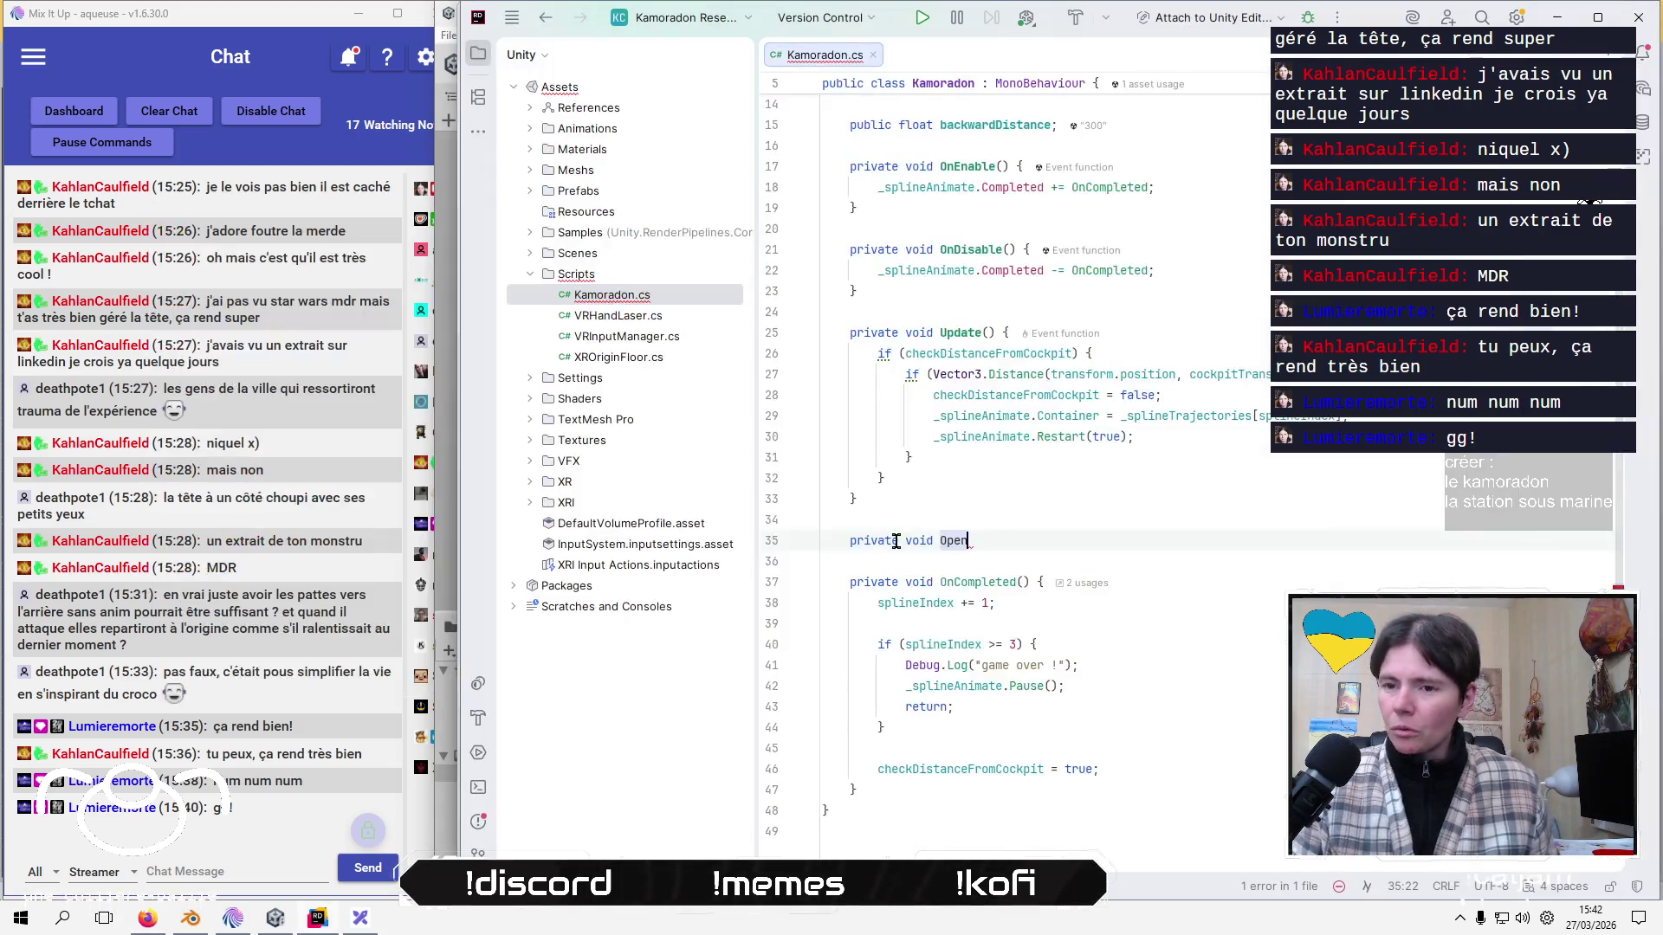
# Finish the OpenJaw() signature and give it a body calling _animator.SetTrigger("Attack").
pyautogui.write('Ja')
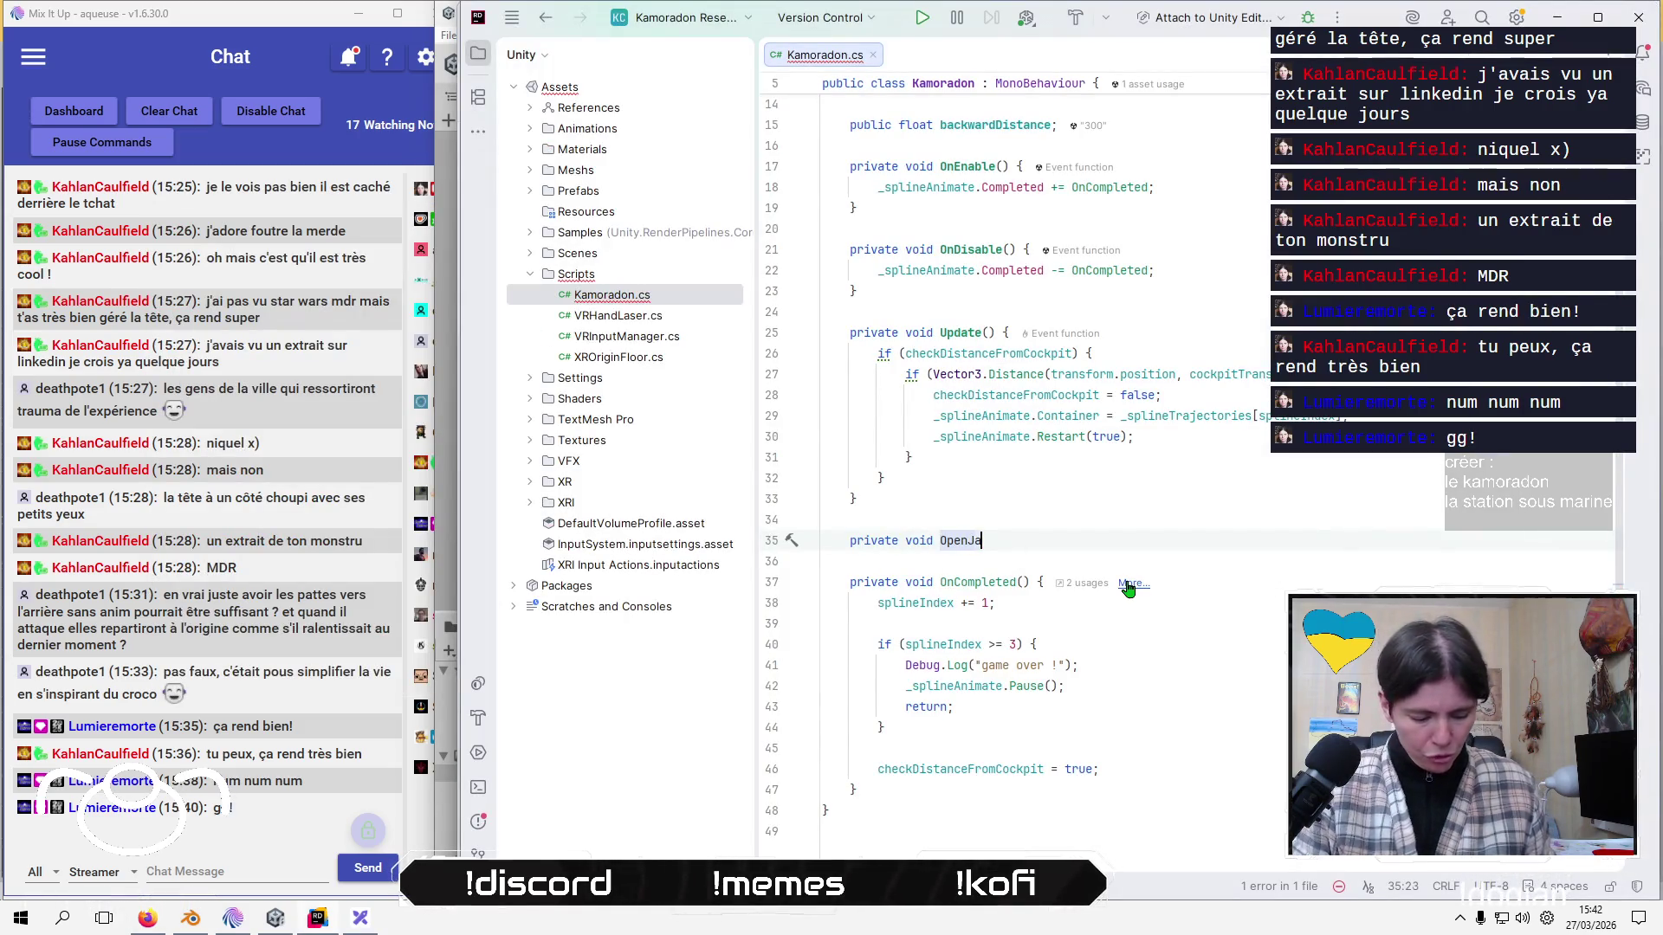
pyautogui.write('w() {')
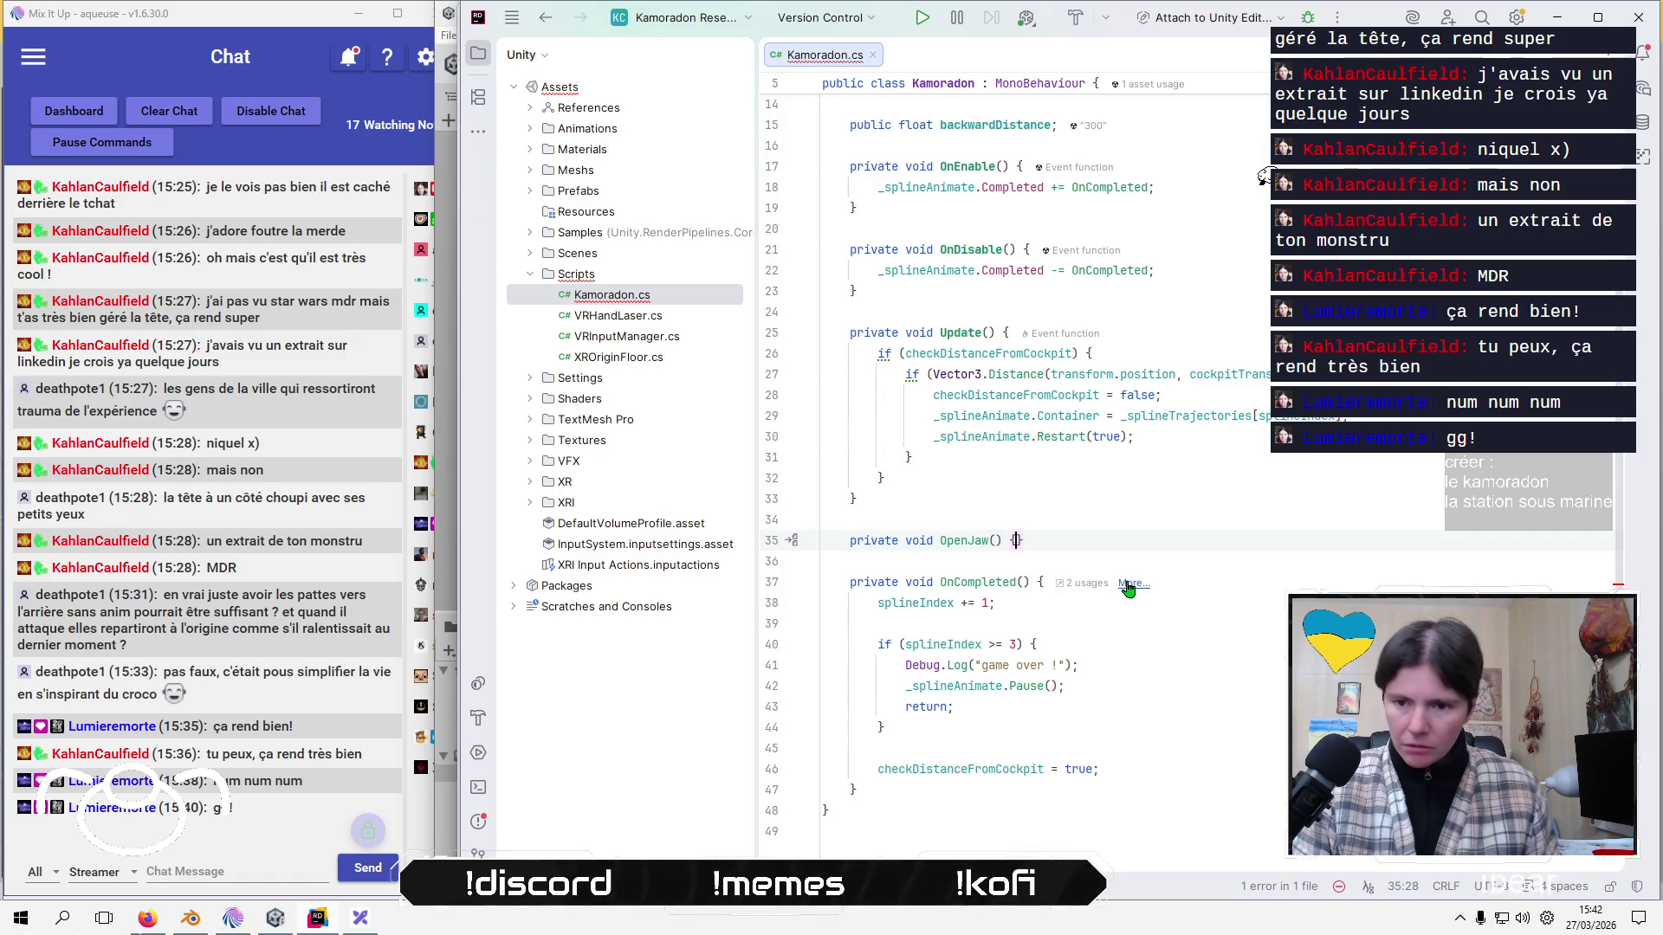
pyautogui.press('Return')
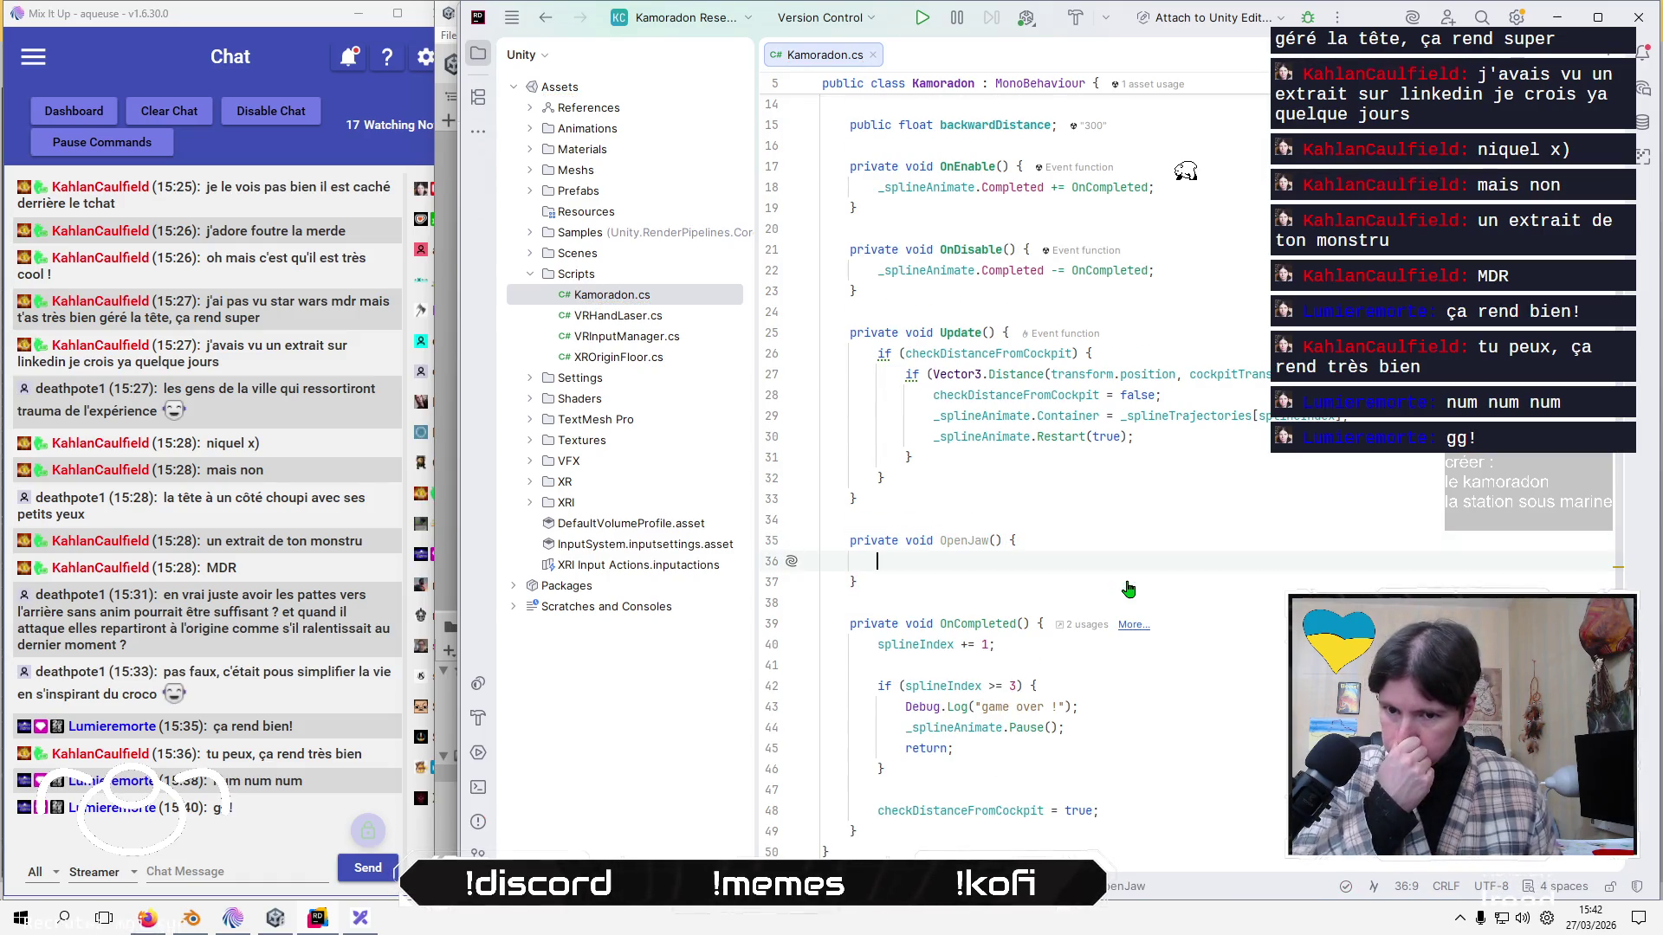
pyautogui.write('_animator')
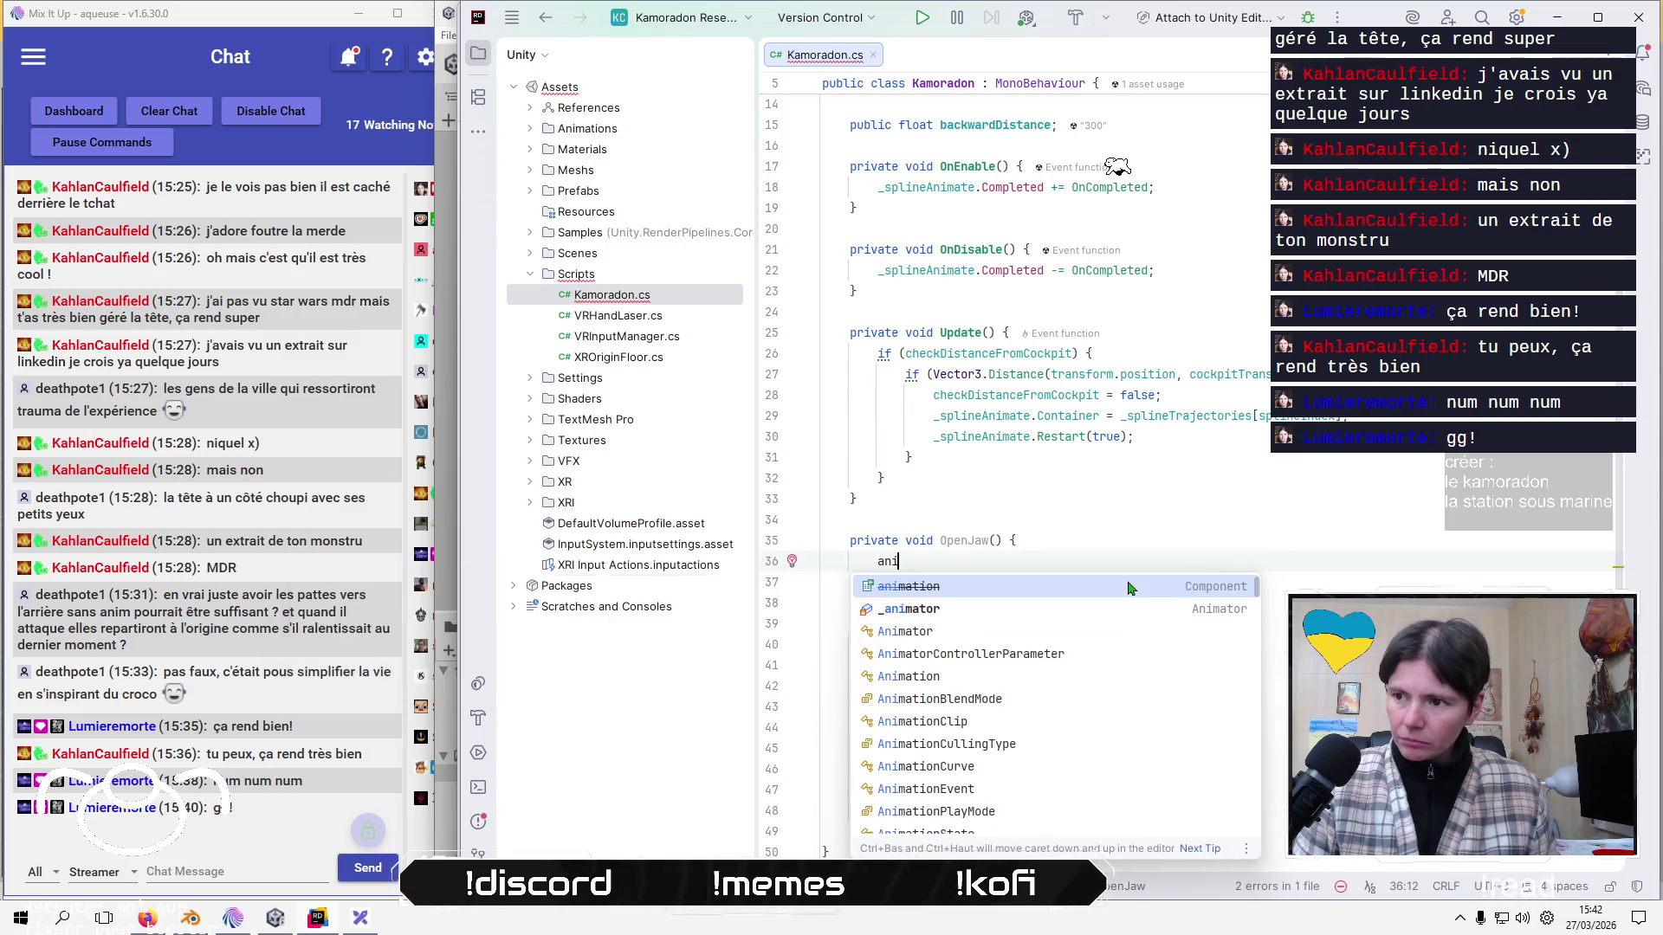
pyautogui.write('.set')
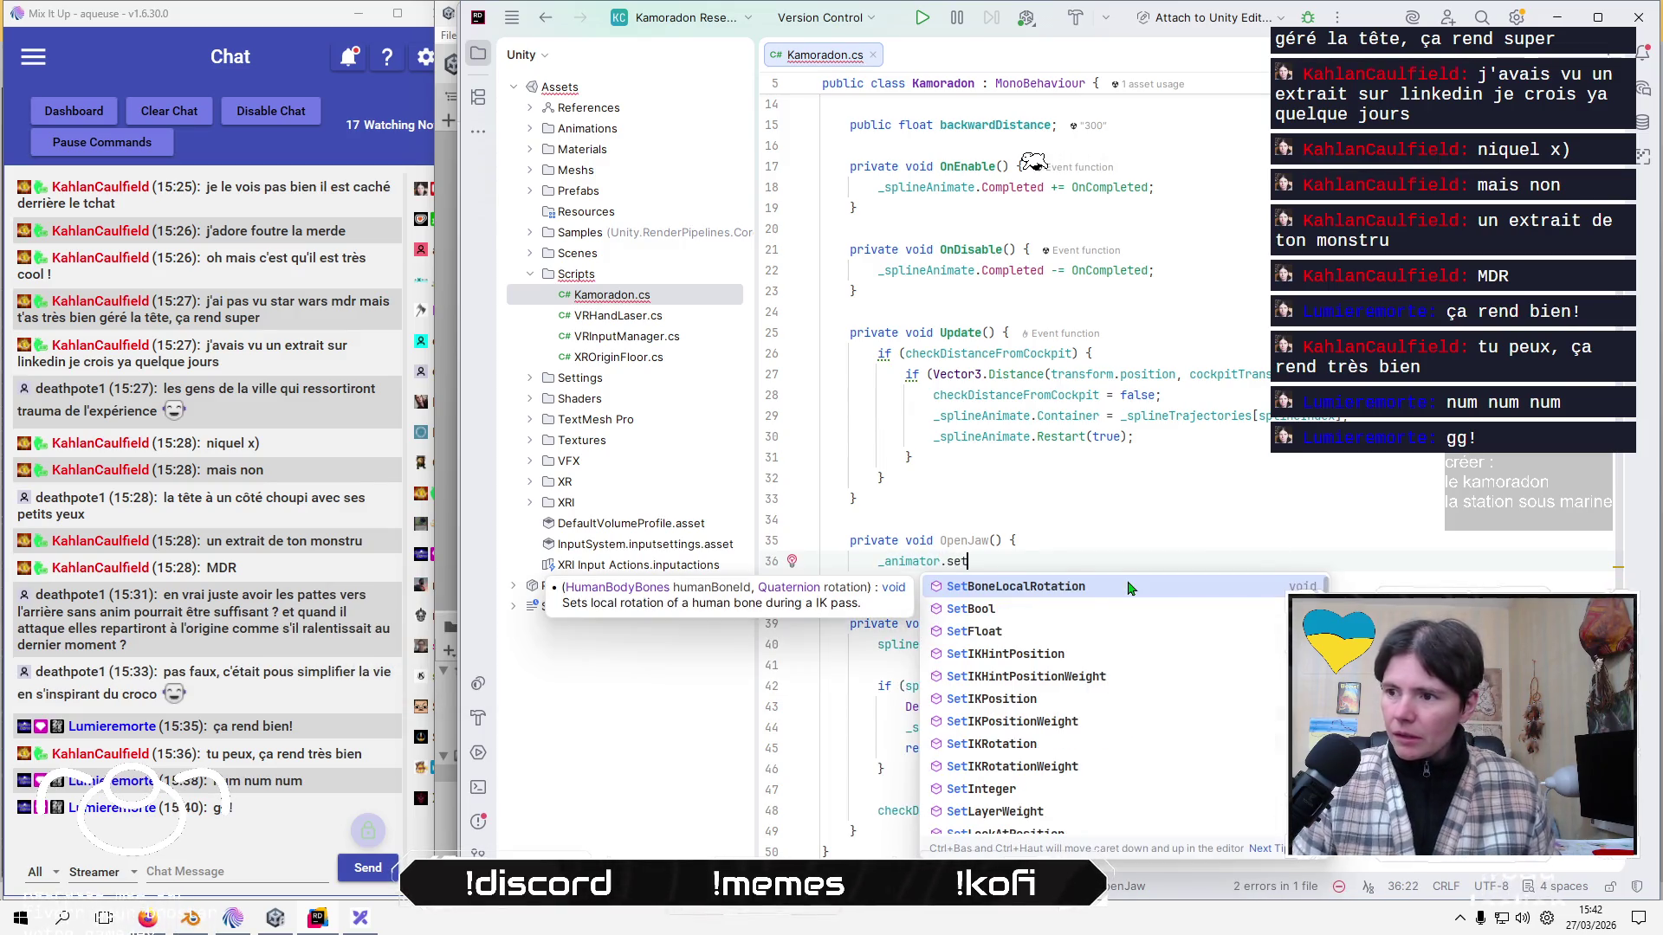
pyautogui.write('Tr')
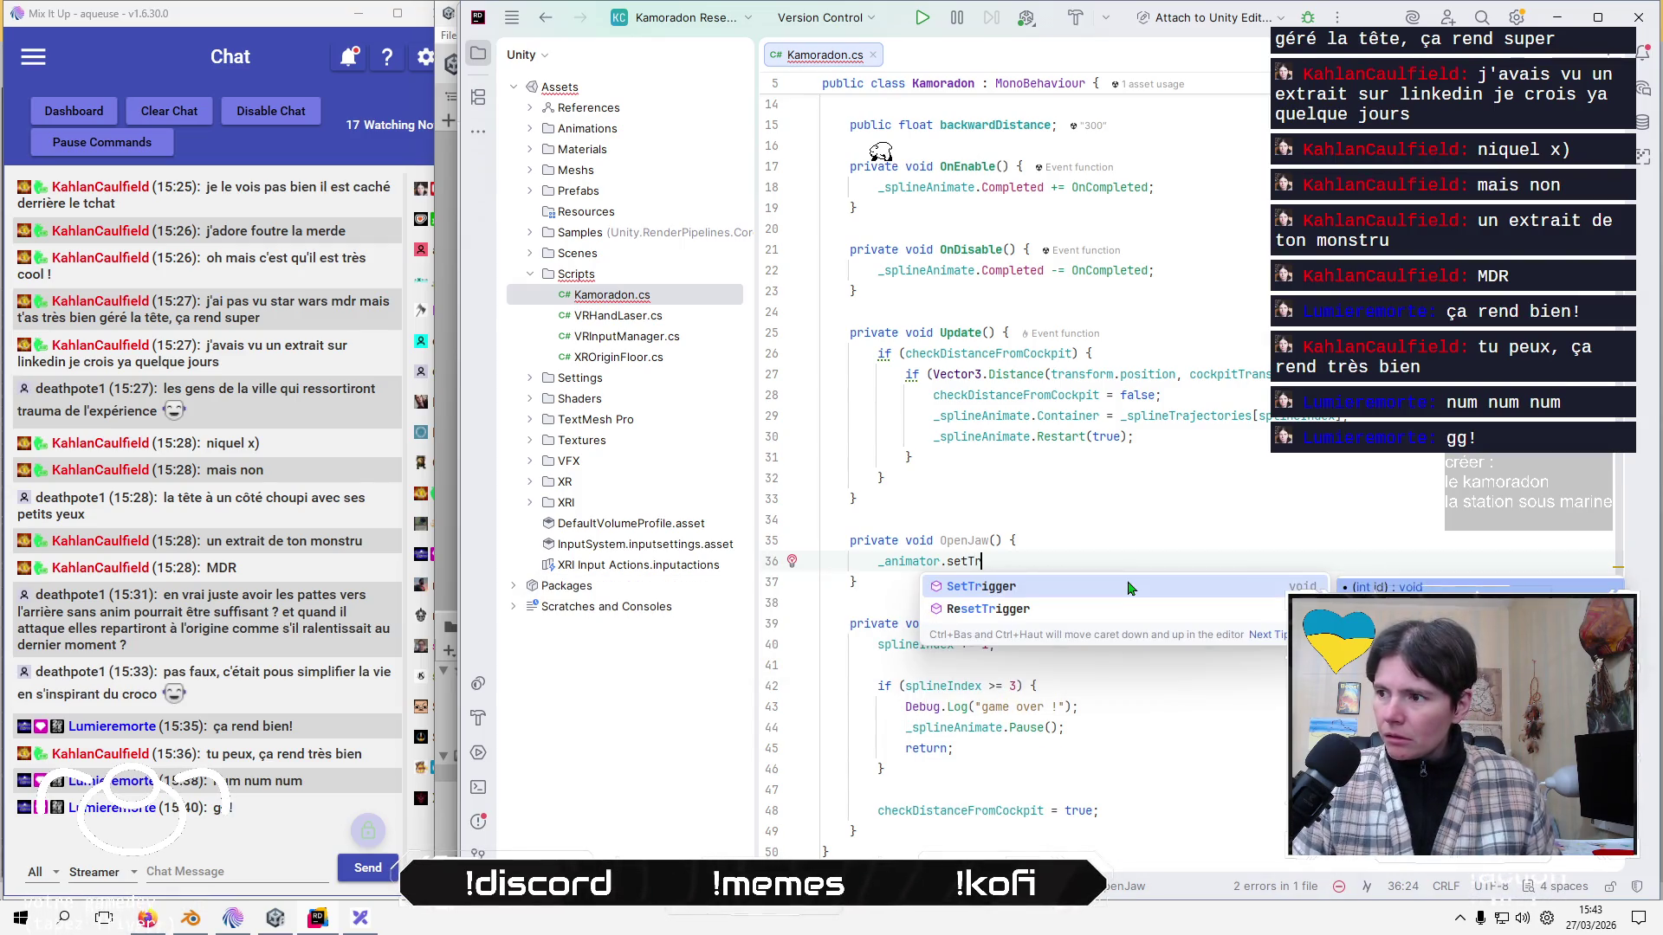
pyautogui.press('Return')
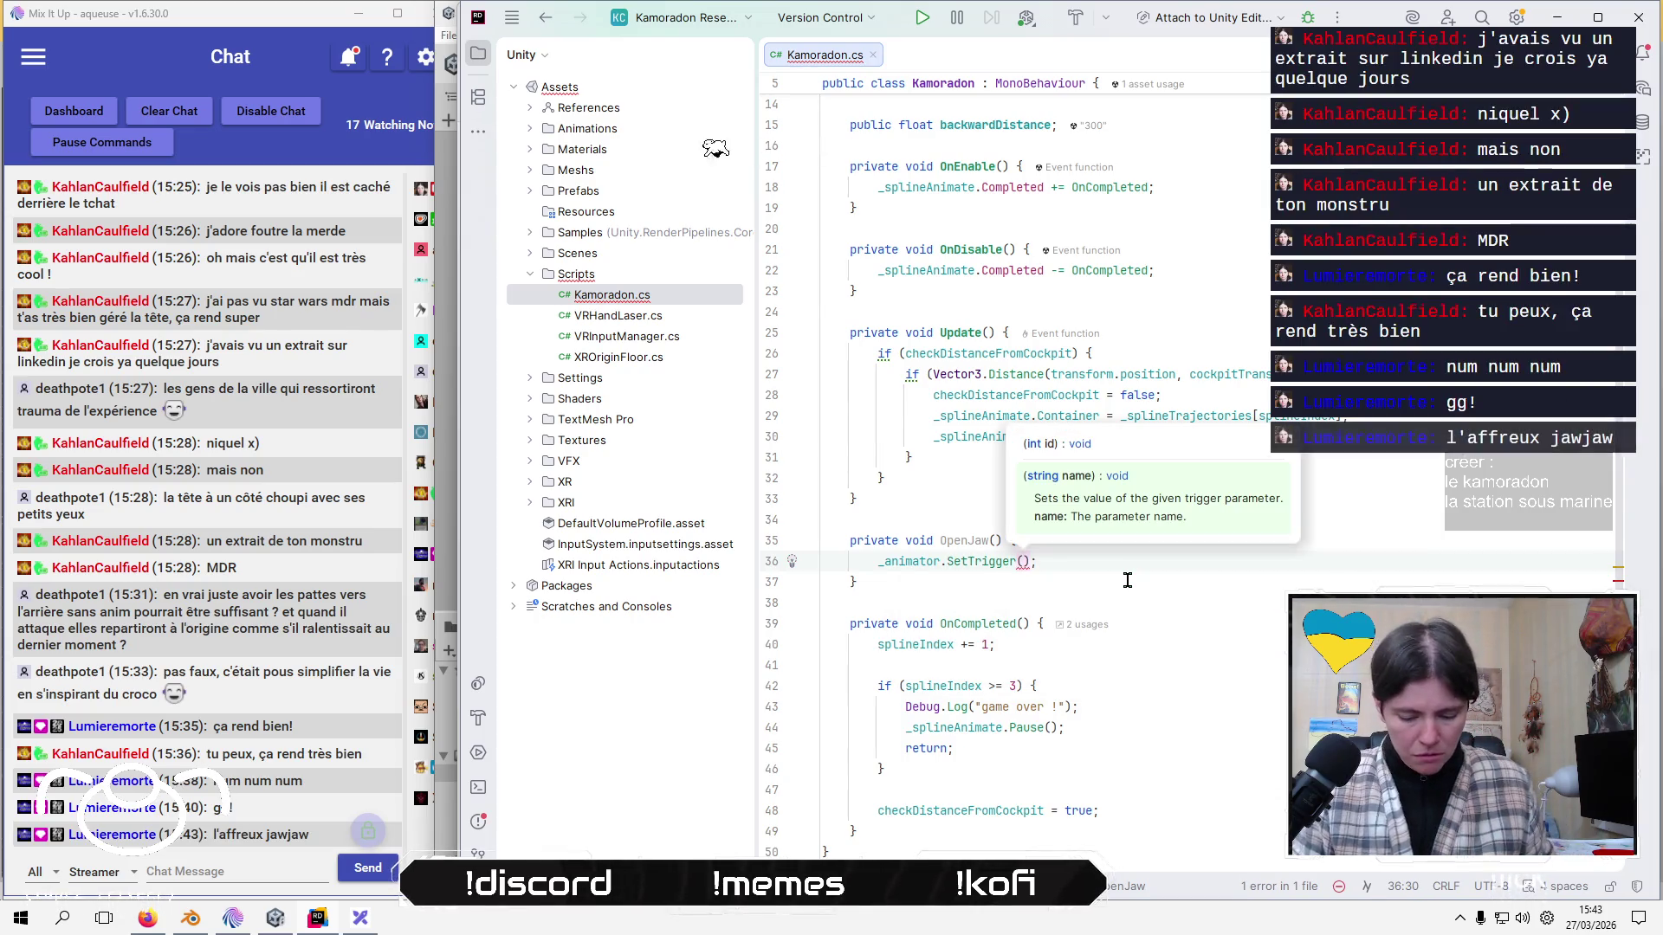
pyautogui.write('"')
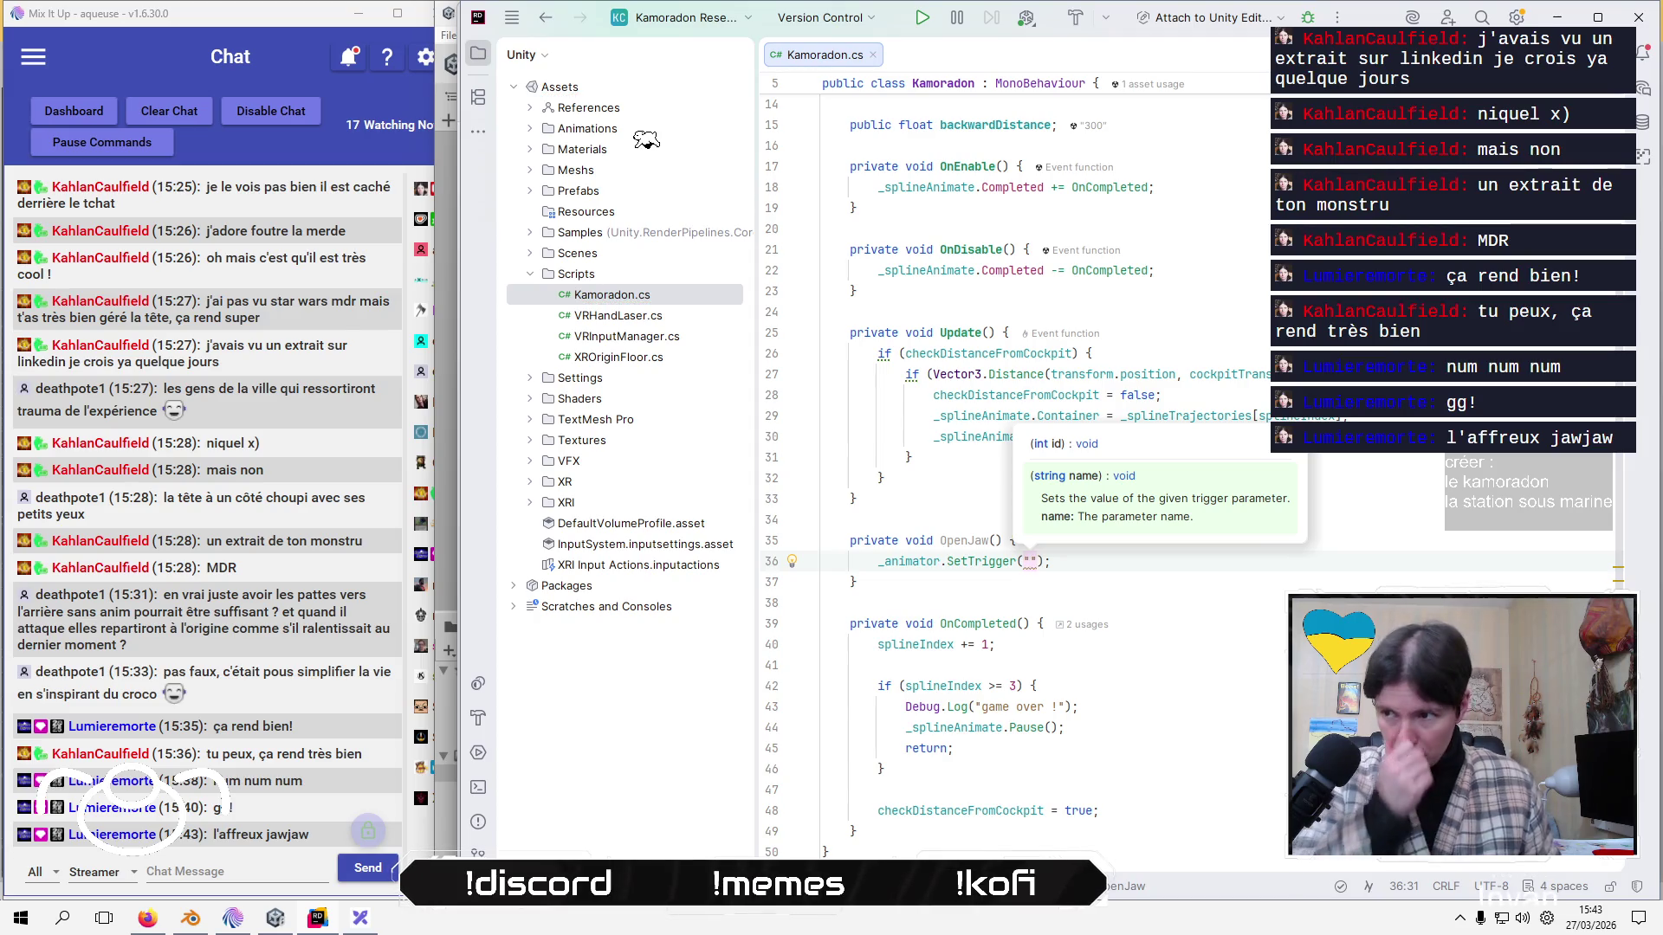
pyautogui.write('Attack')
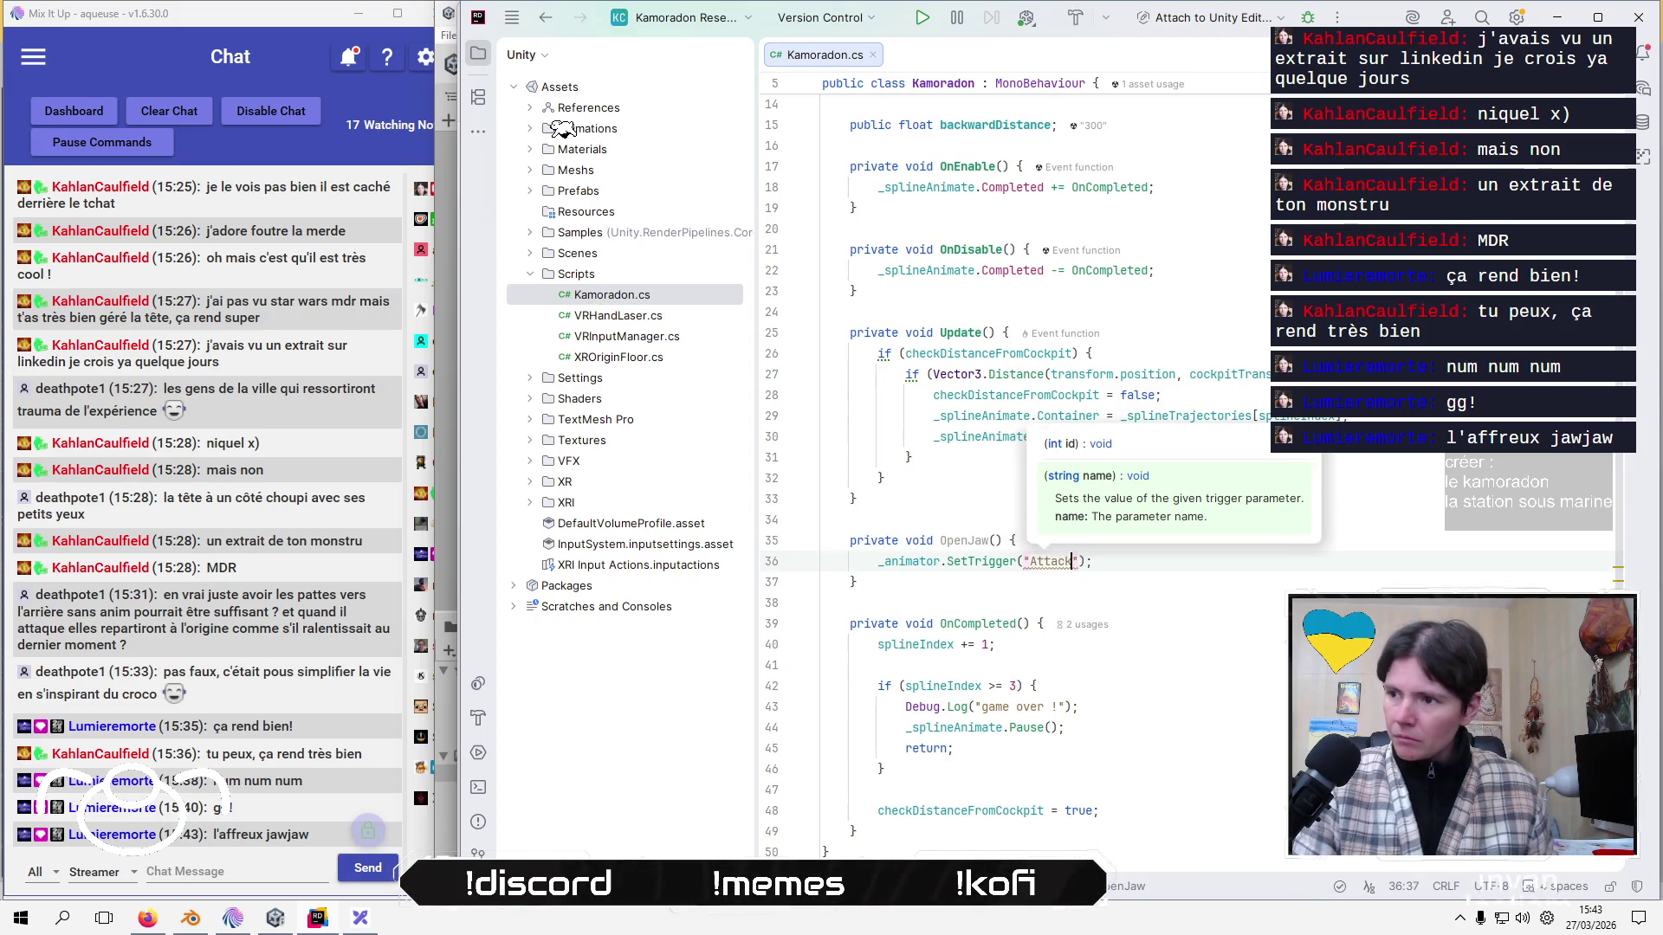
pyautogui.press('Down')
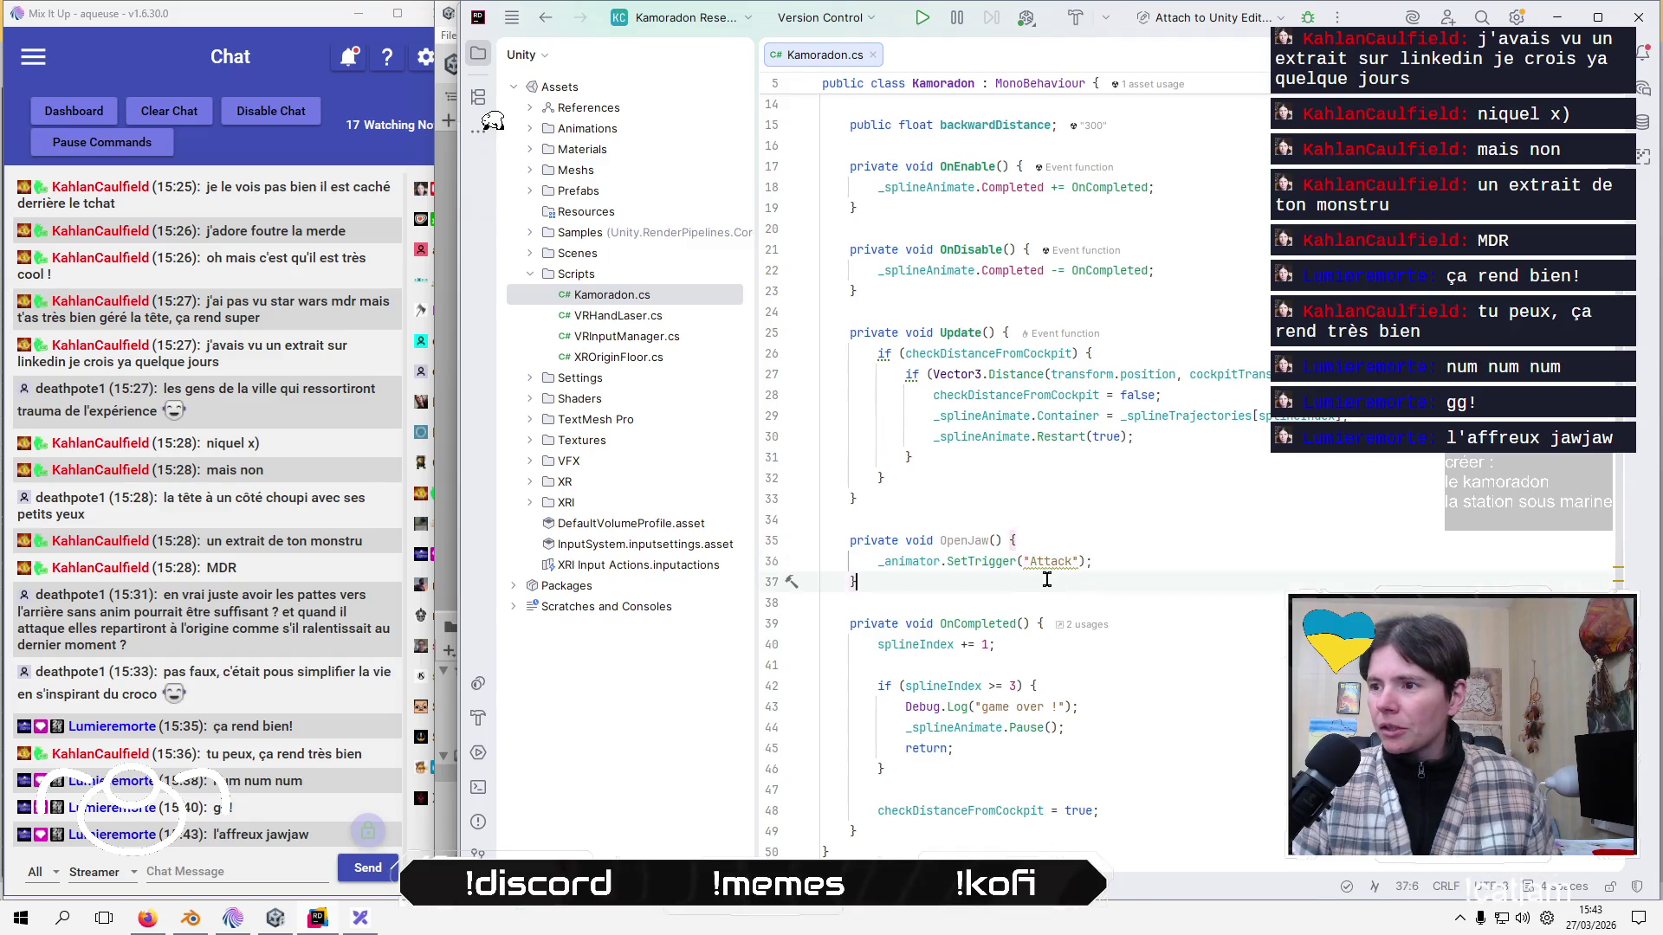
# Replace the "Attack" string with a cached Animator hash using the quick fix.
pyautogui.click(1045, 561)
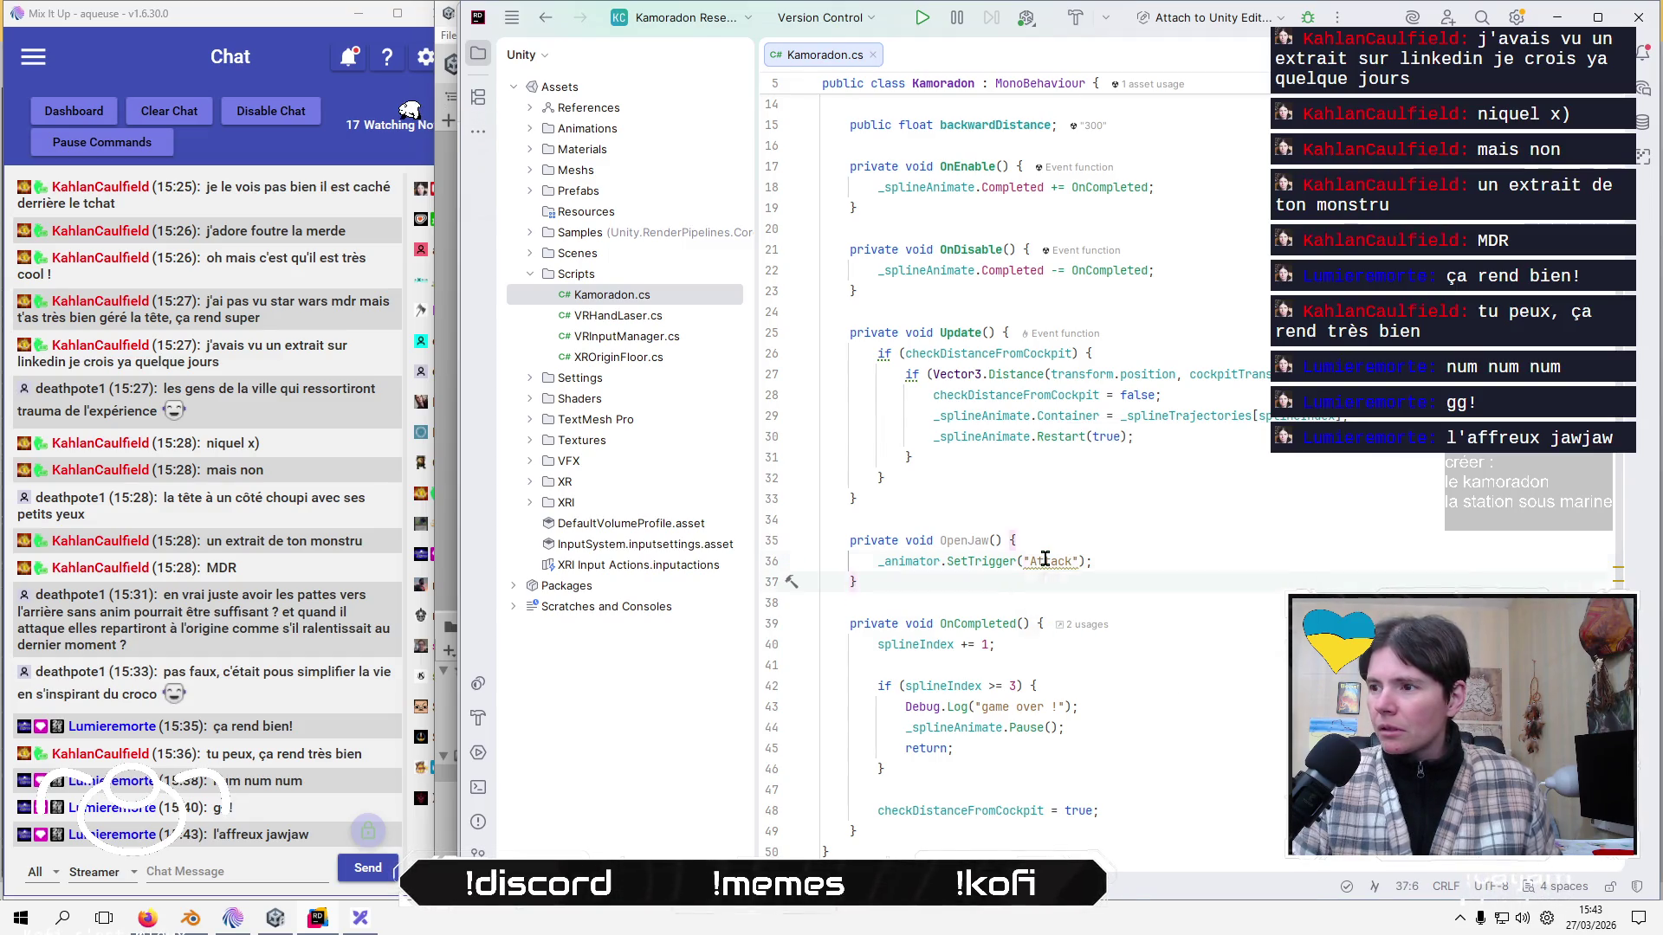
pyautogui.click(792, 562)
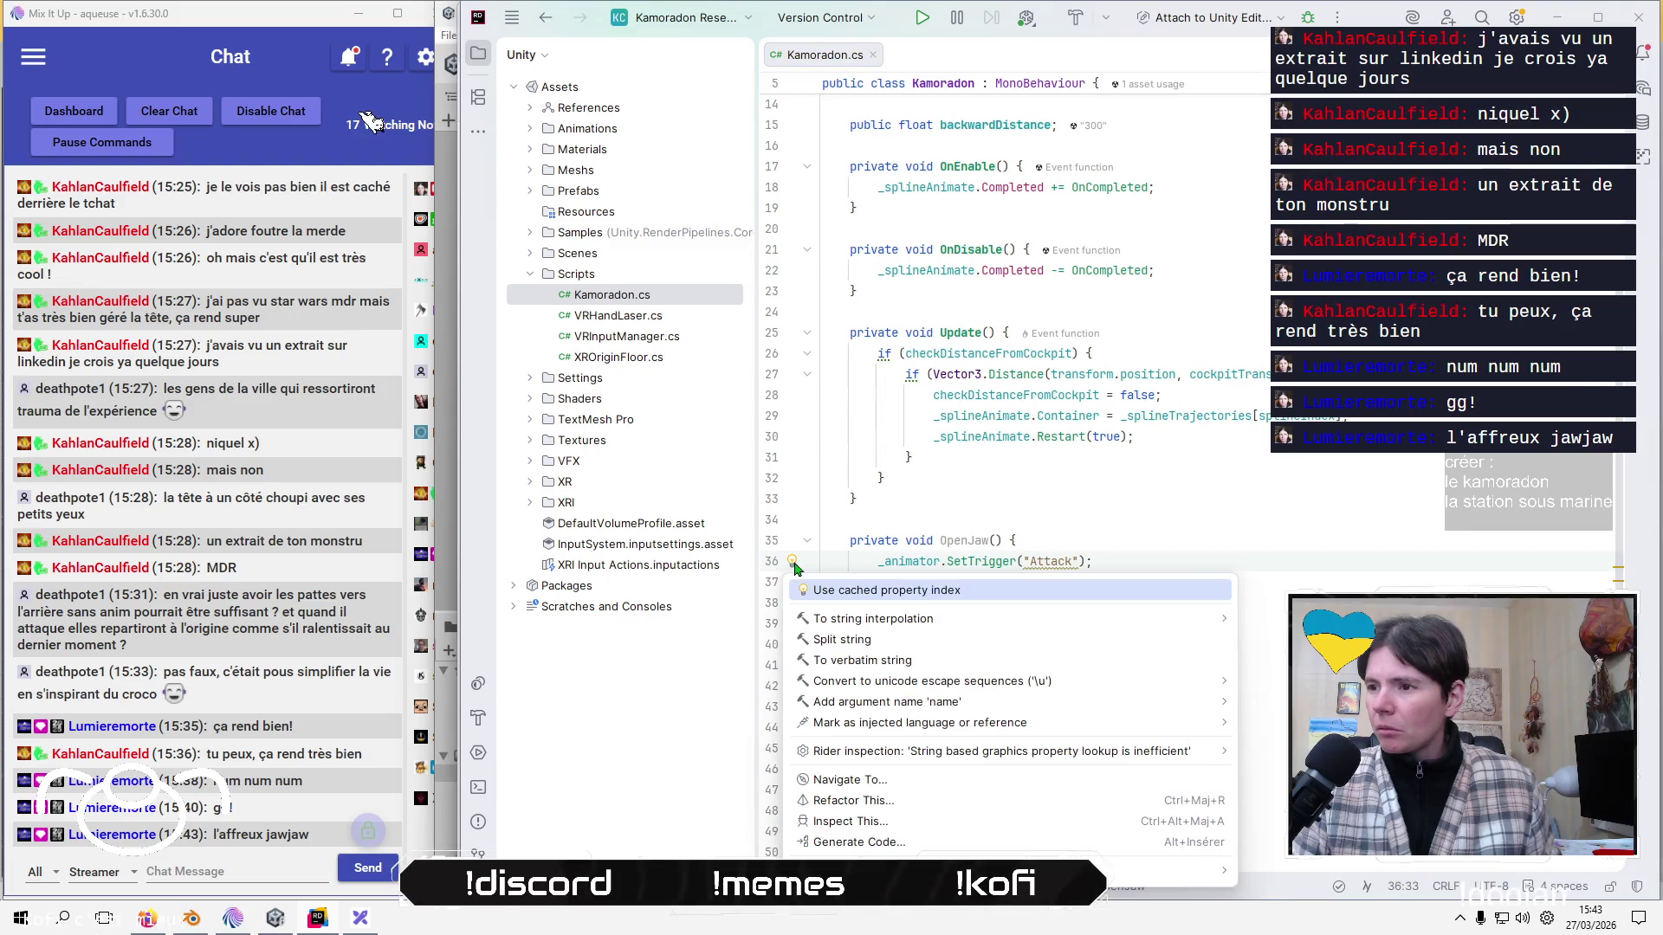
pyautogui.click(920, 594)
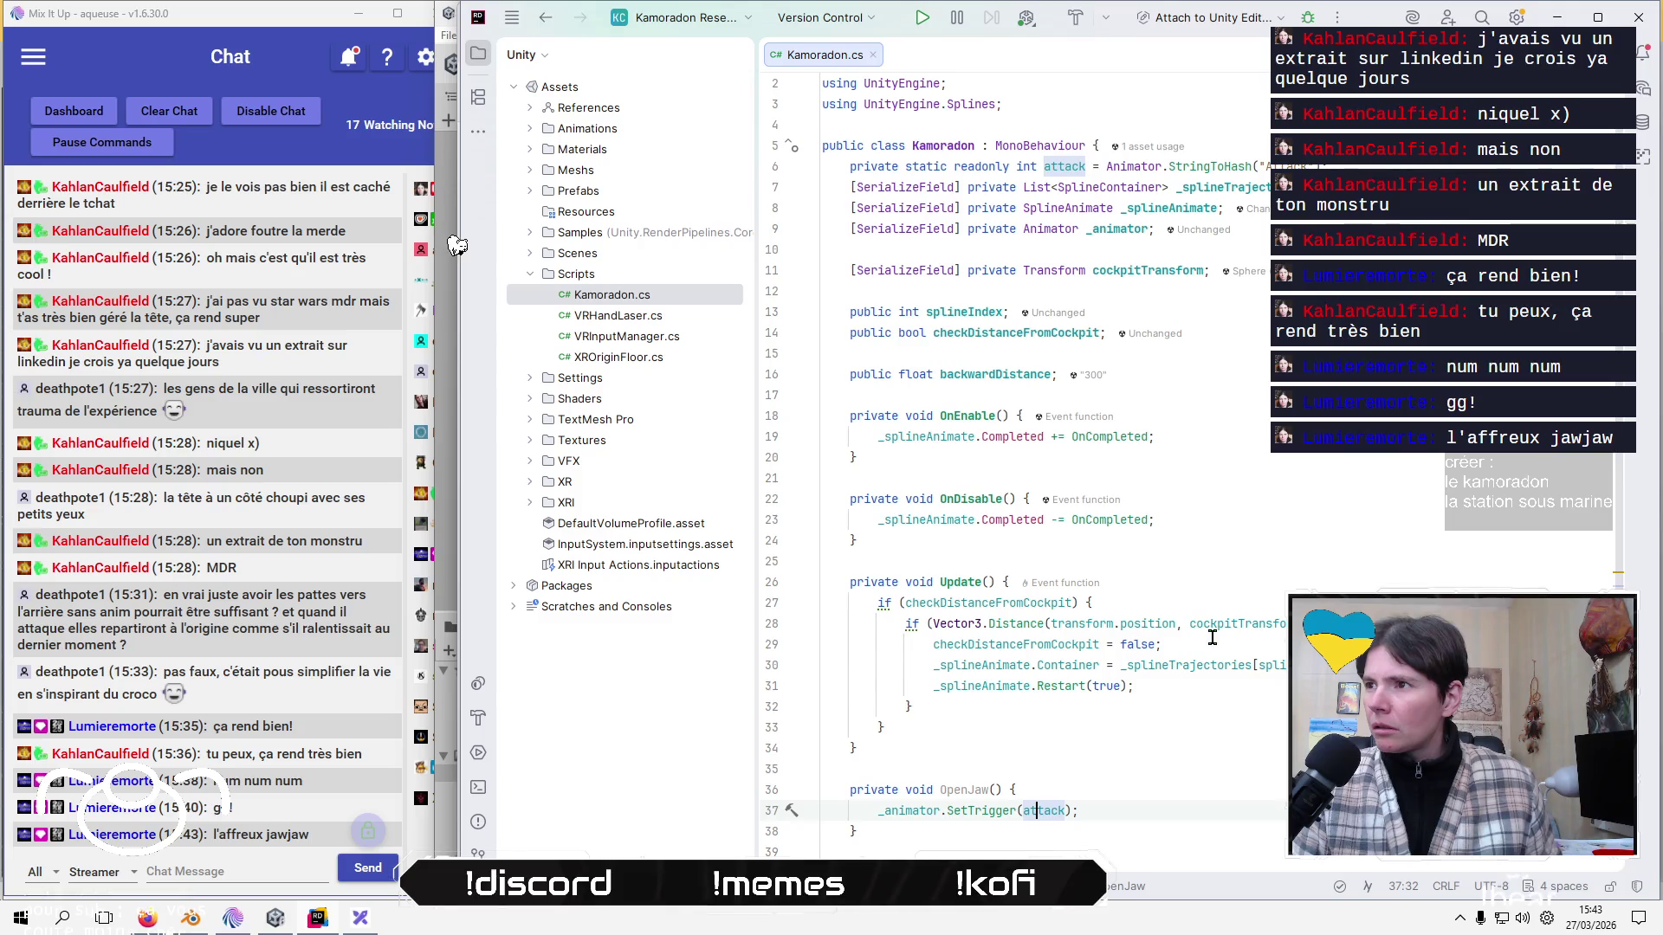
# Move the generated static readonly attack field below the [SerializeField] declarations.
pyautogui.hotkey('ctrl', 'shift', 'BackSpace')
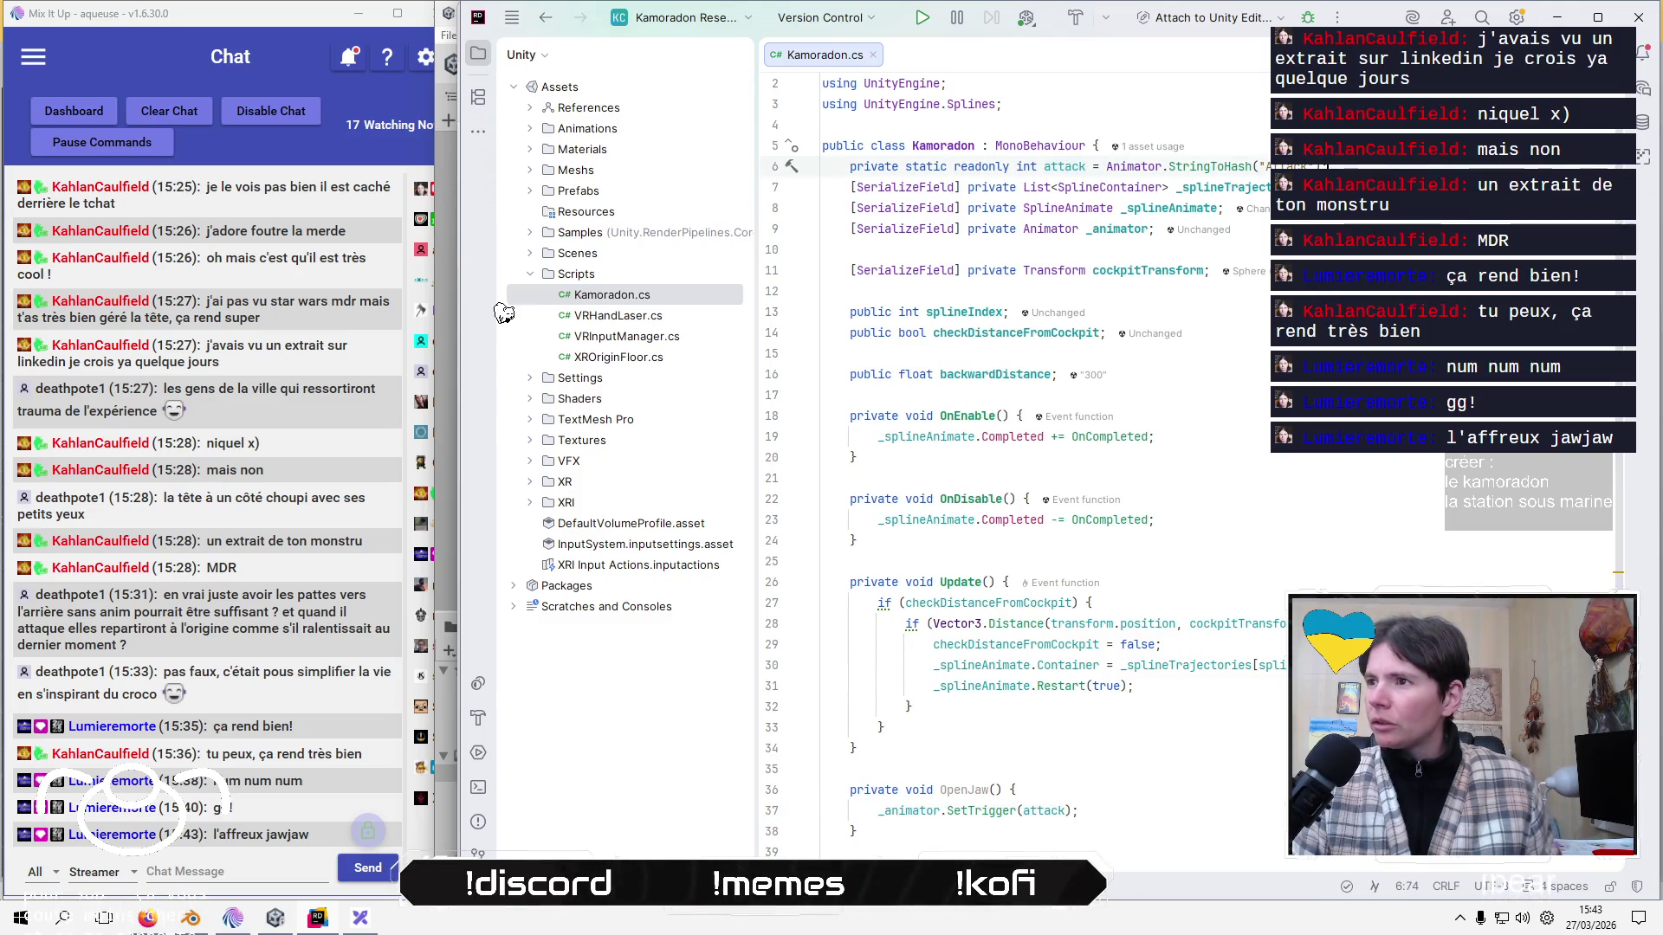
pyautogui.press('Home')
pyautogui.hotkey('shift', 'Down')
pyautogui.hotkey('ctrl', 'c')
pyautogui.press('Delete')
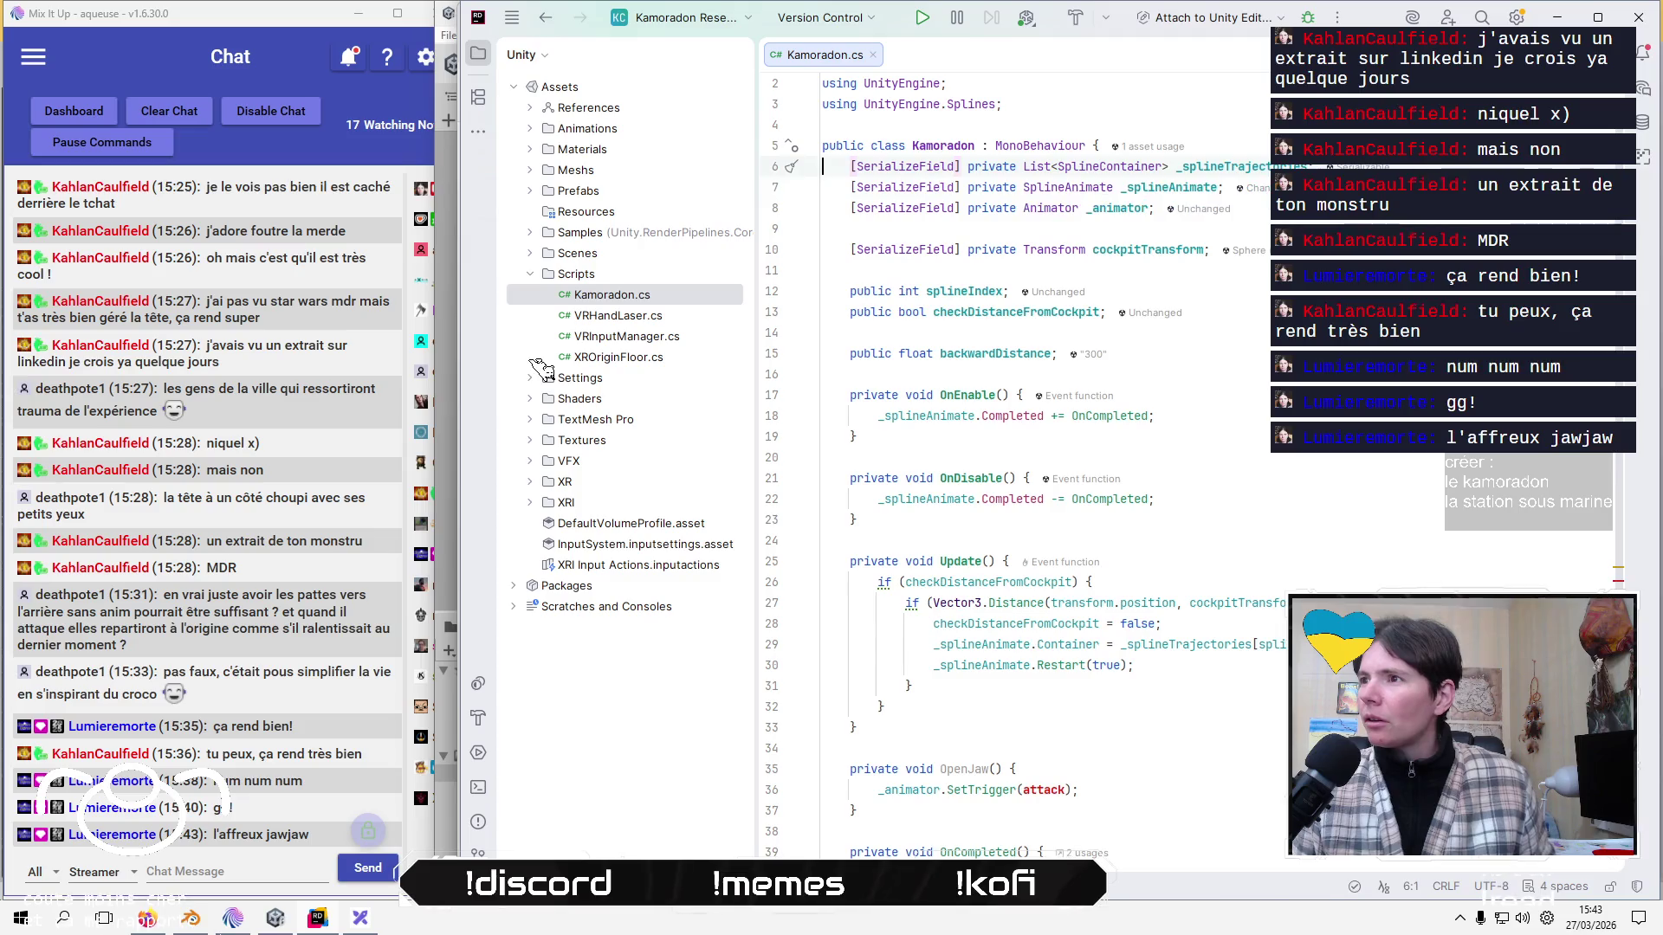
pyautogui.press('Down')
pyautogui.press('Down')
pyautogui.press('Down')
pyautogui.press('Return')
pyautogui.hotkey('ctrl', 'v')
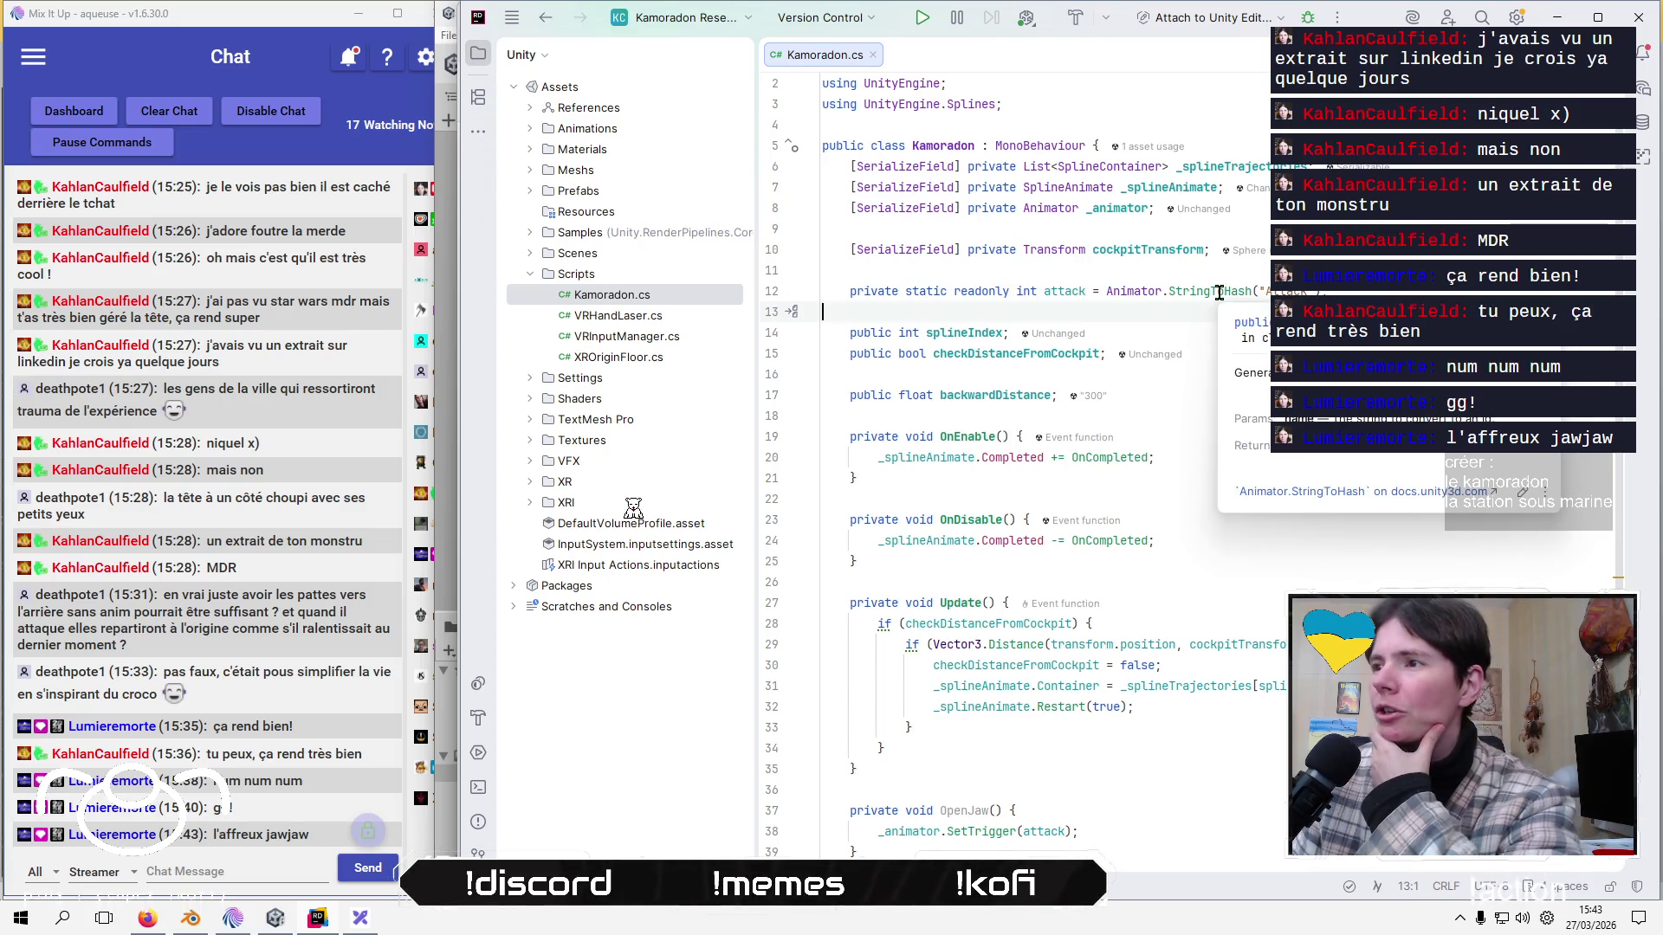
# Check StringToHash in the attack field, then return to the OpenJaw method.
pyautogui.click(1220, 293)
pyautogui.click(1194, 312)
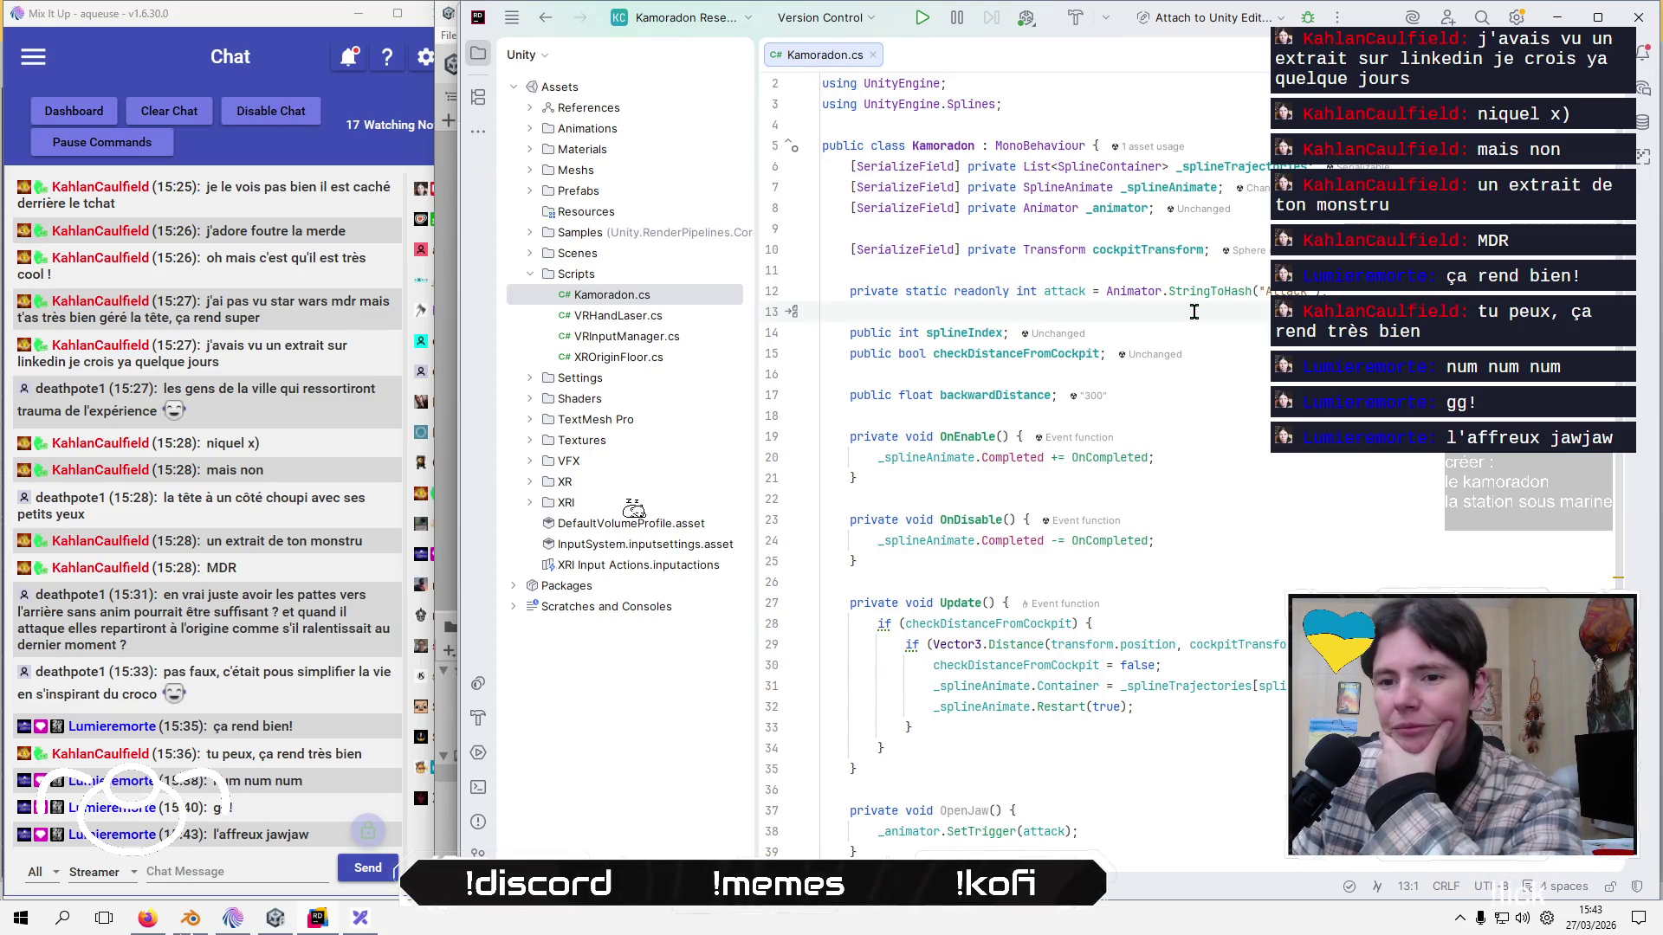
pyautogui.scroll(-4, 1194, 312)
pyautogui.click(1144, 547)
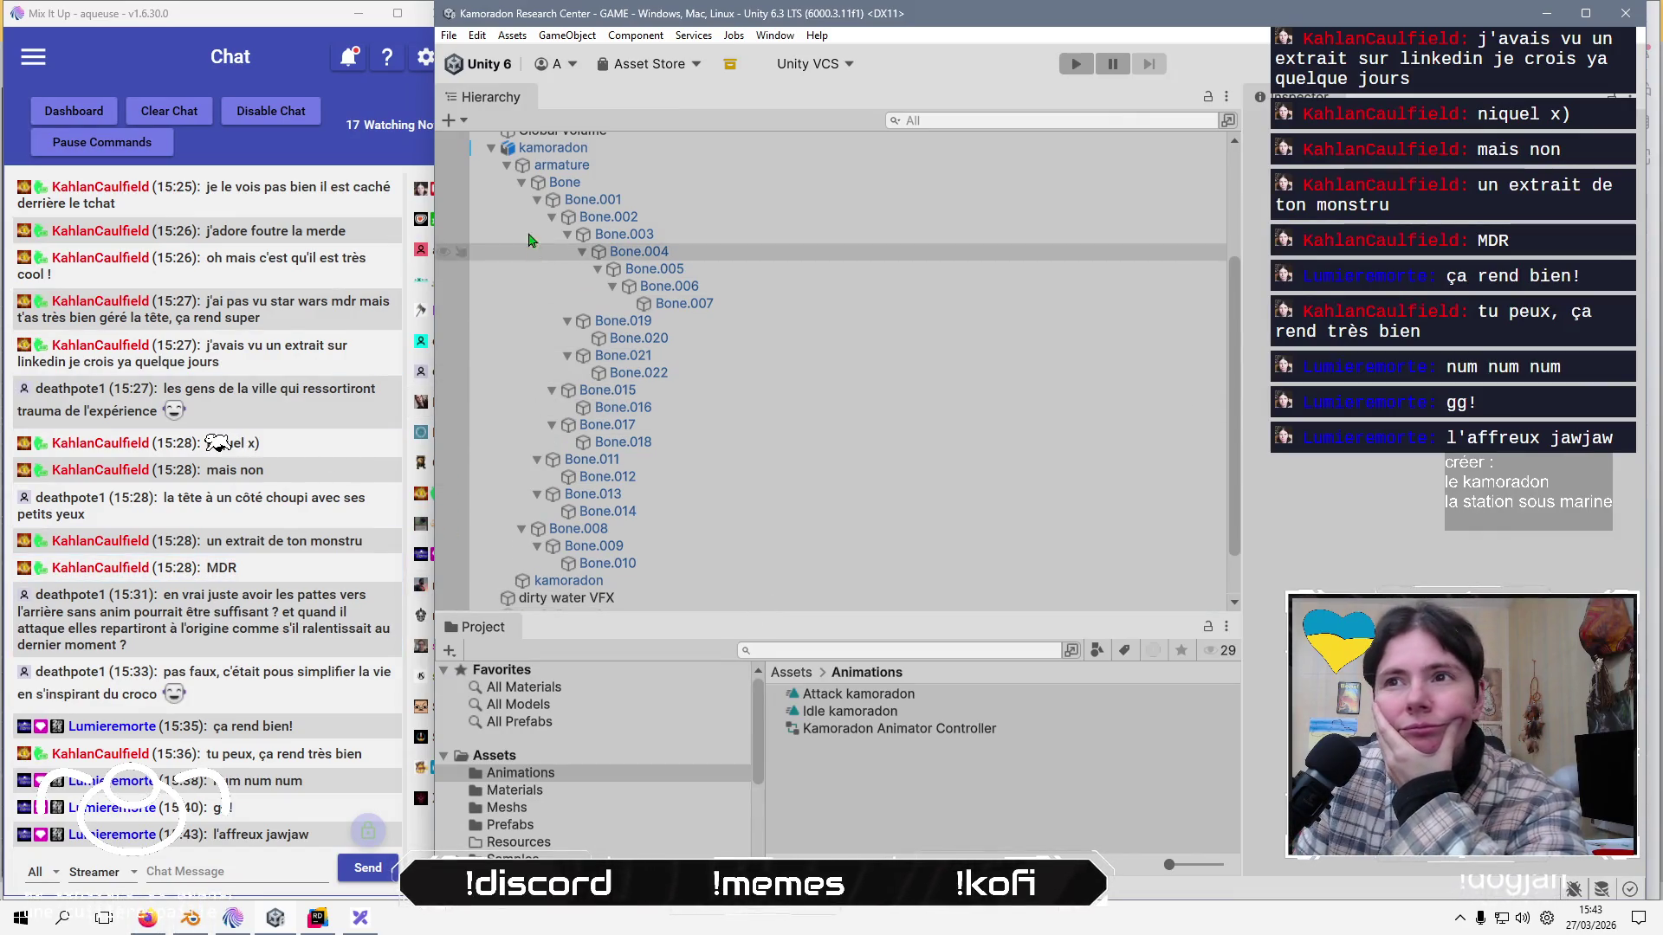
# Review kamoradon's spline trajectory settings, then Refresh project assets to recompile Kamoradon.cs.
pyautogui.click(732, 149)
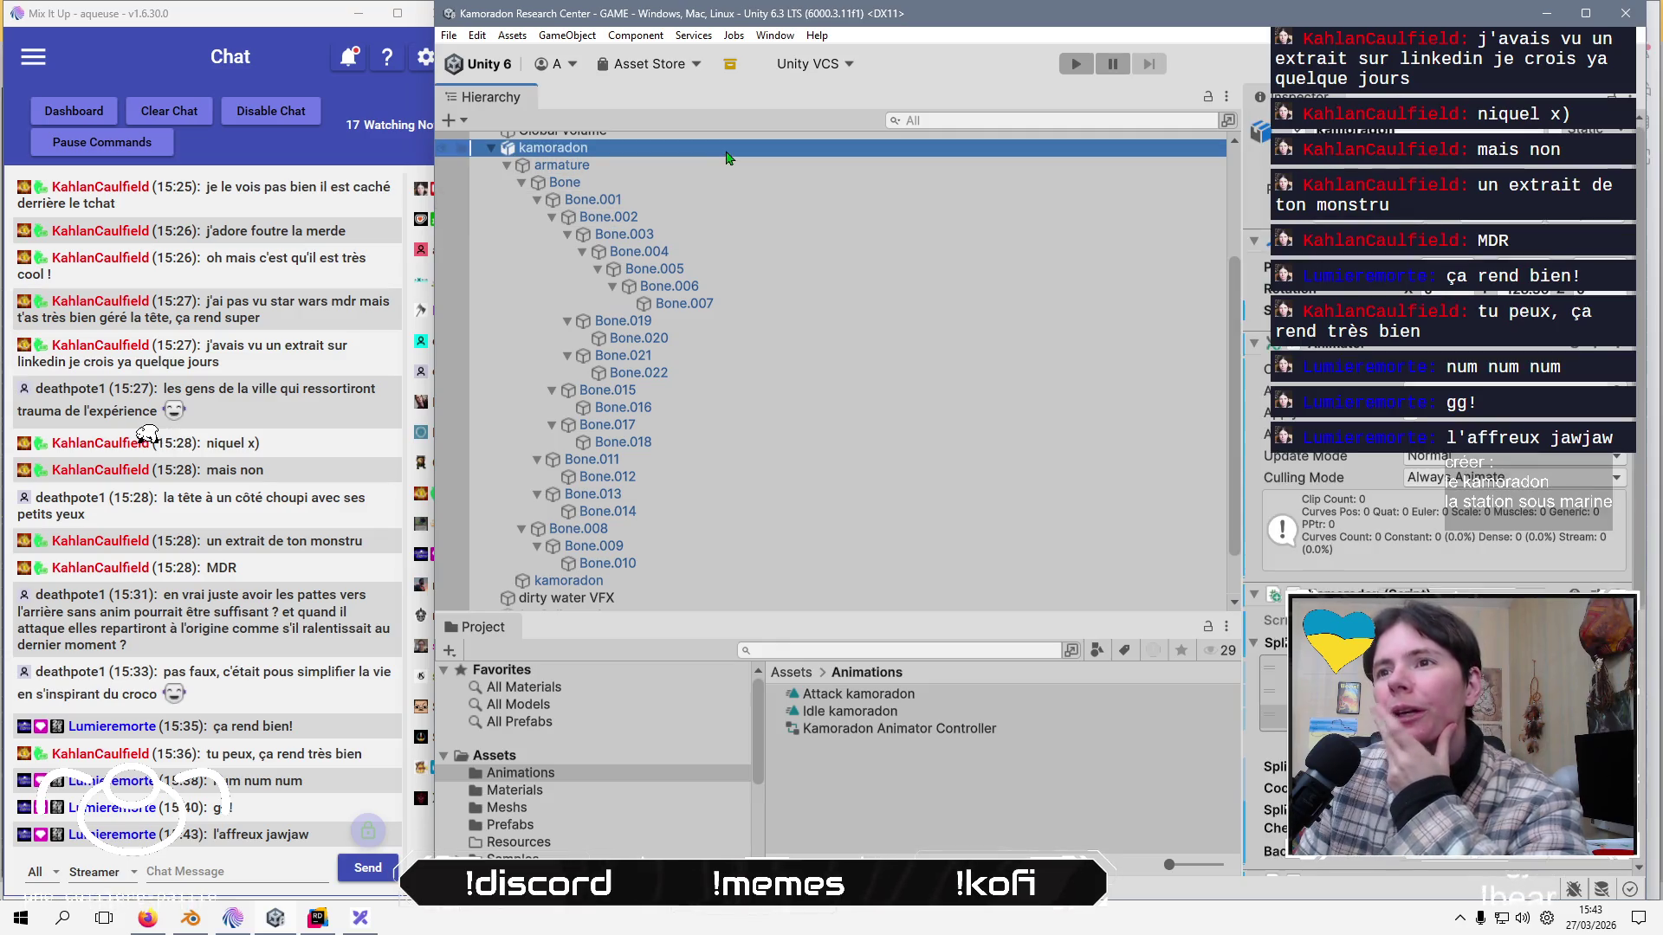
pyautogui.click(1297, 546)
pyautogui.scroll(-3, 1298, 546)
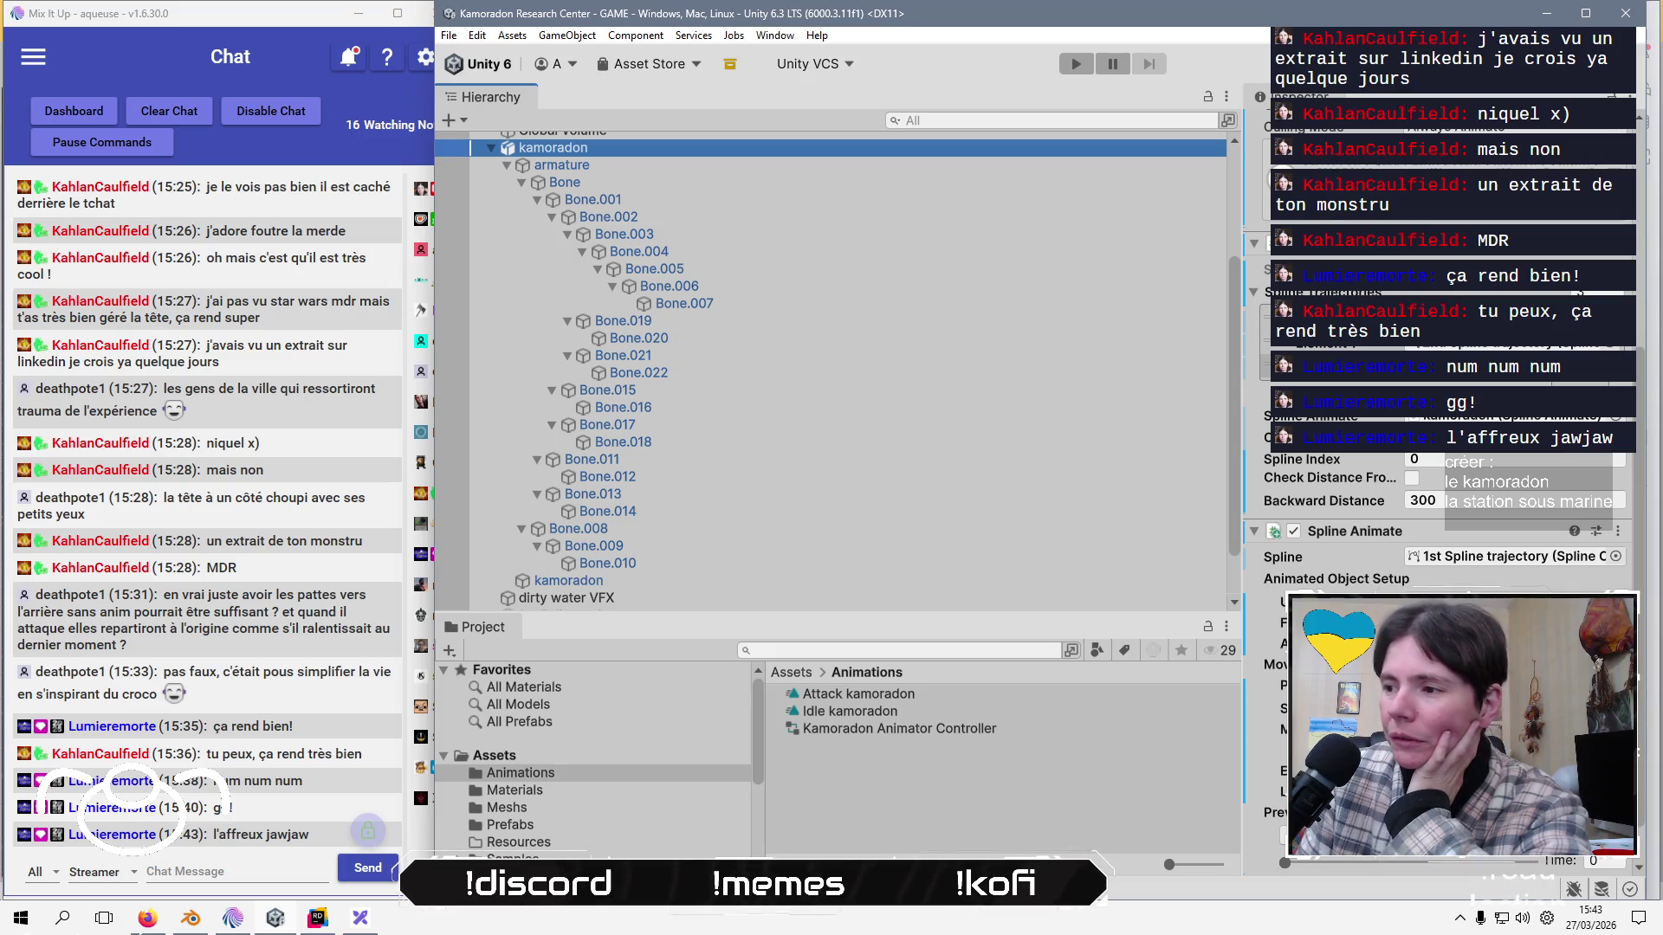
pyautogui.scroll(5, 1339, 592)
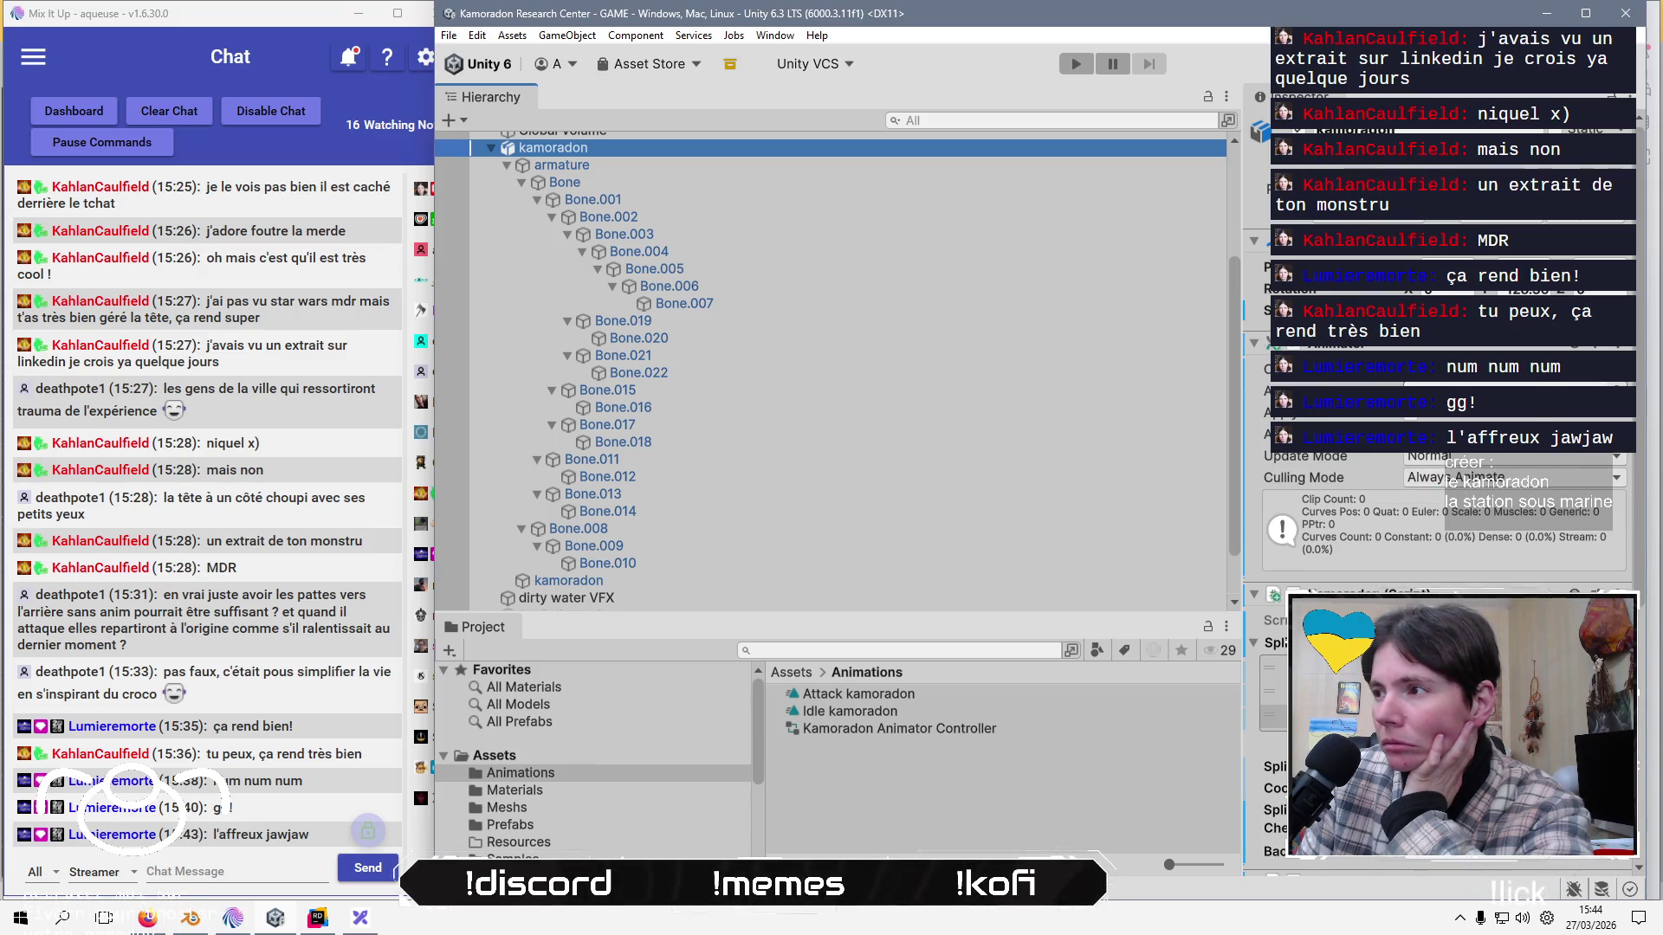
pyautogui.scroll(-5, 1386, 519)
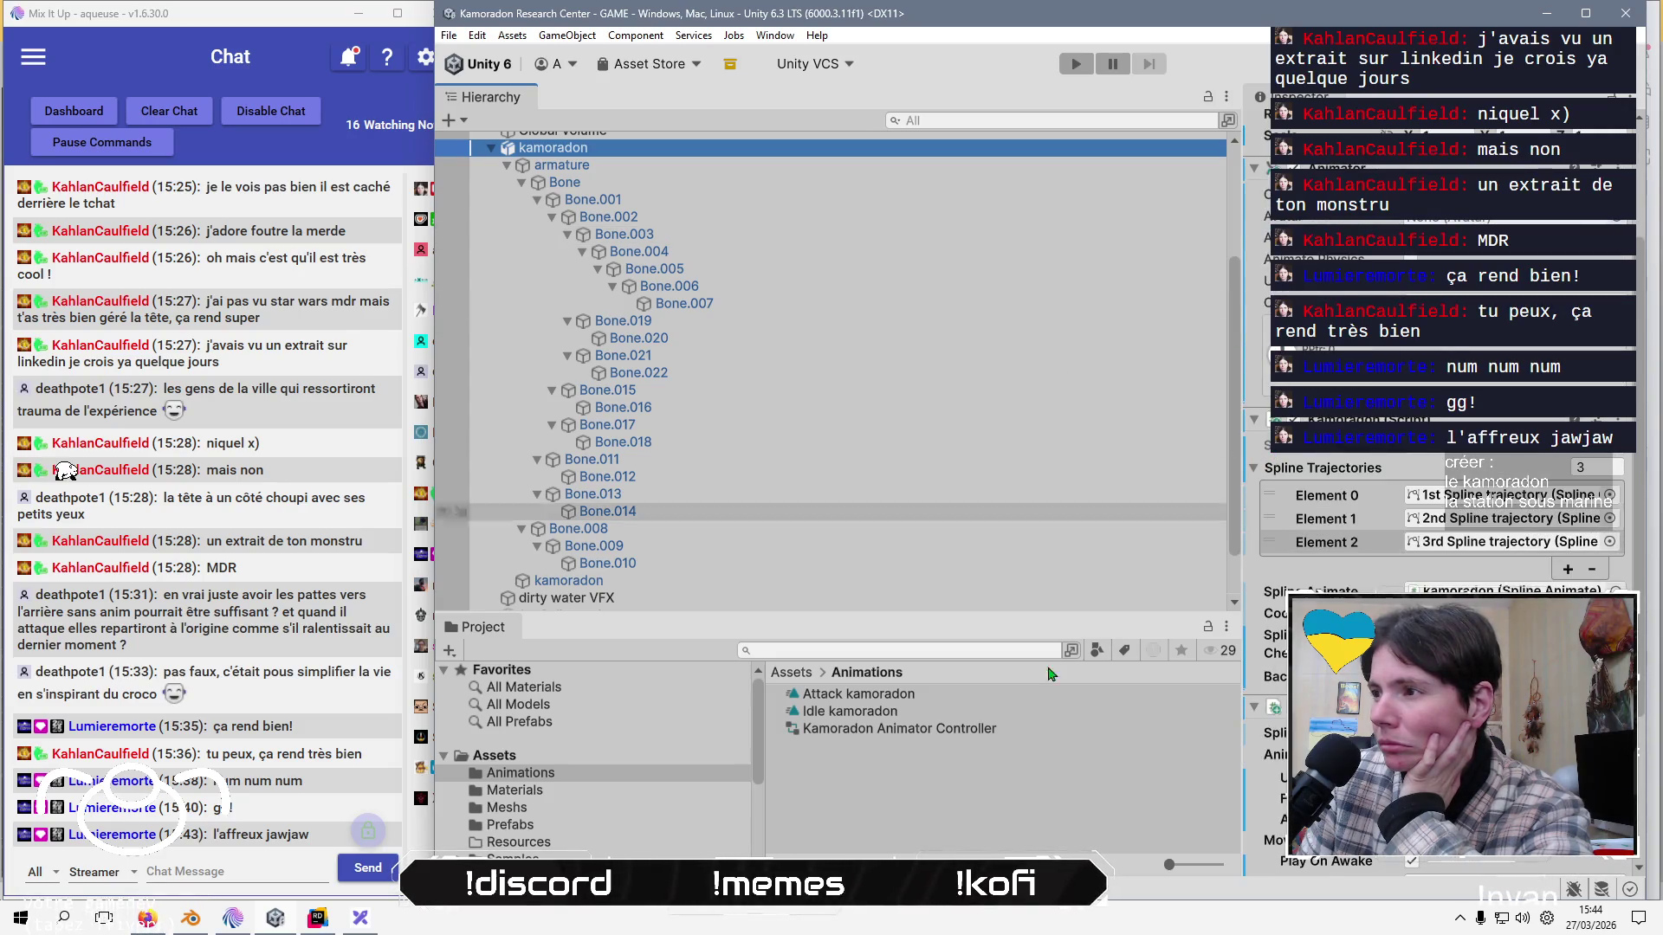
pyautogui.rightClick(1039, 784)
pyautogui.click(1132, 627)
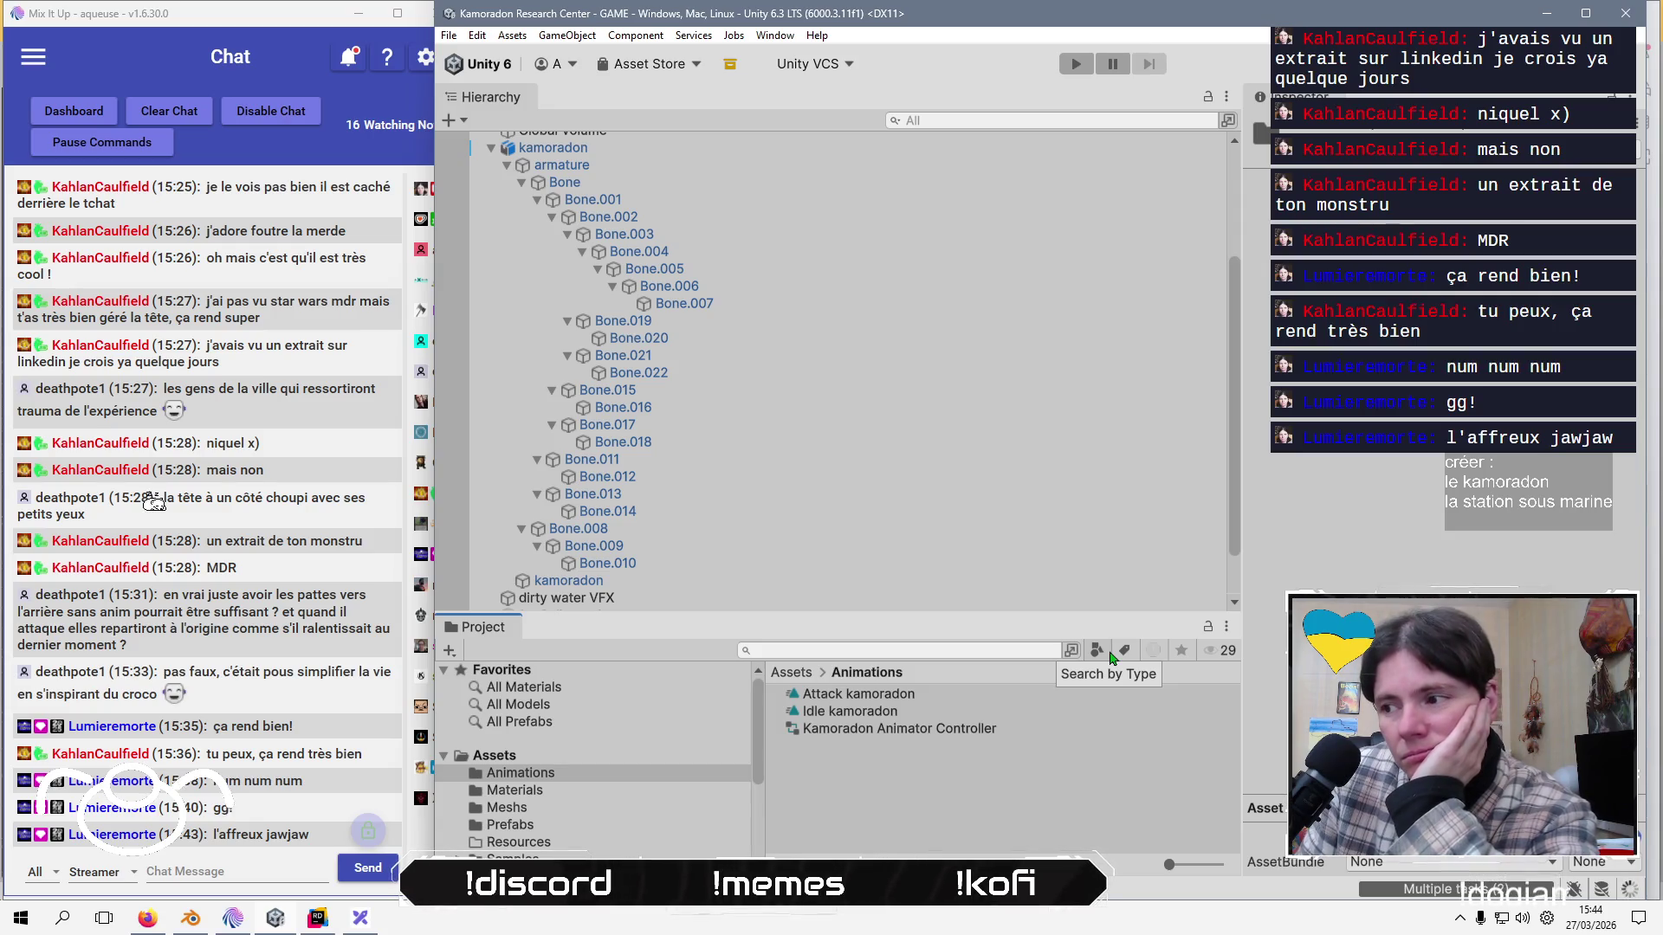
# Dock the Background Tasks panel on the right and widen the Inspector once compiling finishes.
pyautogui.click(1473, 892)
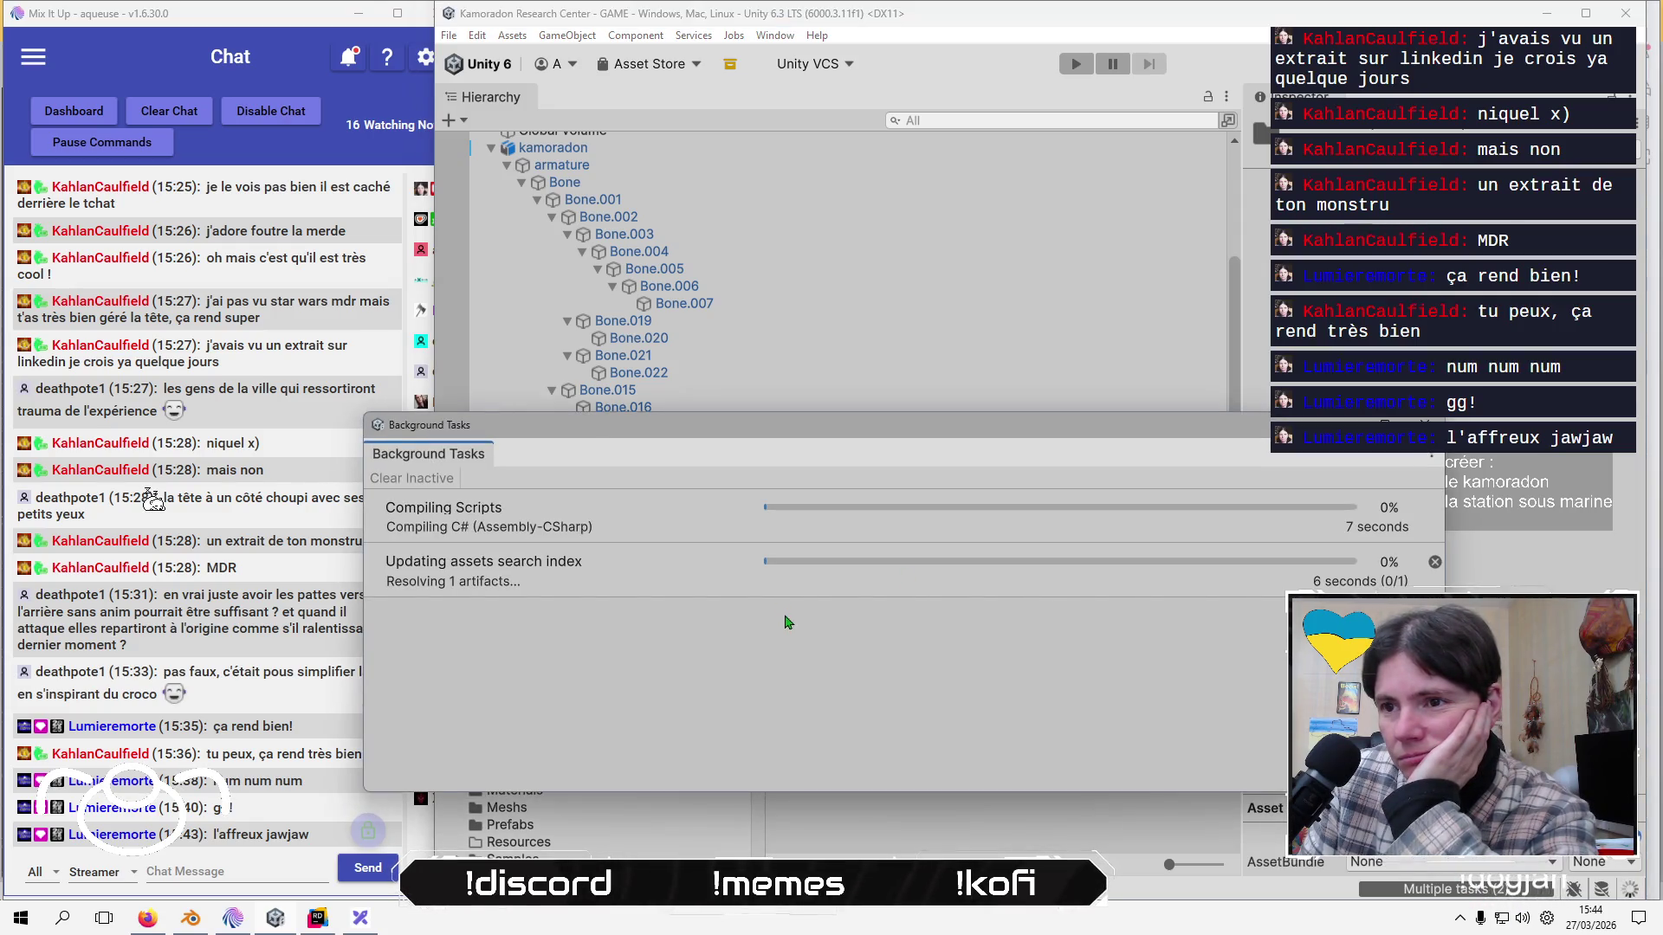
pyautogui.moveTo(424, 457)
pyautogui.mouseDown()
pyautogui.moveTo(1265, 763)
pyautogui.moveTo(1264, 633)
pyautogui.mouseUp()
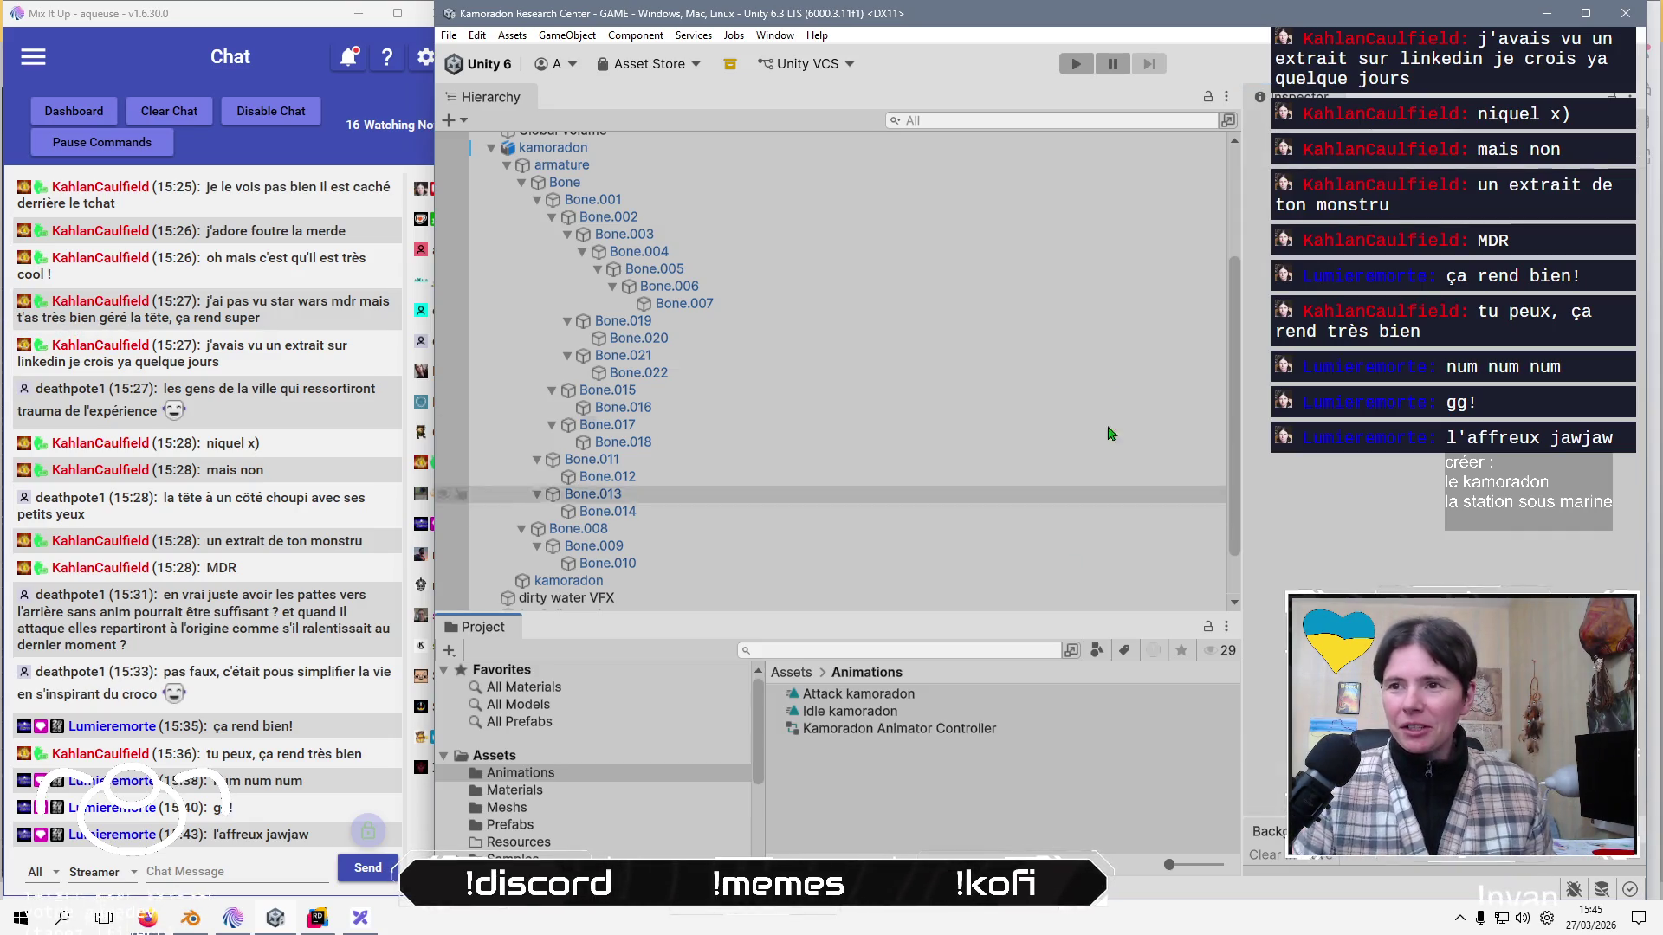
pyautogui.moveTo(1243, 356); pyautogui.dragTo(802, 356)
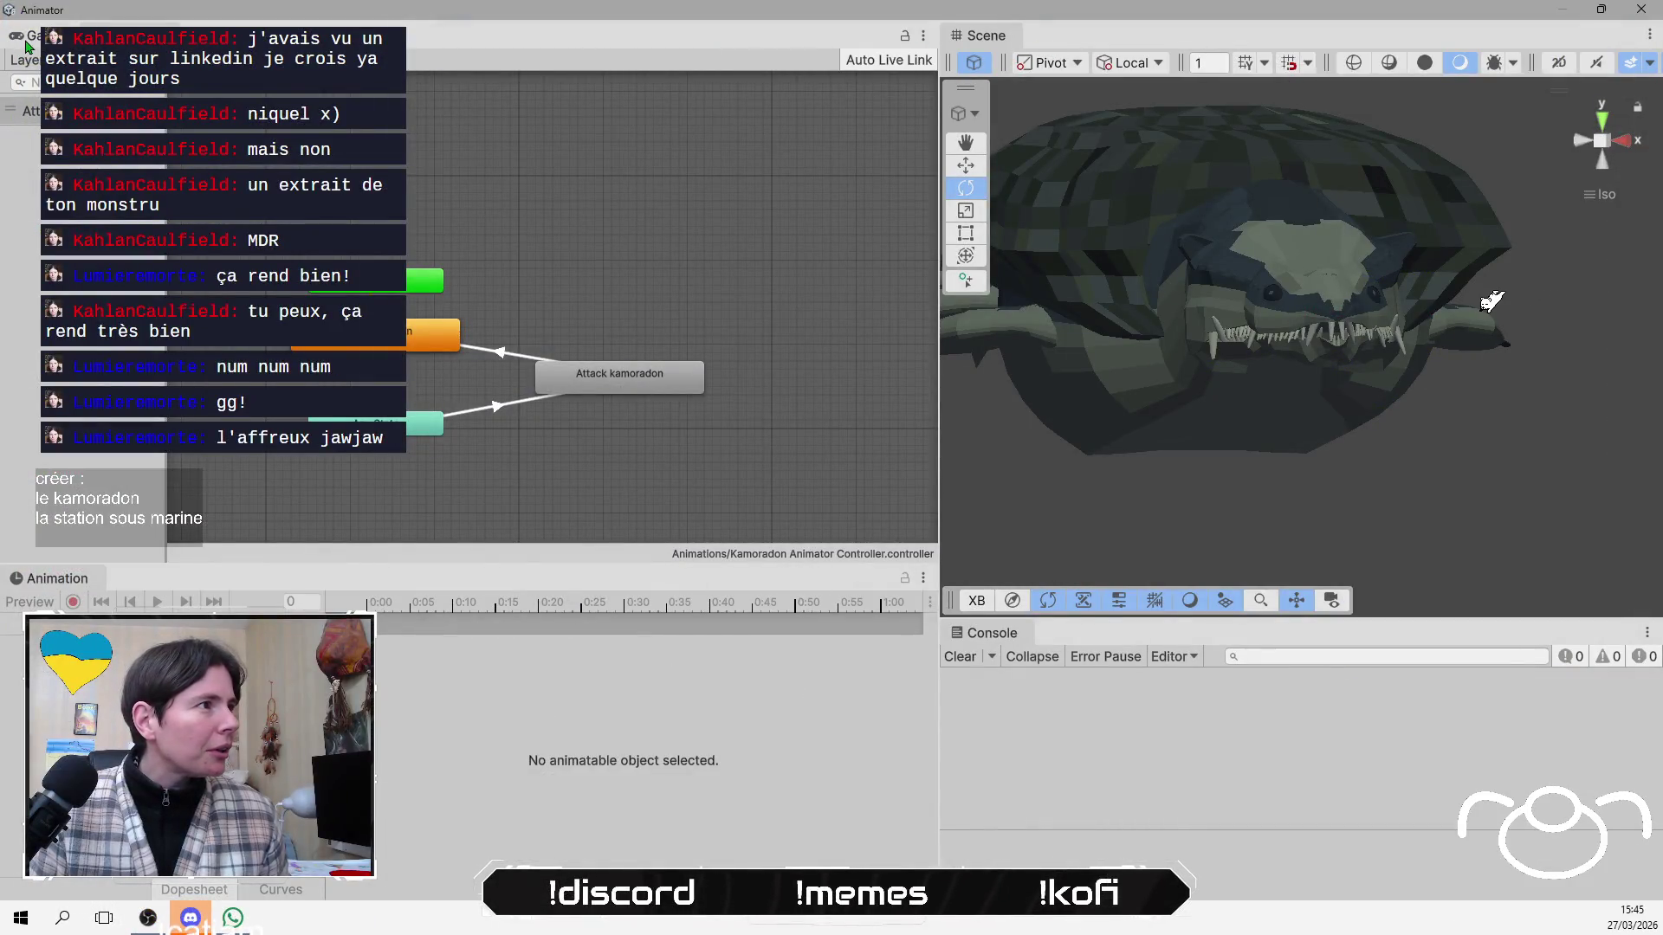
# Switch to the Game view, select the three Spline trajectory objects, and enter Play mode.
pyautogui.click(30, 39)
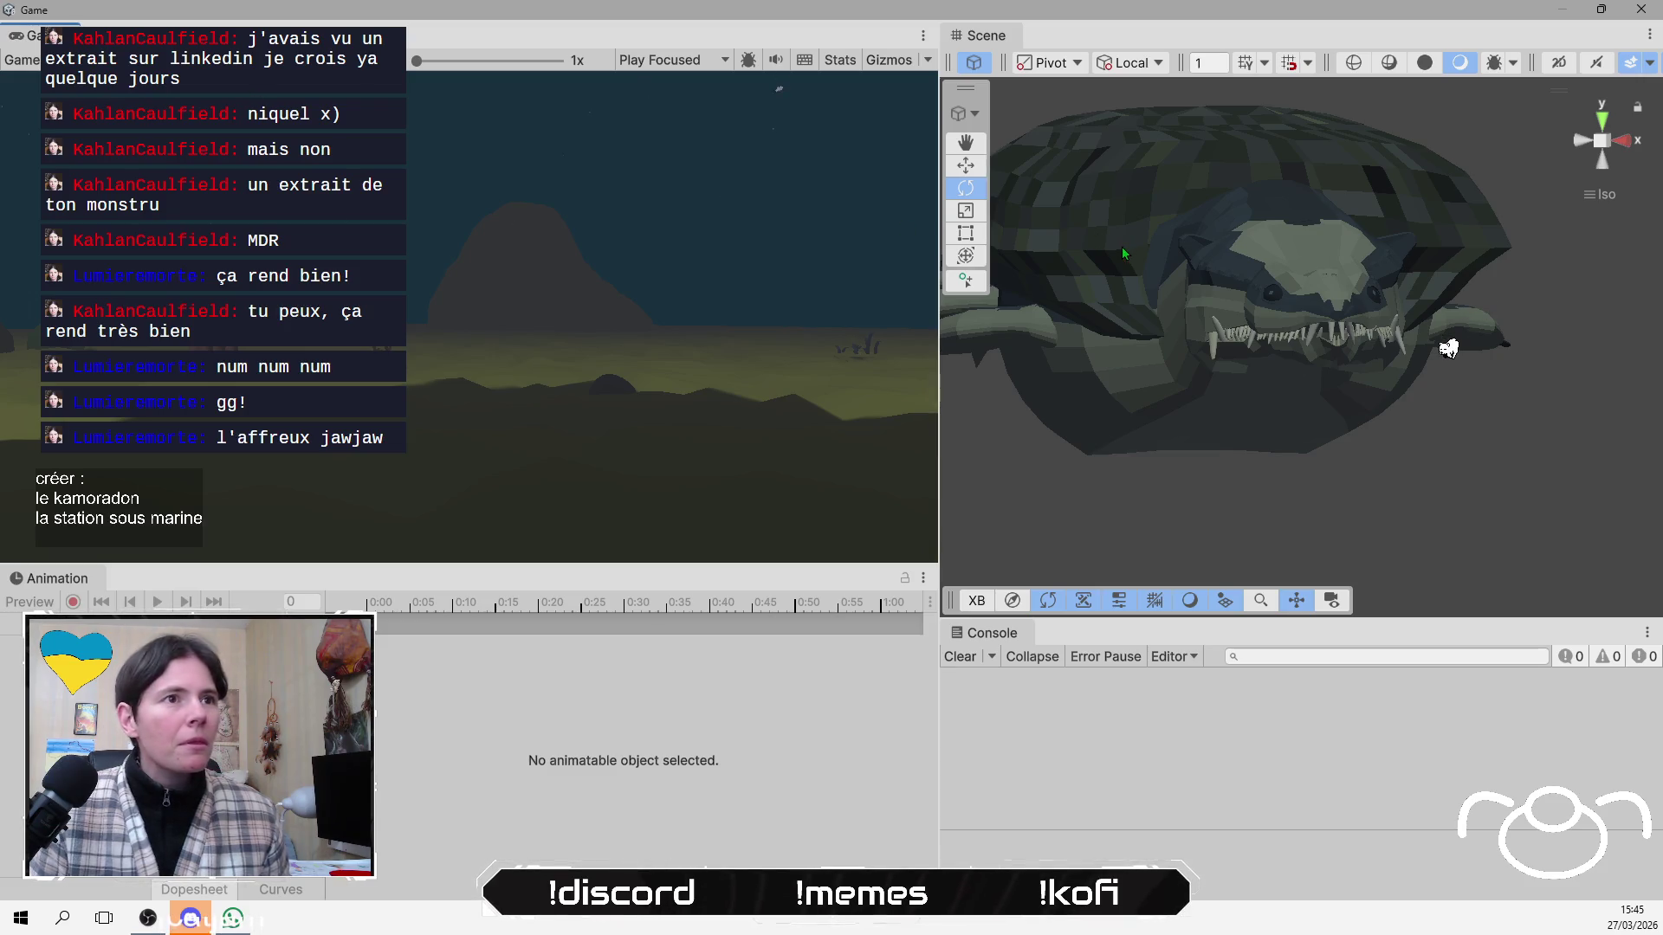
pyautogui.scroll(-5, 1273, 391)
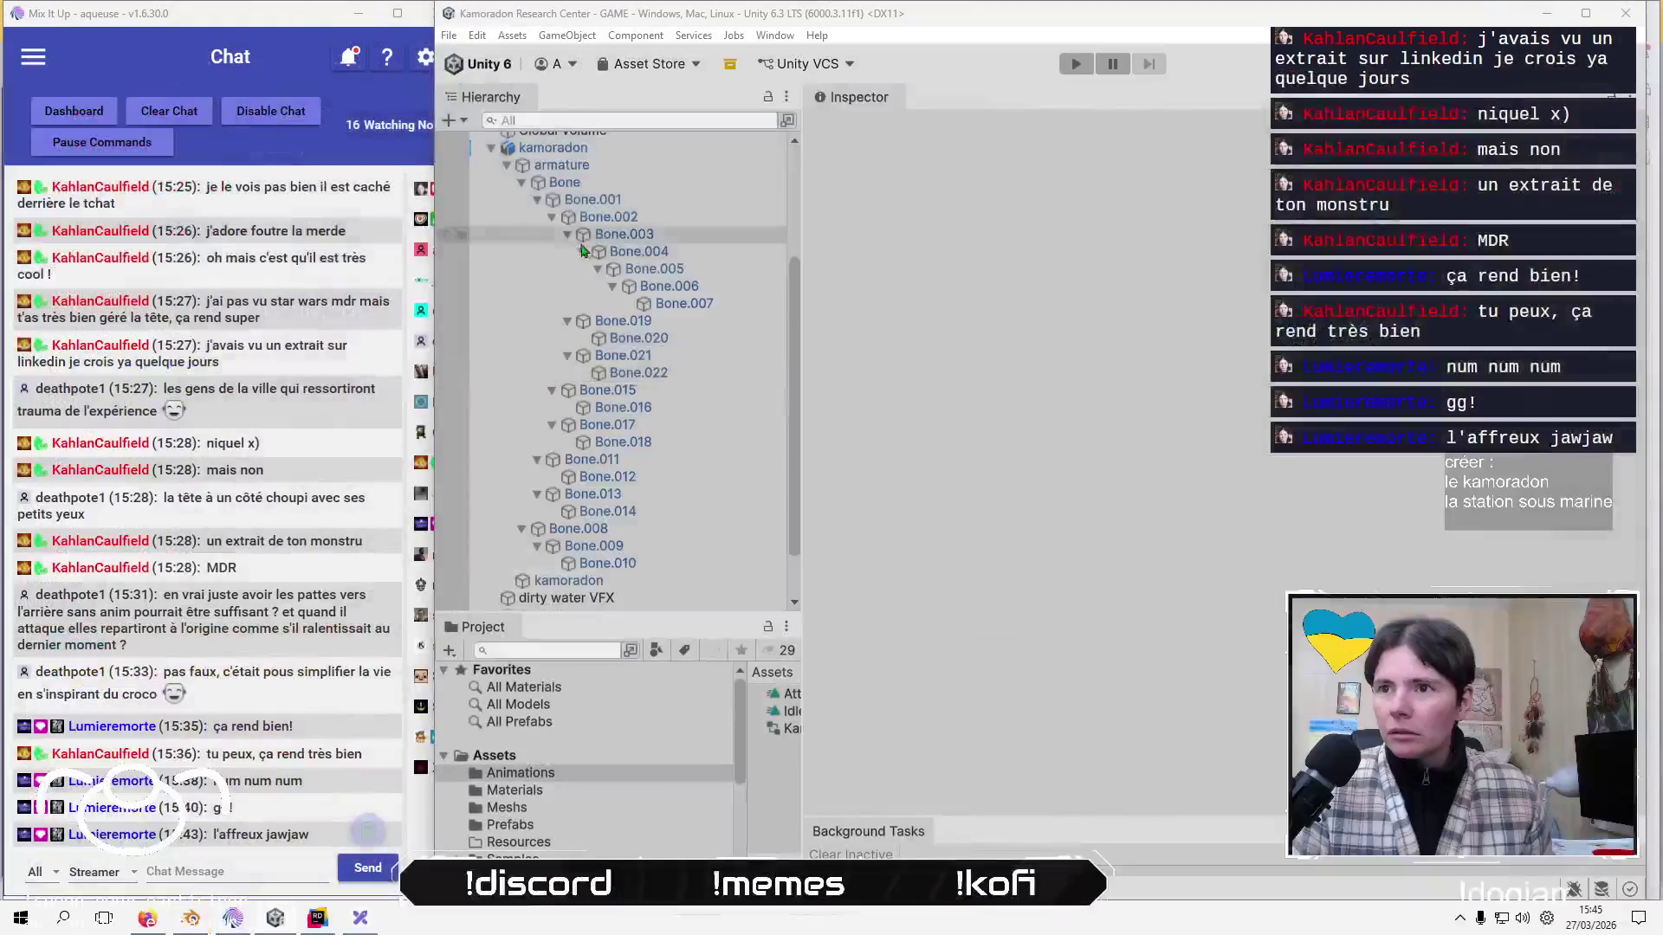
pyautogui.click(491, 149)
pyautogui.click(578, 364)
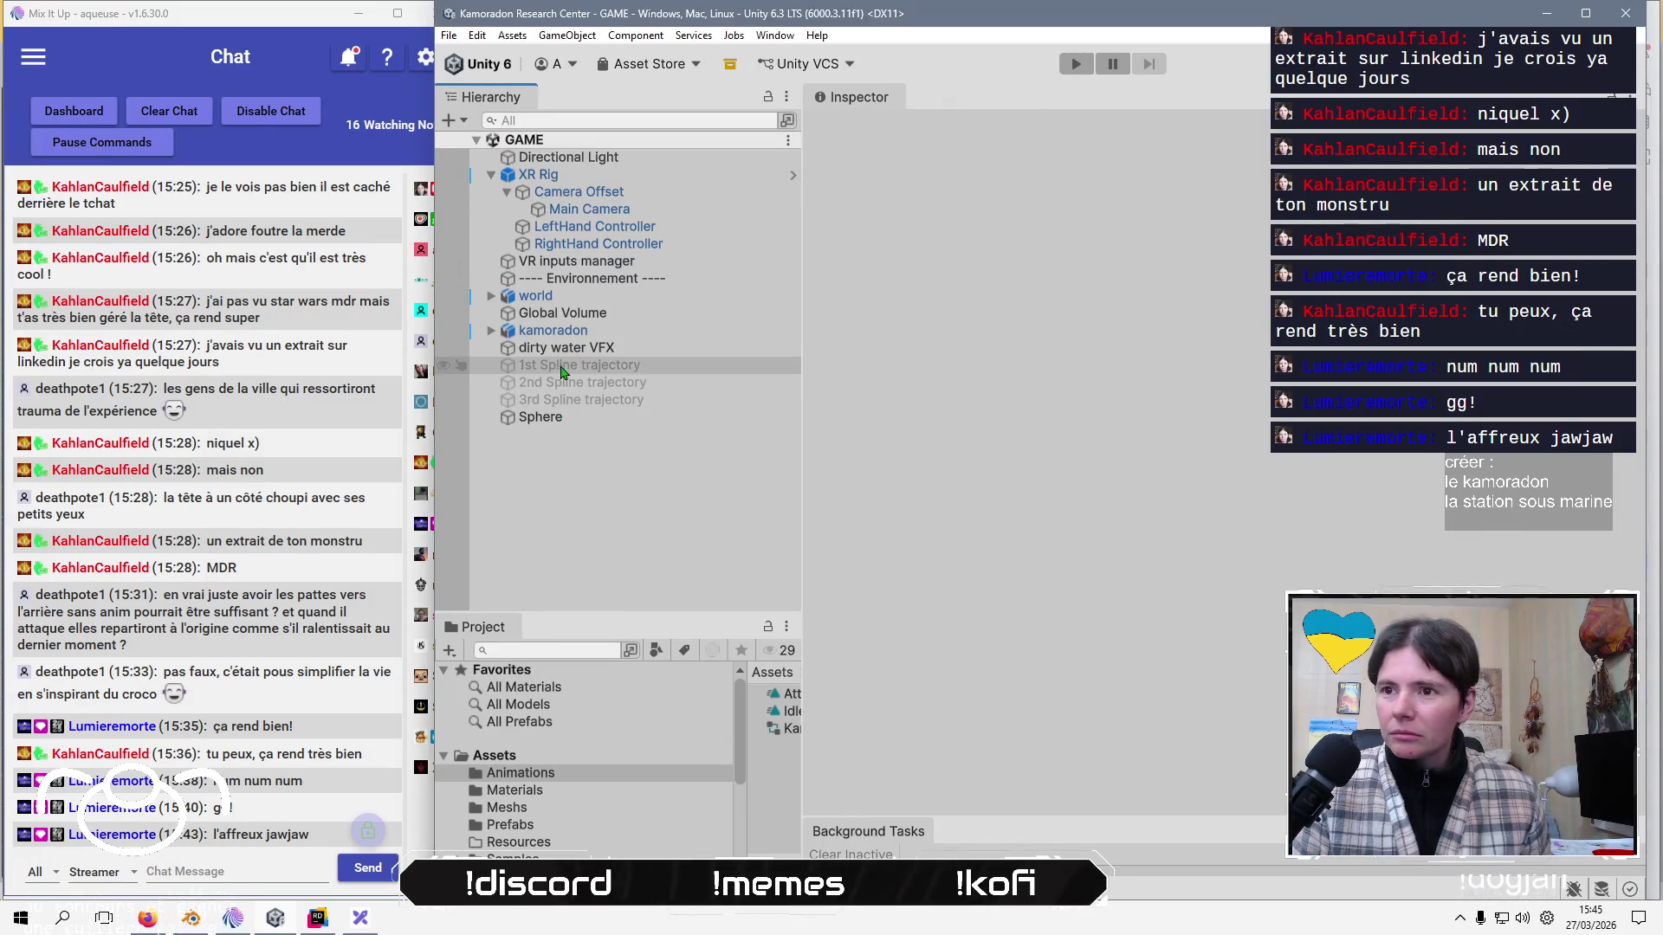
pyautogui.keyDown('shift'); pyautogui.click(584, 400); pyautogui.keyUp('shift')
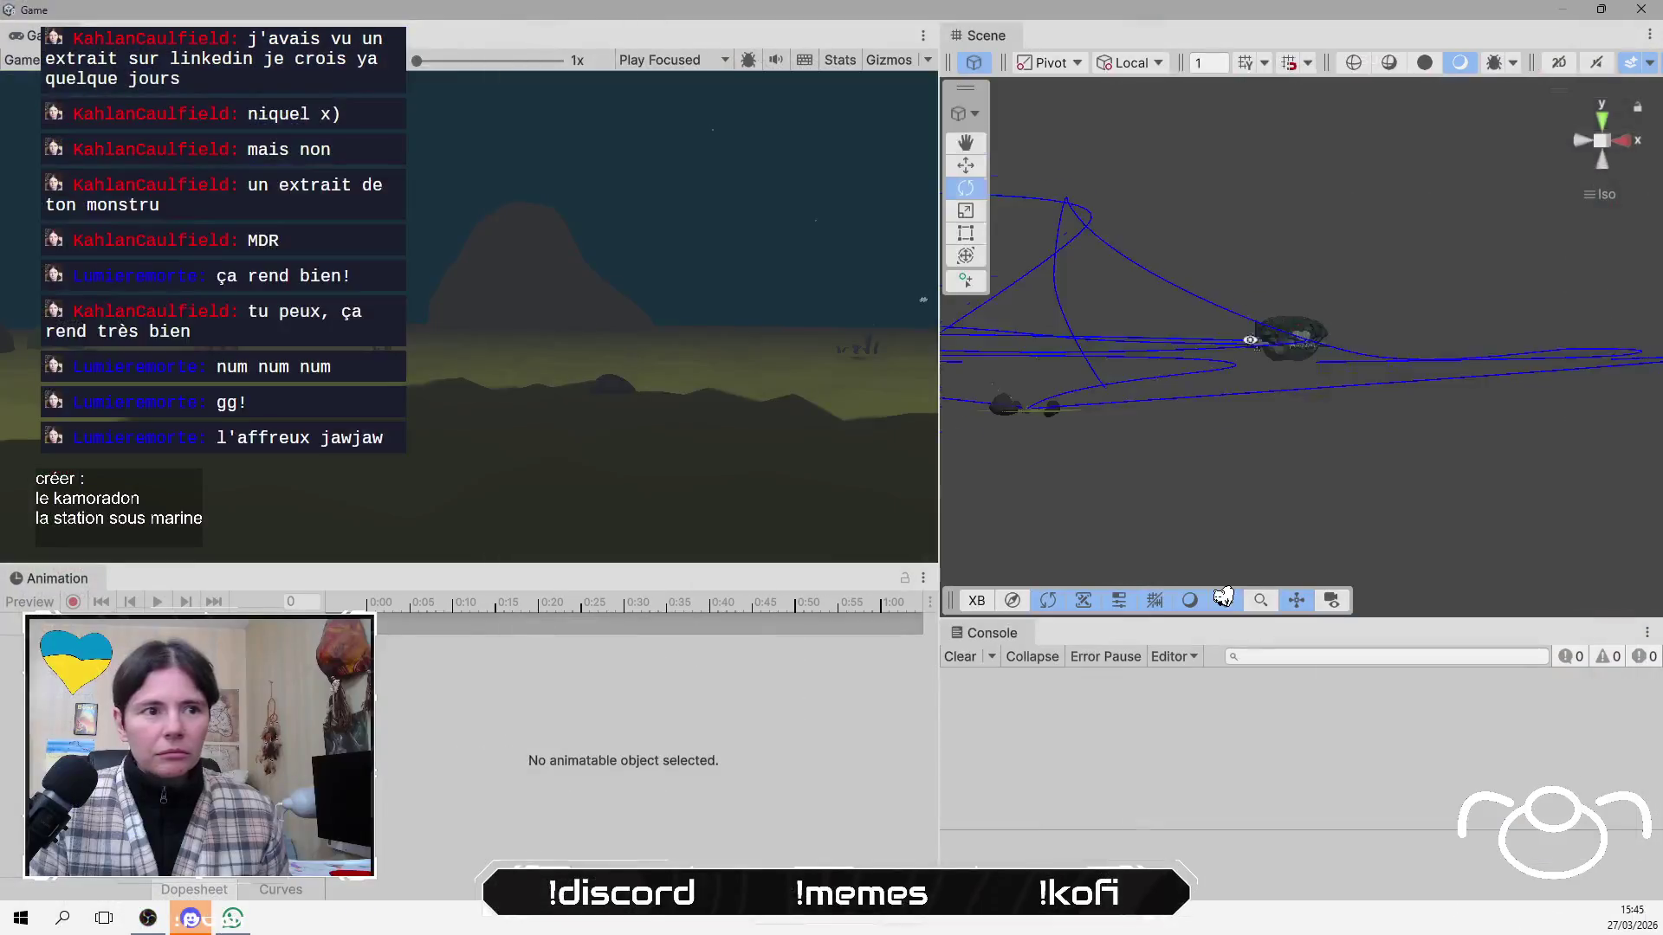
pyautogui.moveTo(1250, 339)
pyautogui.mouseDown()
pyautogui.moveTo(1225, 408)
pyautogui.moveTo(1378, 398)
pyautogui.mouseUp()
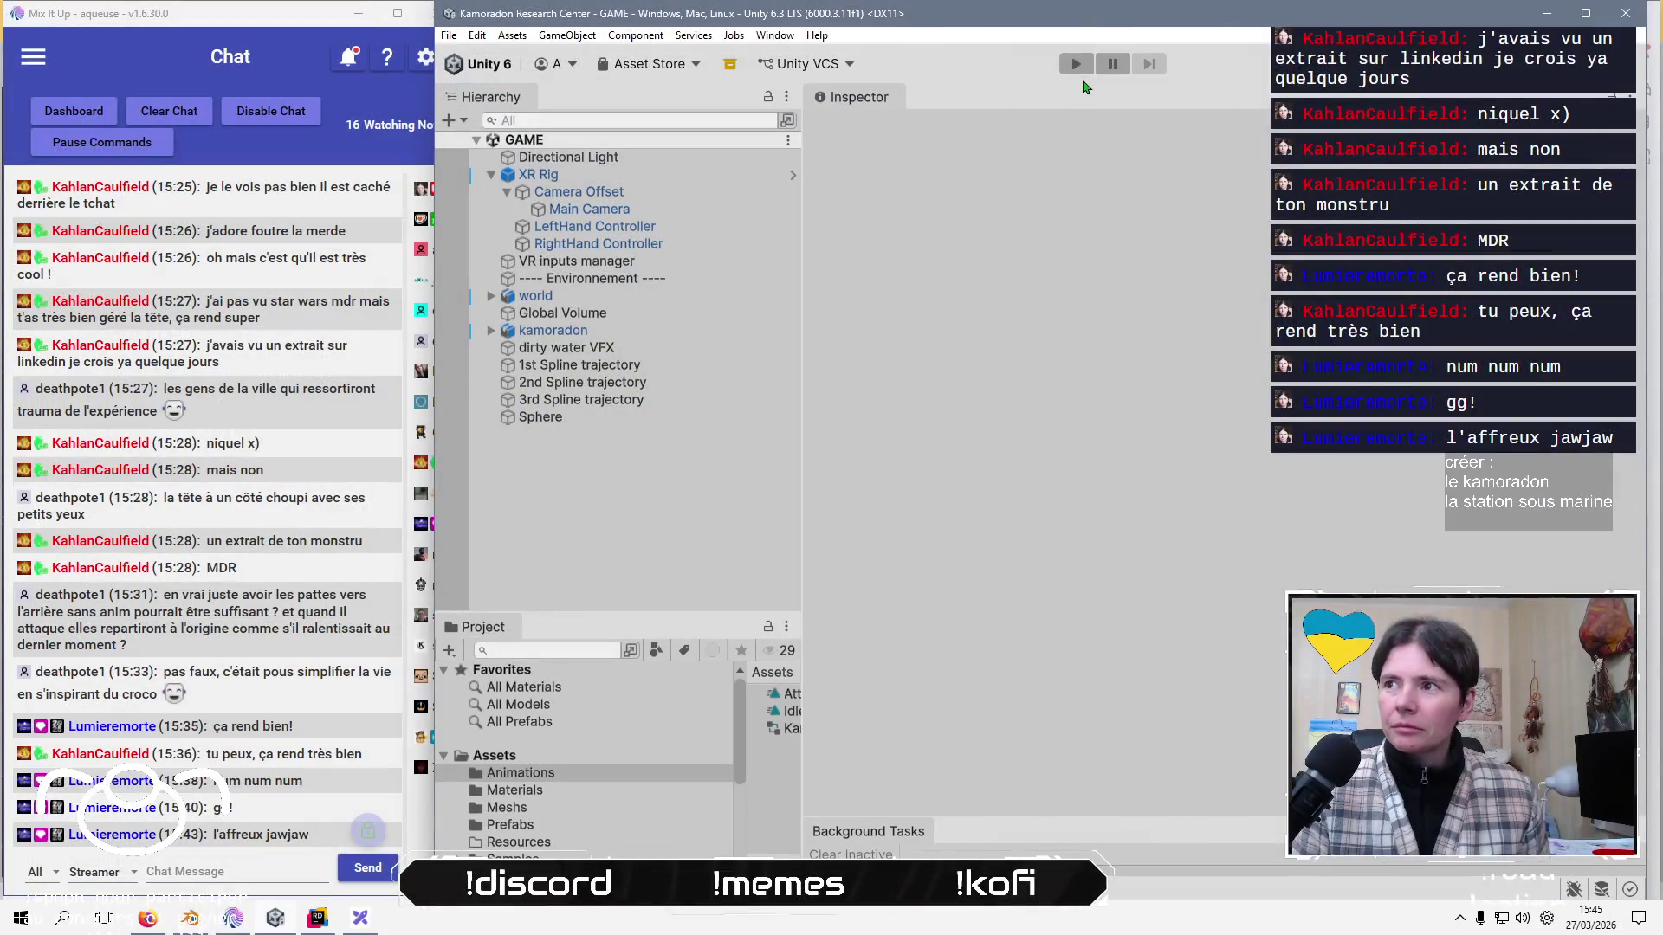
pyautogui.click(1076, 63)
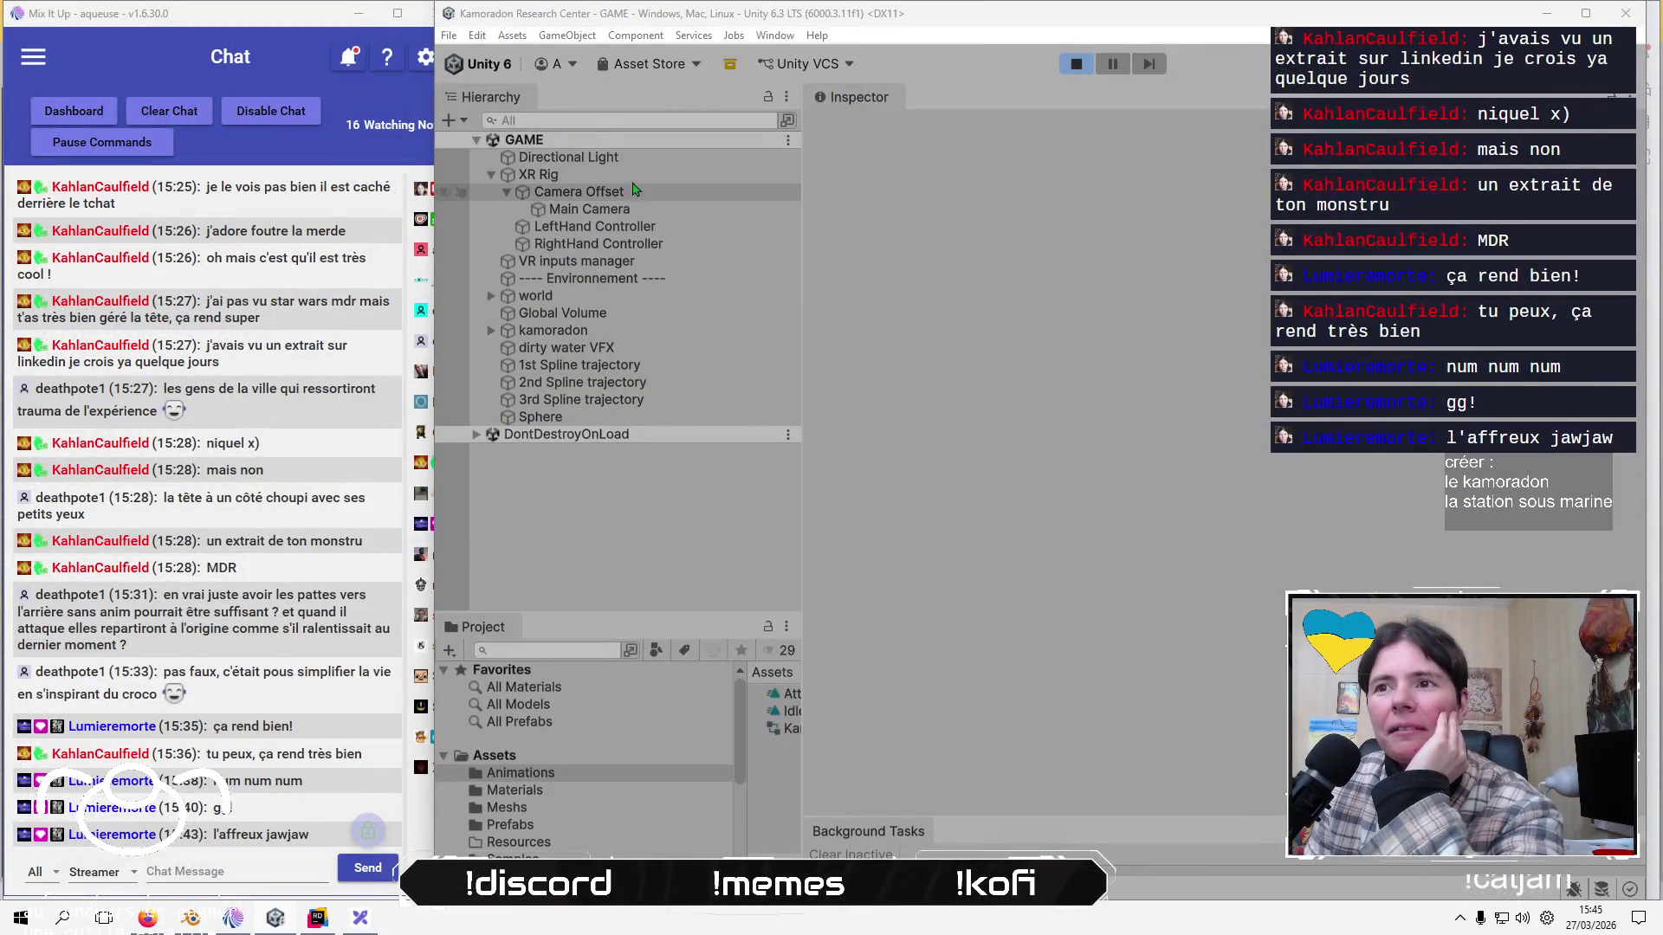
# Inspect the XR Rig object, then stop Play mode and clear the selection.
pyautogui.click(598, 174)
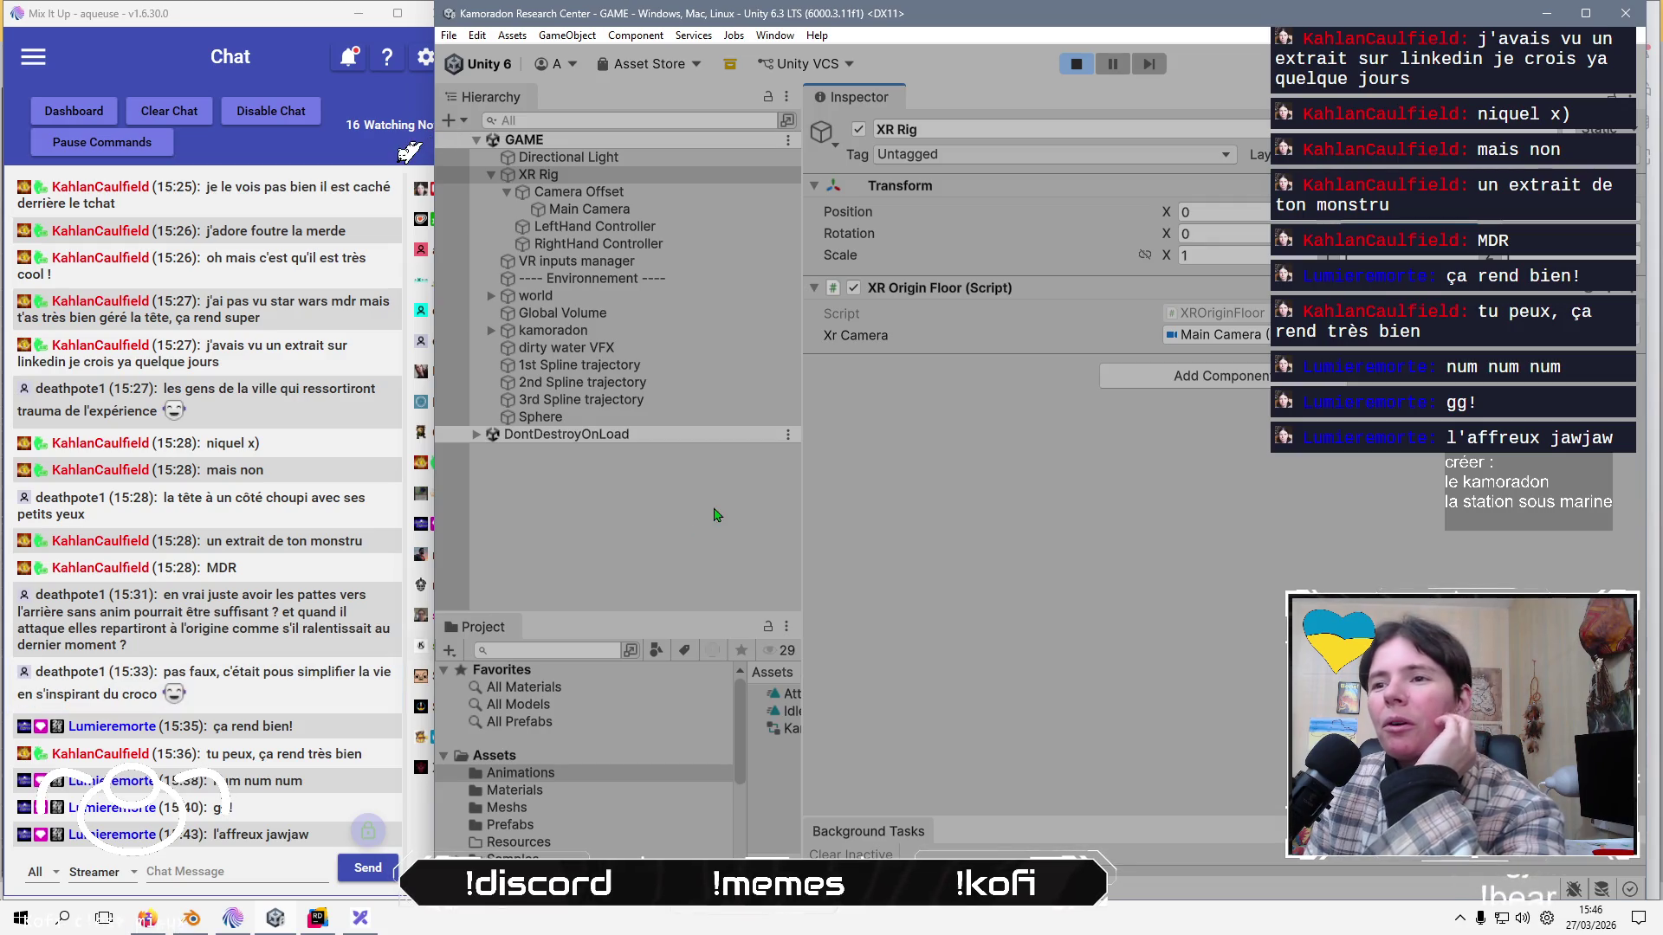
pyautogui.click(1077, 66)
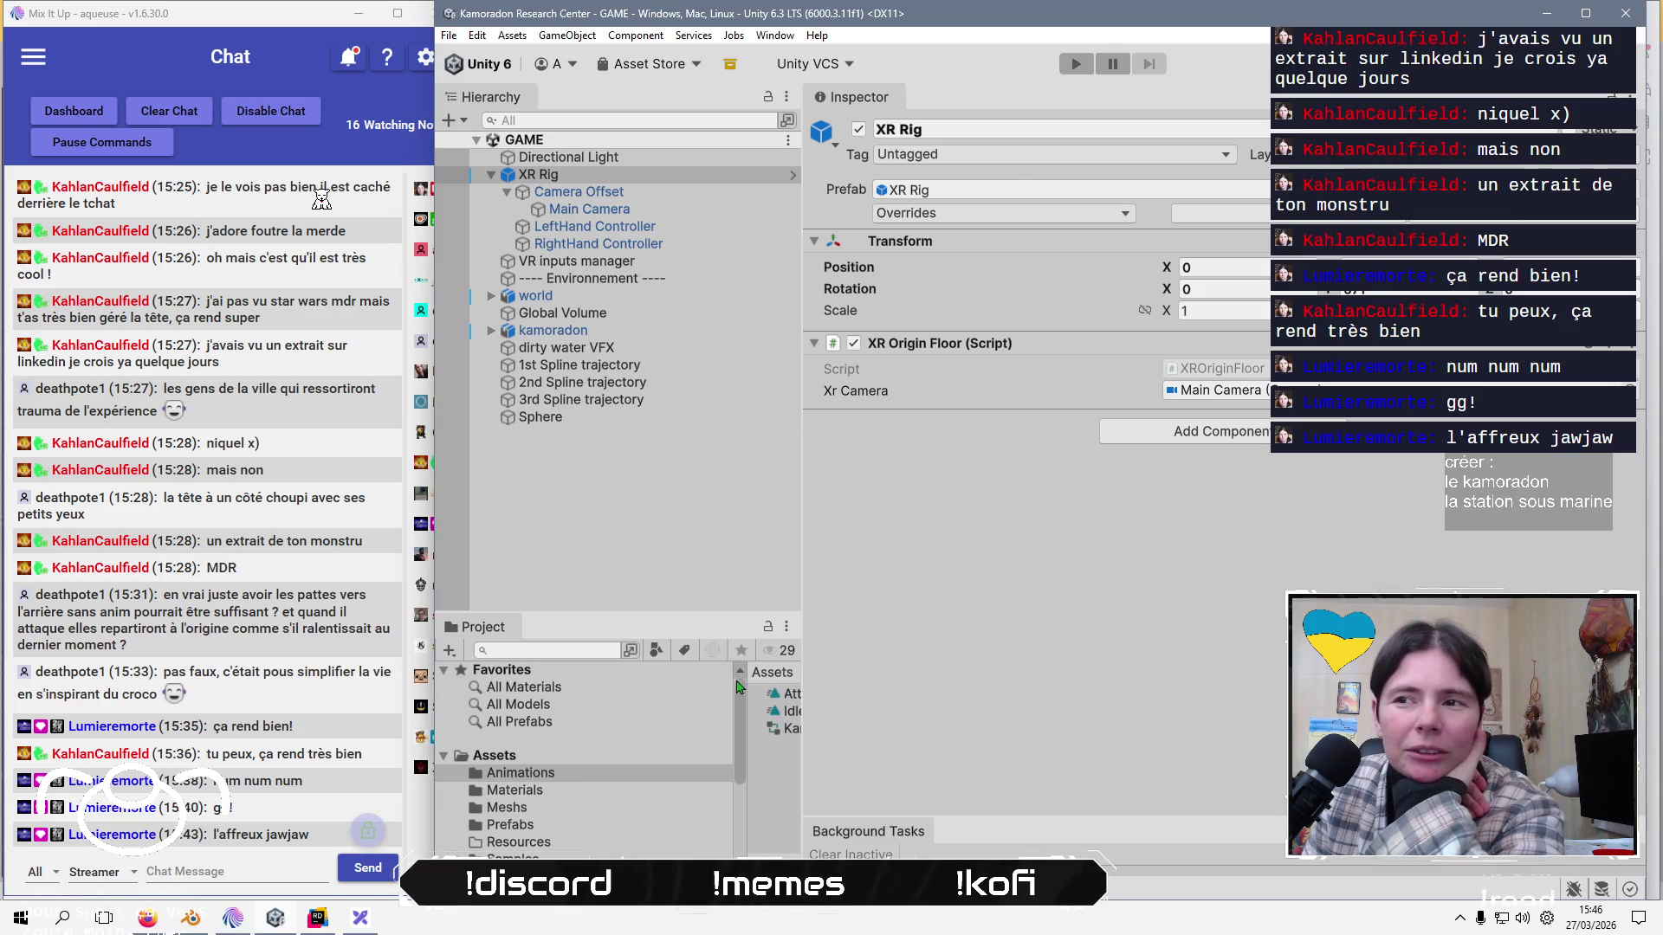
pyautogui.click(682, 575)
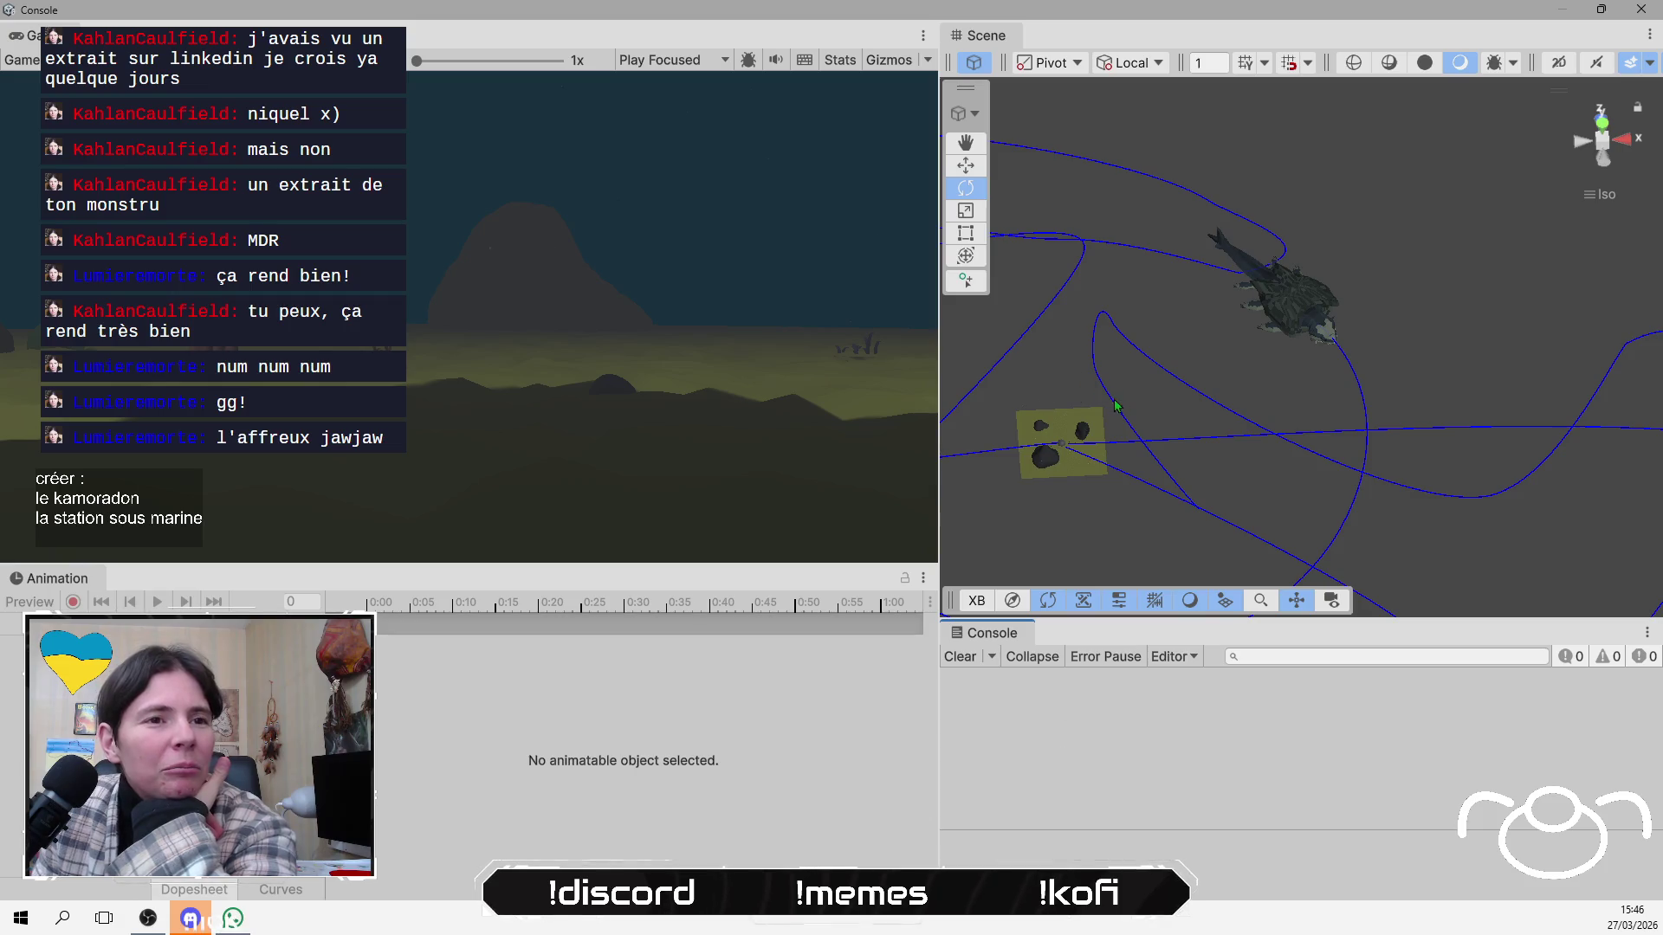
# Pan the Unity Scene view toward the creature and rocks.
pyautogui.scroll(-2, 1124, 409)
pyautogui.scroll(3, 1124, 409)
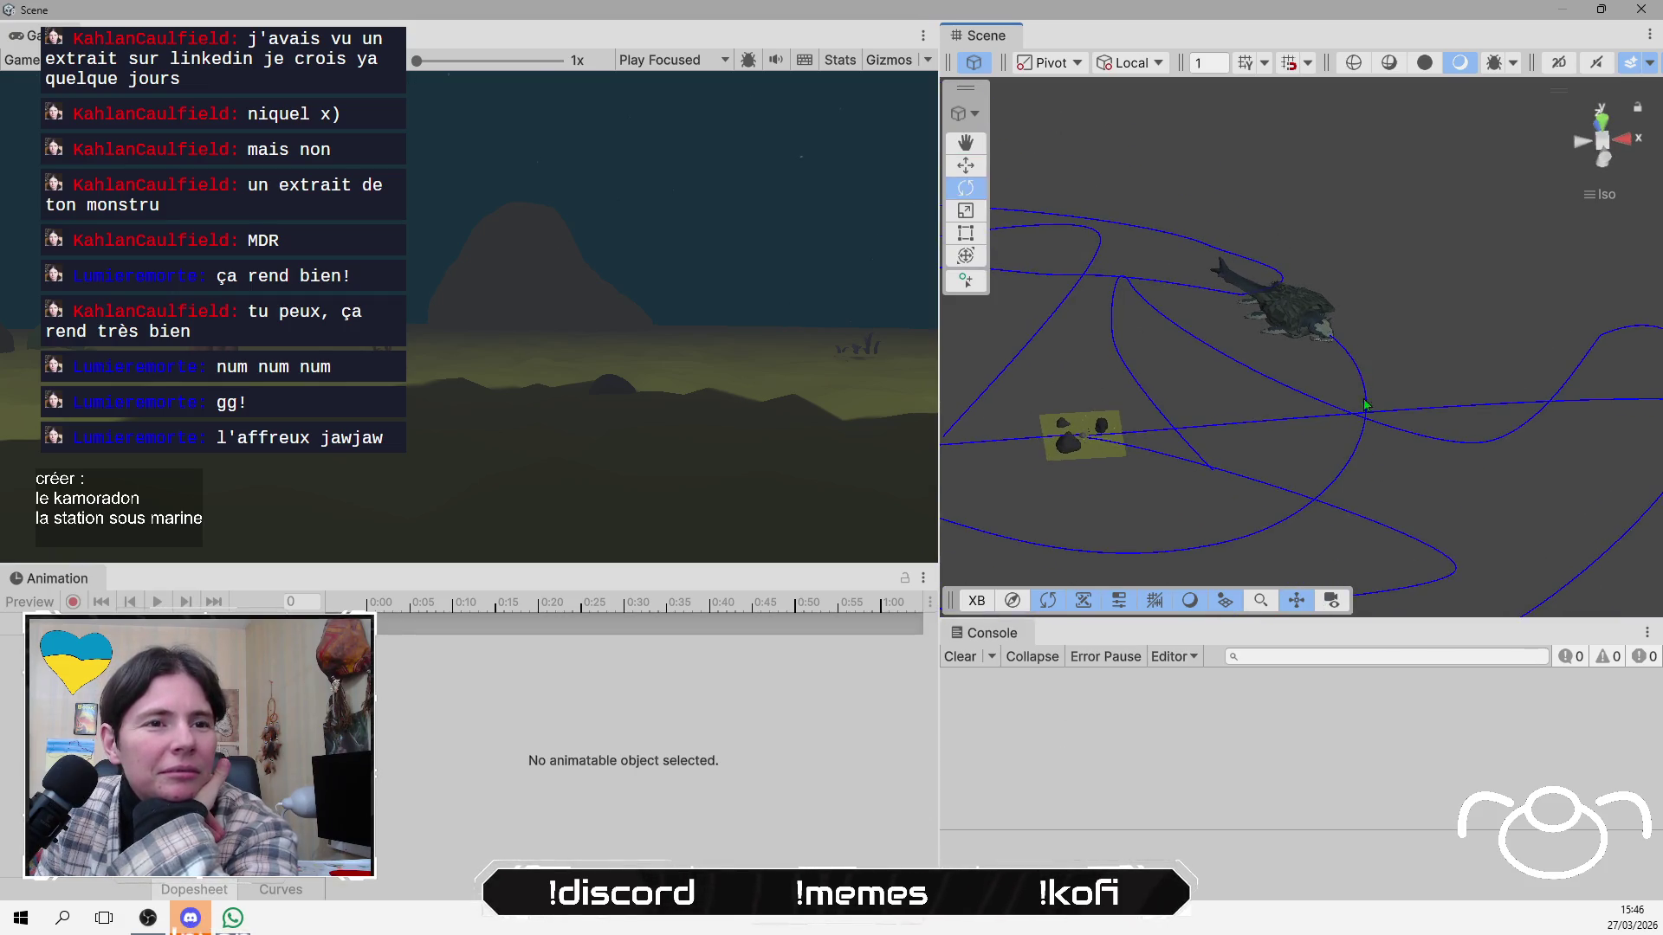
pyautogui.moveTo(1386, 407); pyautogui.dragTo(1484, 433)
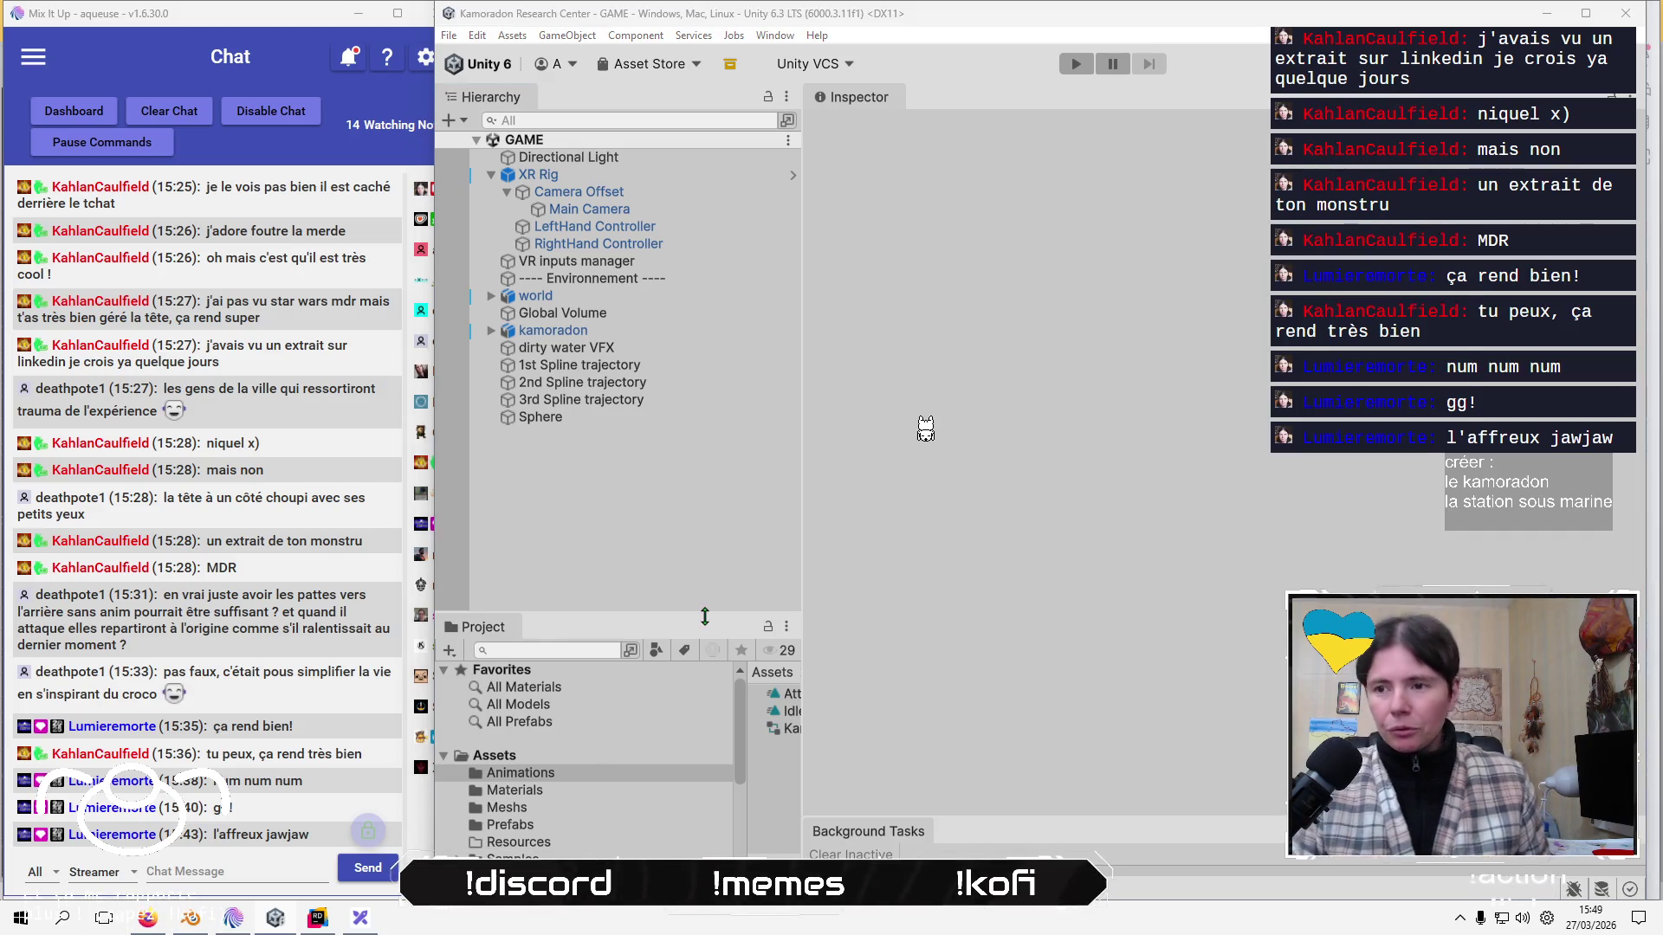
# Save the kamoradon model in Blender and close Blender.
pyautogui.hotkey('alt', 'Tab')
pyautogui.press('Tab')
pyautogui.press('Tab')
pyautogui.press('Tab')
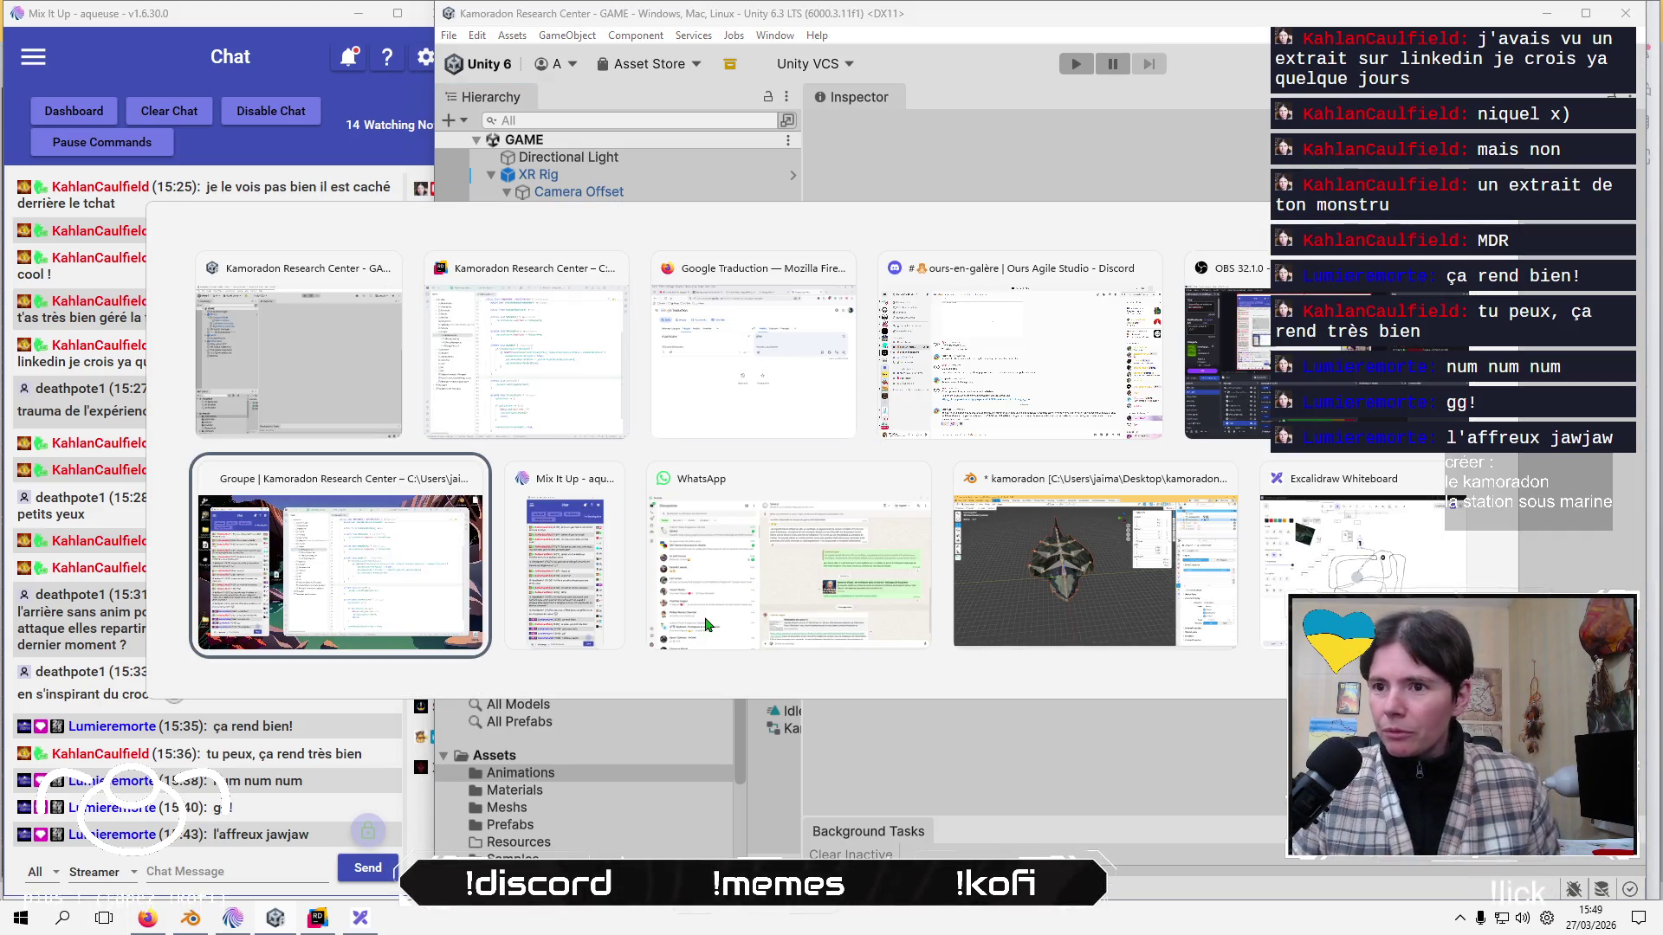
pyautogui.press('Tab')
pyautogui.press('Tab')
pyautogui.press('Tab')
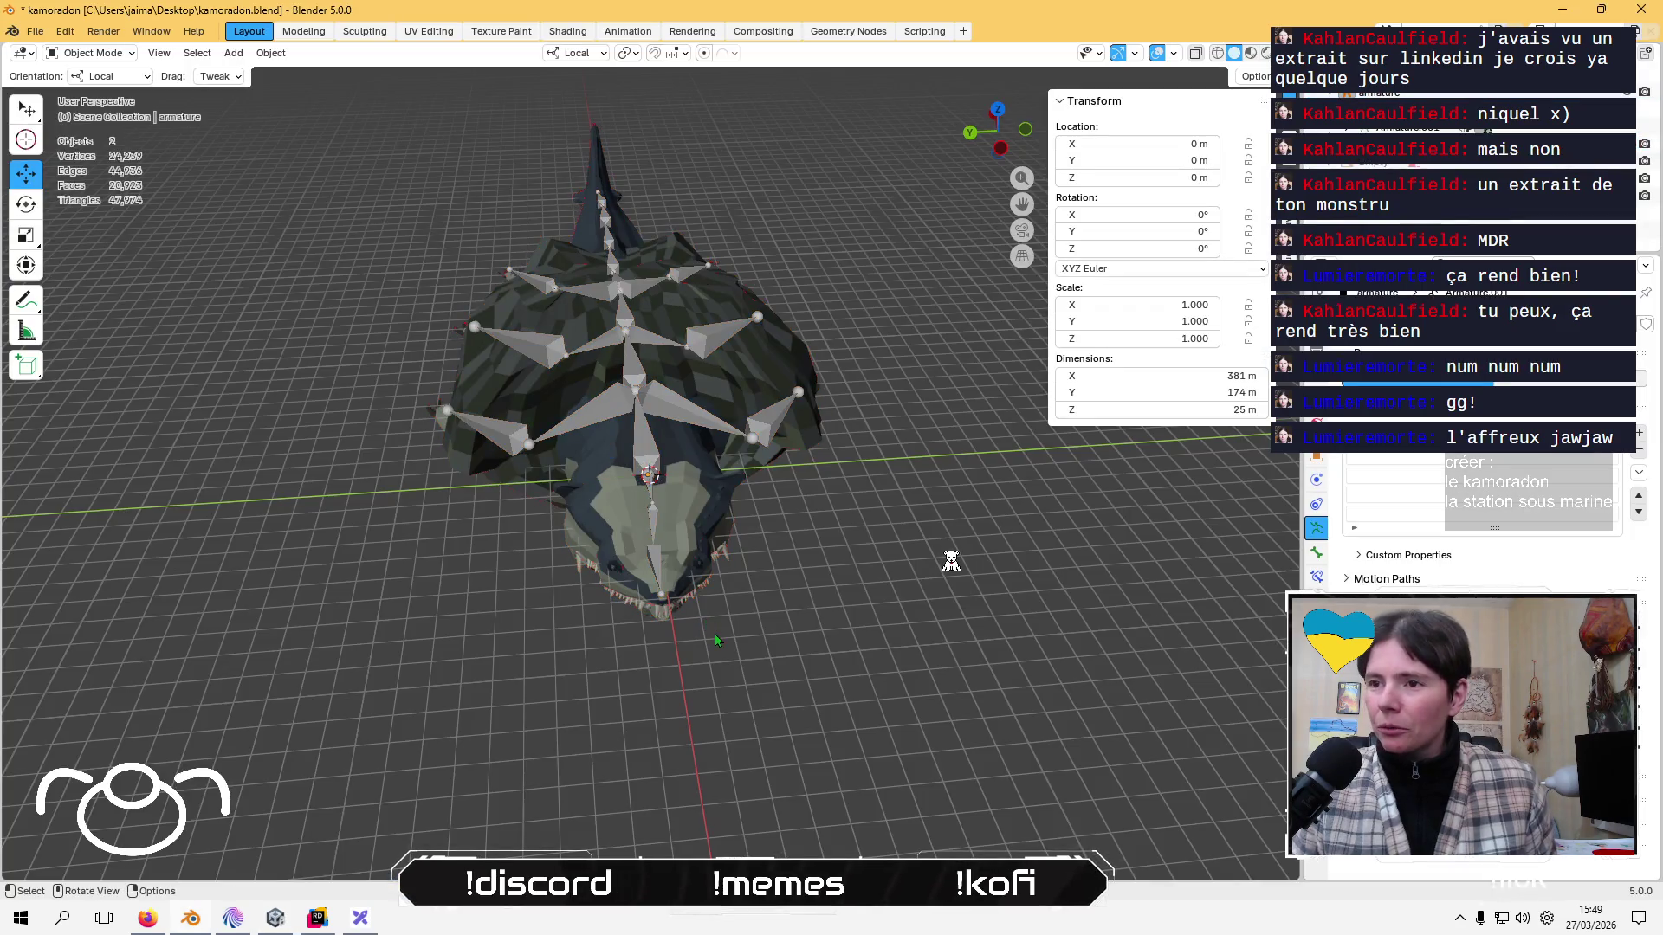
pyautogui.rightClick(714, 640)
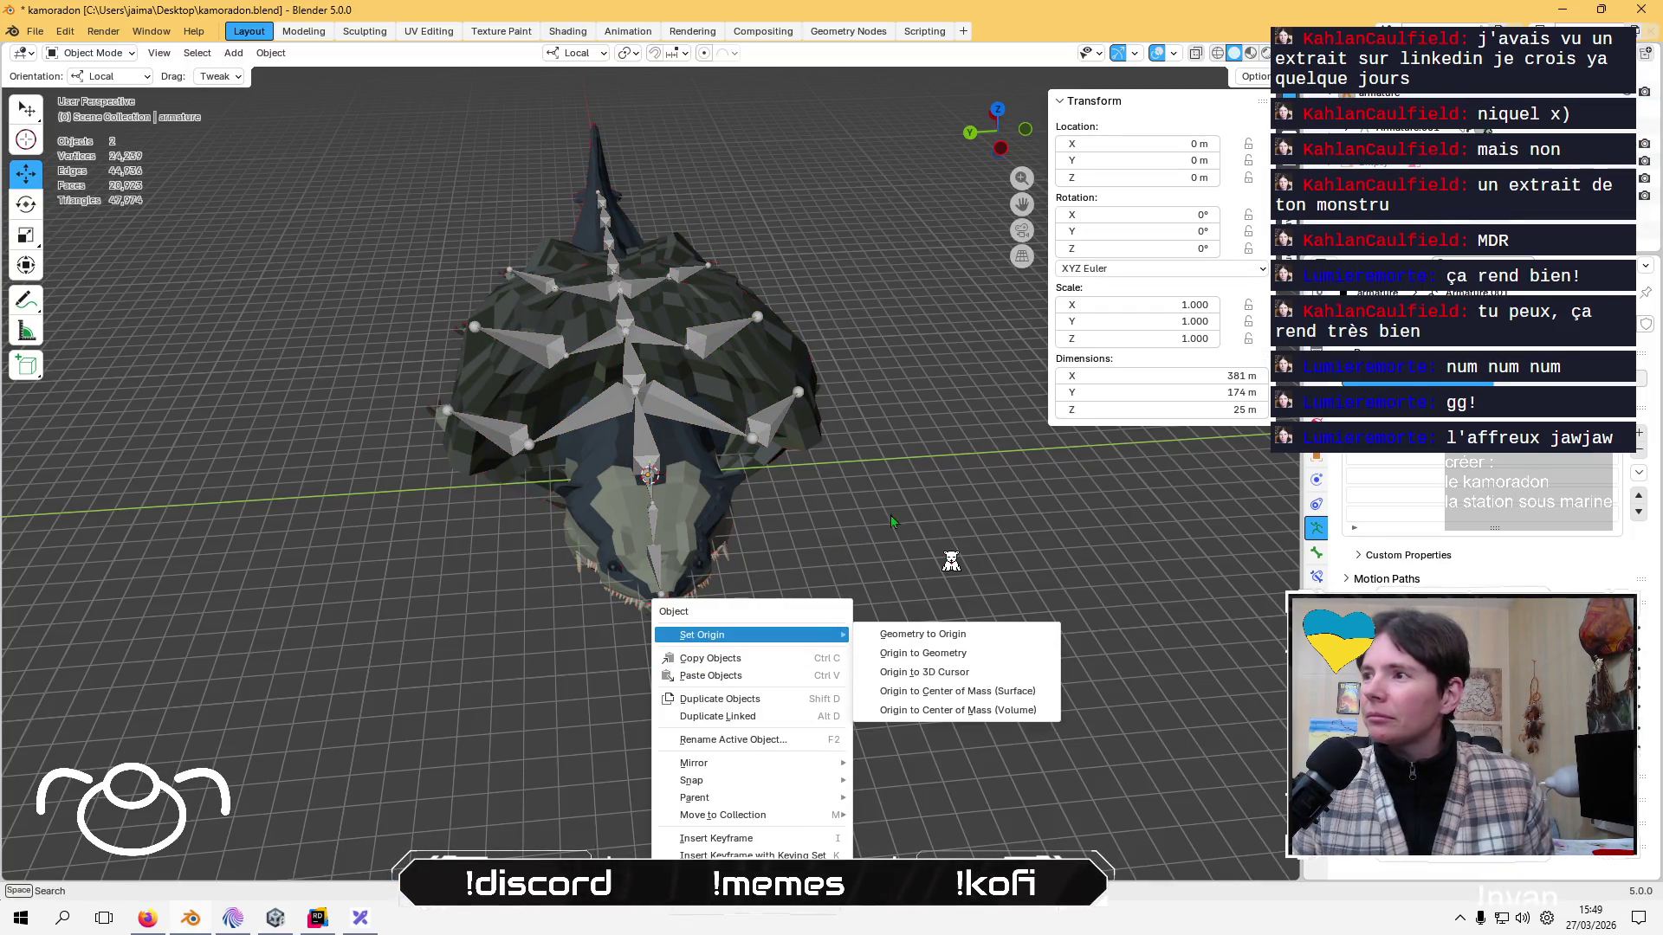
pyautogui.moveTo(898, 553); pyautogui.dragTo(905, 555)
pyautogui.hotkey('ctrl', 's')
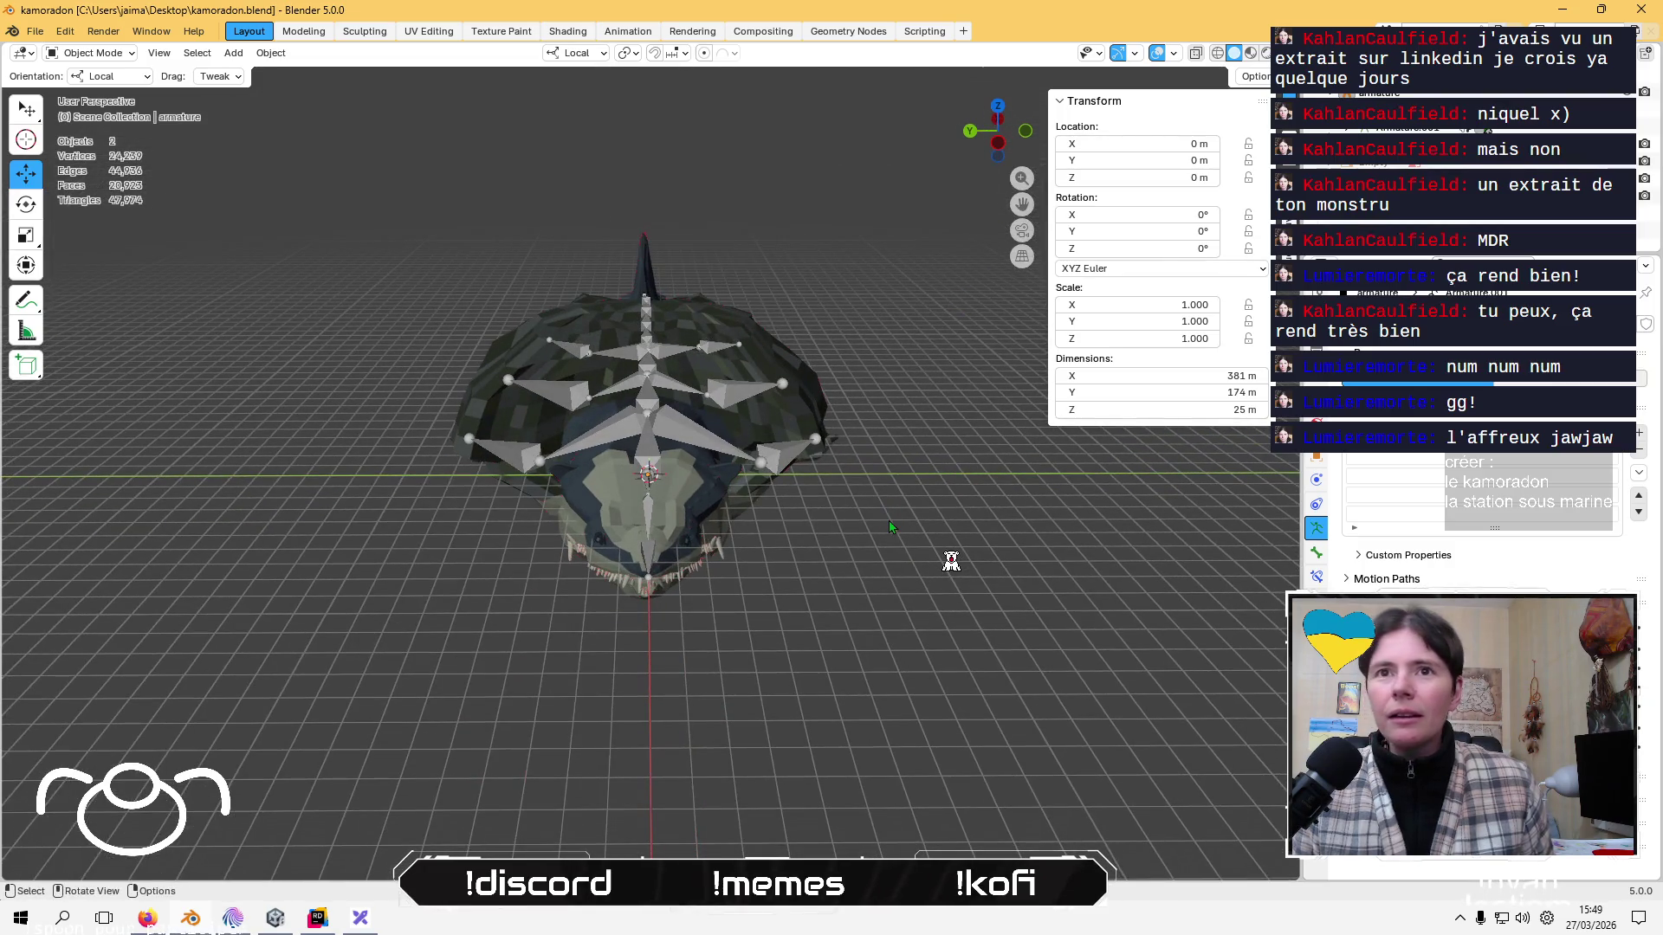
pyautogui.click(1645, 9)
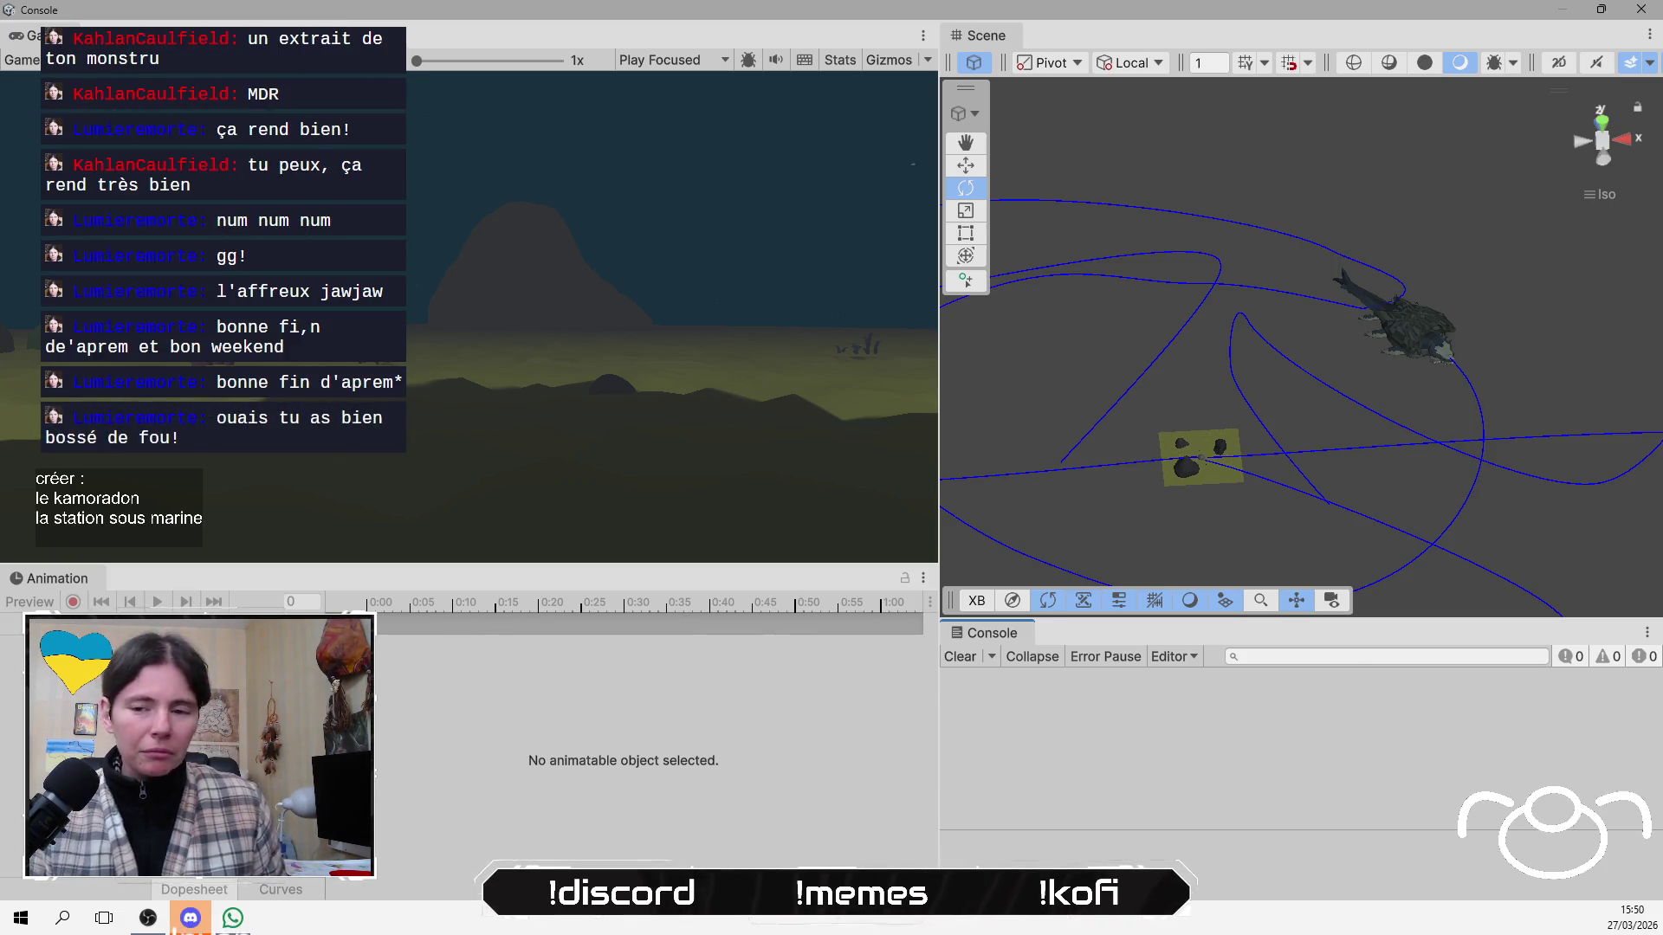
# Switch to the Firefox window showing the machoire translation.
pyautogui.hotkey('alt', 'Tab')
pyautogui.hotkey('alt', 'Tab')
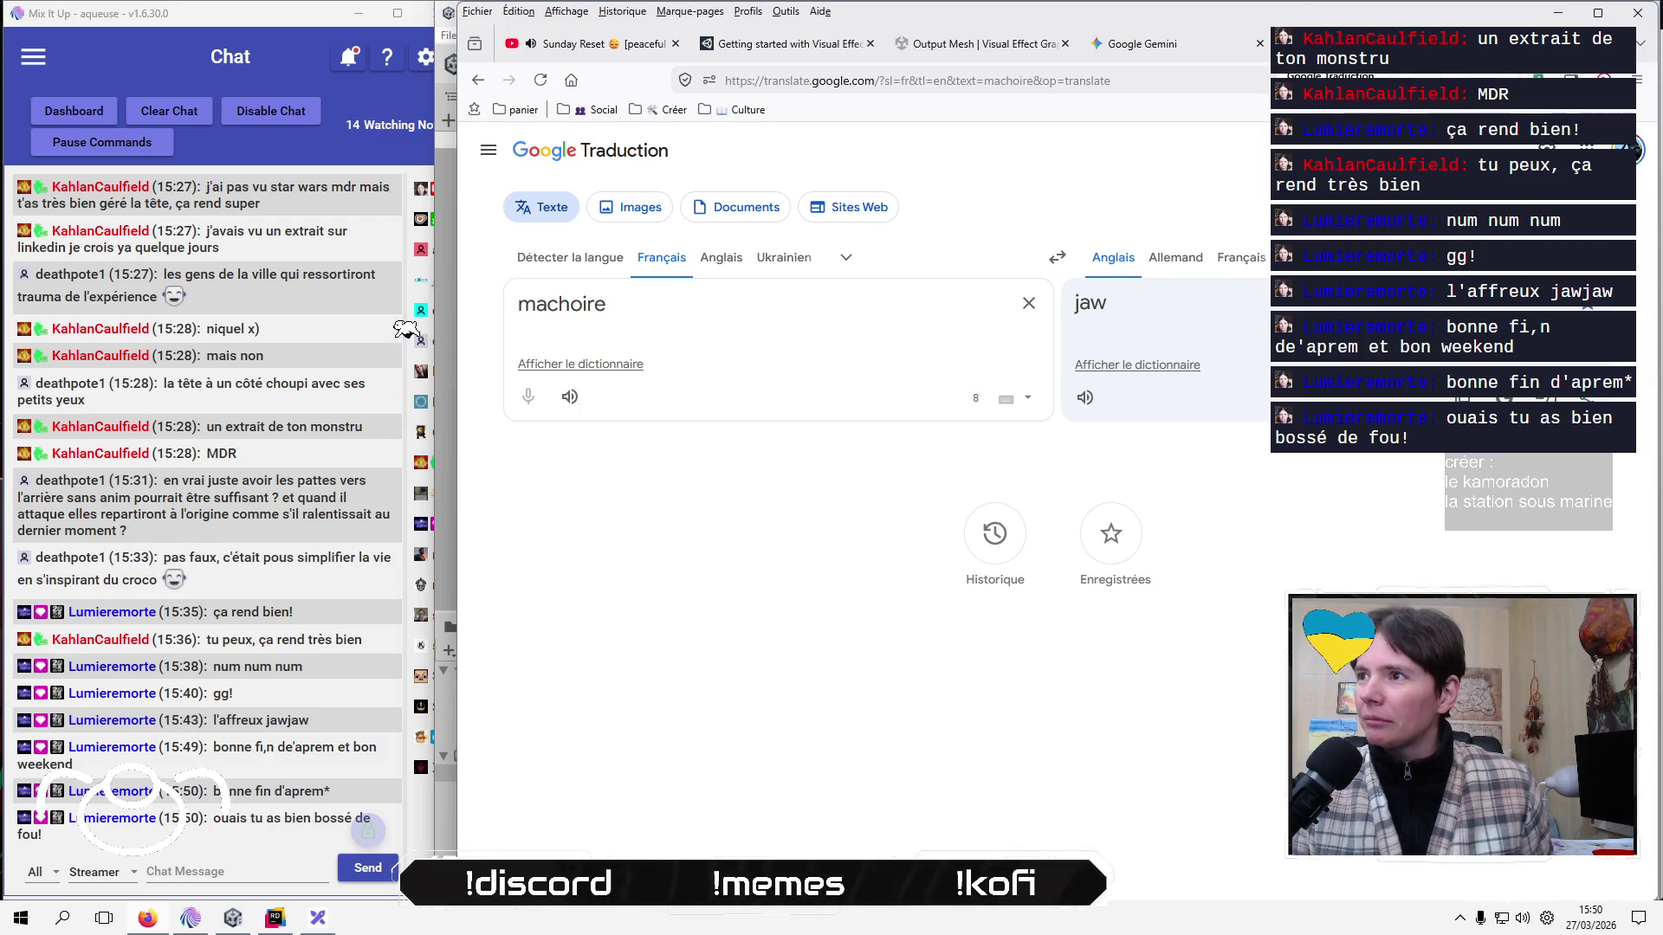
# Open a new Firefox tab and go to the Twitch website.
pyautogui.hotkey('ctrl', 'shift', 'Tab')
pyautogui.hotkey('ctrl', 'l')
pyautogui.write('y')
pyautogui.hotkey('ctrl', 't')
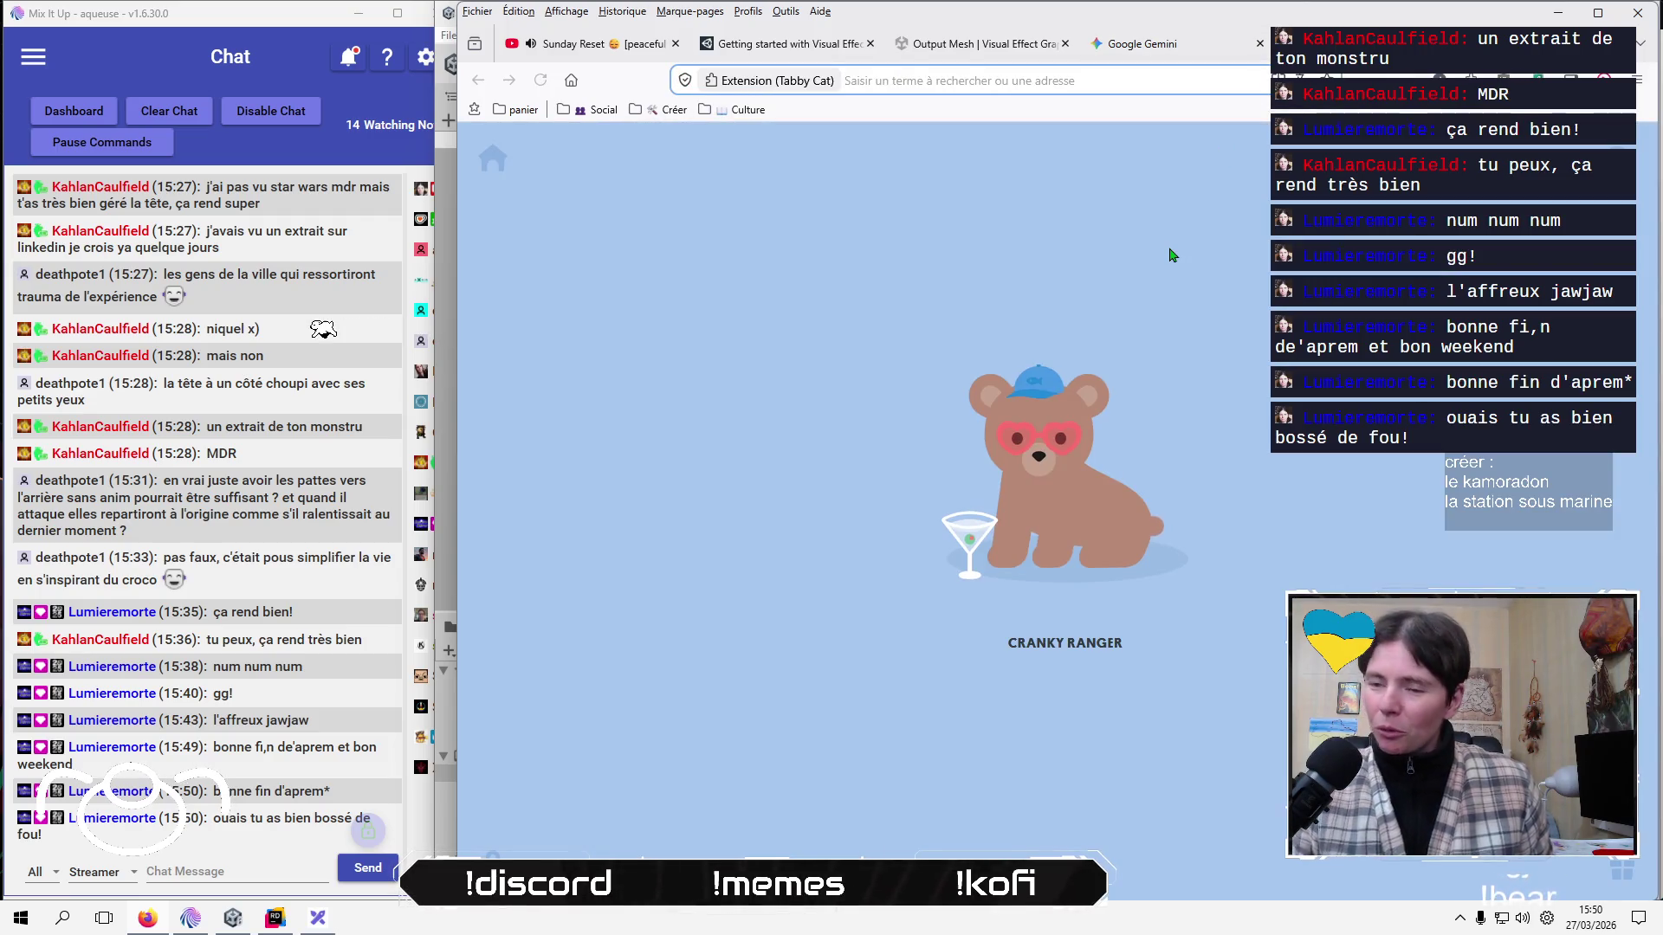
pyautogui.write('twitch.tv/')
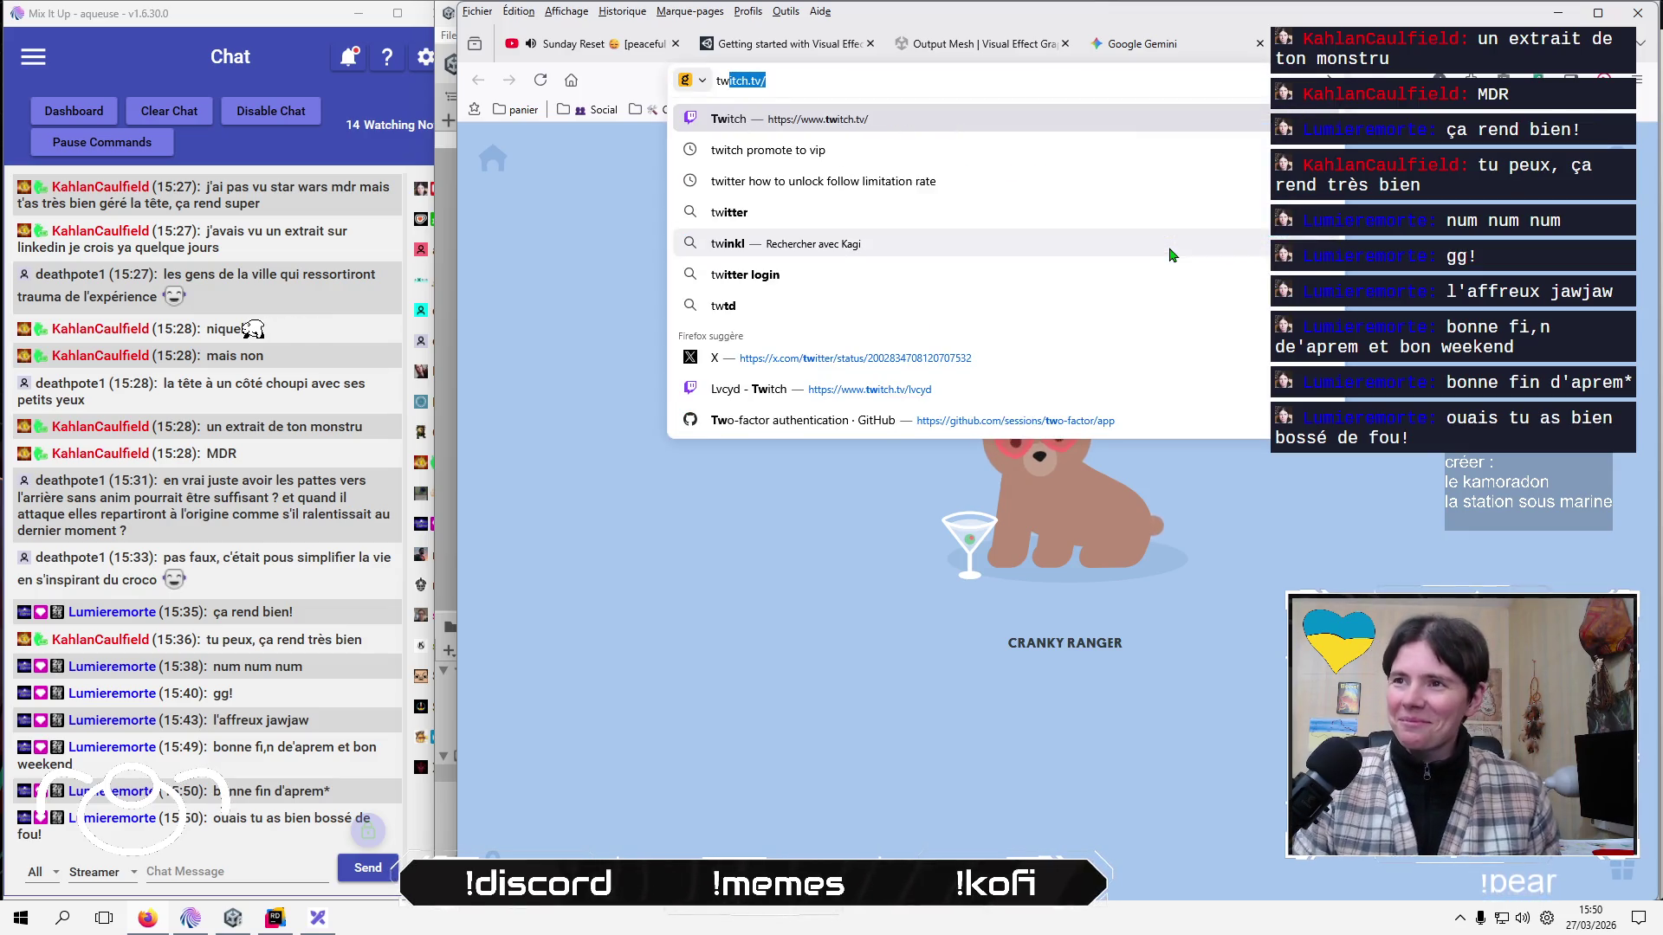
pyautogui.press('Return')
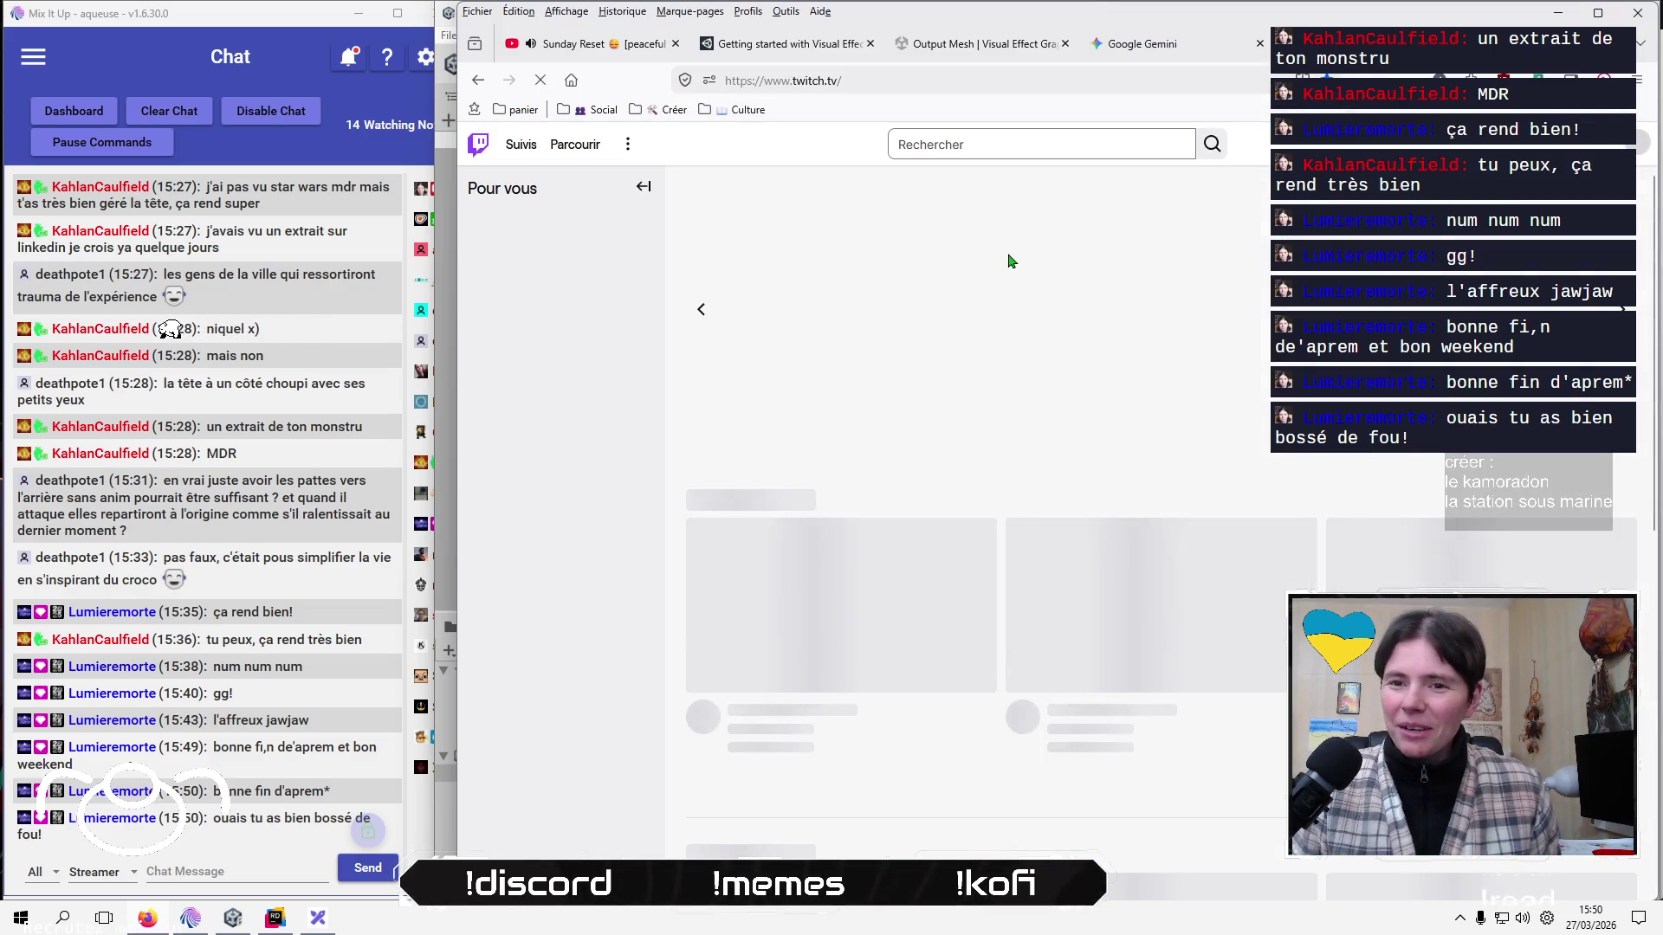